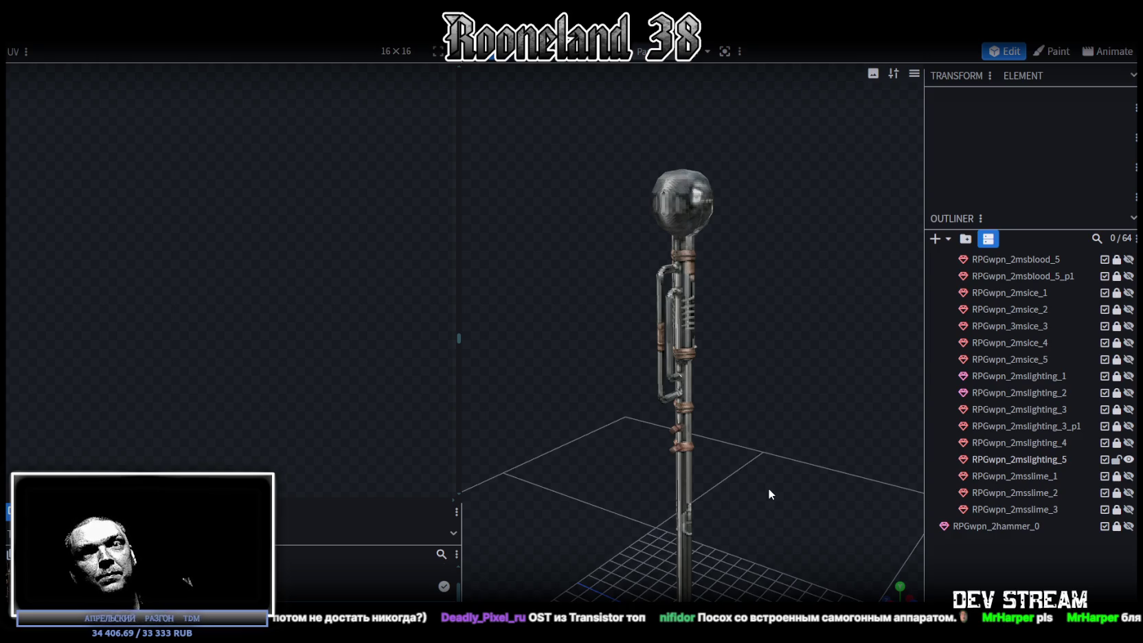
Step: Zoom in on the staff's glass pipe section and select the small side pipe stub to show its UV
scroll(692, 377, "up", 2)
scroll(703, 415, "up", 3)
scroll(710, 415, "up", 2)
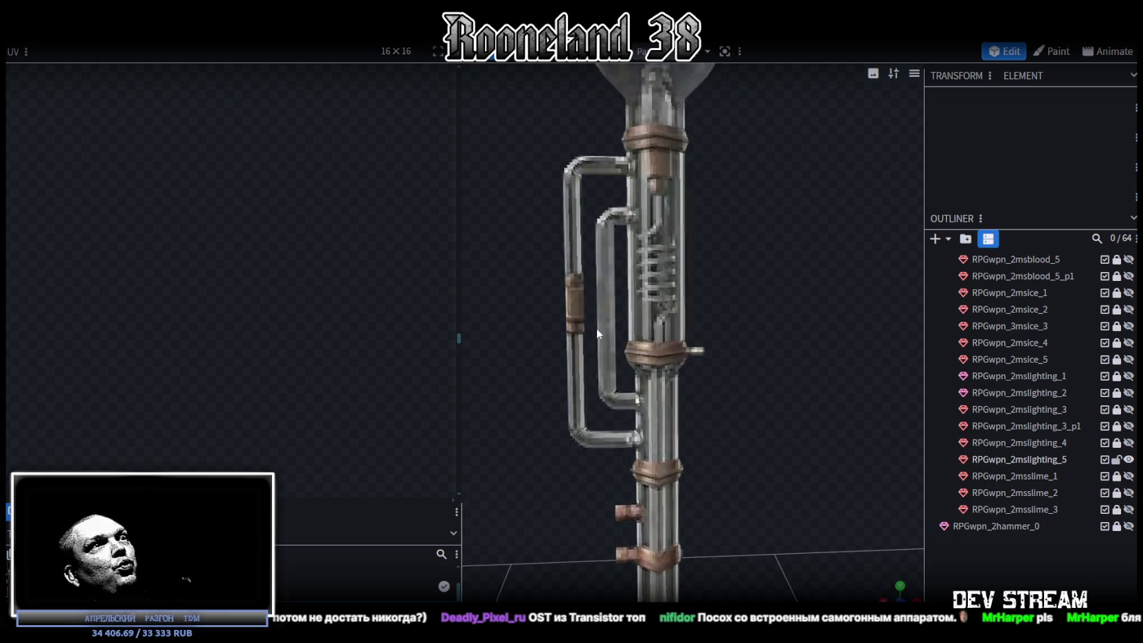
left_click(625, 375)
scroll(250, 341, "down", 2)
scroll(248, 330, "down", 2)
scroll(248, 321, "down", 1)
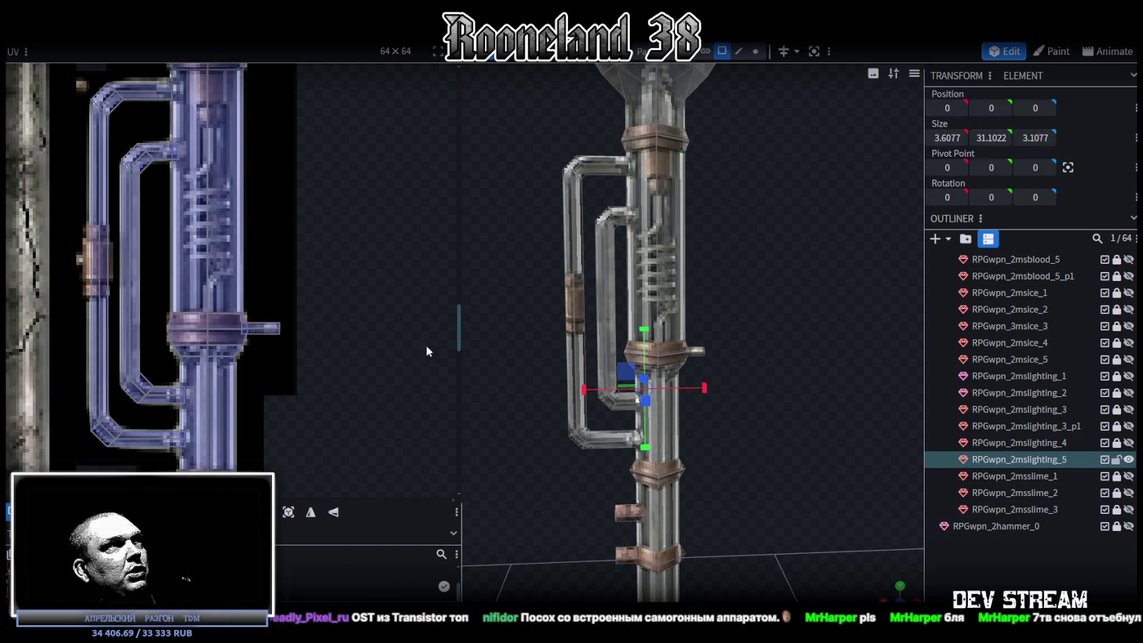
scroll(738, 375, "down", 1)
scroll(743, 325, "down", 1)
left_click(698, 353)
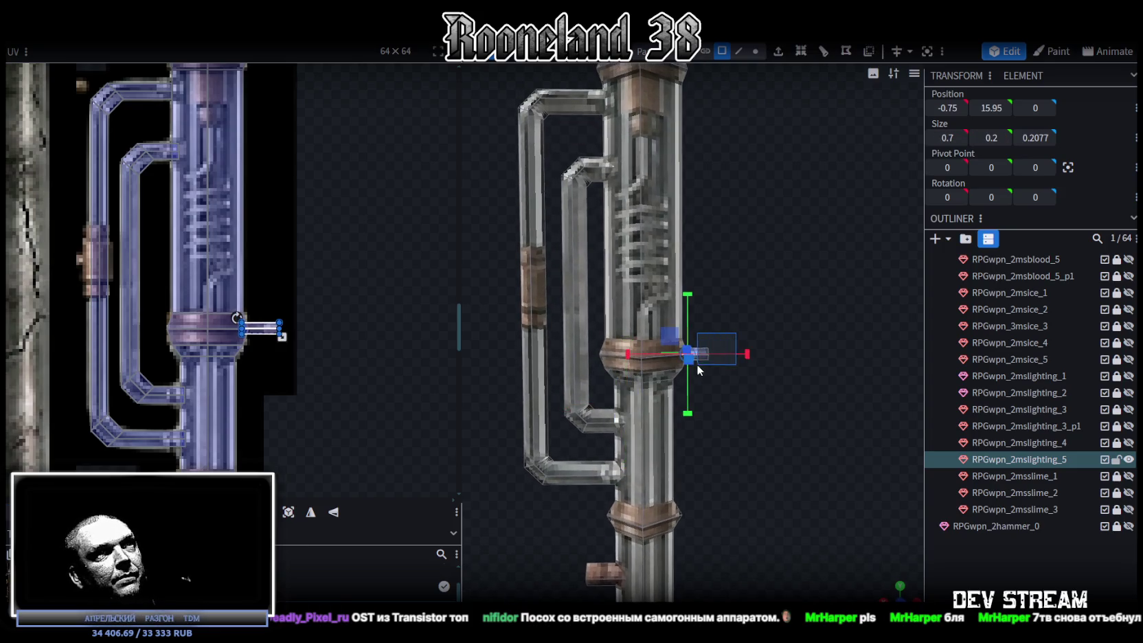
Step: Duplicate the small side pipe stub and flip the copy along X
key("ctrl+c")
right_click(736, 371)
left_click(735, 353)
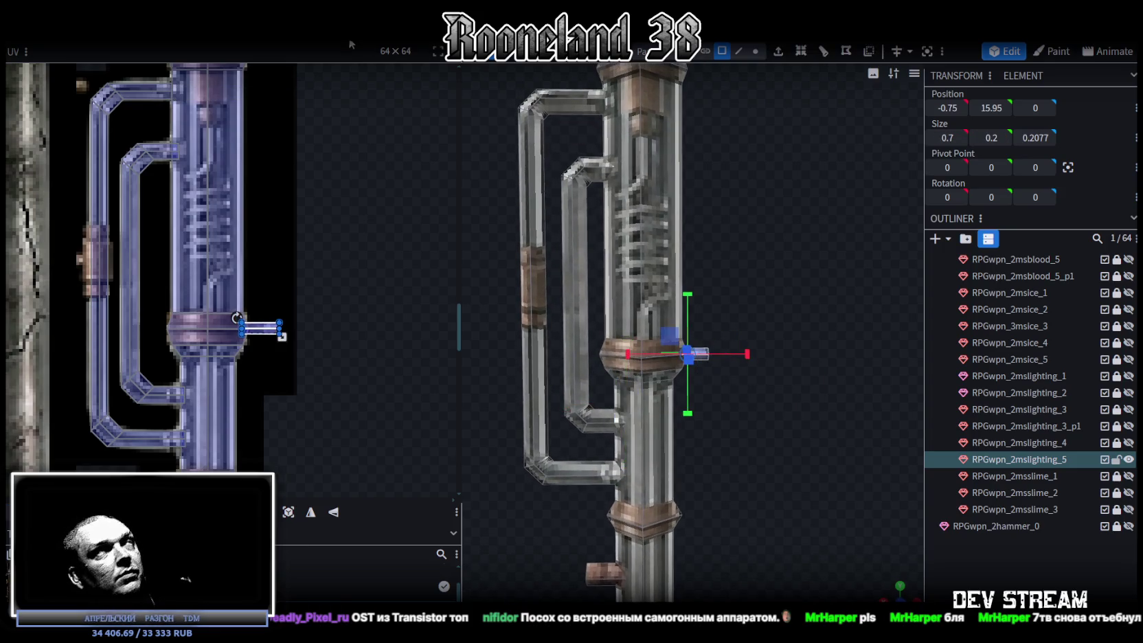
left_click(158, 33)
left_click(271, 72)
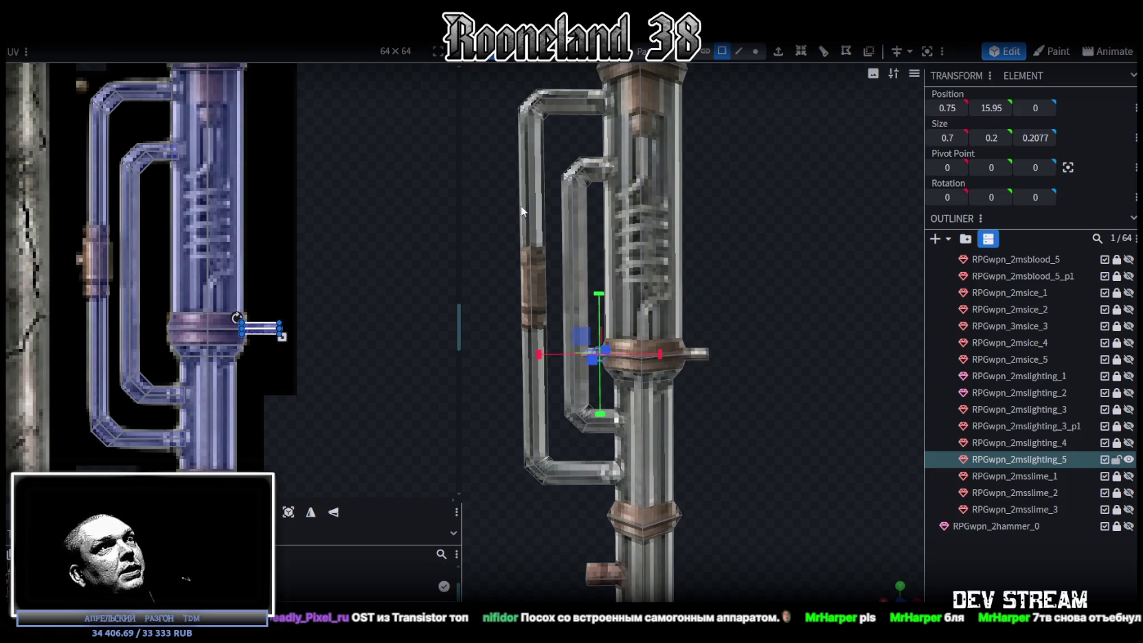
Step: Move the flipped stub copy onto the left vertical pipe, up beside its ring
right_click_drag(524, 209, 625, 243)
left_click_drag(638, 373, 548, 373)
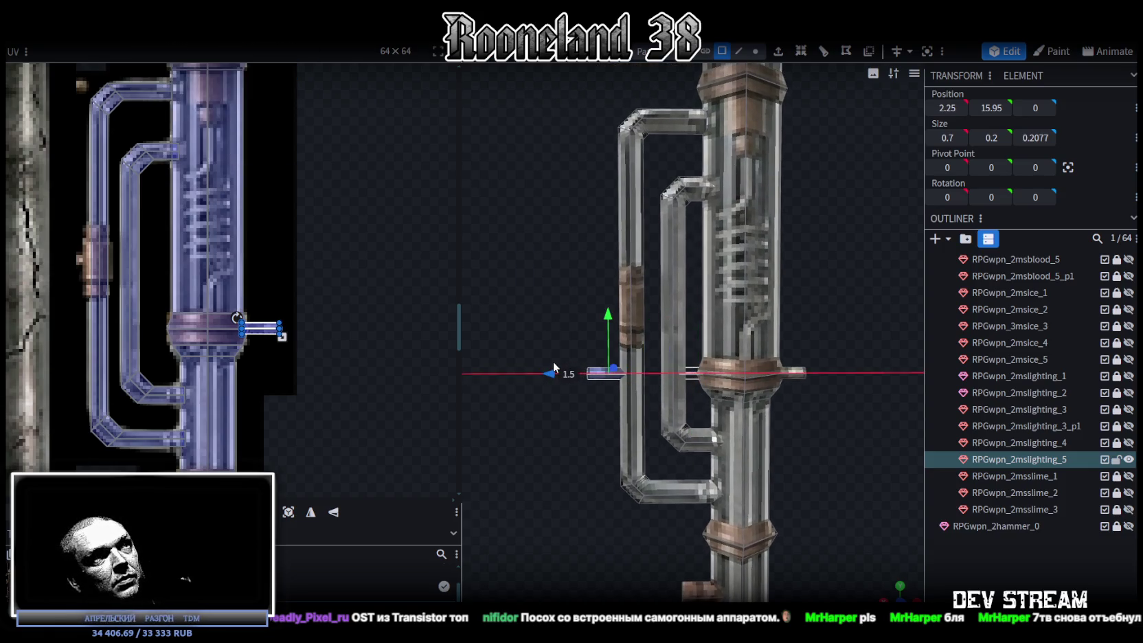
left_click_drag(608, 316, 603, 248)
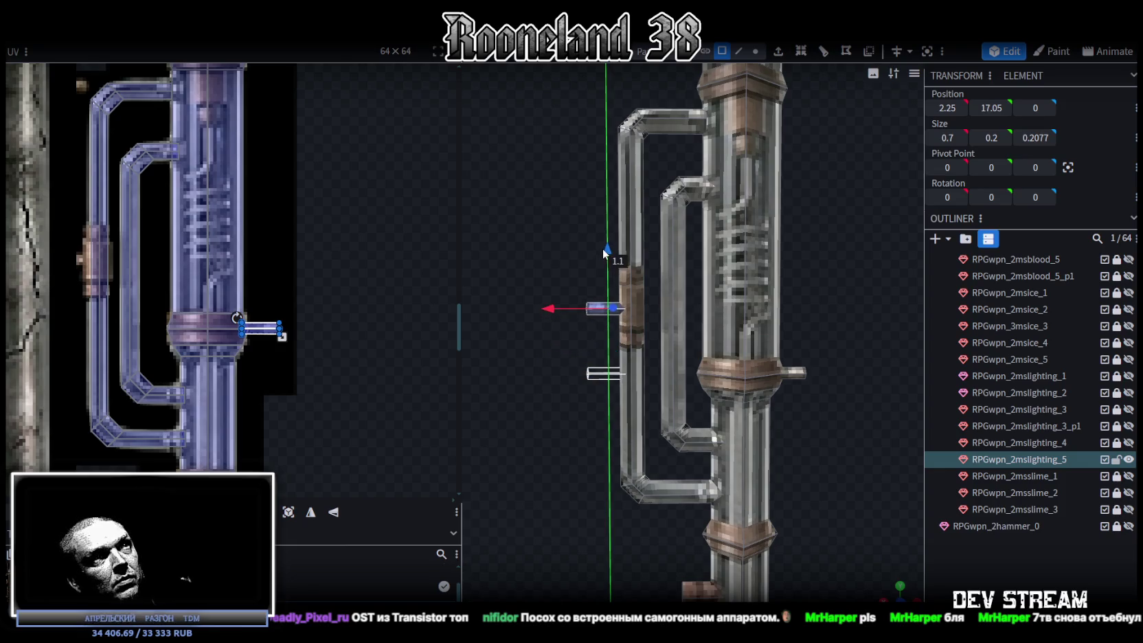
scroll(586, 368, "up", 2)
left_click_drag(586, 365, 549, 346)
scroll(550, 345, "up", 3)
left_click_drag(603, 371, 575, 338)
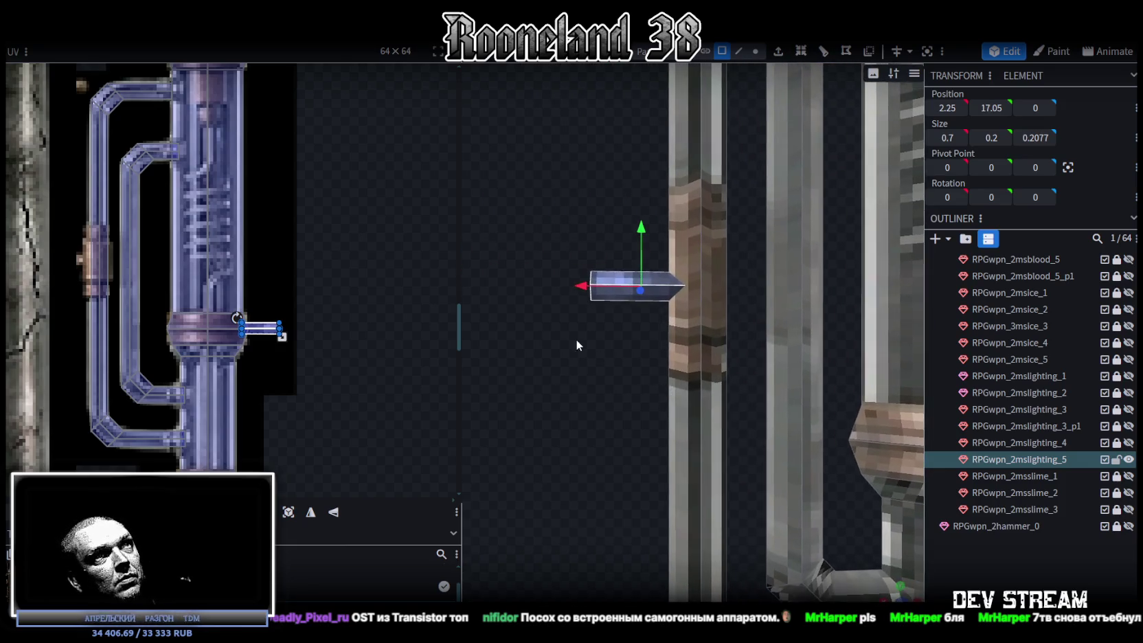
Step: Shorten the stub copy to 0.3 wide in vertex mode and mirror its UV on X
left_click(756, 51)
mouse_move(505, 208)
left_mouse_down()
mouse_move(581, 306)
mouse_move(580, 277)
left_mouse_up()
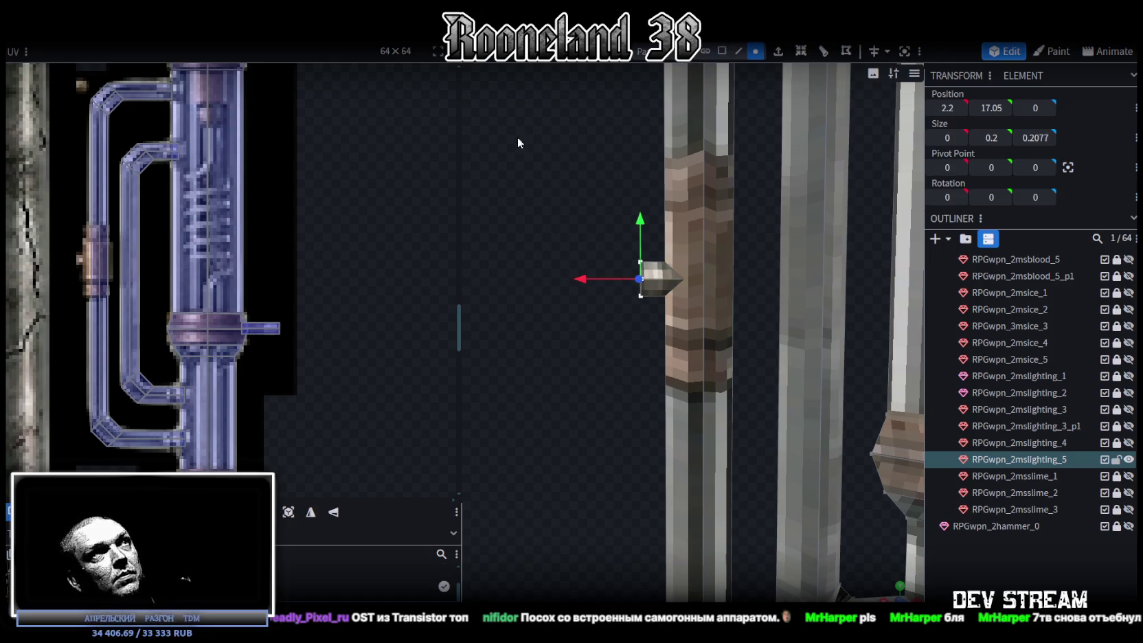
left_click(722, 51)
left_click_drag(581, 210, 647, 300)
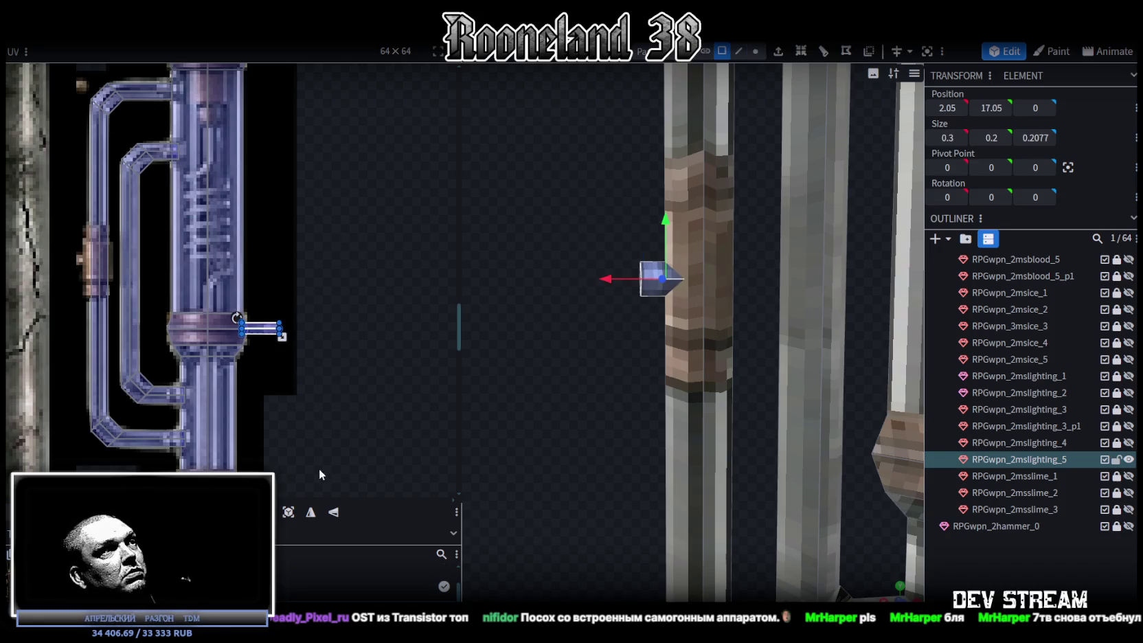
left_click(311, 517)
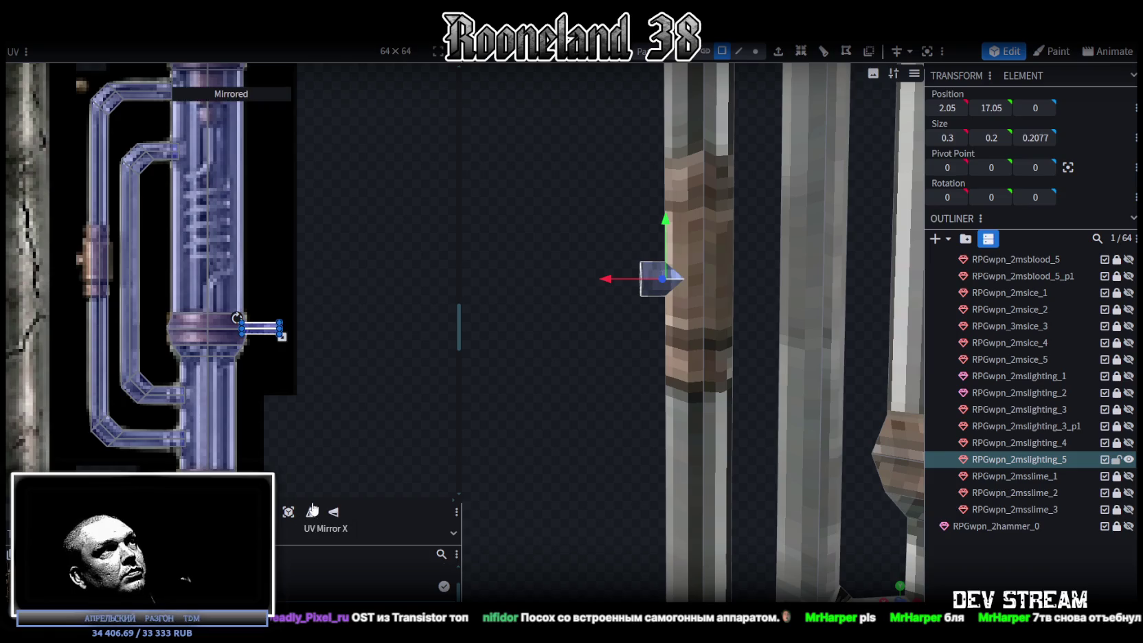
Step: Move the stub's UV box onto the pipe ring and narrow it to a small patch
left_click_drag(259, 327, 86, 256)
scroll(77, 249, "up", 5)
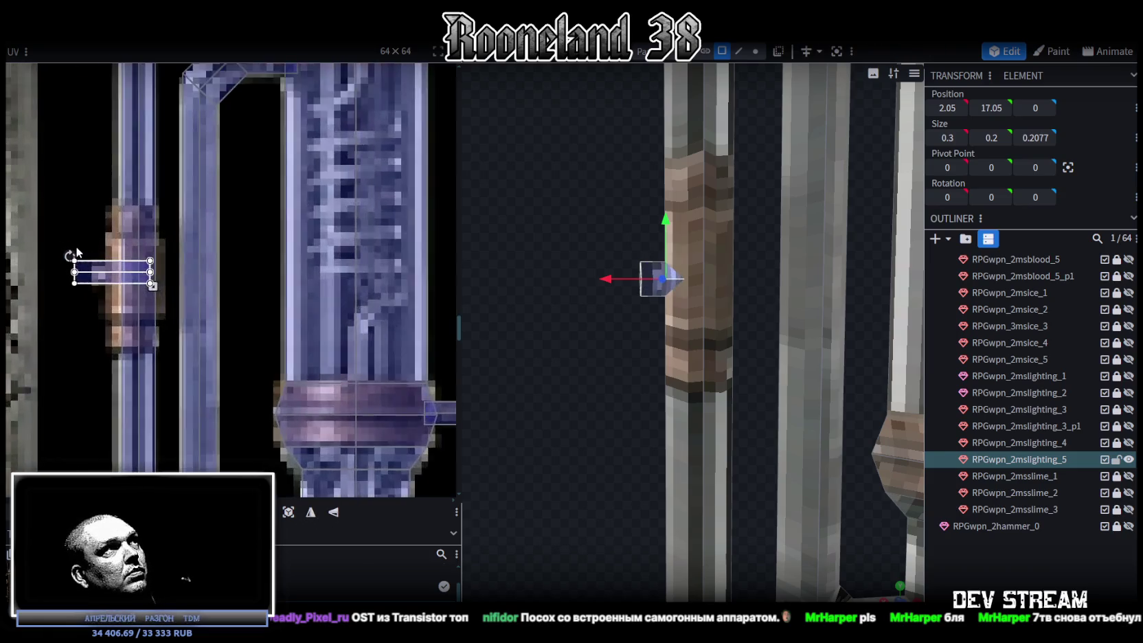
left_click_drag(133, 289, 172, 282)
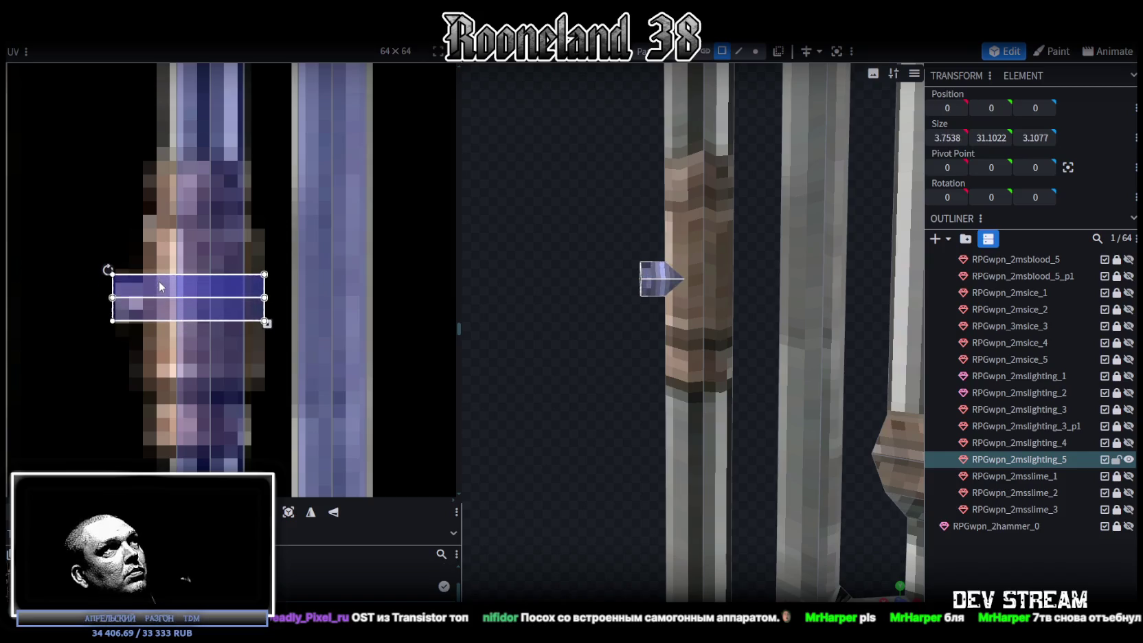
left_click_drag(272, 322, 191, 321)
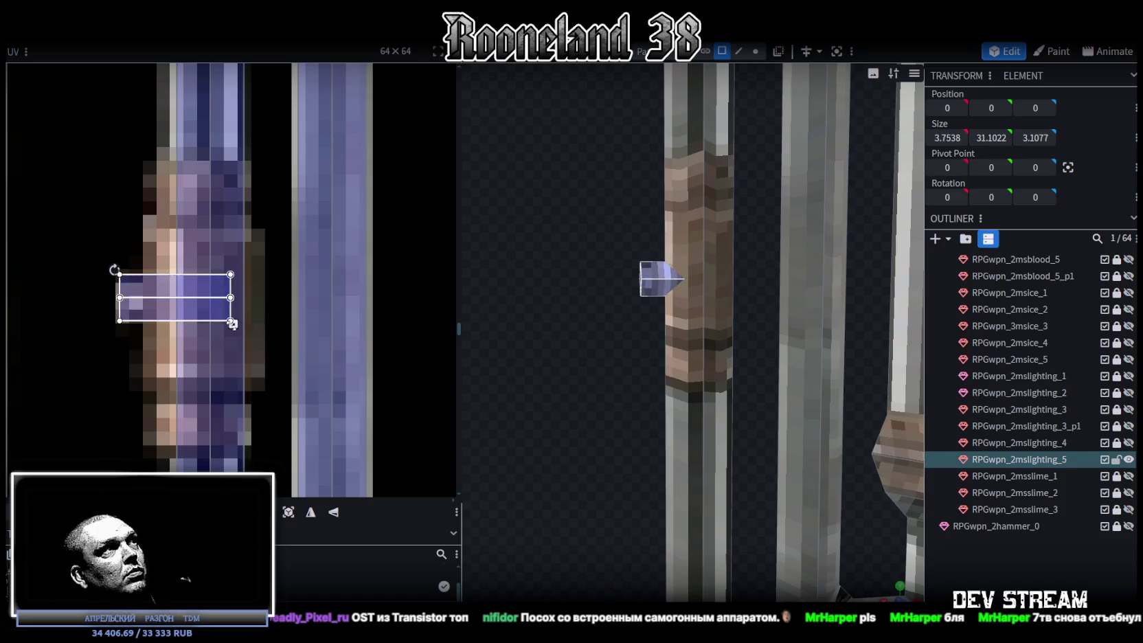
scroll(639, 381, "down", 5)
scroll(634, 374, "down", 3)
scroll(636, 375, "down", 1)
Step: Push the stub against the pipe at X 2.25, then select the left vertical pipe
left_click(738, 51)
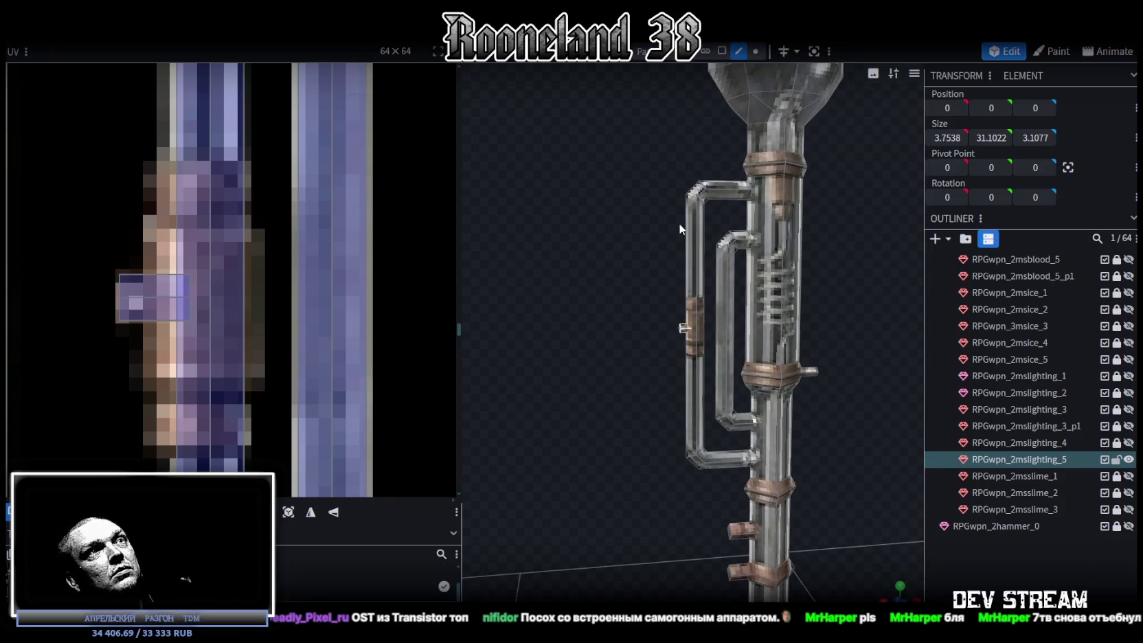
left_click_drag(677, 231, 707, 259)
left_click(722, 51)
scroll(665, 185, "up", 3)
scroll(665, 245, "up", 4)
left_click(647, 298)
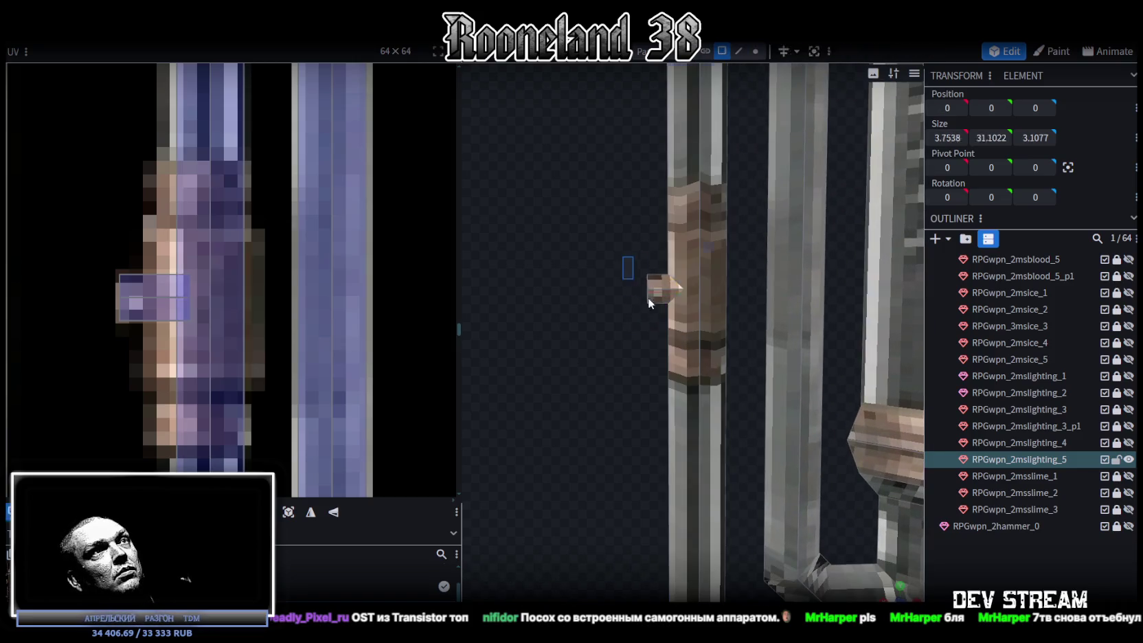
left_click_drag(612, 289, 585, 291)
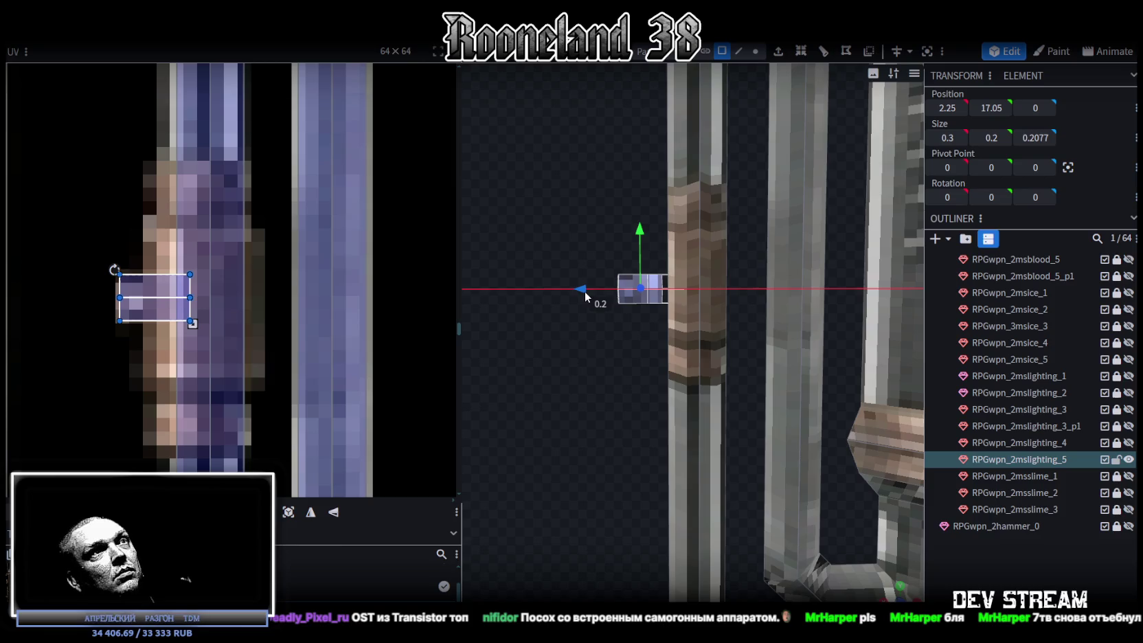
scroll(586, 291, "down", 3)
scroll(702, 255, "up", 1)
left_click_drag(666, 171, 706, 206)
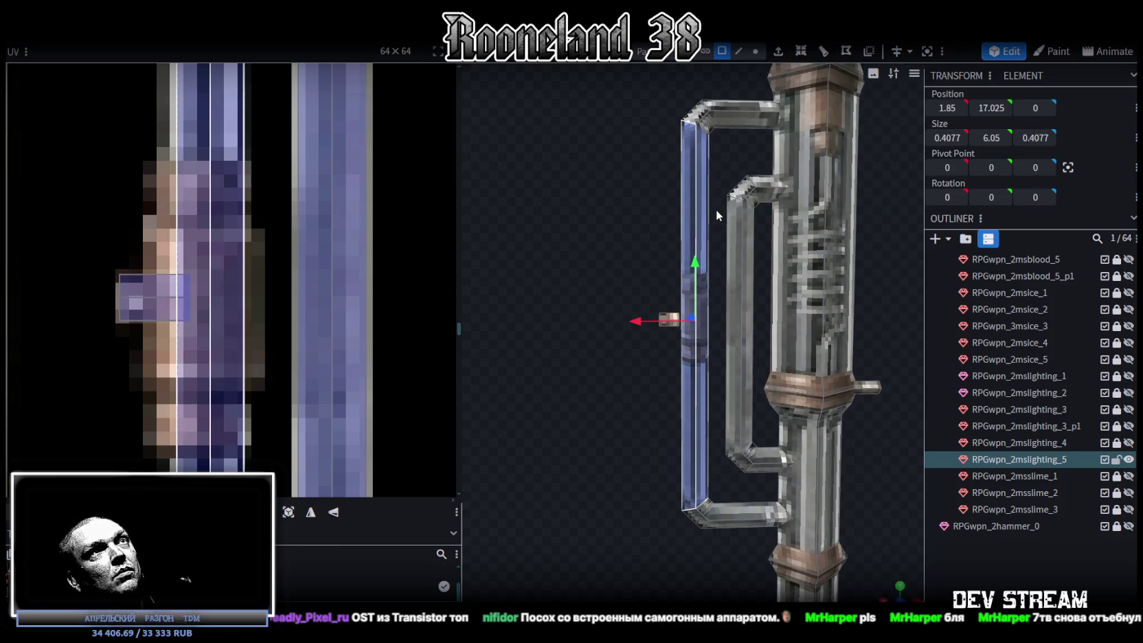
Step: Duplicate the left vertical pipe, move the copy 1 unit left, and lower its top to about Y 17
right_click(716, 210)
left_click(761, 221)
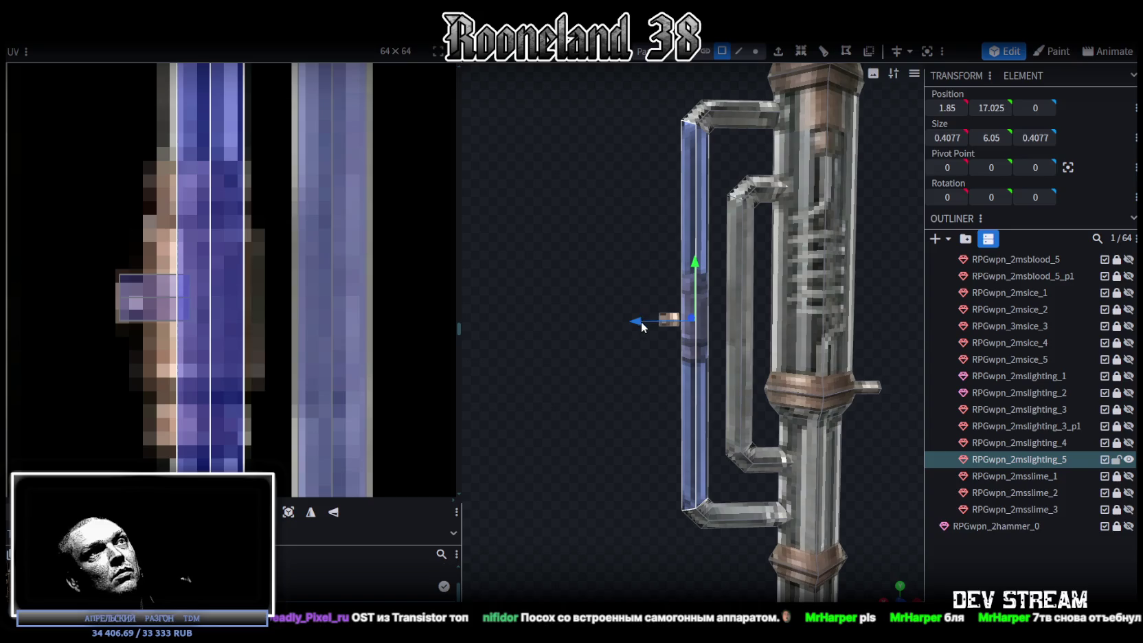
left_click_drag(641, 321, 558, 320)
left_click(756, 51)
left_click_drag(585, 103, 651, 170)
left_click_drag(631, 75, 633, 221)
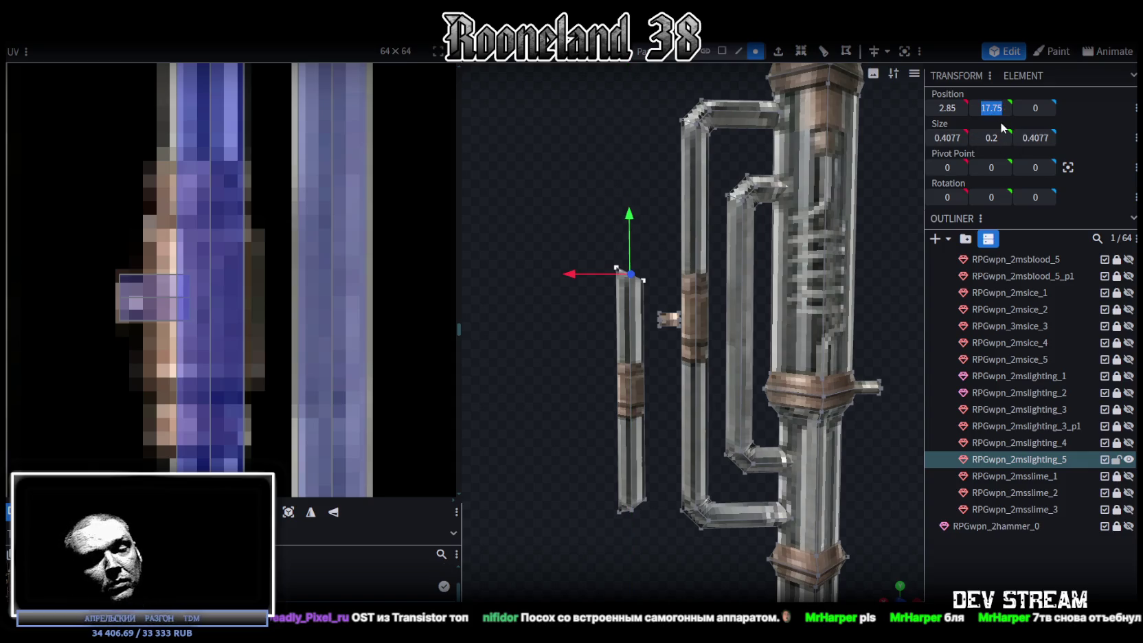
key("Return")
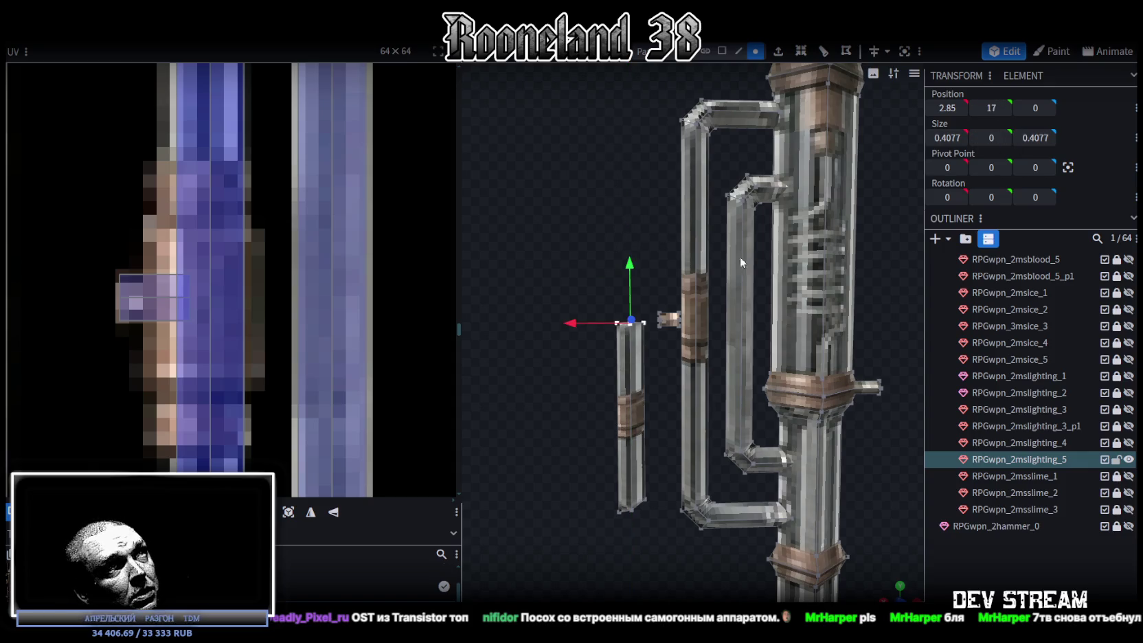
left_click_drag(642, 267, 627, 222)
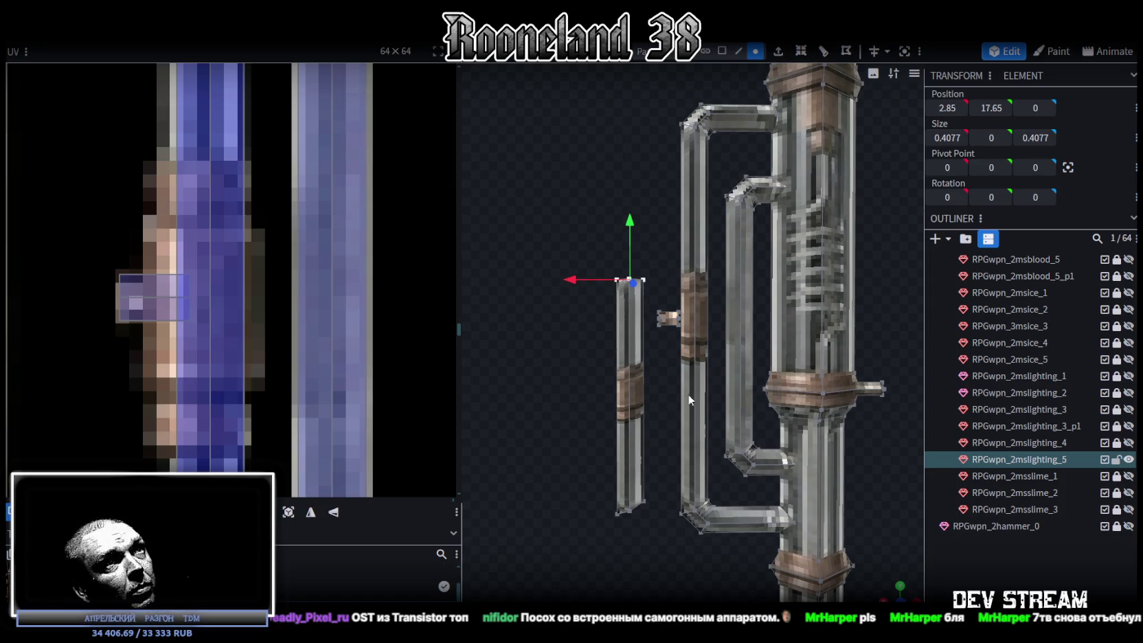
Step: Lift the copy's bottom vertices to shorten it to 1.25 tall, then raise it by 0.2
left_click_drag(602, 535, 649, 468)
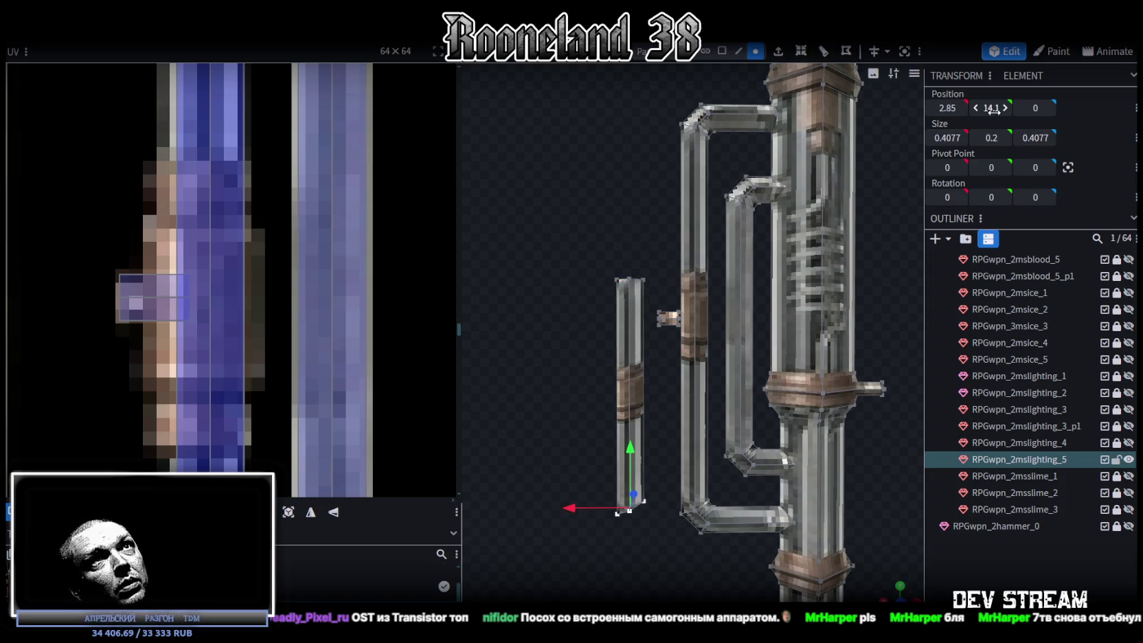
left_click_drag(629, 447, 629, 312)
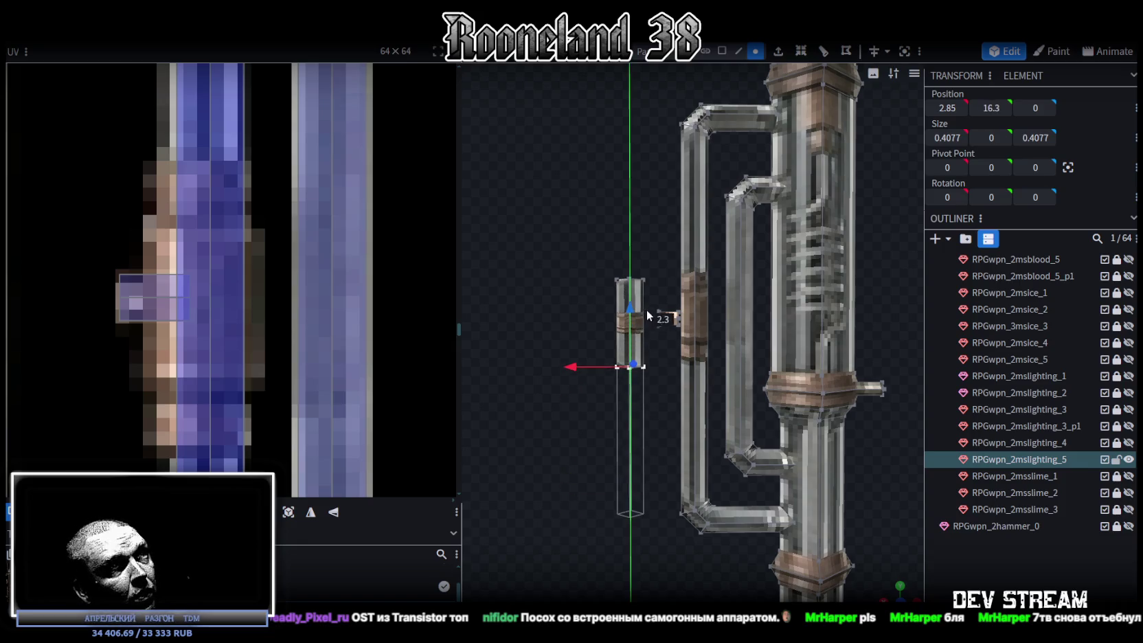
scroll(655, 388, "up", 1)
scroll(655, 387, "up", 1)
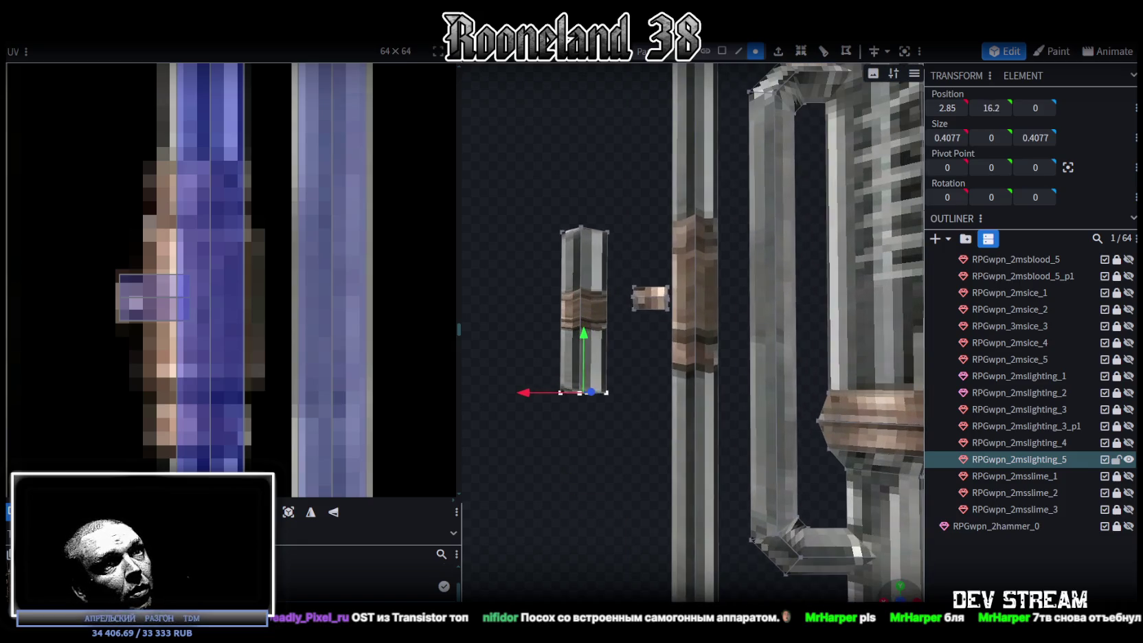
scroll(654, 387, "up", 1)
scroll(655, 398, "down", 5)
scroll(685, 386, "up", 1)
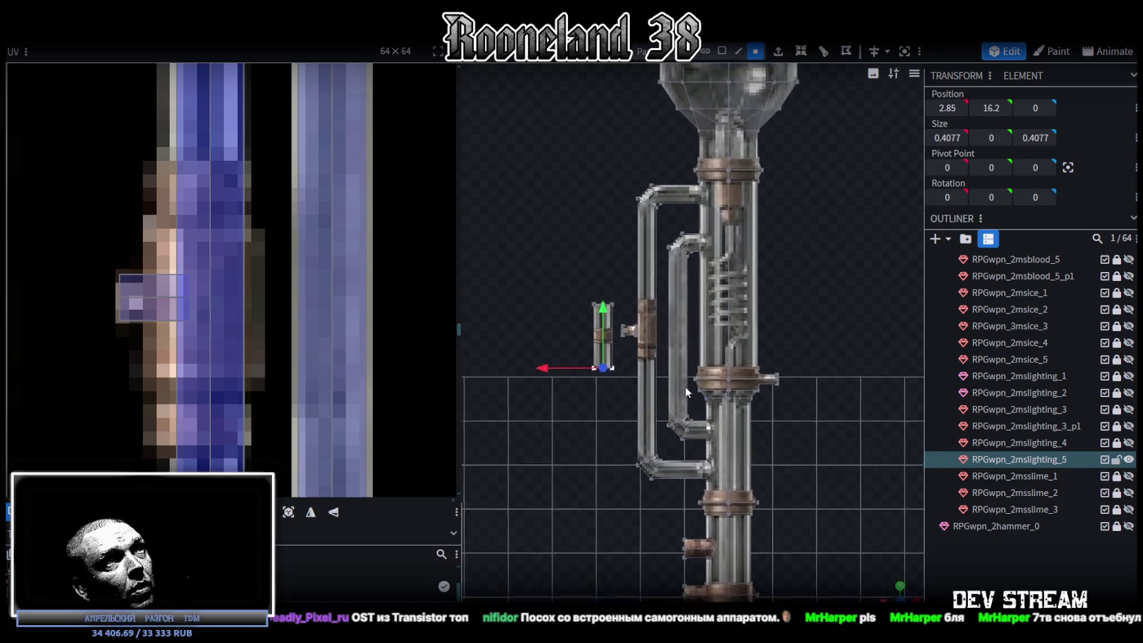
scroll(592, 353, "up", 2)
scroll(676, 384, "up", 2)
scroll(677, 388, "down", 1)
scroll(616, 344, "up", 1)
left_click_drag(596, 370, 596, 346)
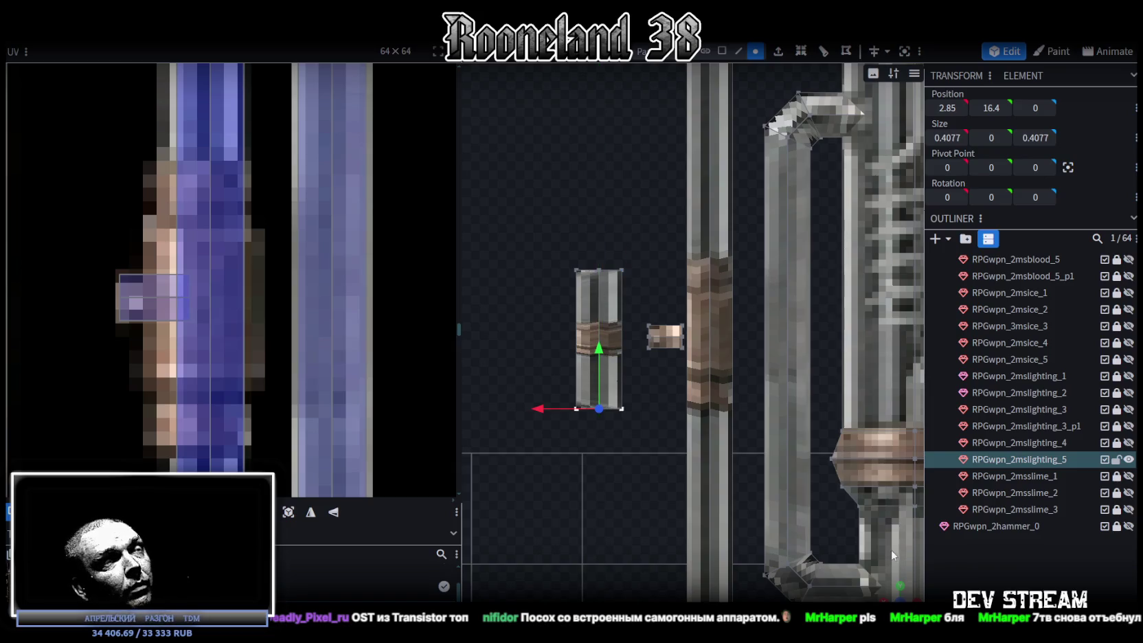
Step: Check the short pipe's bottom edges from a front view and select the whole piece
left_click_drag(728, 481, 768, 492)
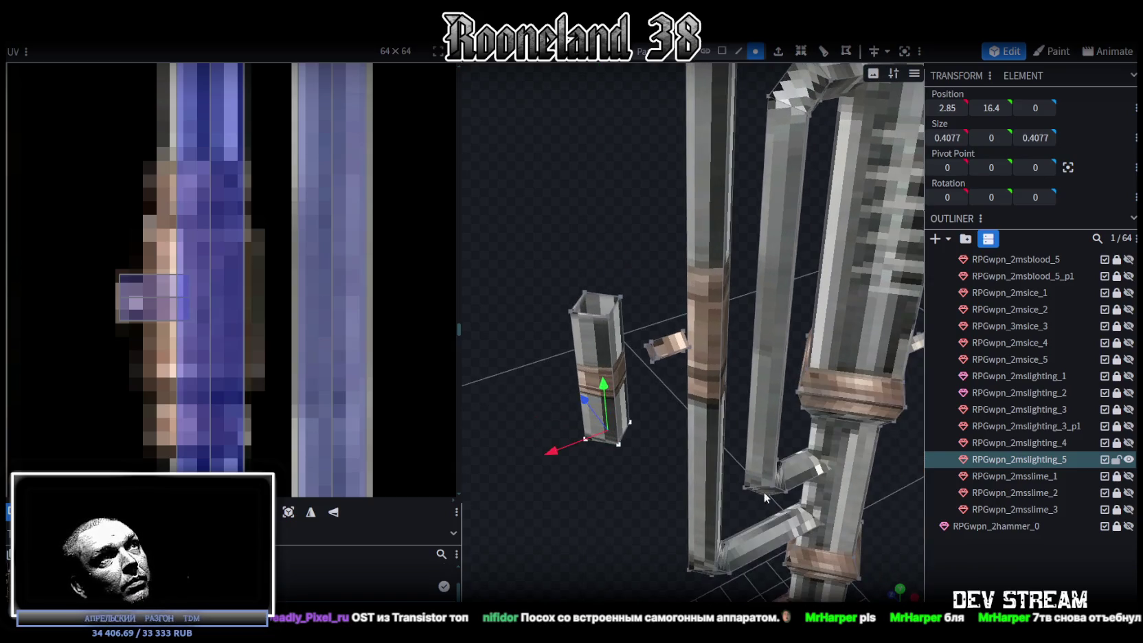
left_click(739, 51)
left_click(606, 300)
mouse_move(636, 462)
left_mouse_down()
mouse_move(625, 419)
mouse_move(553, 369)
left_mouse_up()
left_click(603, 415)
left_click(572, 393)
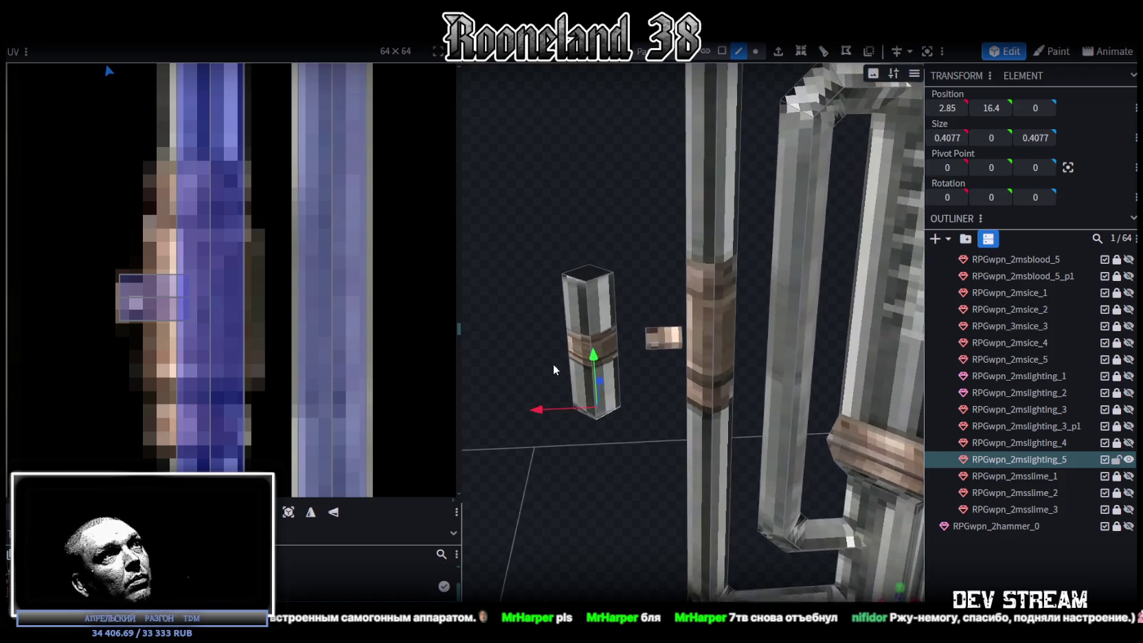
key("KP_1")
left_click(722, 51)
mouse_move(565, 258)
left_mouse_down()
mouse_move(626, 406)
mouse_move(807, 422)
left_mouse_up()
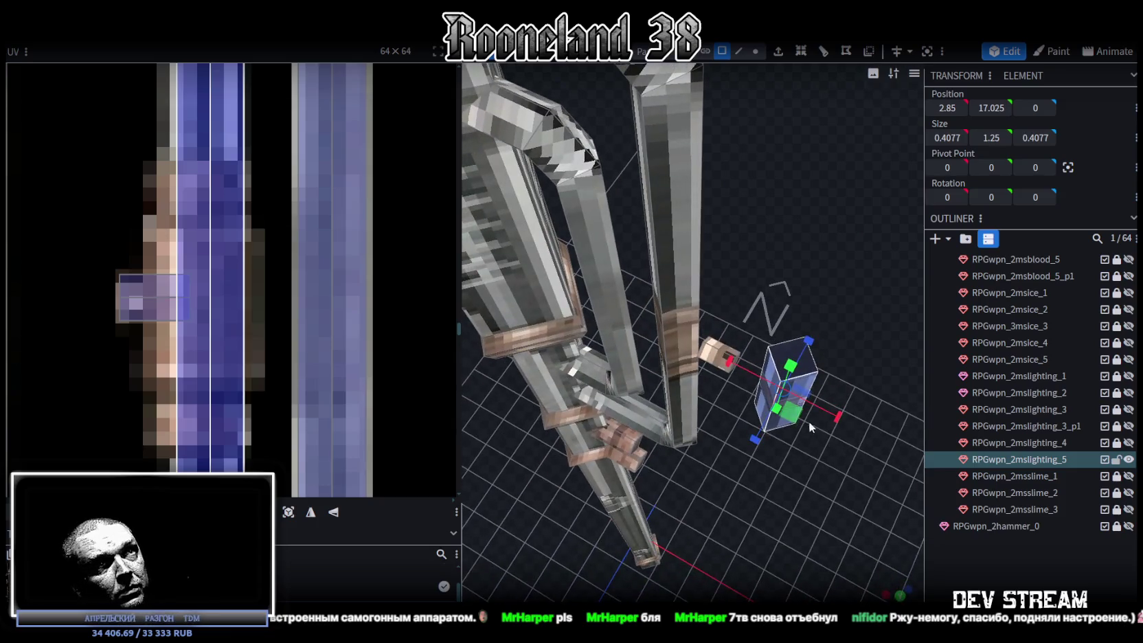
Step: Shrink the small cube's width and depth to 0.5077 and start shifting its UV box
mouse_move(792, 420)
left_mouse_down()
mouse_move(808, 442)
mouse_move(783, 405)
left_mouse_up()
left_click_drag(780, 472, 563, 391)
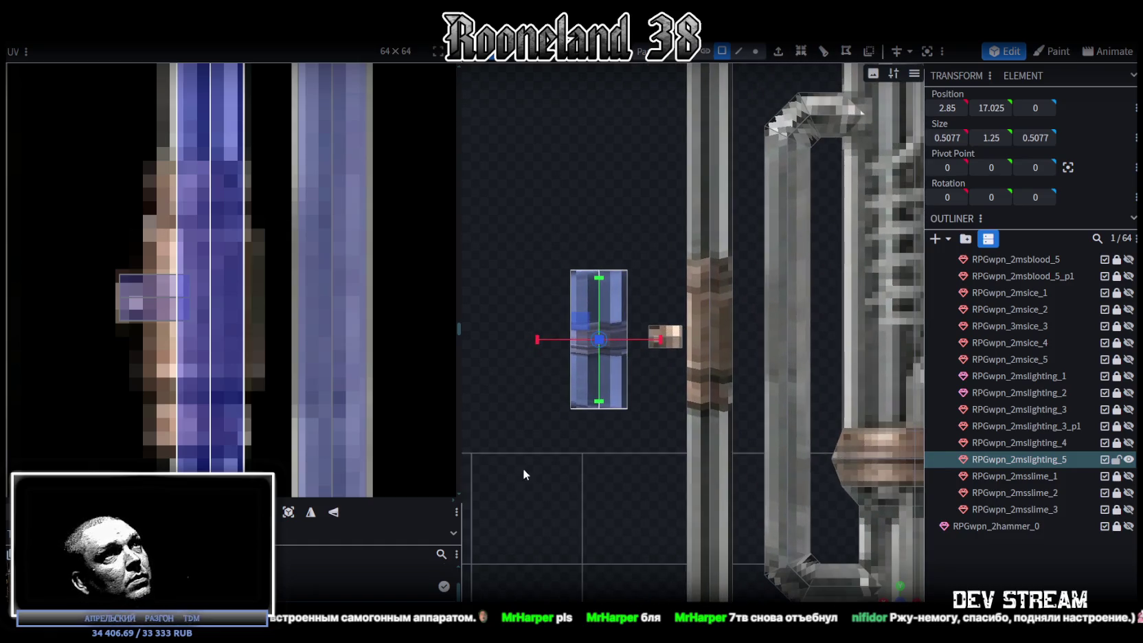
left_click_drag(153, 298, 218, 334)
scroll(217, 329, "down", 3)
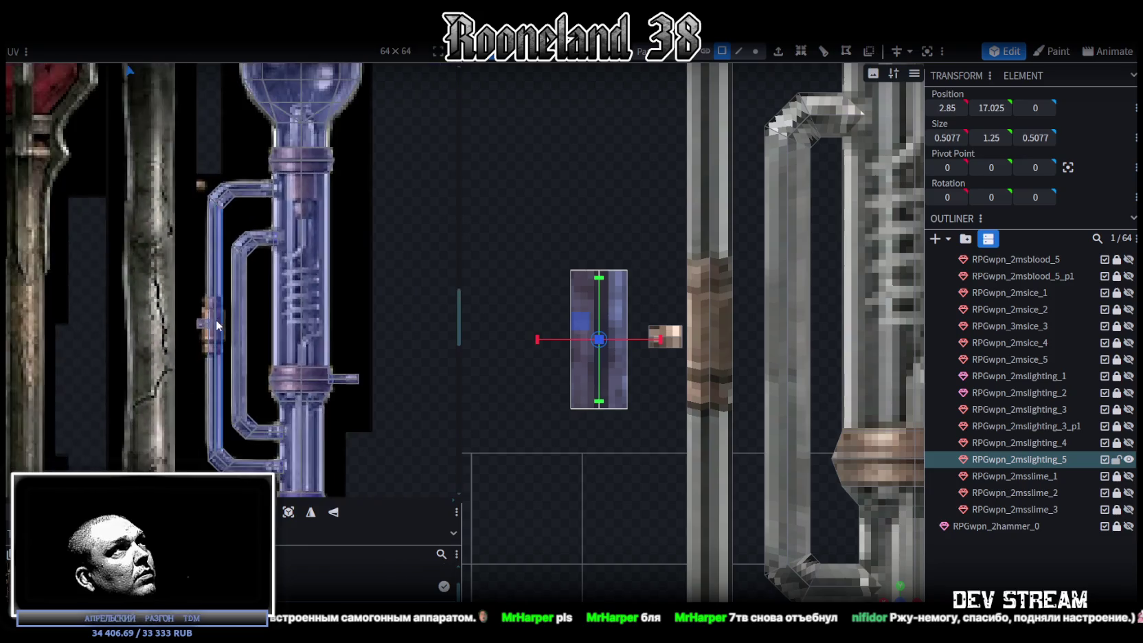
scroll(220, 314, "down", 3)
scroll(230, 247, "down", 2)
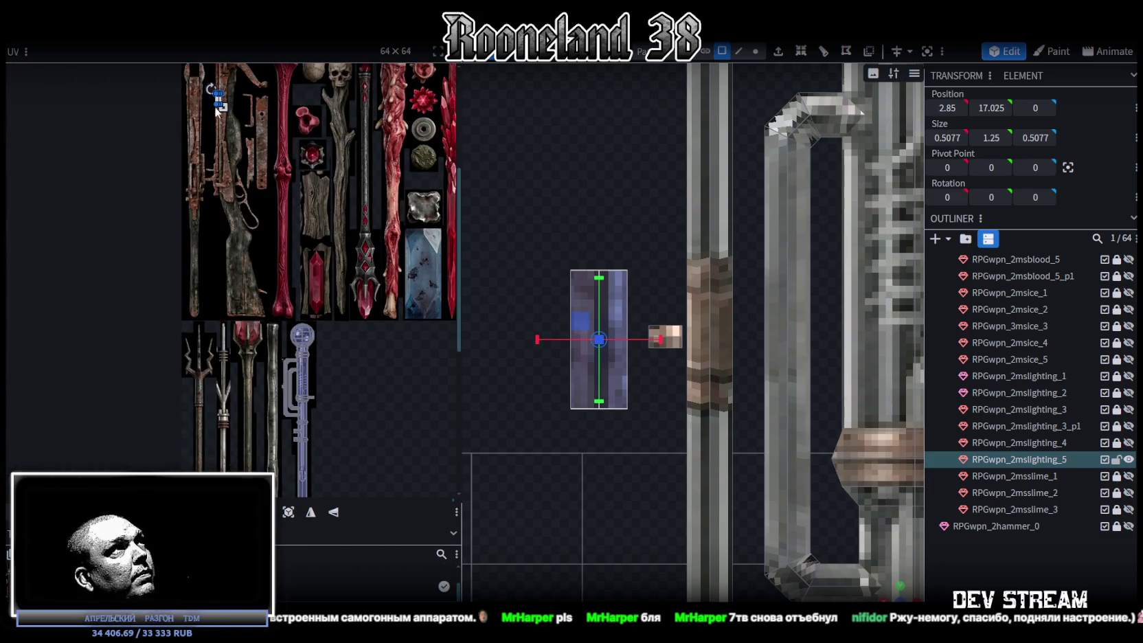
Step: Place the cube's UV box on the bluish pipe strip and fit it to the pipe section
left_click_drag(218, 100, 289, 330)
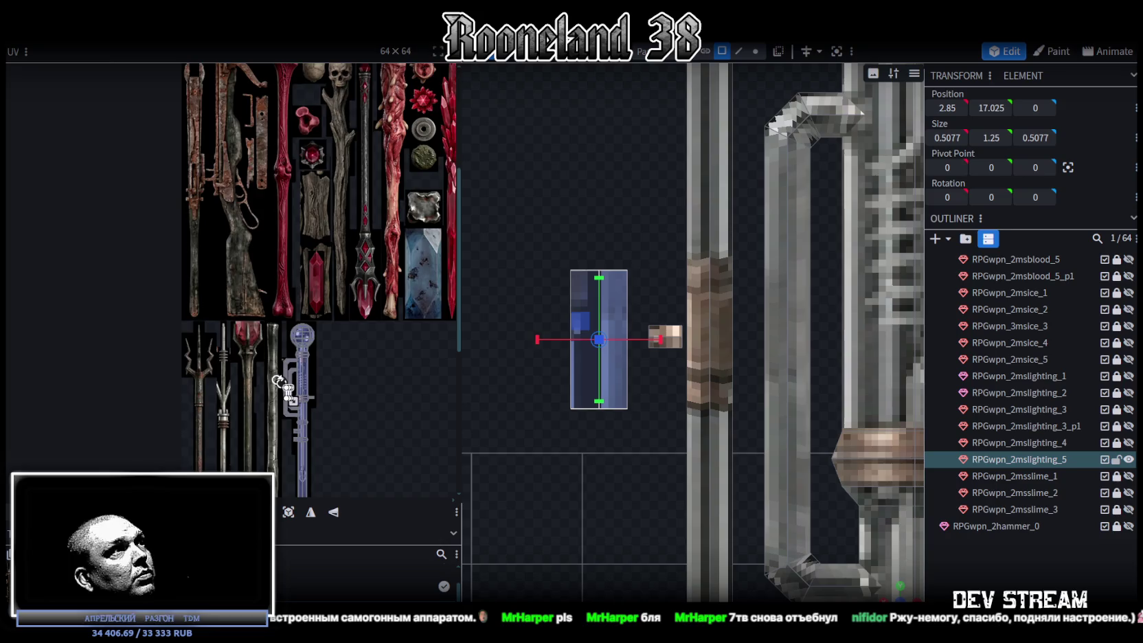
scroll(277, 351, "up", 3)
scroll(314, 419, "up", 3)
scroll(315, 420, "up", 3)
left_click_drag(286, 371, 223, 258)
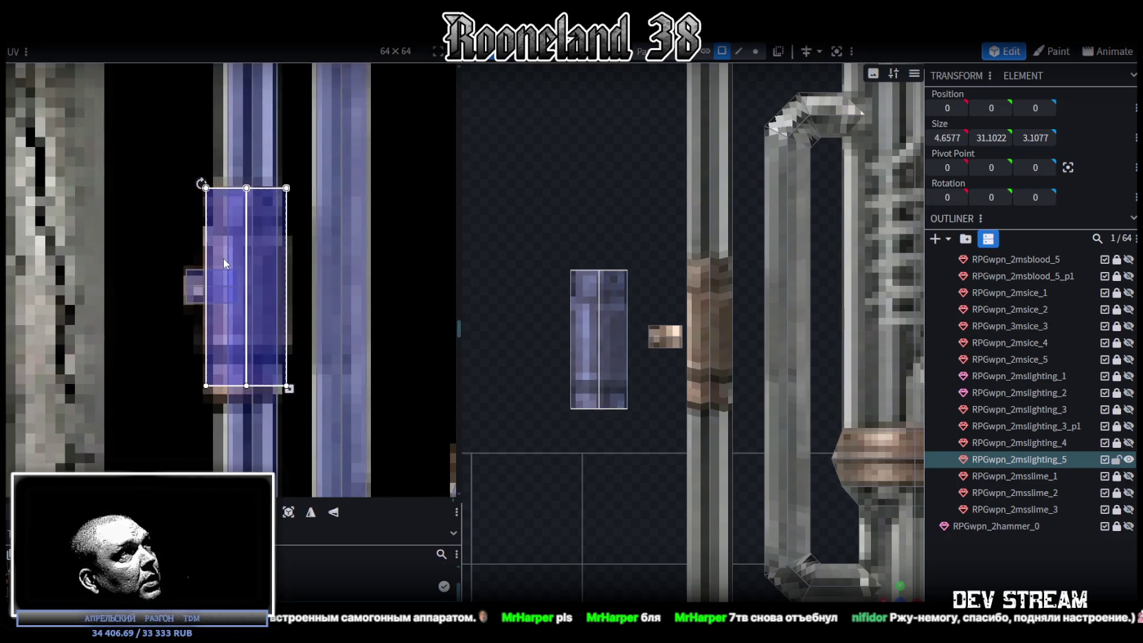
scroll(275, 343, "up", 3)
left_click_drag(313, 424, 303, 434)
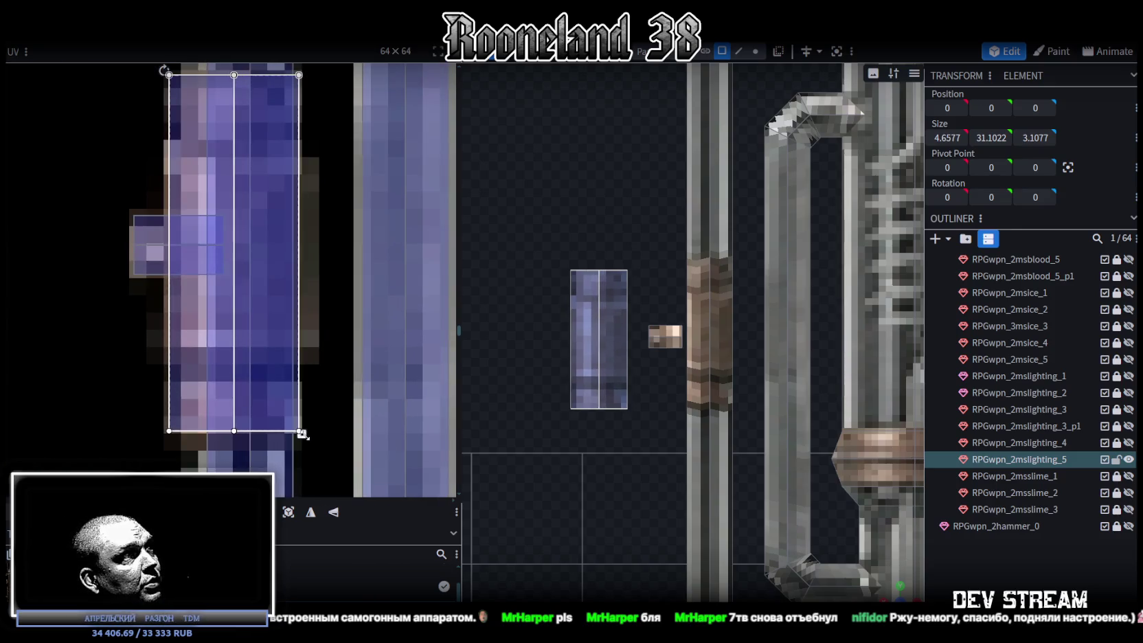
scroll(603, 362, "up", 1)
Step: Move the cube sideways and up onto the staff's vertical pipe at X 1.85
left_click(583, 326)
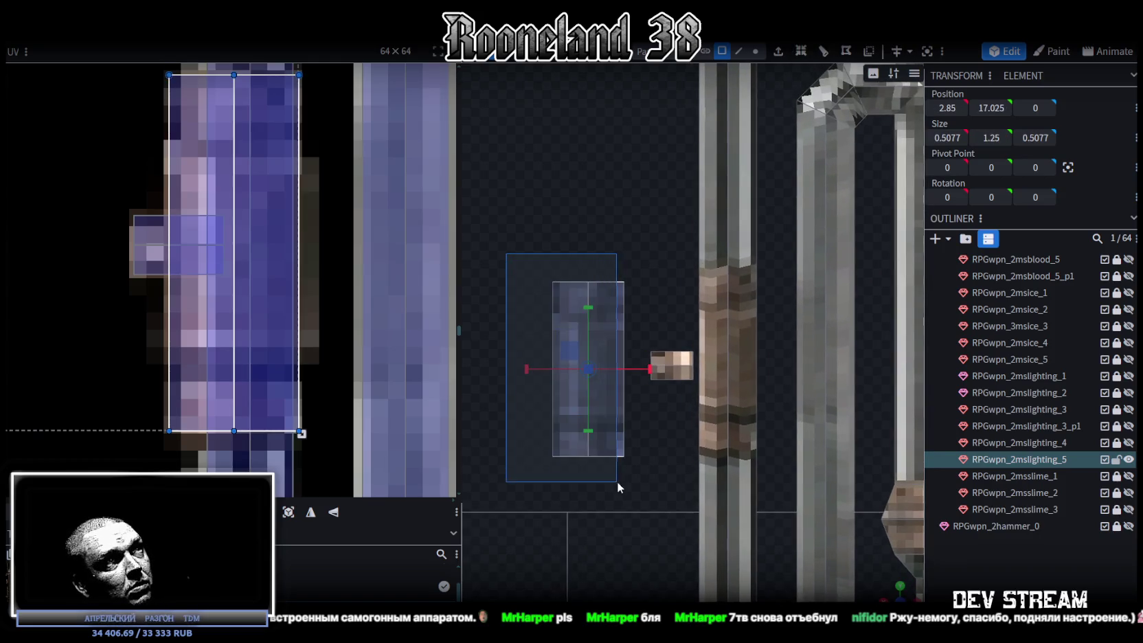
left_click_drag(543, 374, 673, 377)
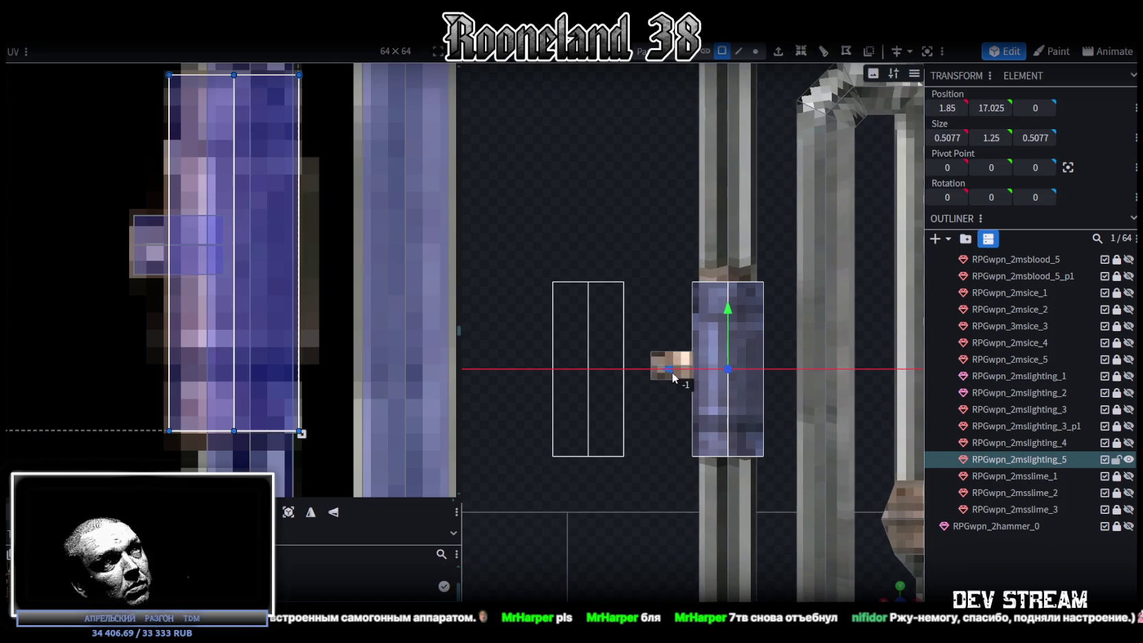
left_click_drag(728, 311, 729, 299)
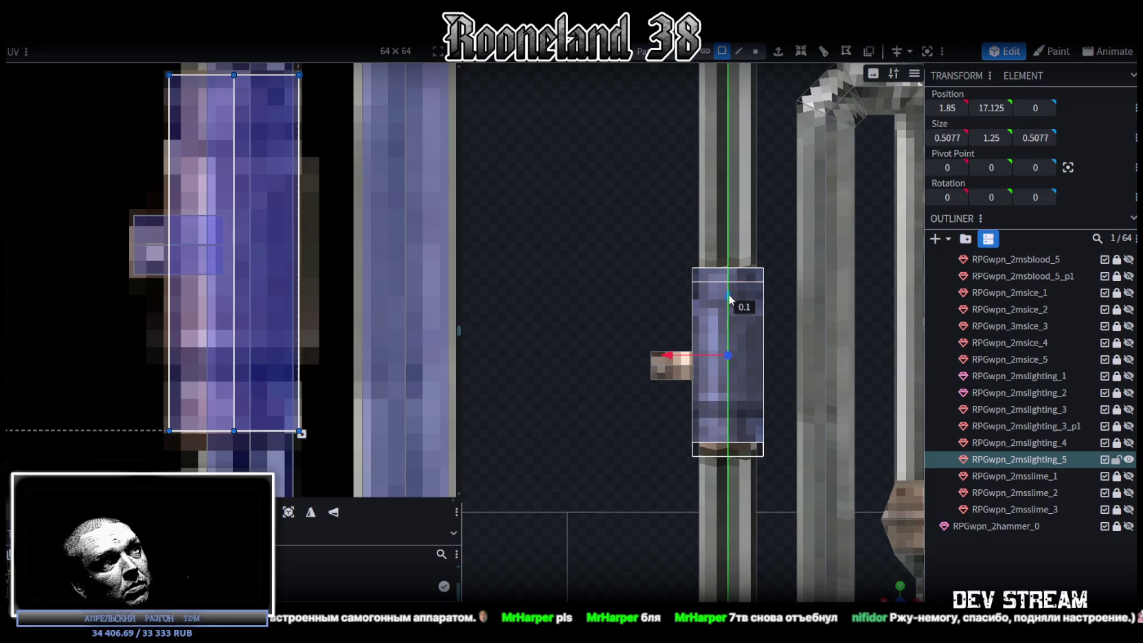
mouse_move(729, 307)
left_mouse_down()
mouse_move(730, 277)
mouse_move(729, 305)
mouse_move(730, 295)
left_mouse_up()
key("s")
Step: Select the small peg and lengthen it to 0.5 so it juts further left
mouse_move(790, 330)
left_mouse_down()
mouse_move(550, 343)
mouse_move(709, 404)
mouse_move(772, 352)
left_mouse_up()
left_click(545, 348)
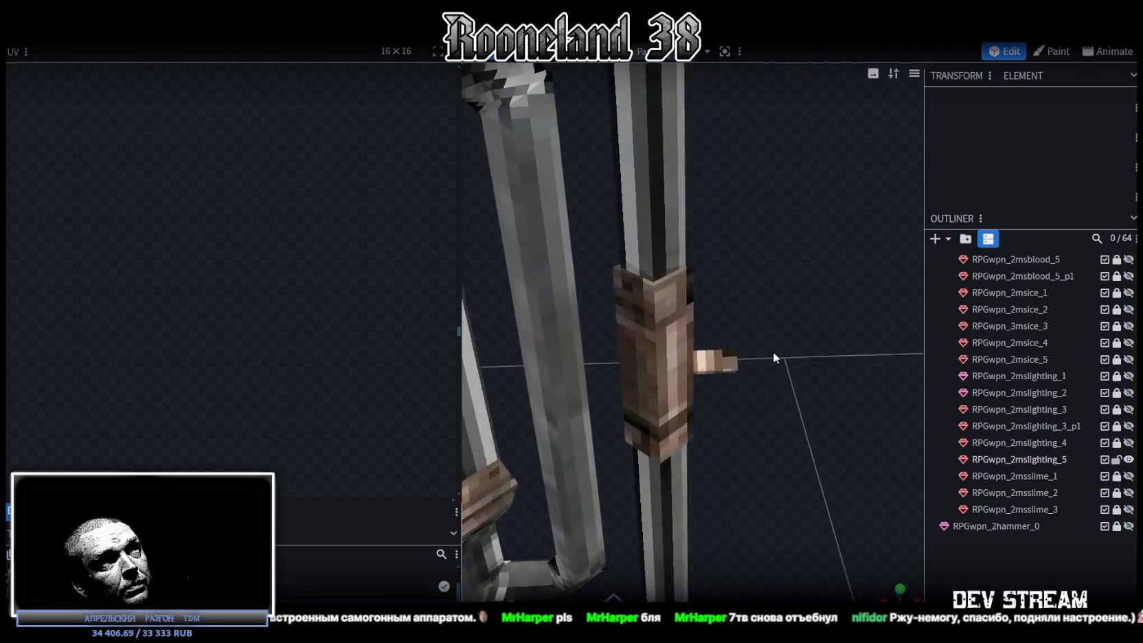
left_click(728, 354)
mouse_move(835, 440)
left_mouse_down()
mouse_move(789, 394)
mouse_move(476, 365)
left_mouse_up()
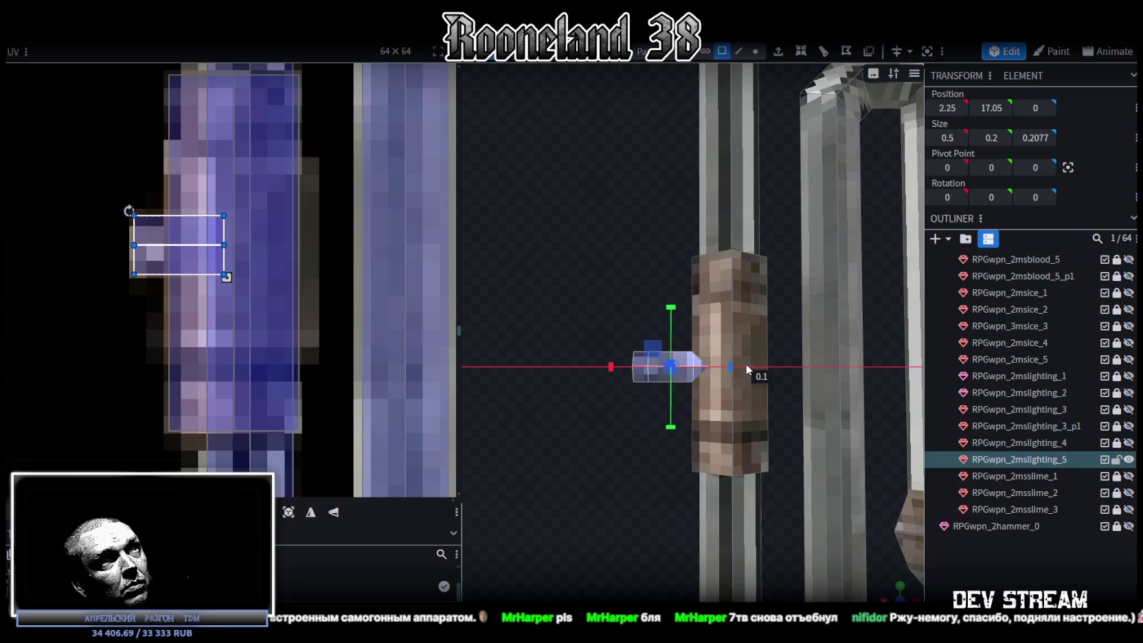
left_click_drag(737, 368, 603, 375)
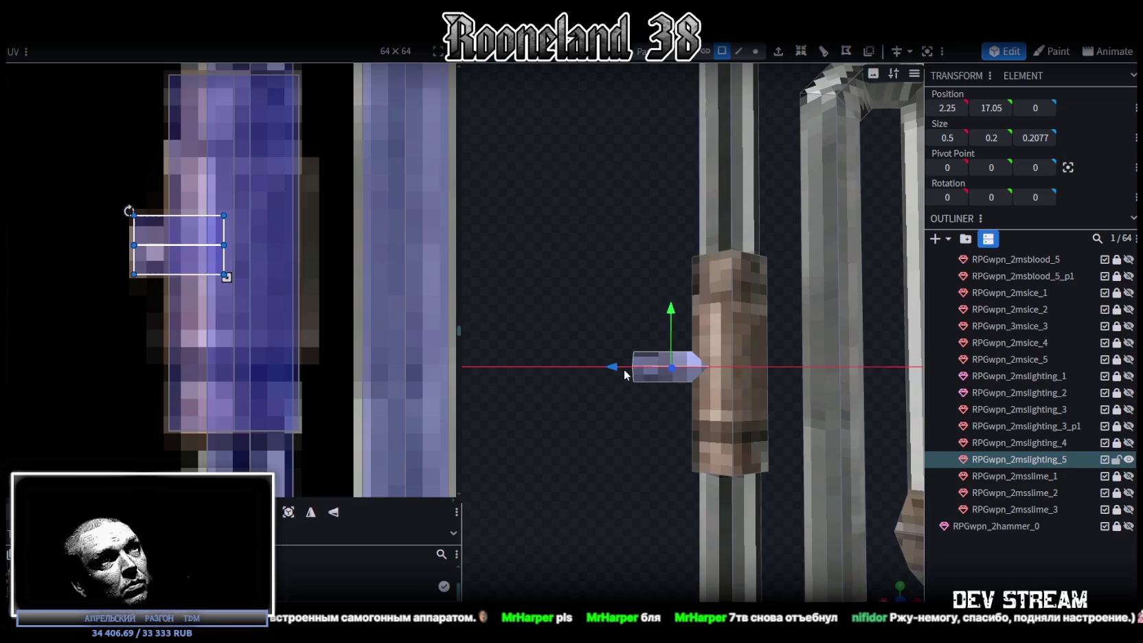
Step: Reselect the peg to check its texture mapping, then zoom out to see the whole lamp staff
left_click(121, 252)
mouse_move(122, 252)
left_mouse_down()
mouse_move(167, 278)
mouse_move(294, 277)
left_mouse_up()
mouse_move(611, 467)
left_mouse_down()
mouse_move(782, 514)
mouse_move(841, 482)
mouse_move(636, 462)
left_mouse_up()
scroll(585, 489, "down", 3)
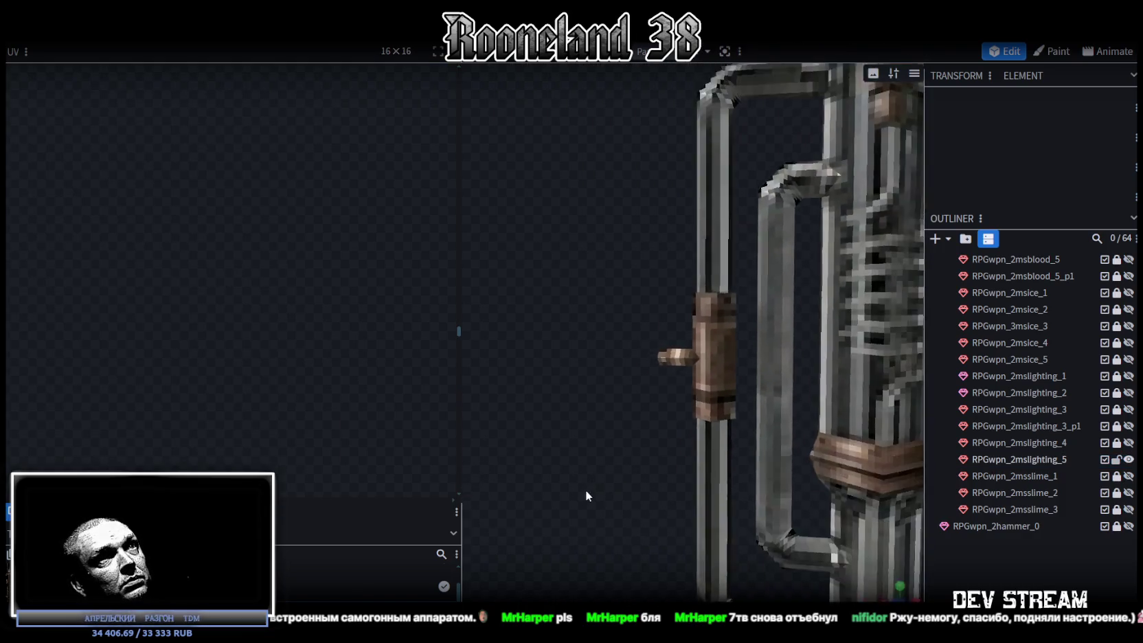
scroll(586, 493, "down", 3)
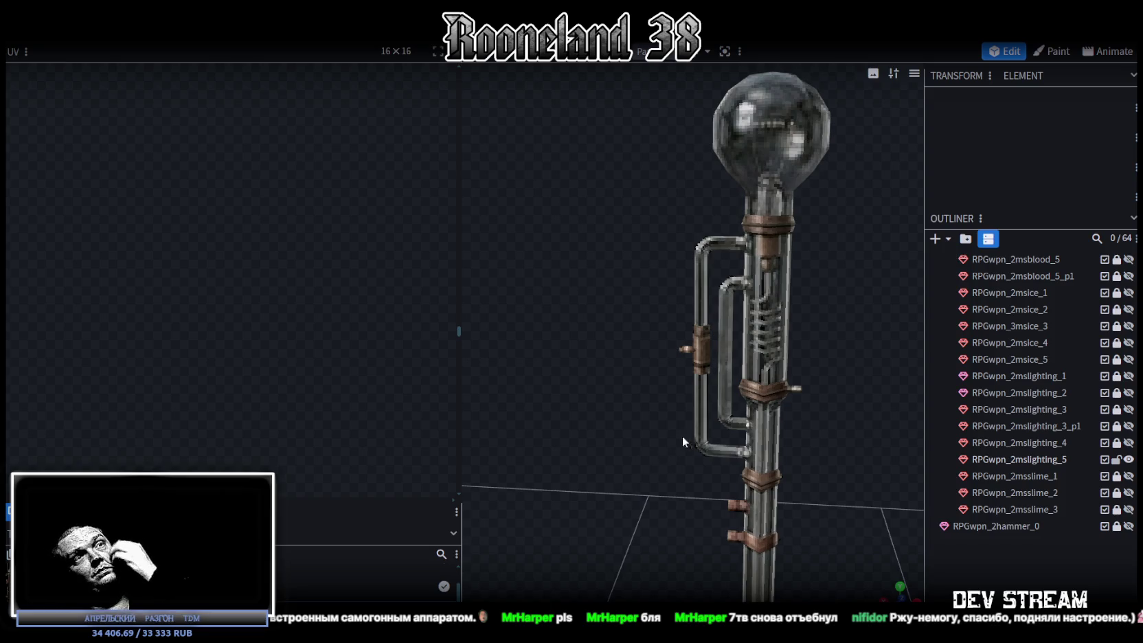
scroll(687, 433, "down", 3)
mouse_move(731, 417)
left_mouse_down()
mouse_move(785, 406)
mouse_move(780, 349)
mouse_move(758, 331)
left_mouse_up()
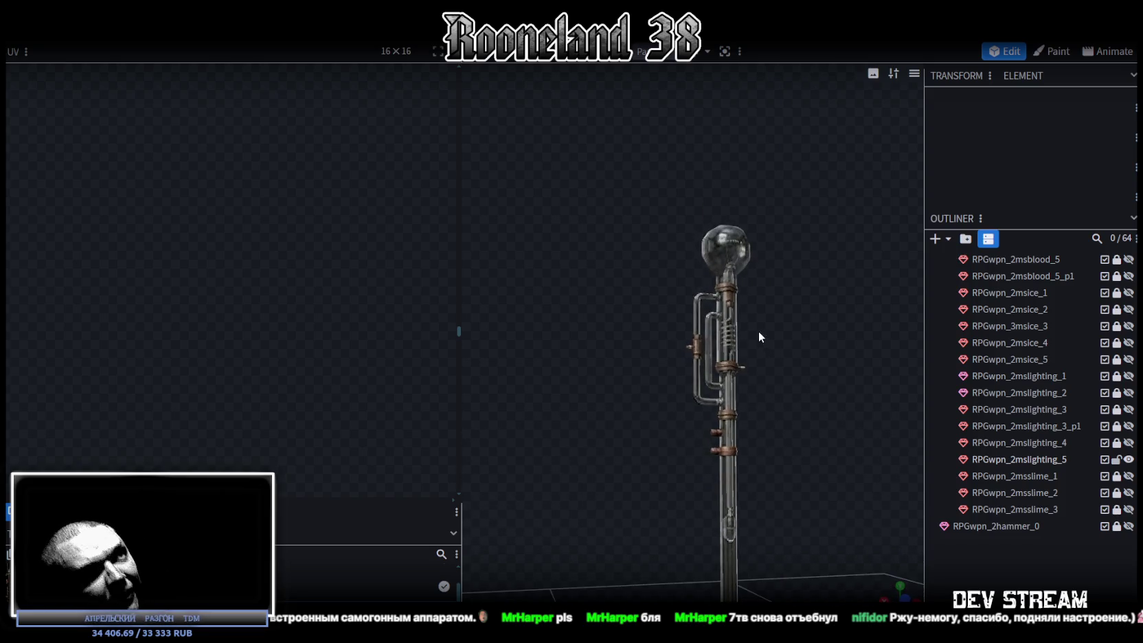
Step: Select the RPGwpn_2mslighting_5 pipe element and zoom and orbit around the staff to inspect it
left_click(728, 408)
scroll(783, 476, "up", 2)
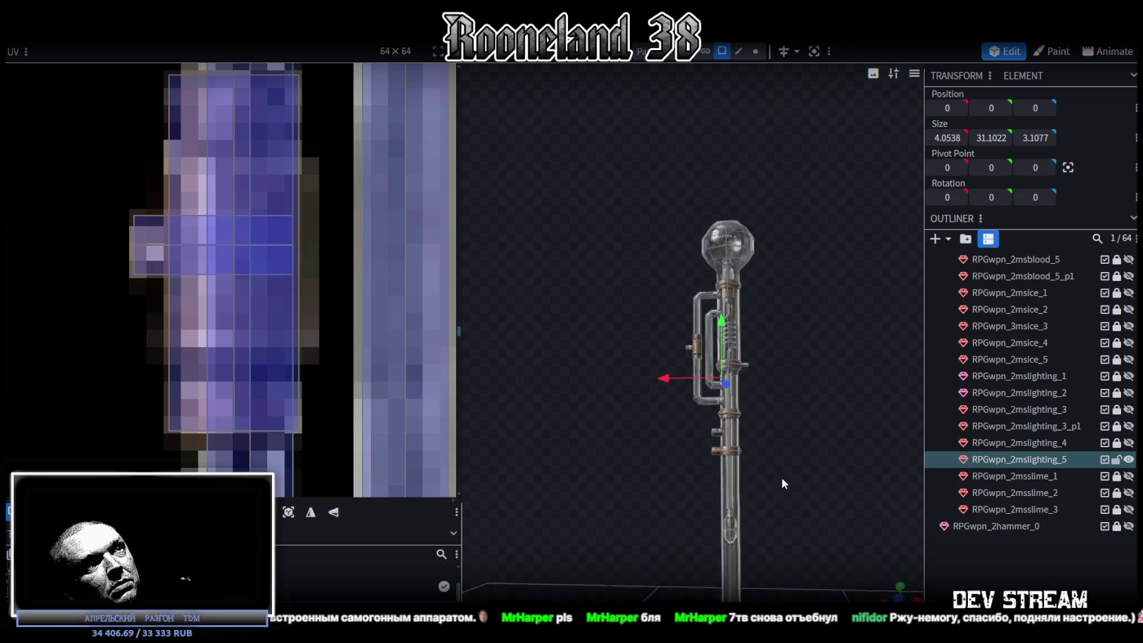
scroll(792, 475, "up", 2)
scroll(171, 252, "down", 2)
scroll(175, 252, "down", 3)
scroll(282, 361, "down", 2)
scroll(321, 267, "down", 2)
scroll(291, 326, "up", 4)
left_click(786, 467)
scroll(786, 468, "down", 2)
scroll(780, 501, "down", 2)
scroll(790, 355, "up", 4)
mouse_move(790, 355)
left_mouse_down()
mouse_move(703, 392)
mouse_move(603, 351)
mouse_move(672, 408)
mouse_move(822, 444)
mouse_move(800, 499)
mouse_move(712, 411)
left_mouse_up()
scroll(721, 442, "up", 3)
scroll(722, 442, "down", 3)
Step: Level the view on the staff, then bring the YouTube night-drive video window to the front
mouse_move(691, 473)
left_mouse_down()
mouse_move(764, 357)
mouse_move(694, 248)
left_mouse_up()
left_click(695, 248)
left_click_drag(766, 360, 768, 363)
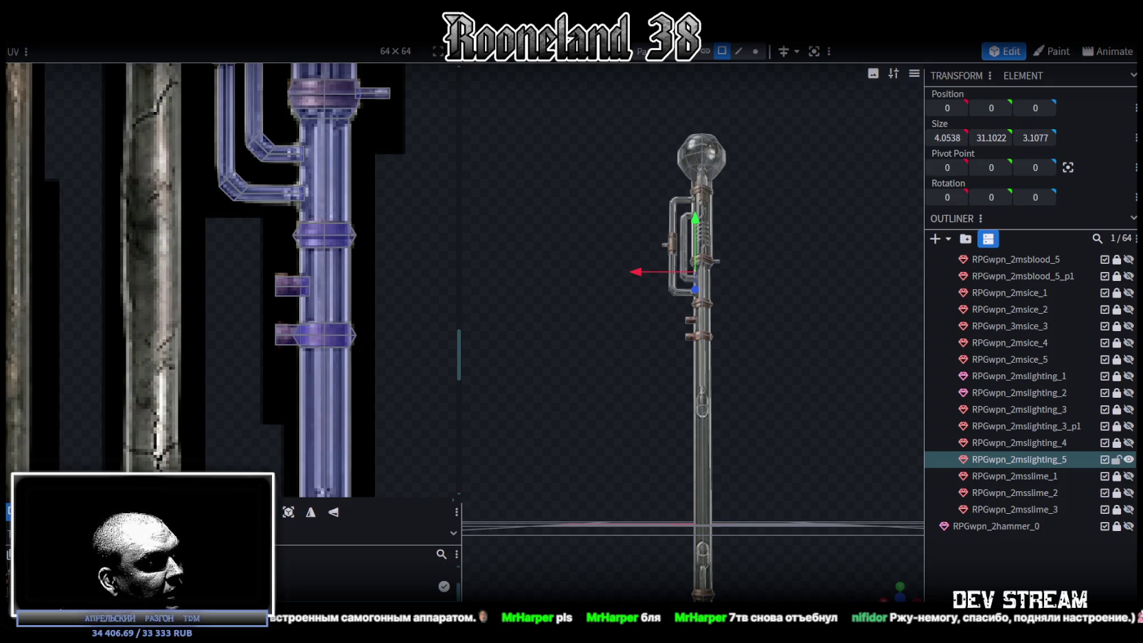
key("alt+Tab")
left_click_drag(201, 84, 182, 67)
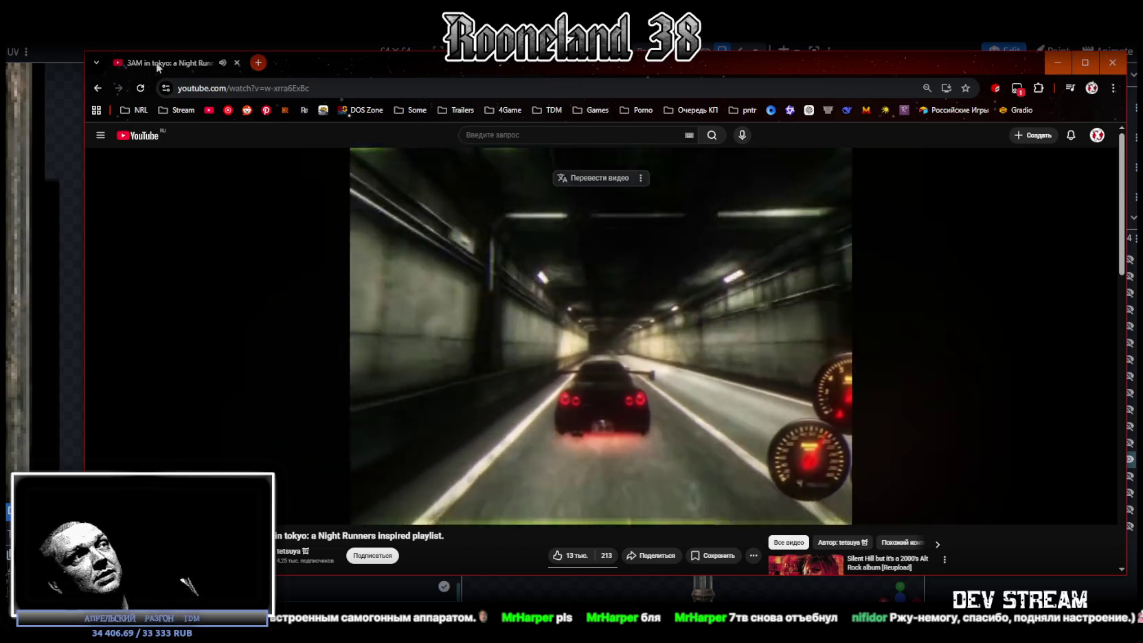
Step: Return from the YouTube window to Blockbench and tilt the view of the lamp staff
key("alt+Tab")
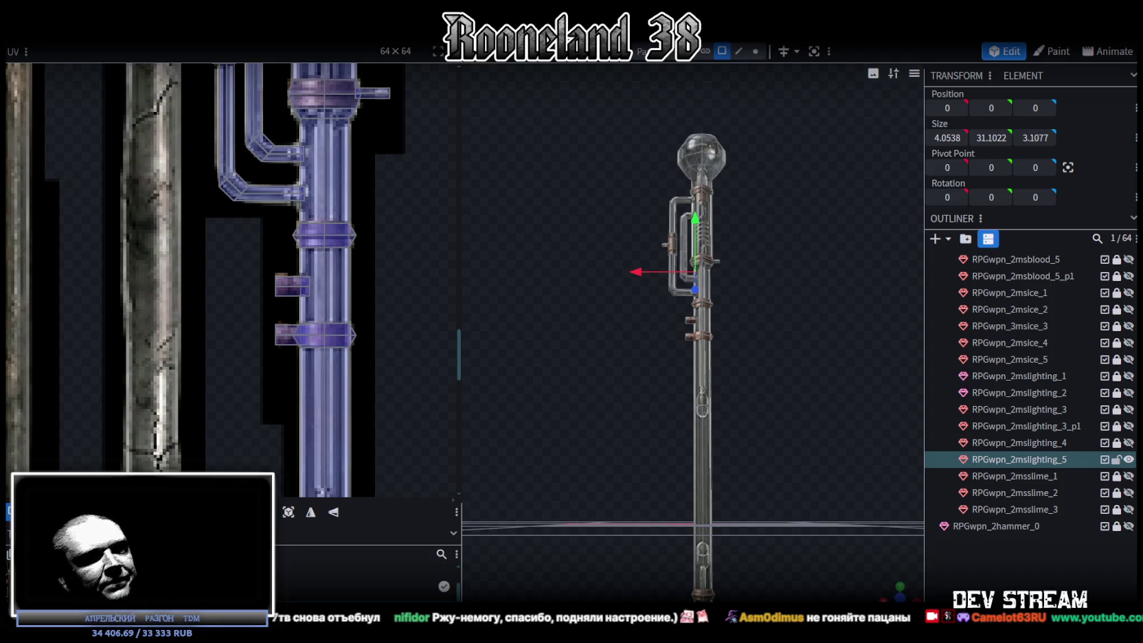
left_click_drag(694, 297, 754, 307)
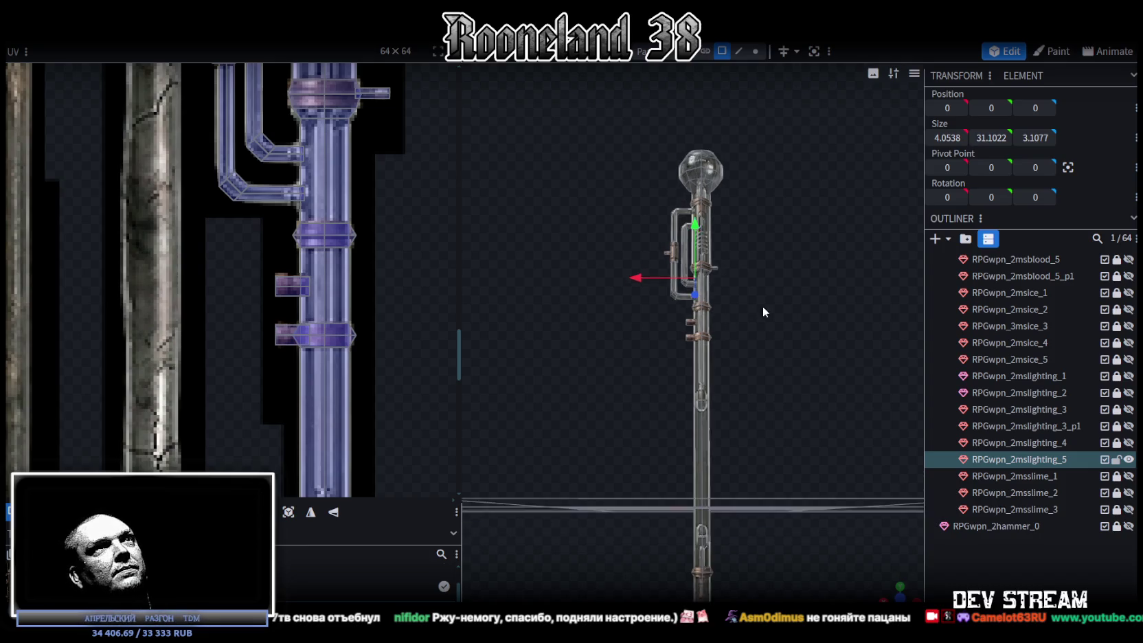
Step: Select the lighting_5 mesh, save the model as RPGweapon.bbmodel, and switch to Photoshop
left_click(776, 296)
left_click_drag(745, 343, 772, 322)
left_click(683, 309)
scroll(277, 243, "down", 5)
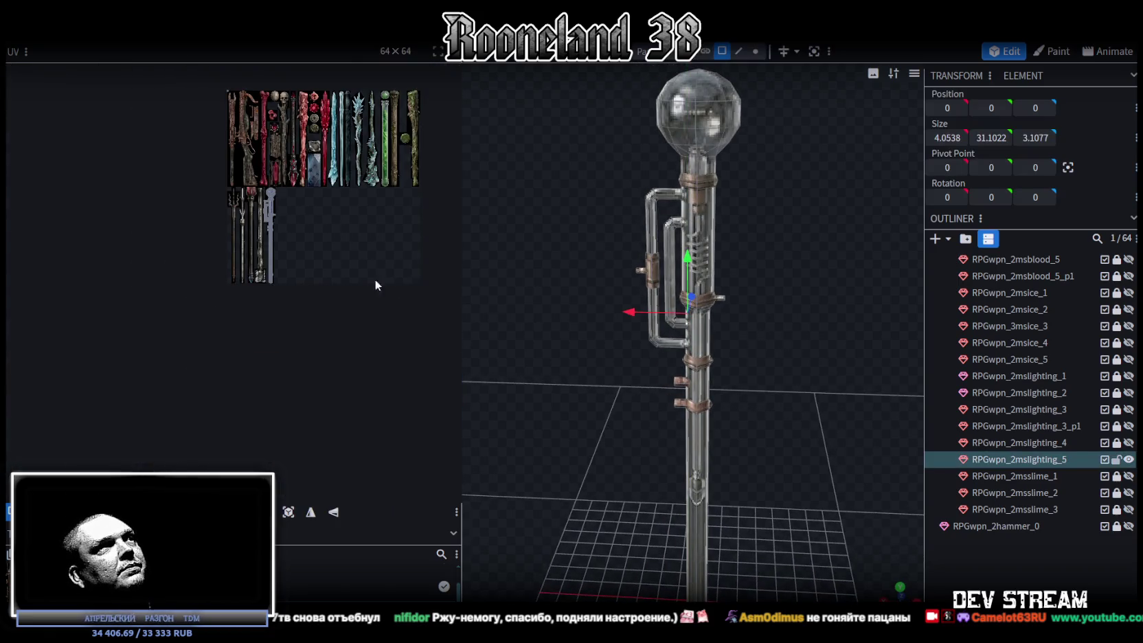
key("ctrl+s")
key("alt+Tab")
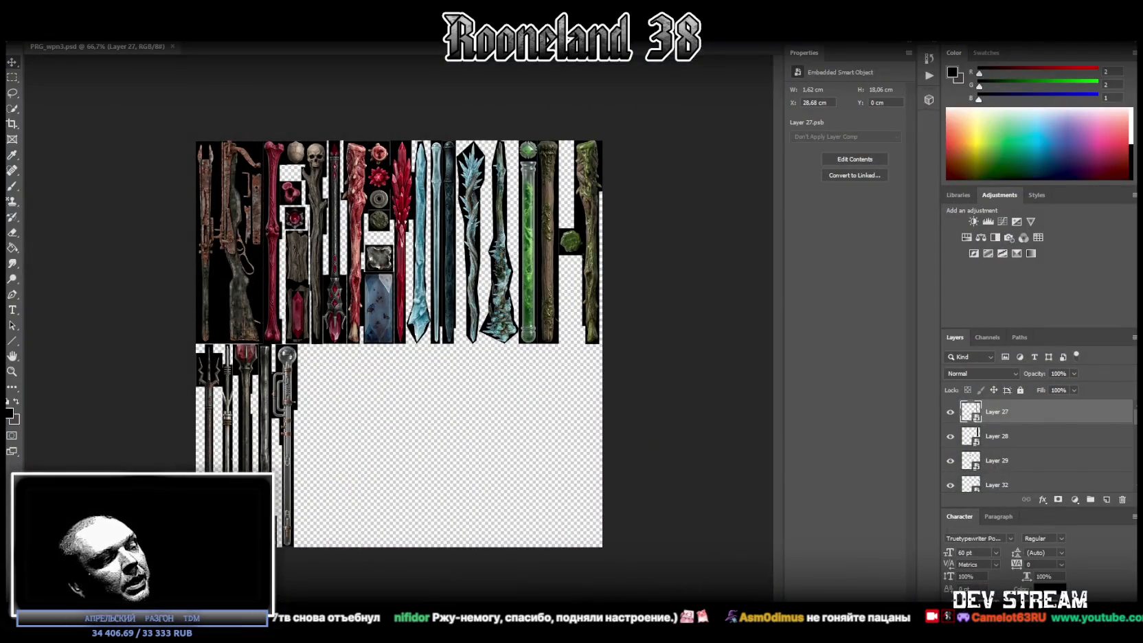
Step: Glance at the desktop and the Photoshop weapon atlas, then bring up the RPG_WW_ZAVOZ spreadsheet
key("super+d")
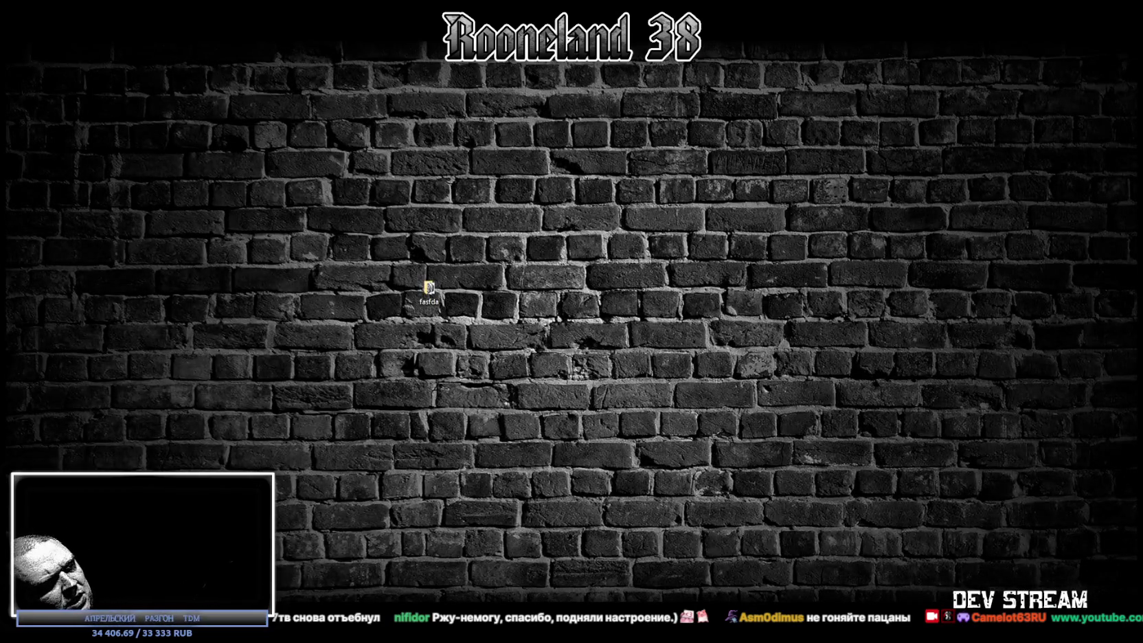
key("alt+Tab")
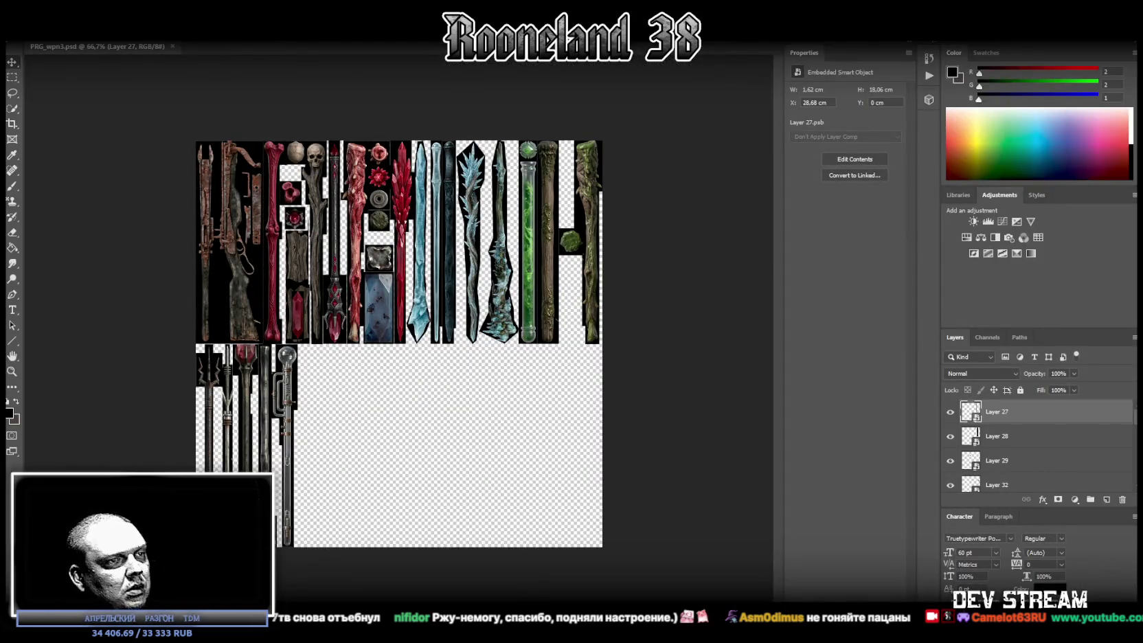
key("alt+Tab")
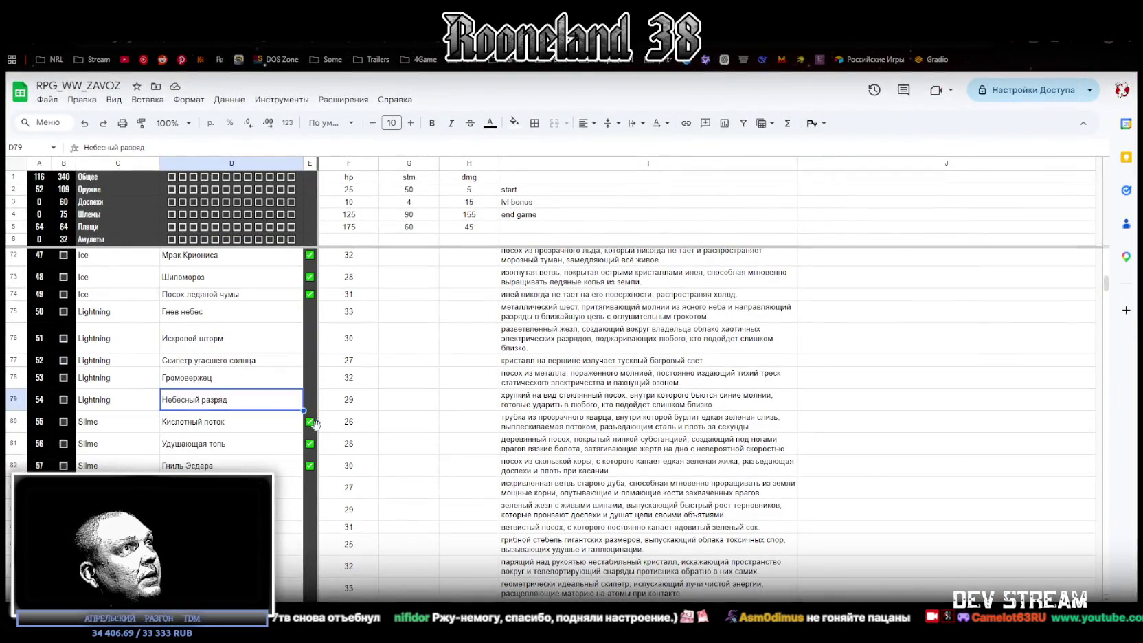
Step: Copy the checked checkbox from E80 into the Lightning rows E75:E79
left_click(315, 421)
key("ctrl+c")
left_click_drag(309, 311, 310, 399)
key("ctrl+v")
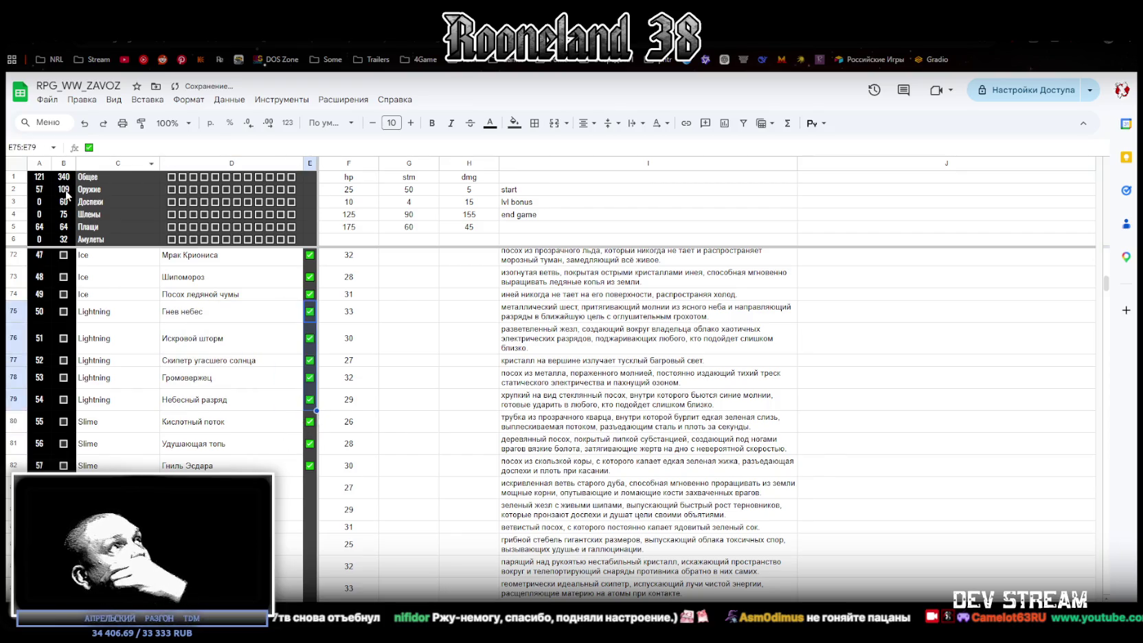
Step: Inspect the weapon count formula in A2 and browse the weapon list from row 82
left_click(41, 192)
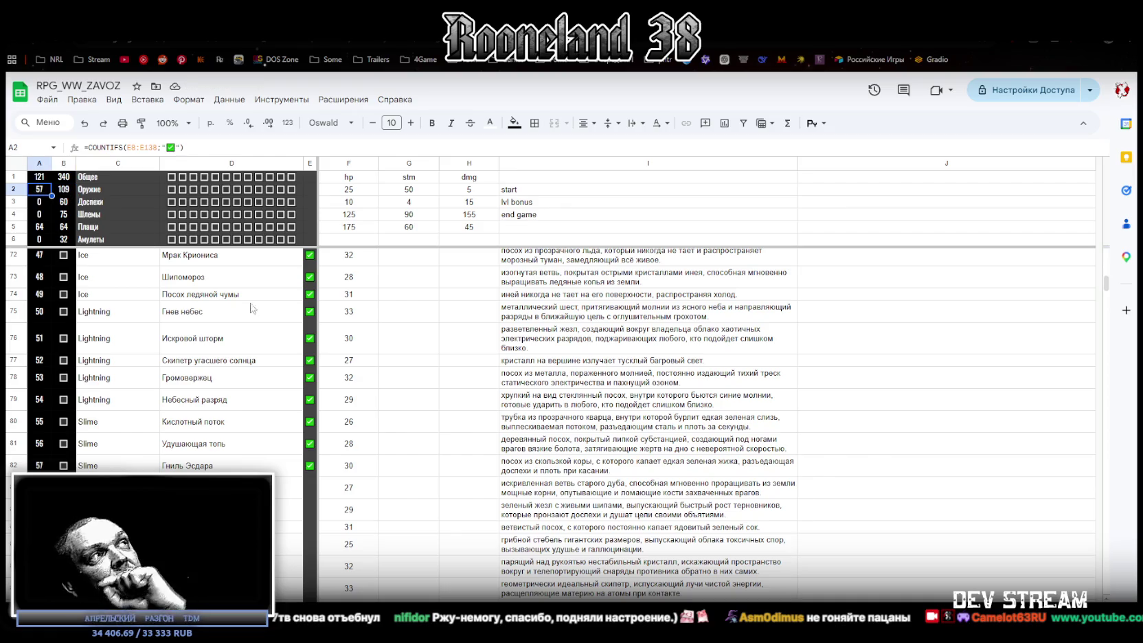
left_click(312, 468)
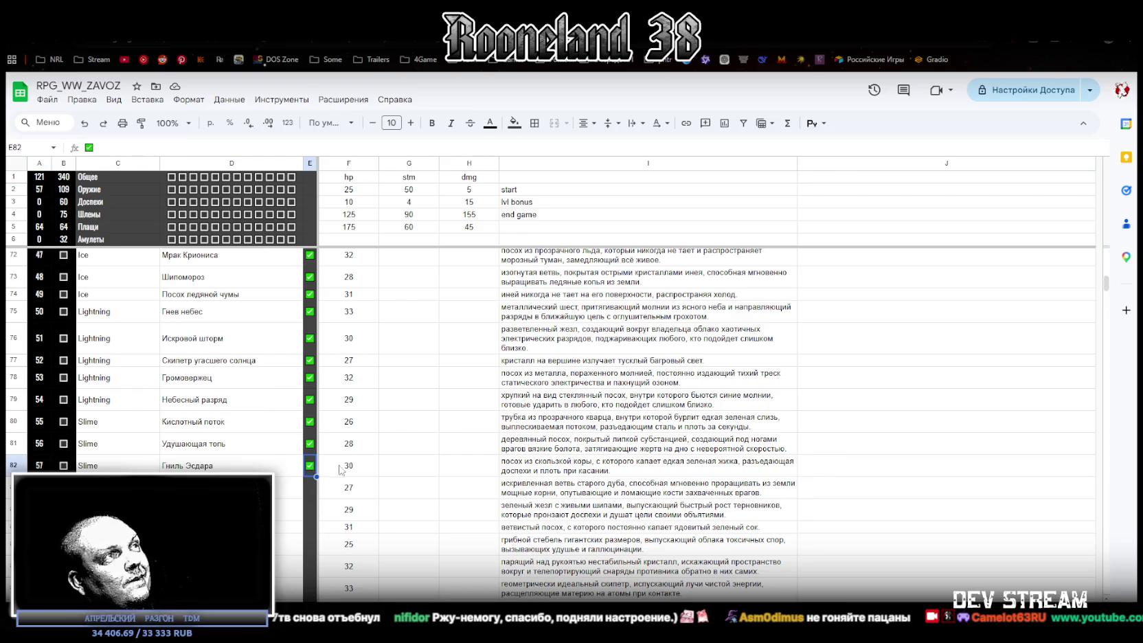
scroll(167, 259, "down", 2)
scroll(167, 258, "up", 1)
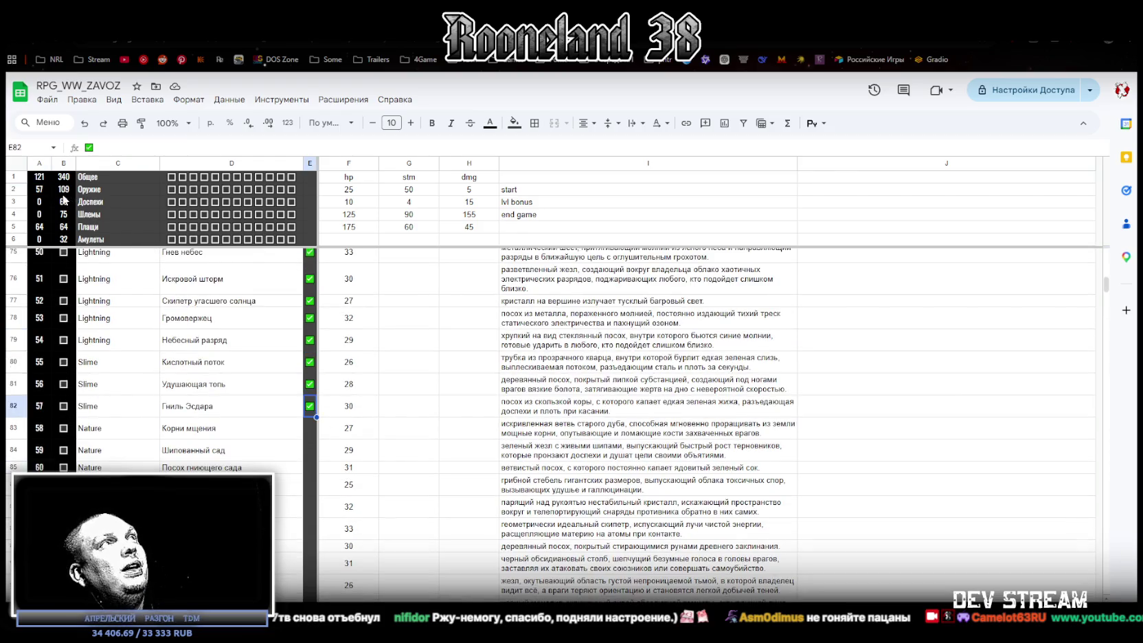
scroll(260, 398, "down", 3)
scroll(260, 398, "down", 3)
scroll(267, 439, "down", 2)
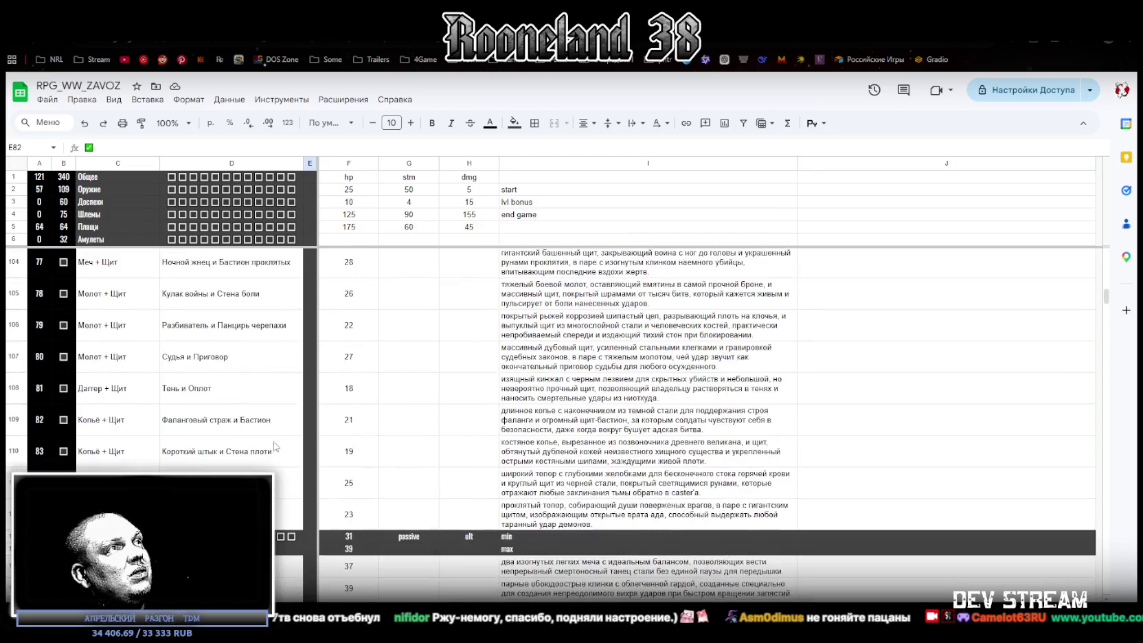
scroll(276, 490, "down", 3)
scroll(276, 490, "down", 2)
scroll(276, 490, "up", 4)
scroll(275, 488, "up", 5)
scroll(275, 485, "up", 5)
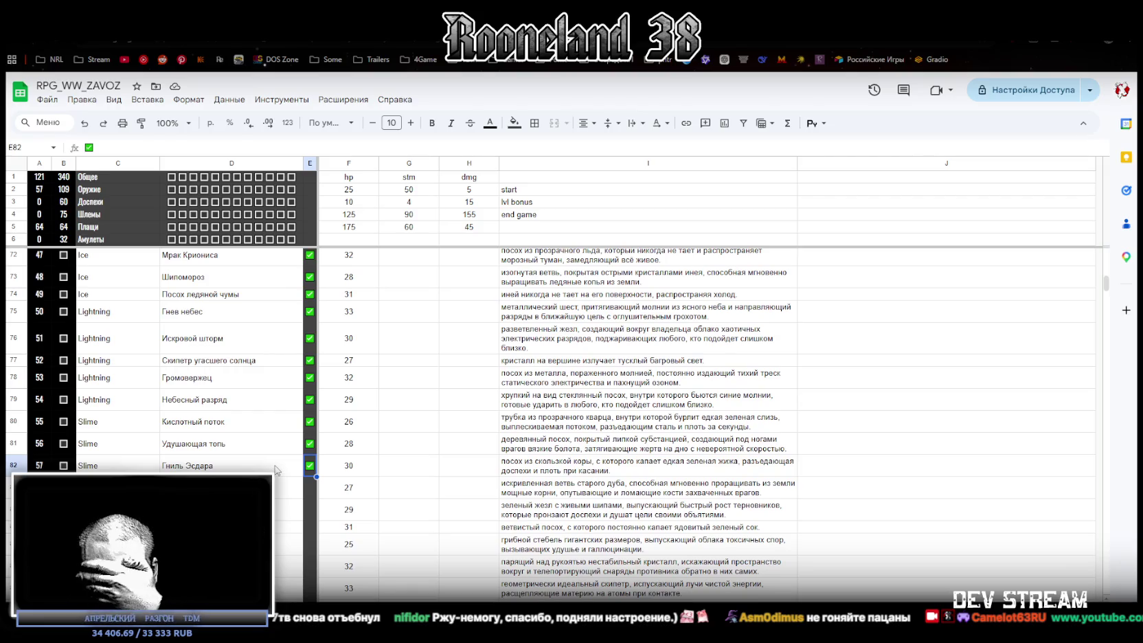
scroll(275, 469, "down", 3)
scroll(283, 465, "down", 2)
scroll(283, 465, "down", 2)
scroll(254, 446, "down", 2)
scroll(206, 421, "down", 1)
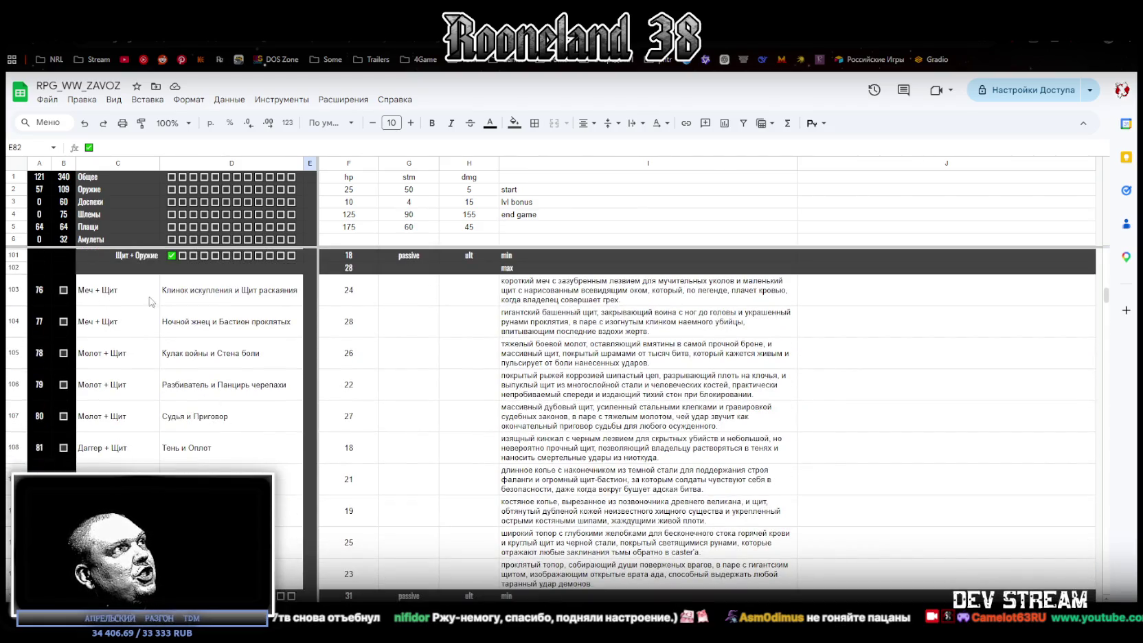
Step: Review the column D weapon names and select the dual-weapon names from row 115 down
left_click(221, 302)
left_click(220, 323)
left_click(216, 357)
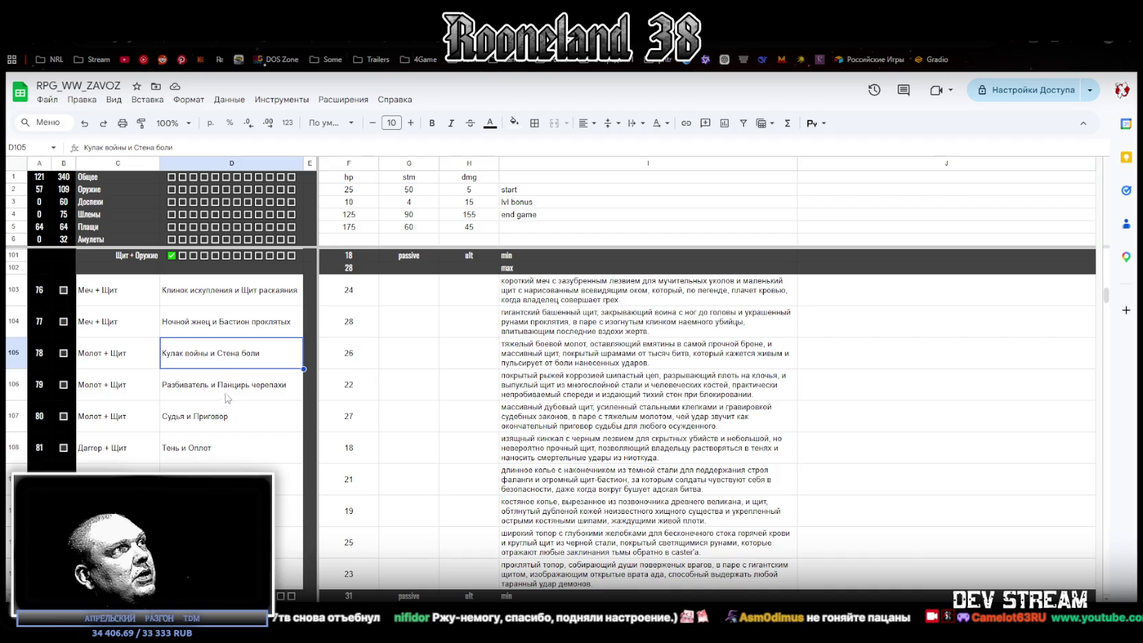
left_click(227, 395)
left_click_drag(221, 302, 220, 581)
scroll(206, 357, "down", 3)
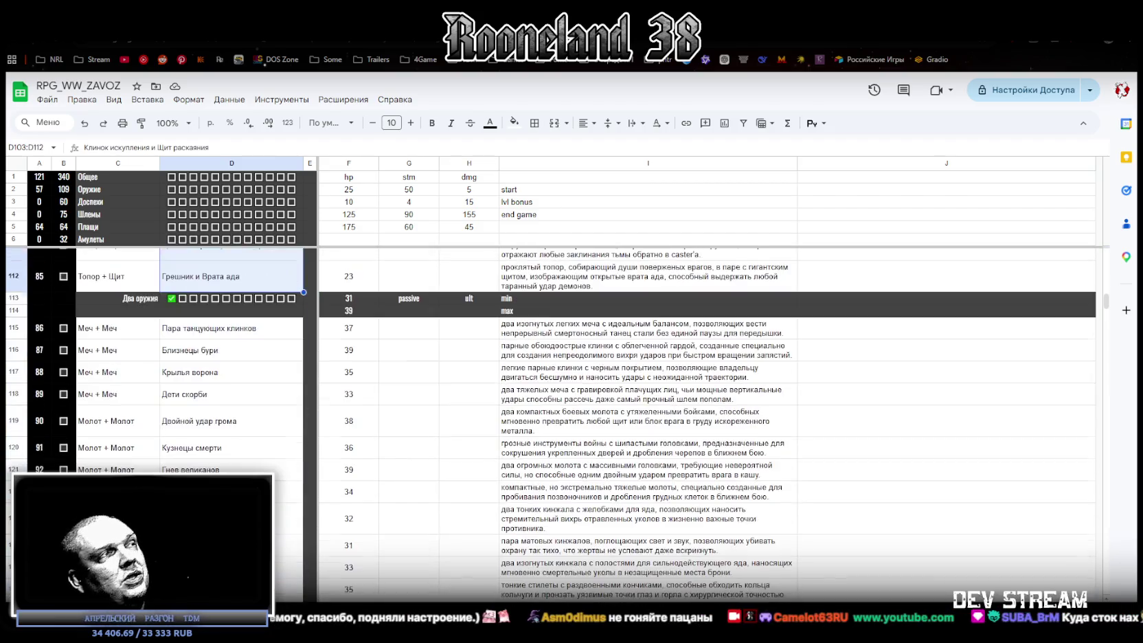
left_click_drag(202, 333, 212, 392)
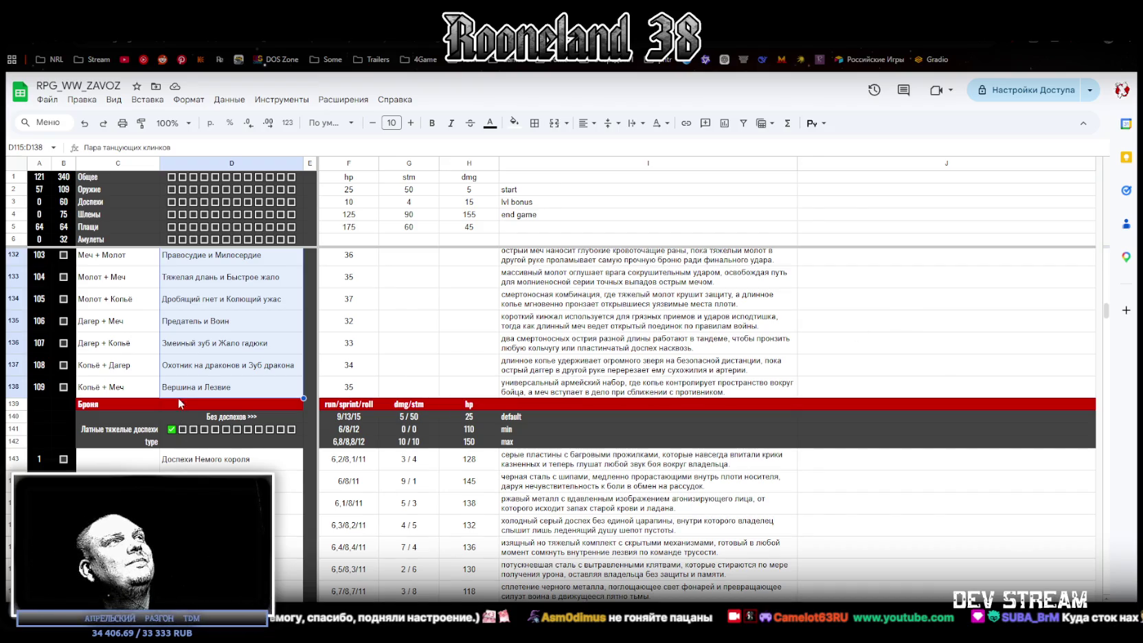
Step: Select the Nature staff names in D83:D86, Корни мщения to Споровик, and switch back to Photoshop
scroll(182, 402, "up", 5)
scroll(200, 398, "up", 5)
scroll(219, 397, "up", 5)
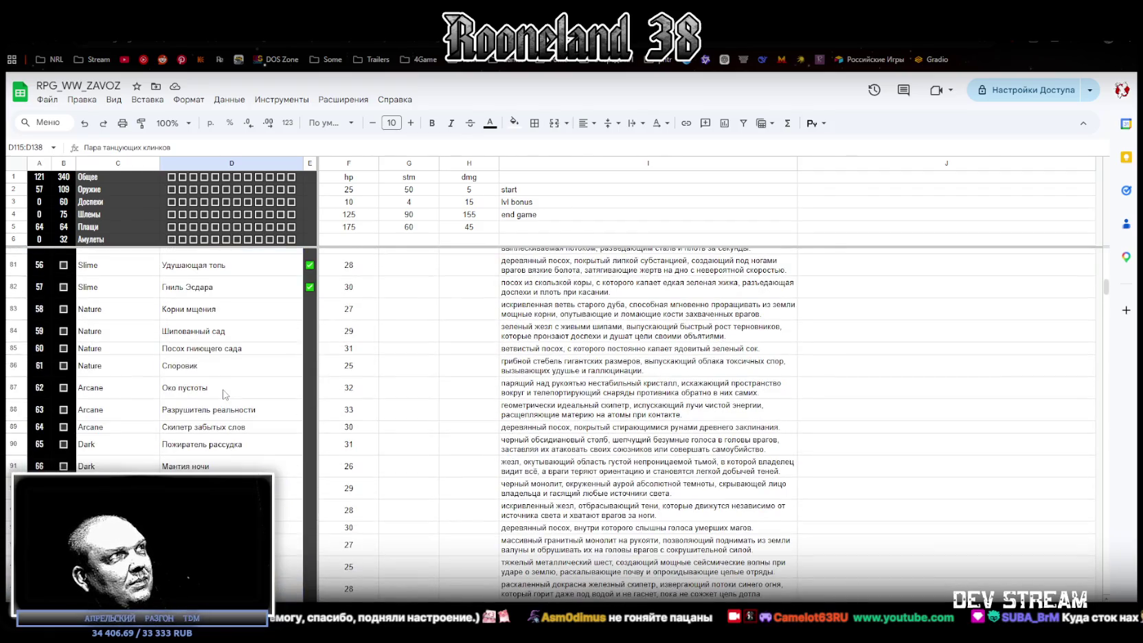
scroll(223, 393, "down", 5)
scroll(225, 392, "down", 2)
scroll(227, 390, "up", 8)
scroll(229, 384, "down", 1)
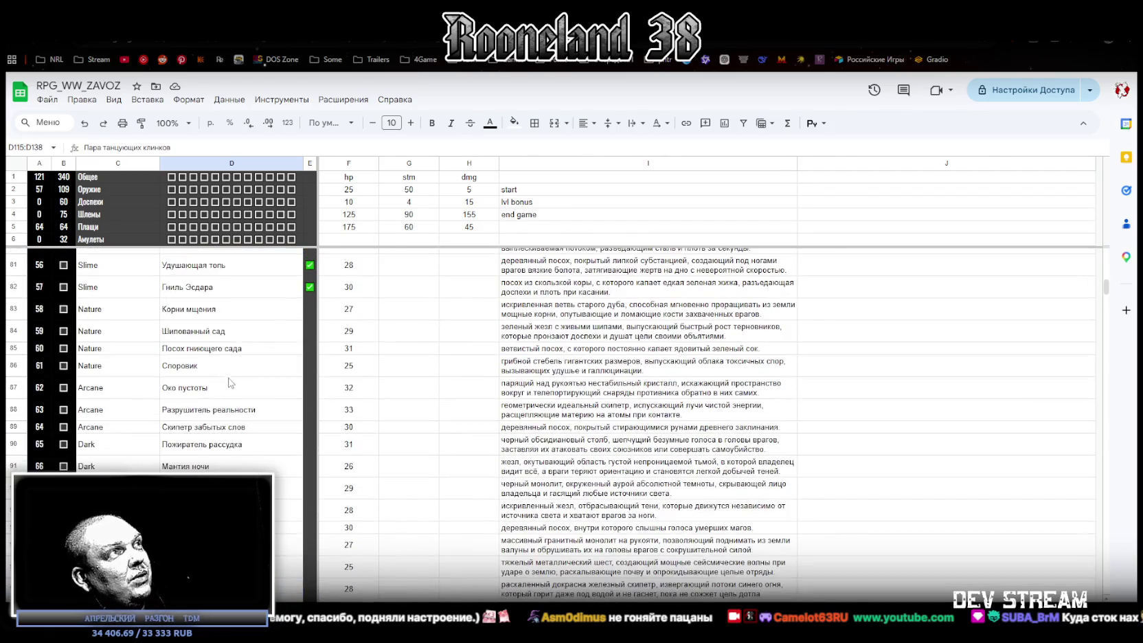
left_click(215, 315)
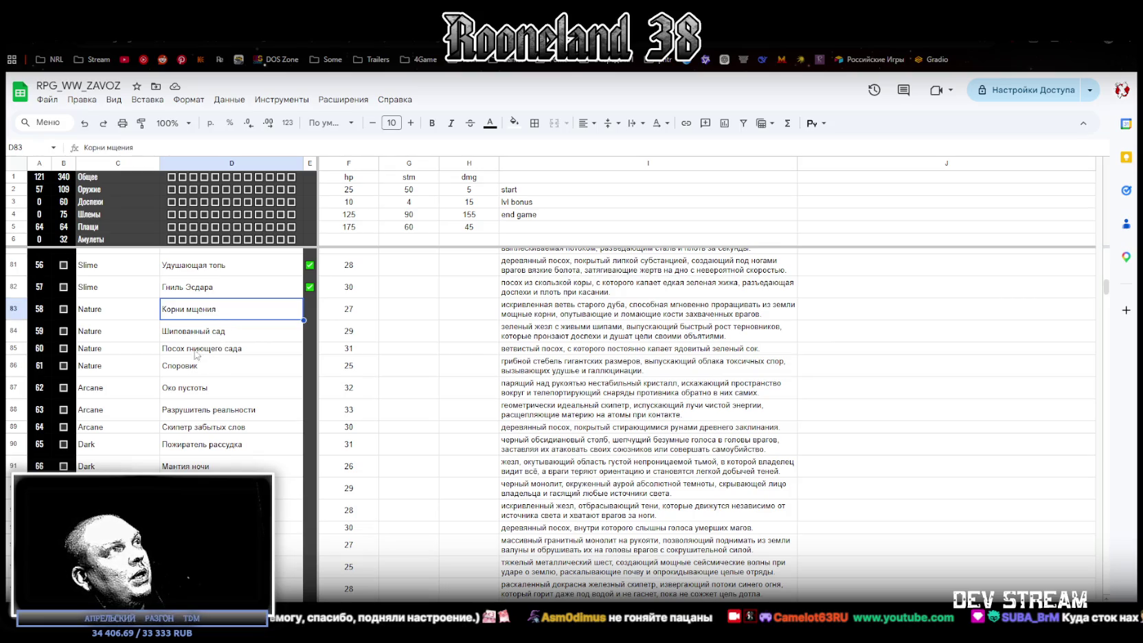
left_click(204, 371)
left_click_drag(197, 317, 194, 369)
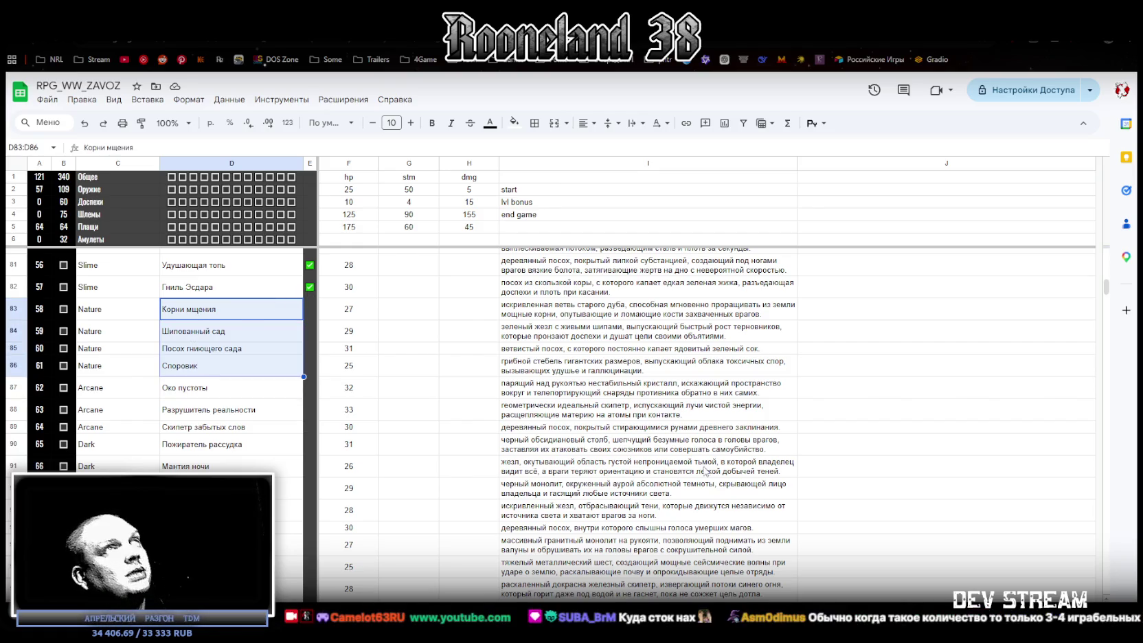
key("alt+Tab")
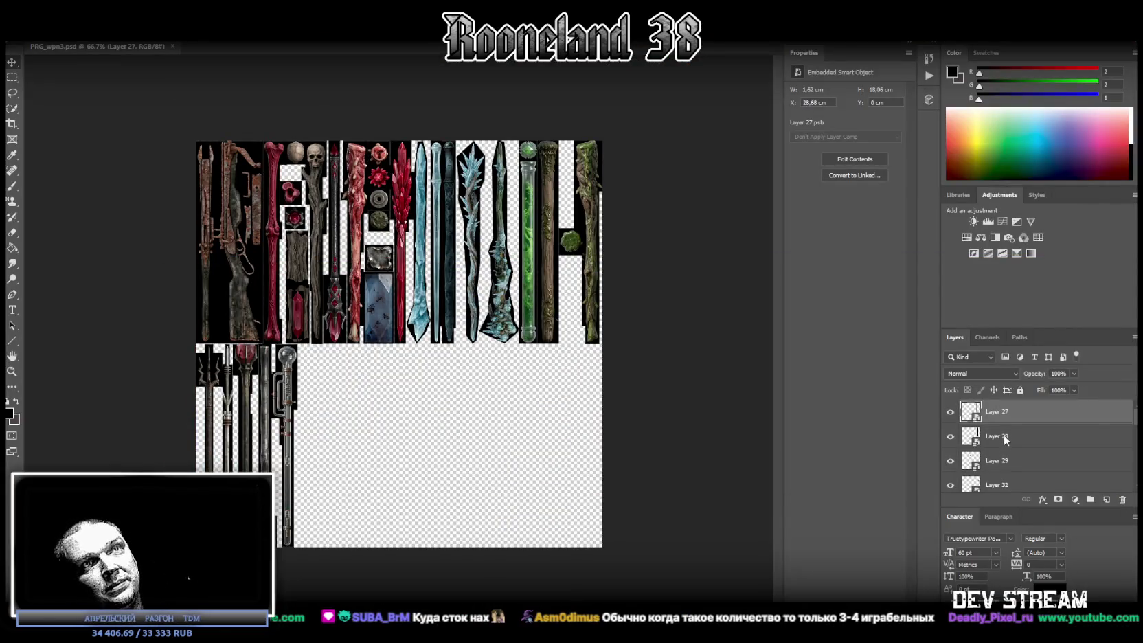
Step: Delete the hidden gemini reference layer
scroll(1017, 458, "down", 5)
scroll(1018, 458, "up", 2)
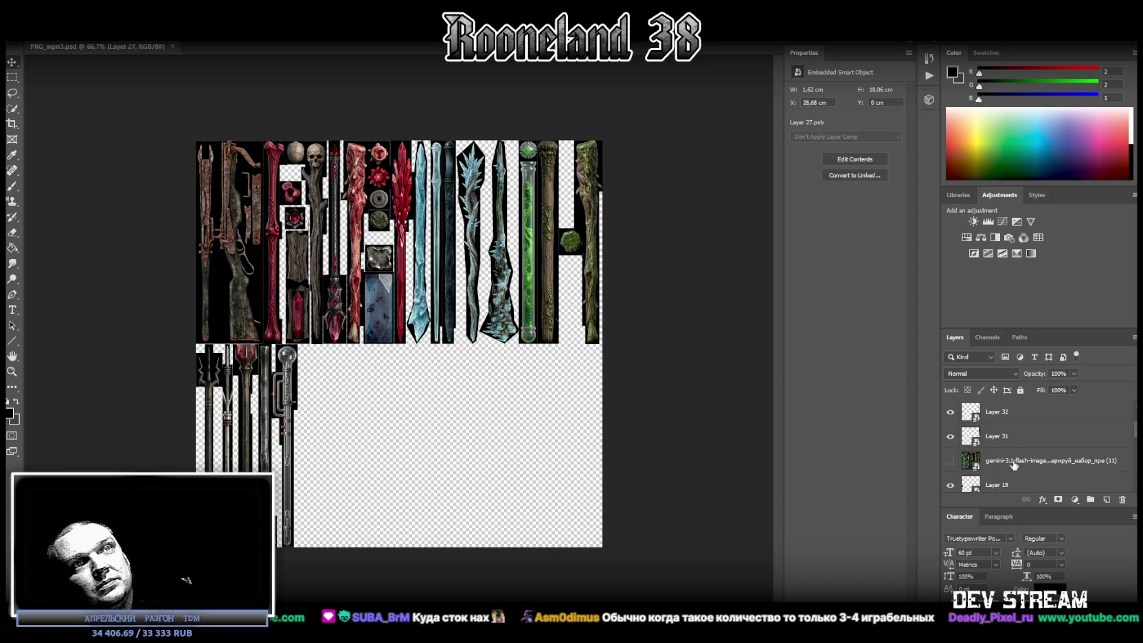
left_click(1015, 461)
key("Delete")
Step: Move the selected staff layers, starting from Layer 31, into the Staffs group
left_click(1008, 438)
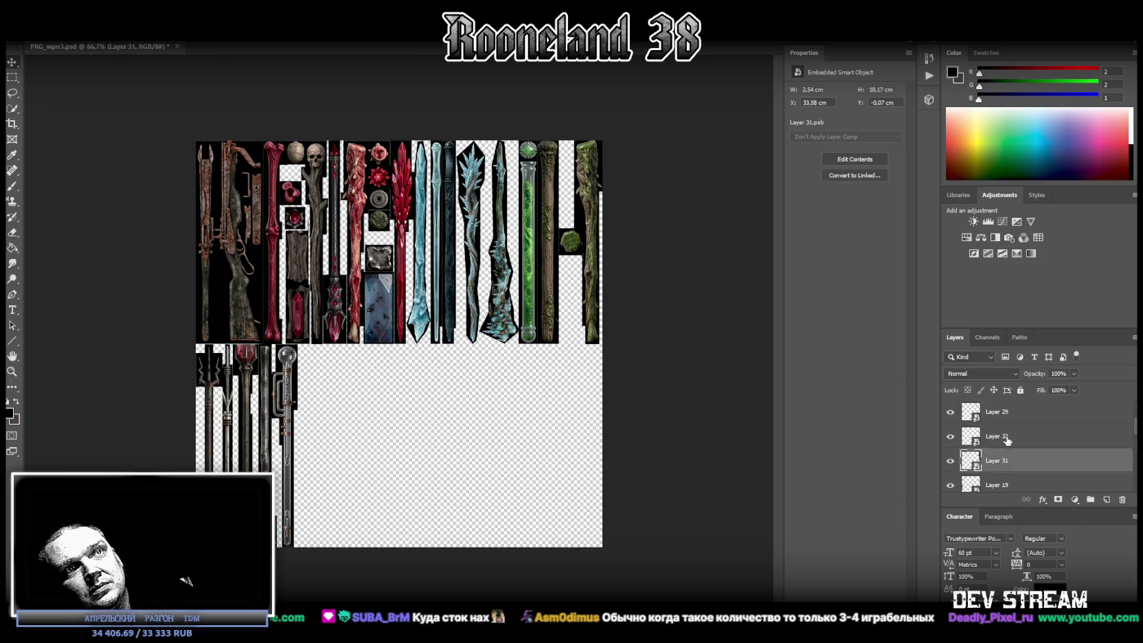
scroll(1010, 433, "down", 2)
left_click(1022, 414)
scroll(1030, 440, "down", 1)
left_click(1030, 439, "shift")
mouse_move(1018, 429)
left_mouse_down()
mouse_move(1002, 464)
mouse_move(1020, 465)
left_mouse_up()
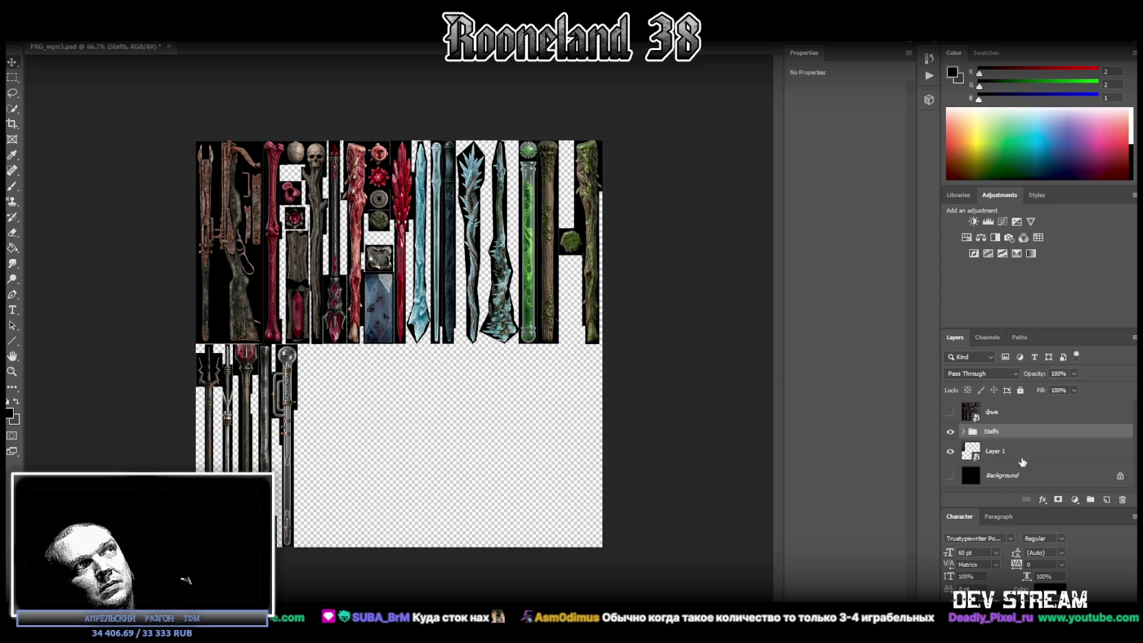
left_click_drag(1017, 416, 1016, 431)
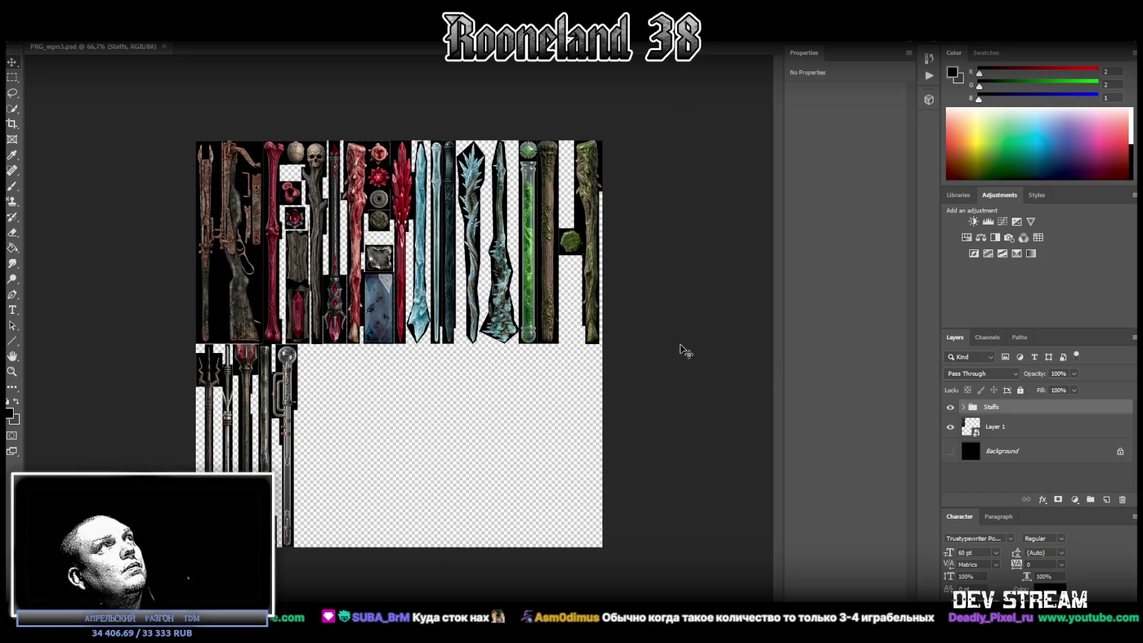
Step: With the Staffs group selected, drag the generated Nature staff sheet onto the canvas
left_click(1026, 418)
left_click(1025, 410)
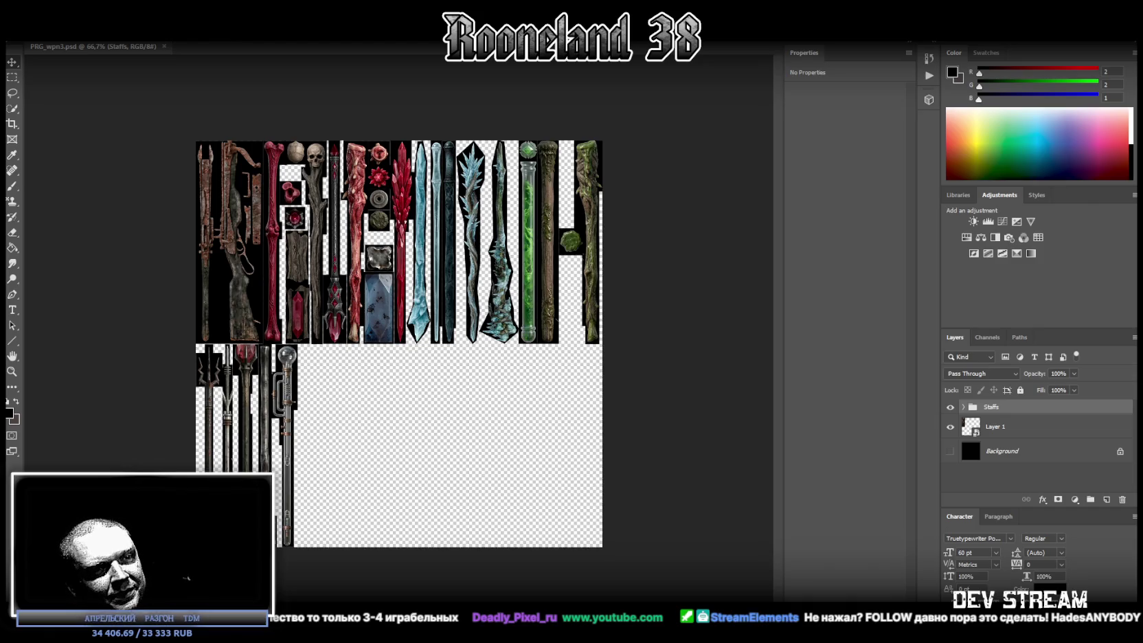
left_click_drag(428, 421, 469, 465)
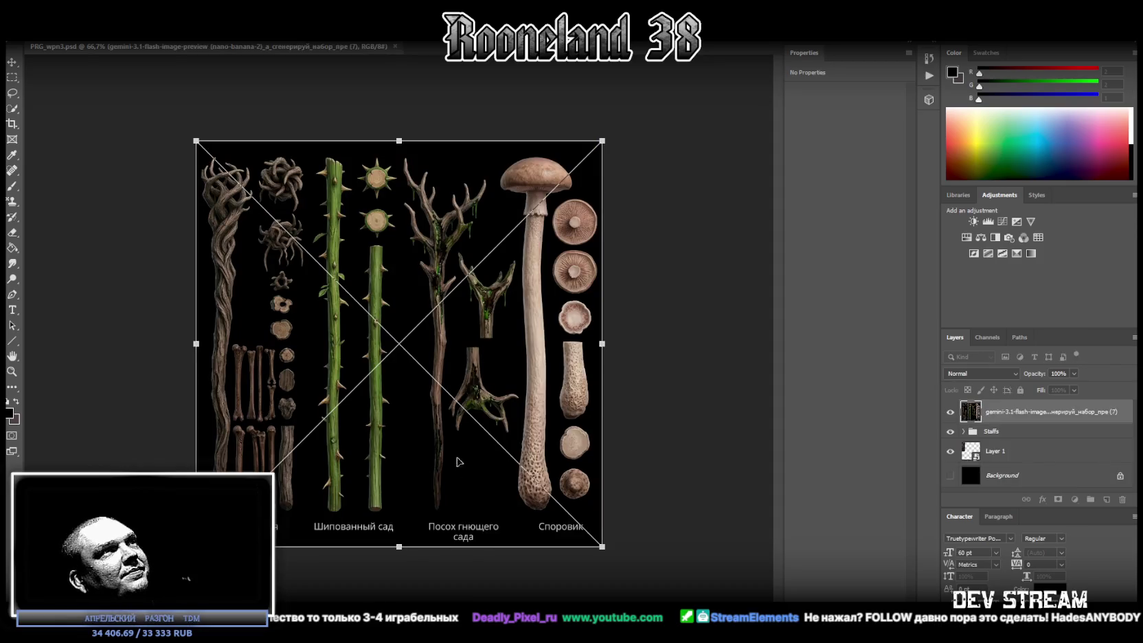
Step: Commit the placed sheet, hide Staffs, and polygon-lasso the twisted left staff onto its own layer
key("Return")
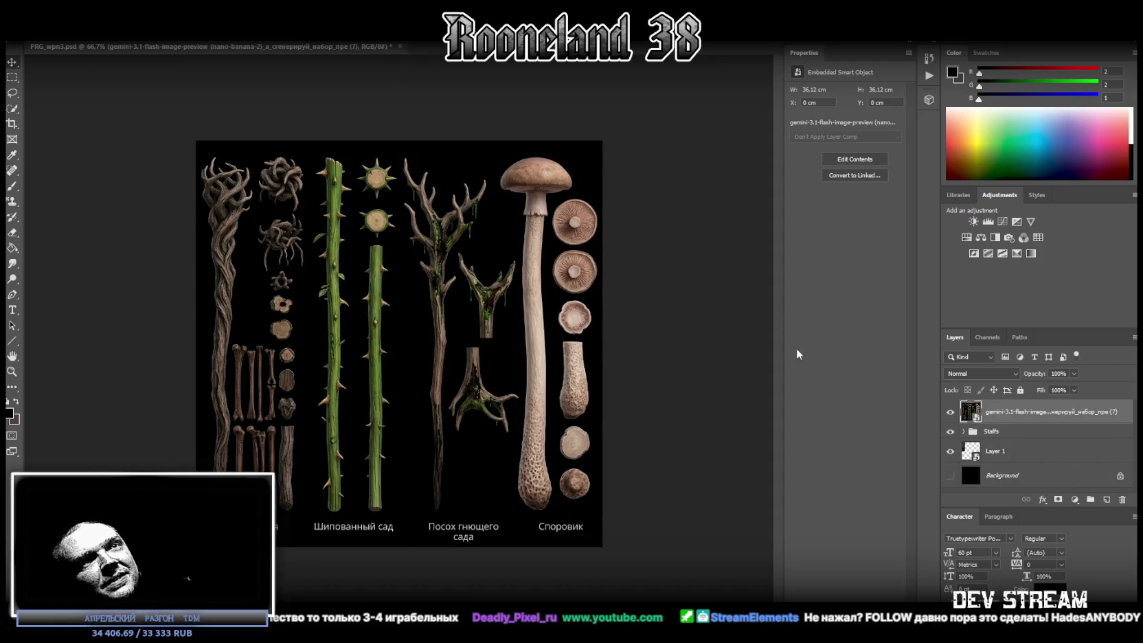
left_click(950, 431)
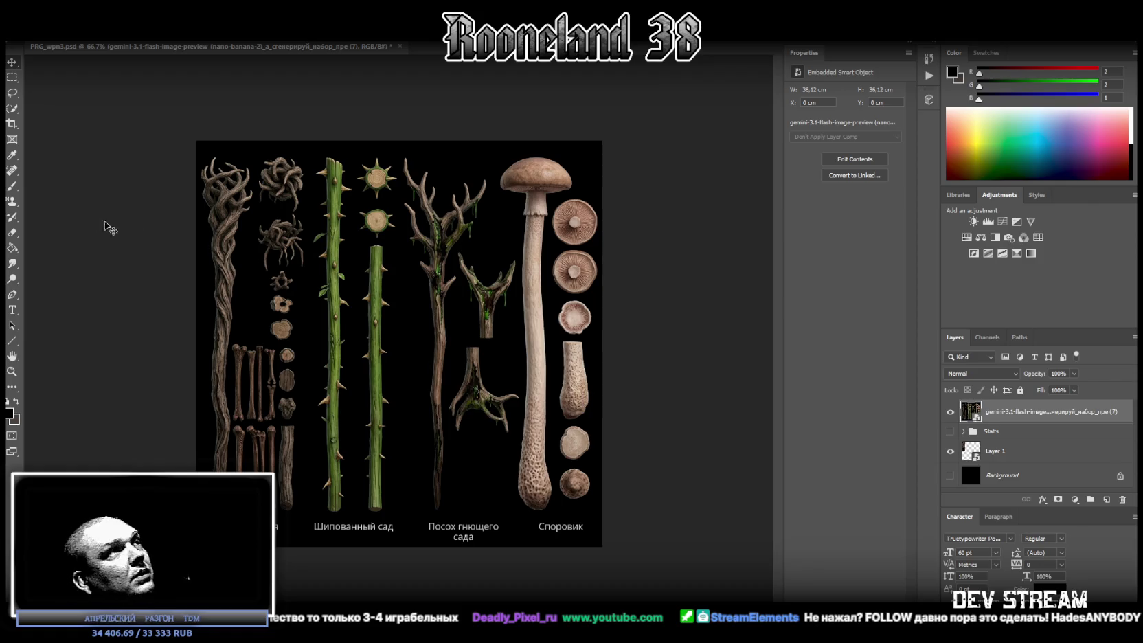
right_click(12, 93)
left_click(56, 106)
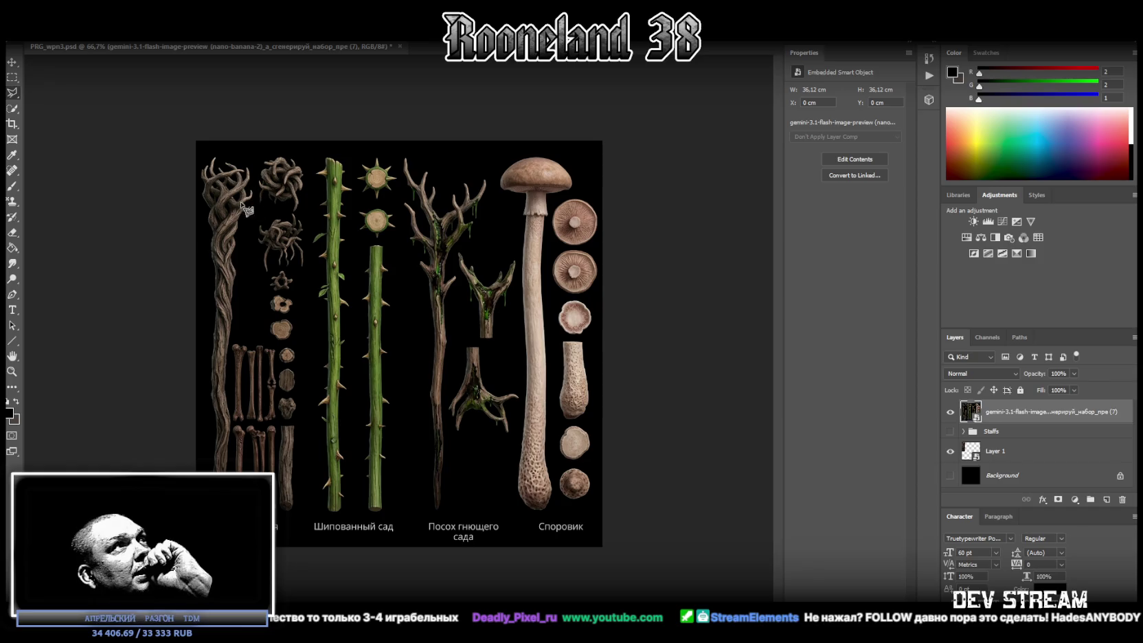
left_click(199, 157)
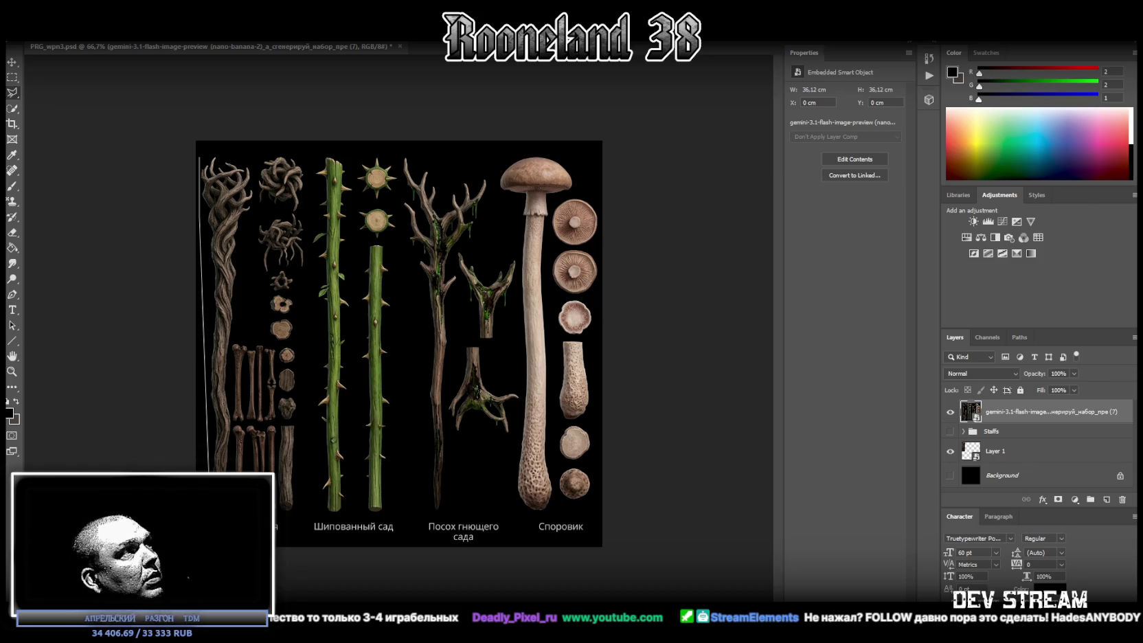
left_click(220, 521)
left_click(253, 156)
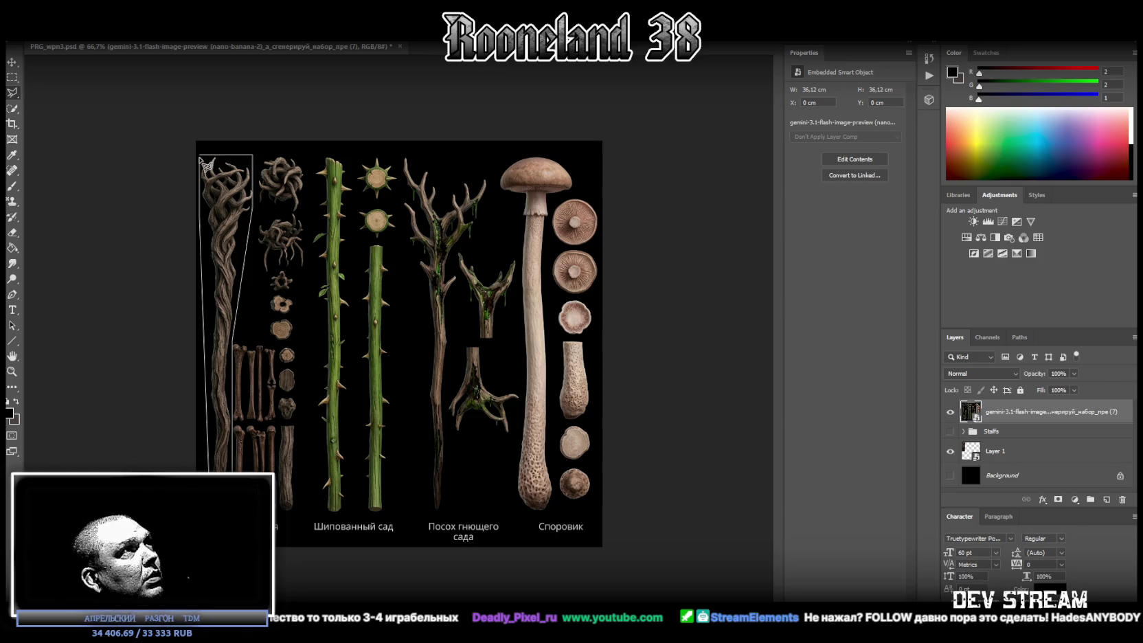
left_click(200, 158)
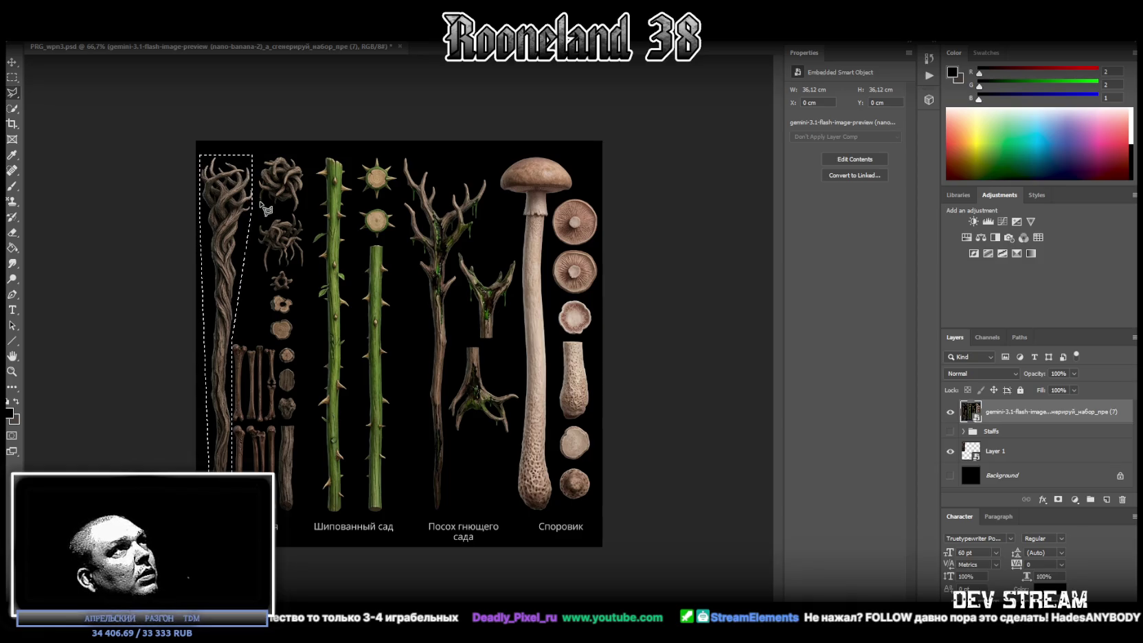
right_click(224, 192)
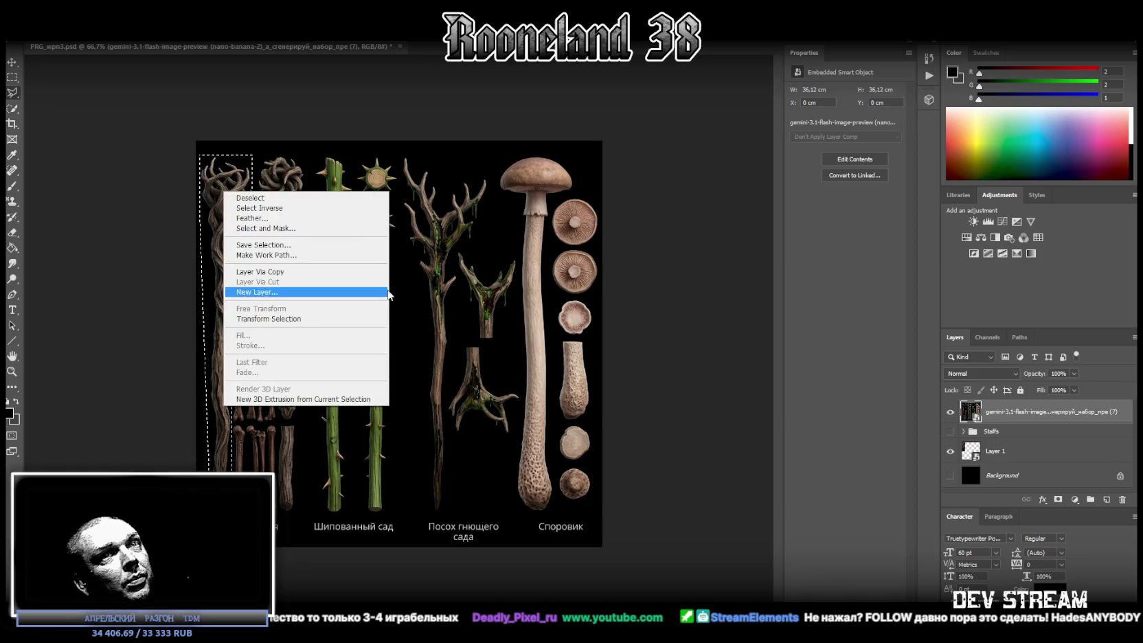
left_click(274, 272)
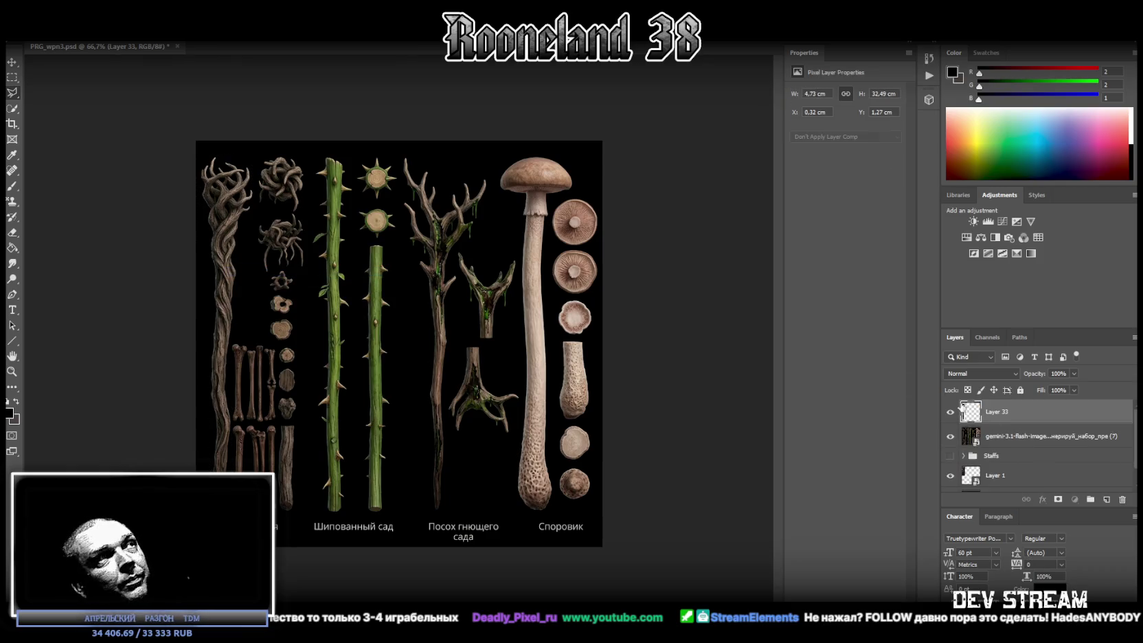
Step: Marquee the two tangled root pieces on the source sheet and copy them to a new layer
left_click(962, 436)
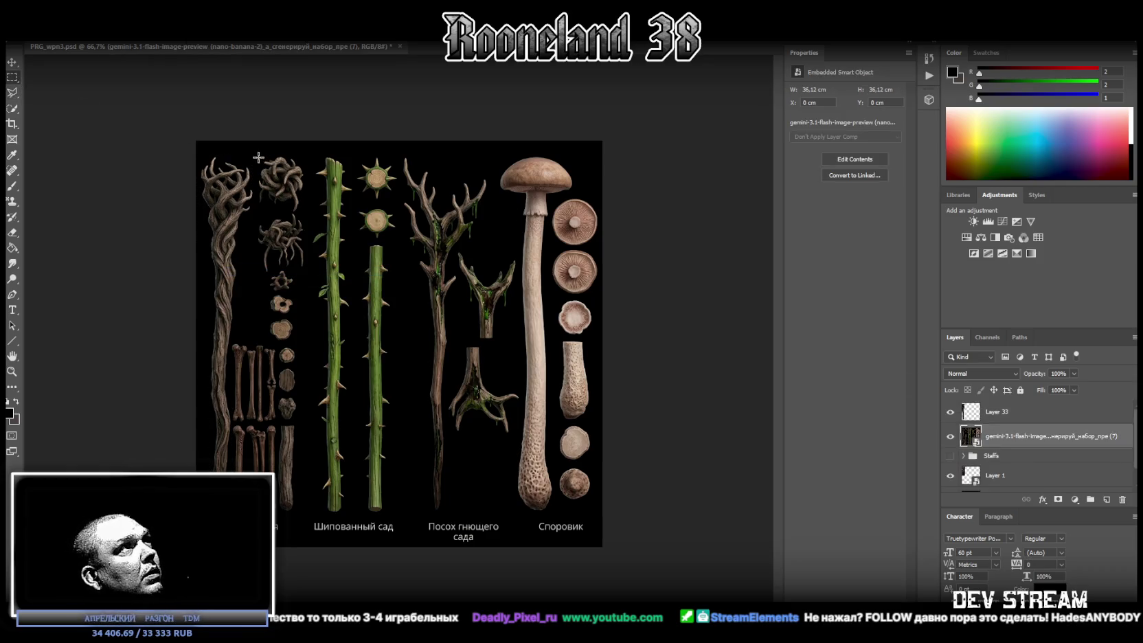
left_click_drag(253, 154, 307, 261)
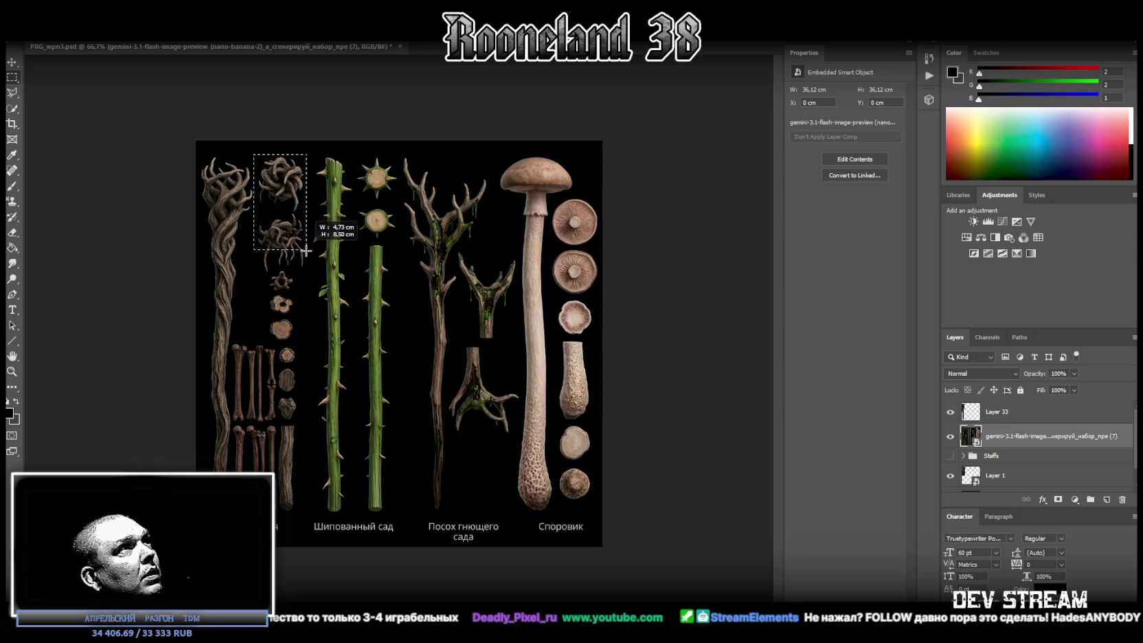
left_click_drag(306, 260, 305, 259)
left_click_drag(242, 149, 257, 265, "alt")
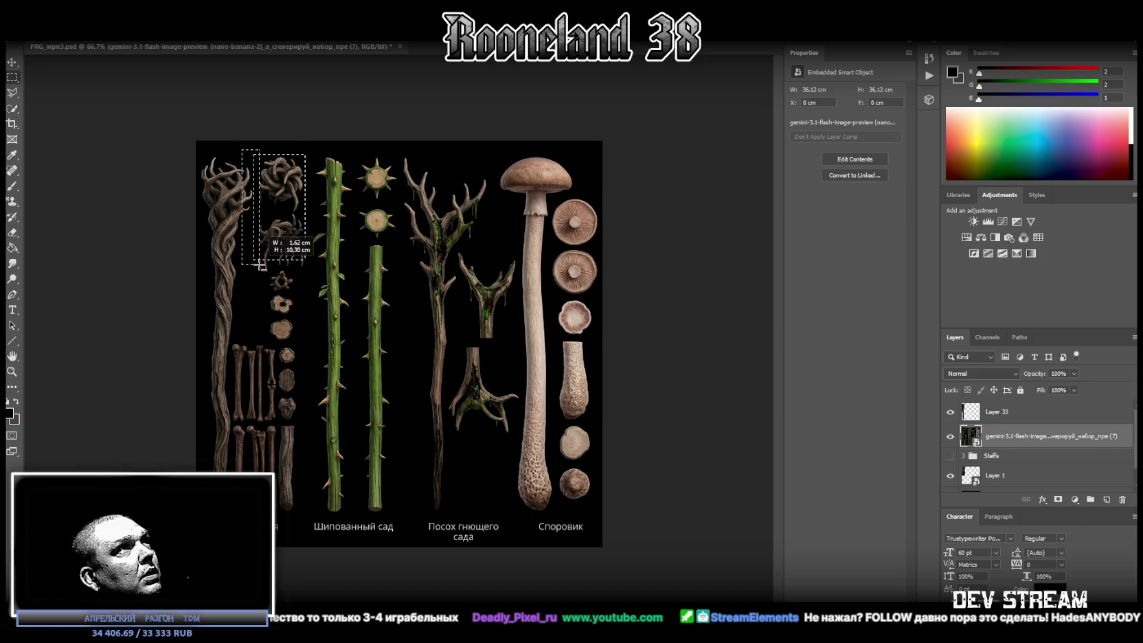
left_click_drag(257, 264, 257, 265, "alt")
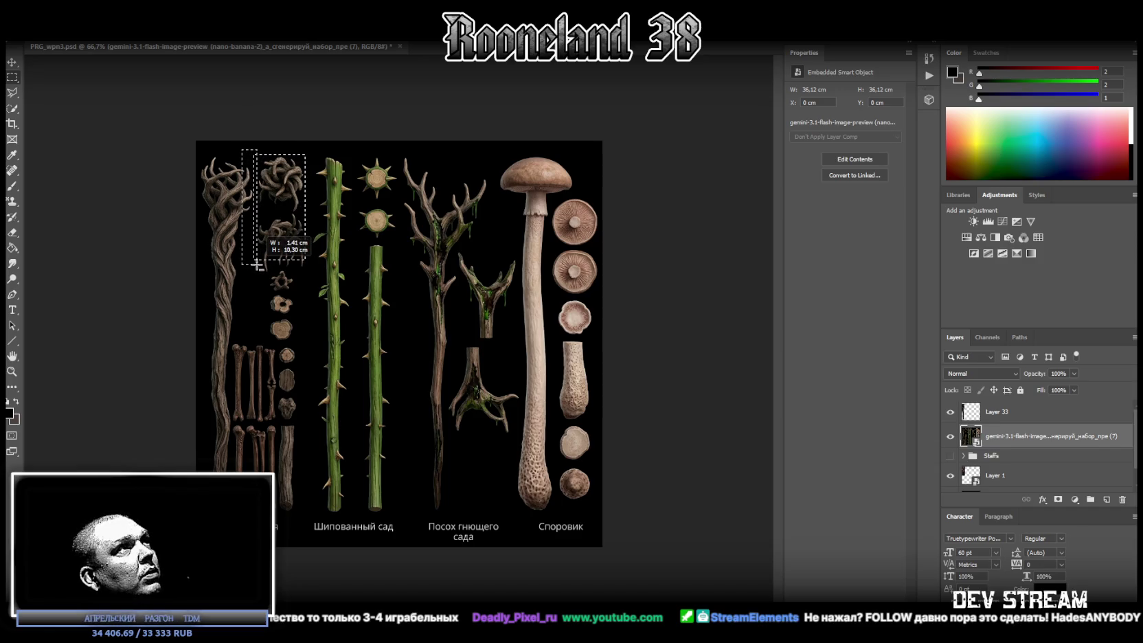
right_click(283, 182)
left_click(329, 263)
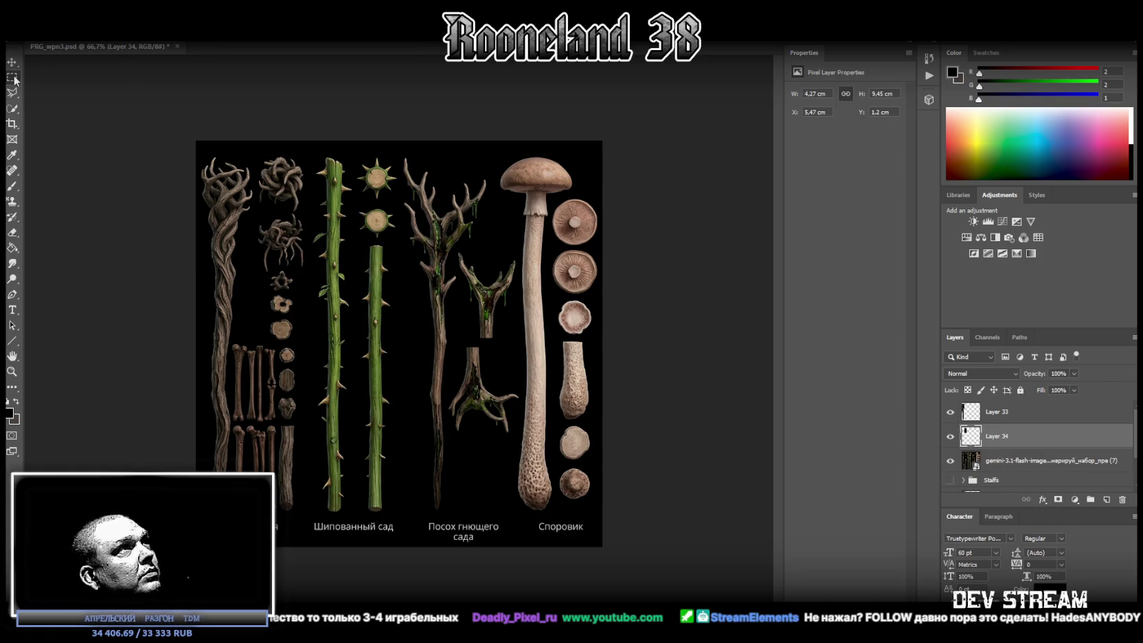
Step: Select the thorny green staff and copy it onto its own layer via Layer Via Copy
left_click_drag(309, 151, 352, 515)
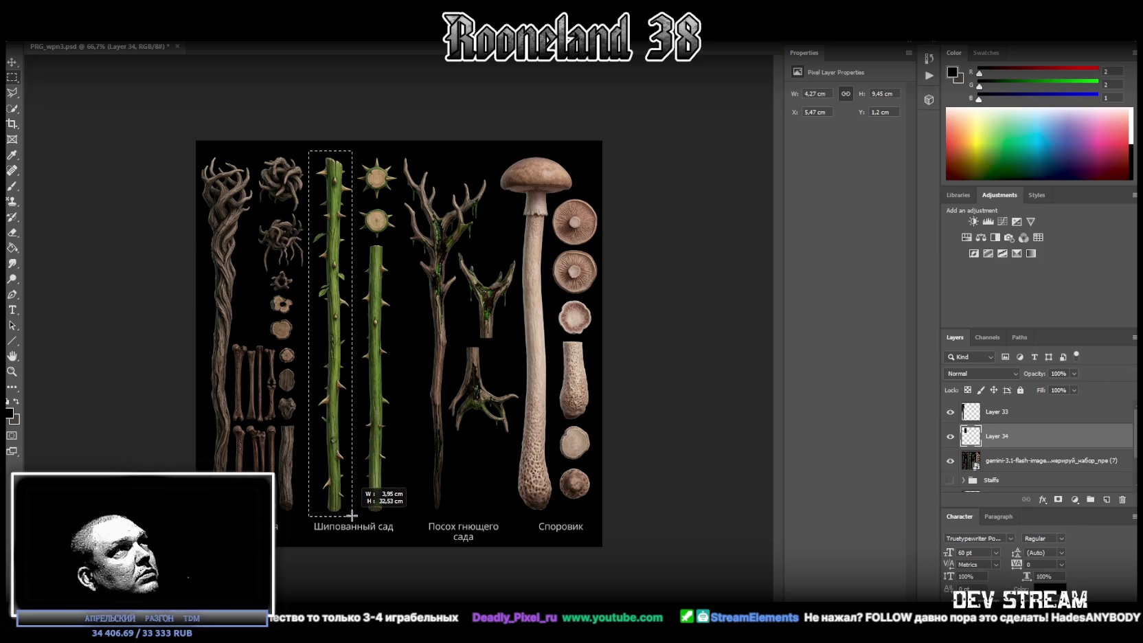
left_click_drag(352, 515, 353, 516)
left_click_drag(294, 146, 313, 522)
left_click(398, 394)
left_click(559, 243)
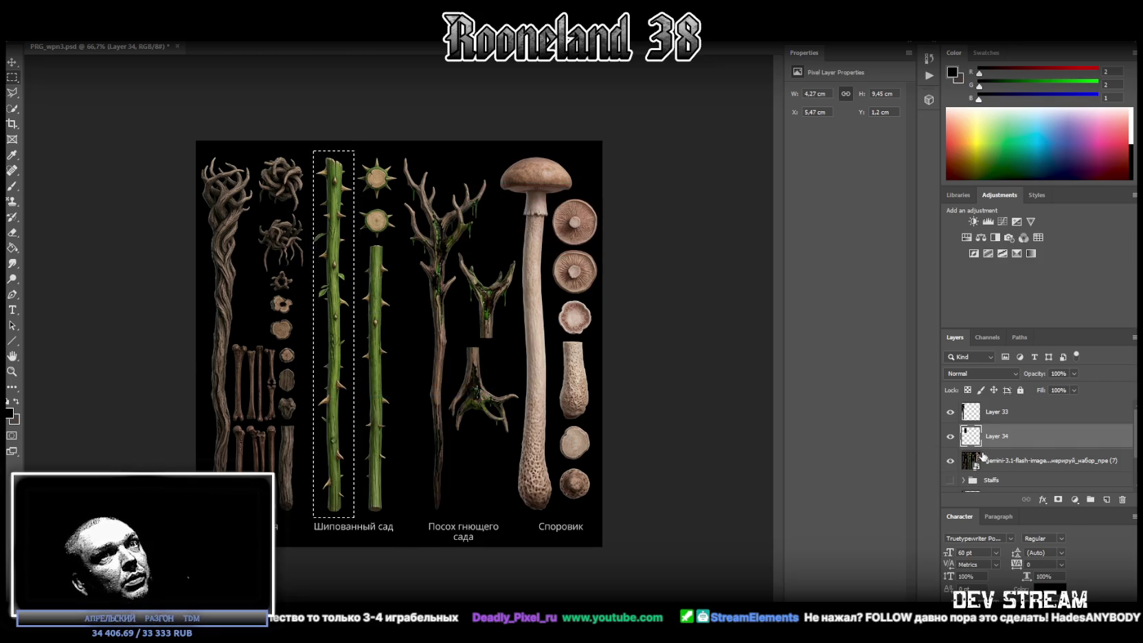
left_click(989, 458)
right_click(343, 299)
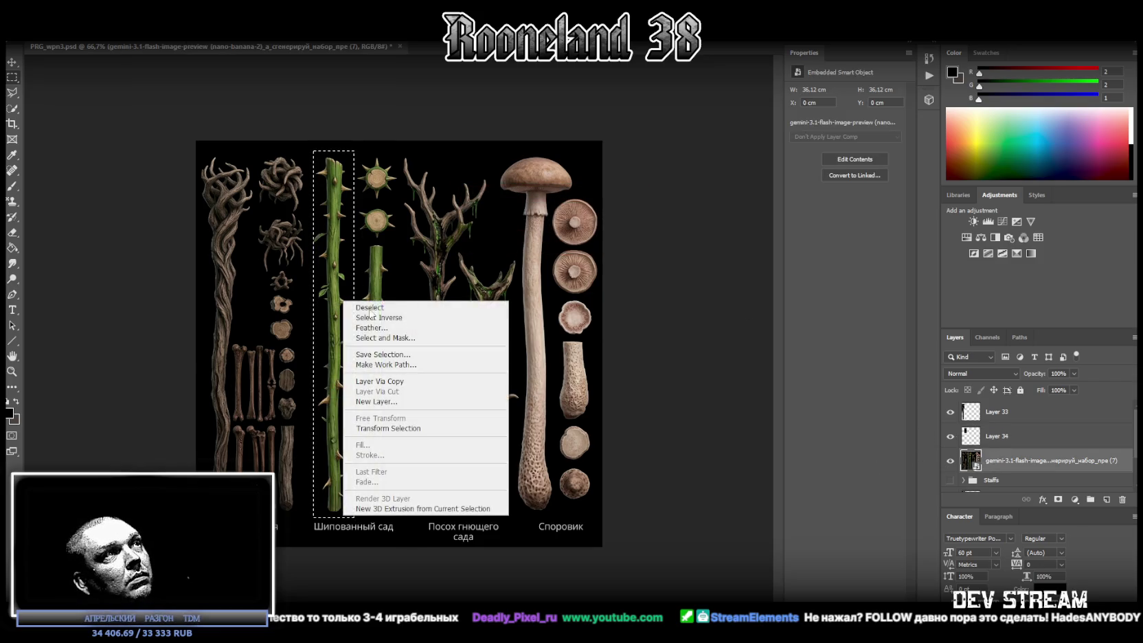
left_click(378, 382)
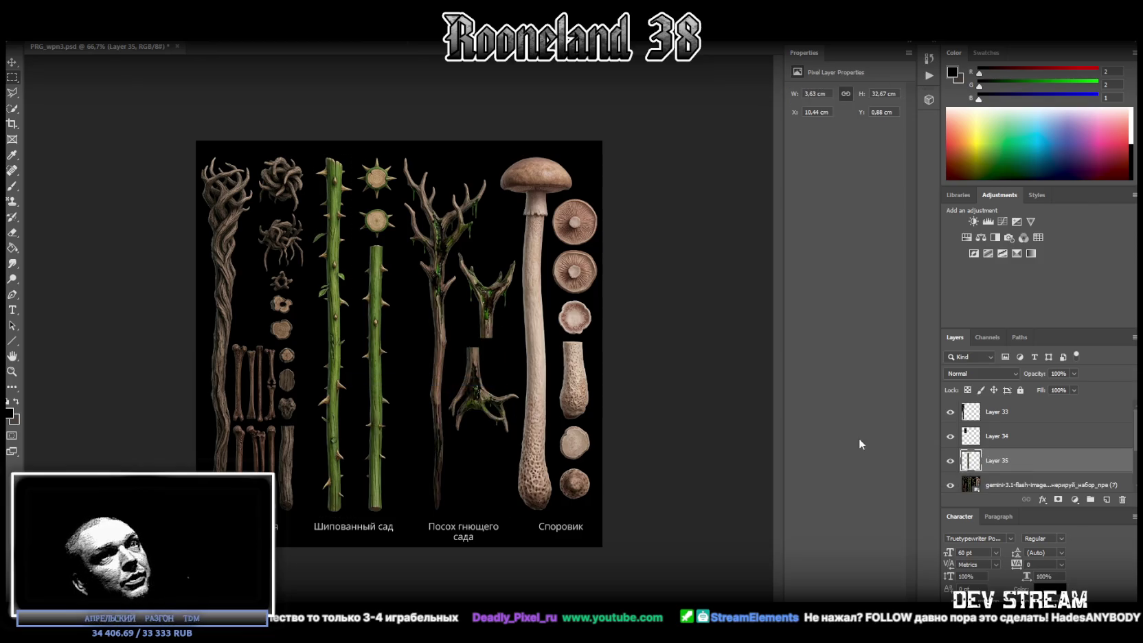
left_click(996, 481)
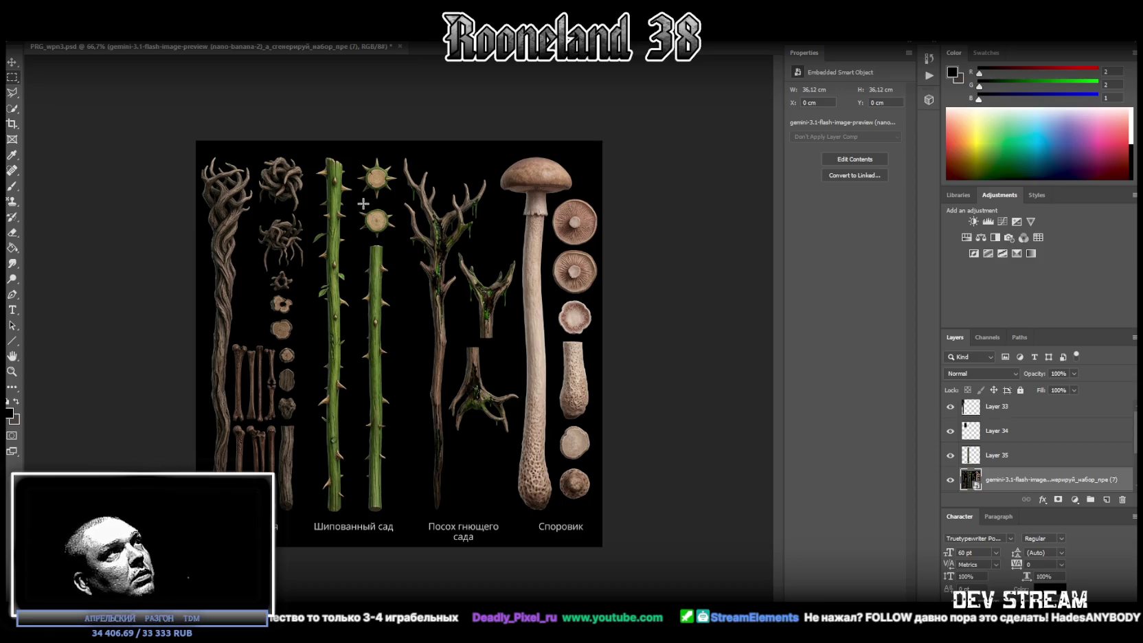
Step: Marquee the round wooden disc and copy it onto its own layer
left_click_drag(364, 204, 389, 235)
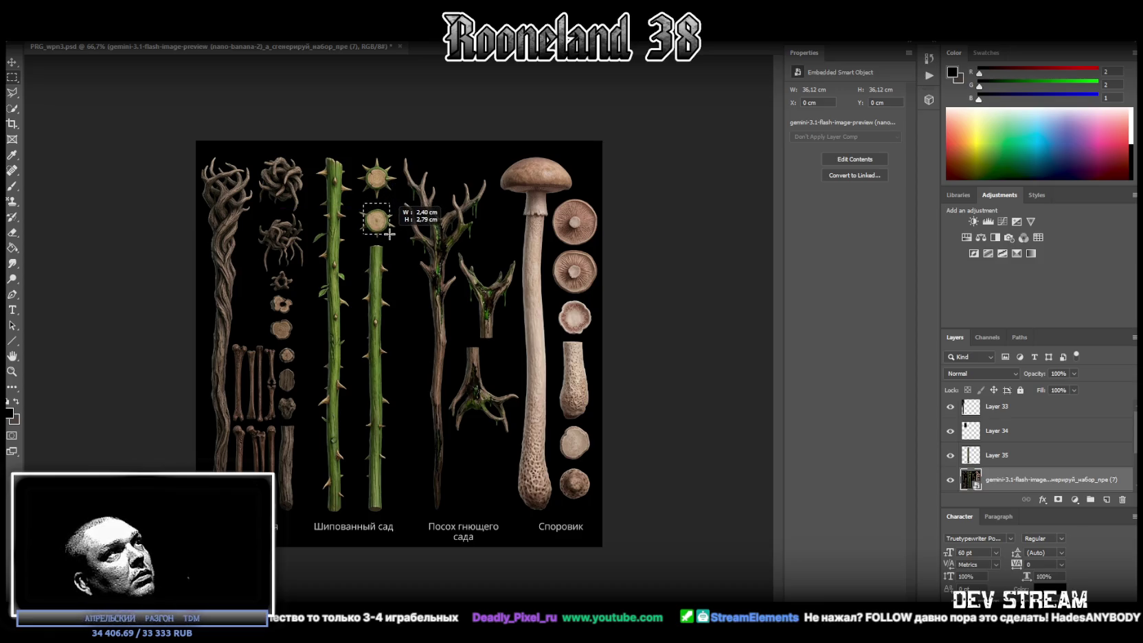
left_click_drag(357, 194, 395, 208, "shift")
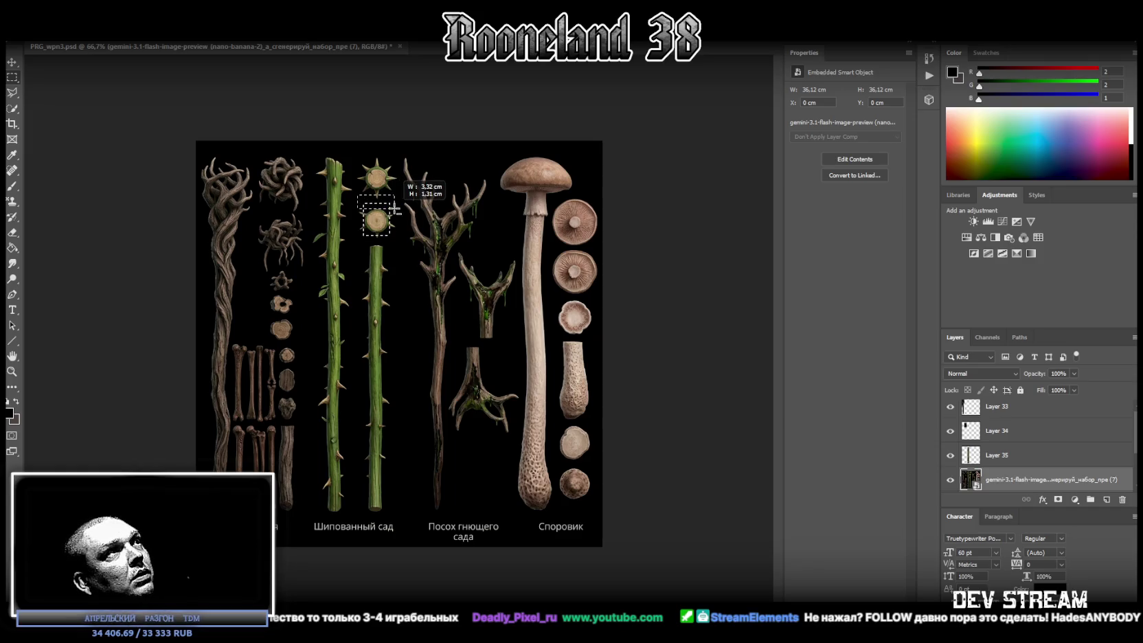
right_click(377, 219)
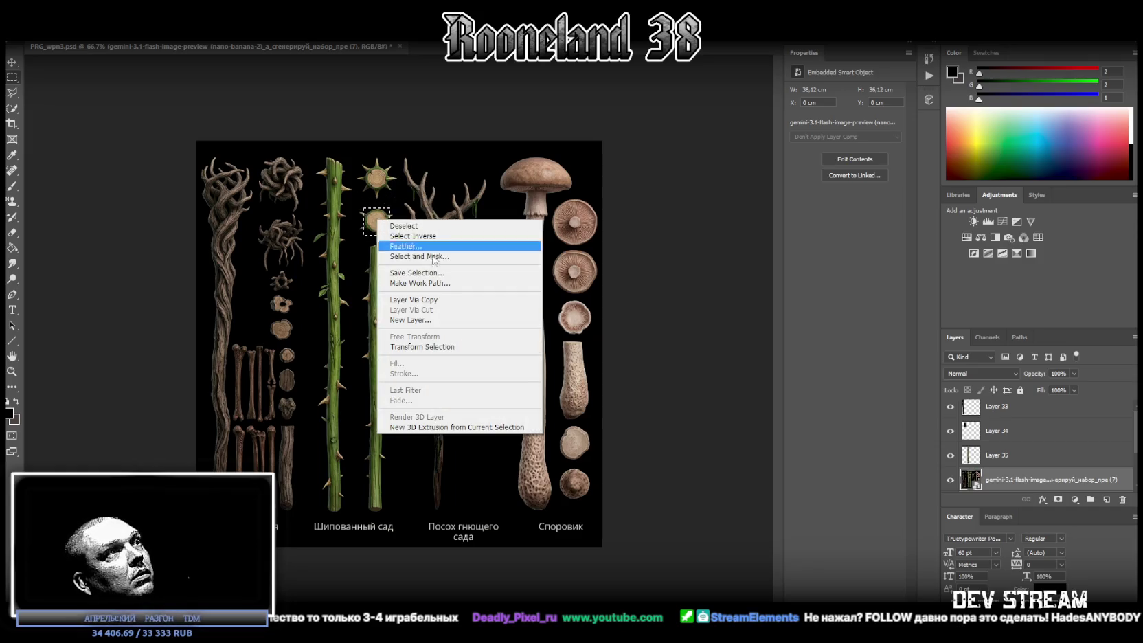
left_click(429, 301)
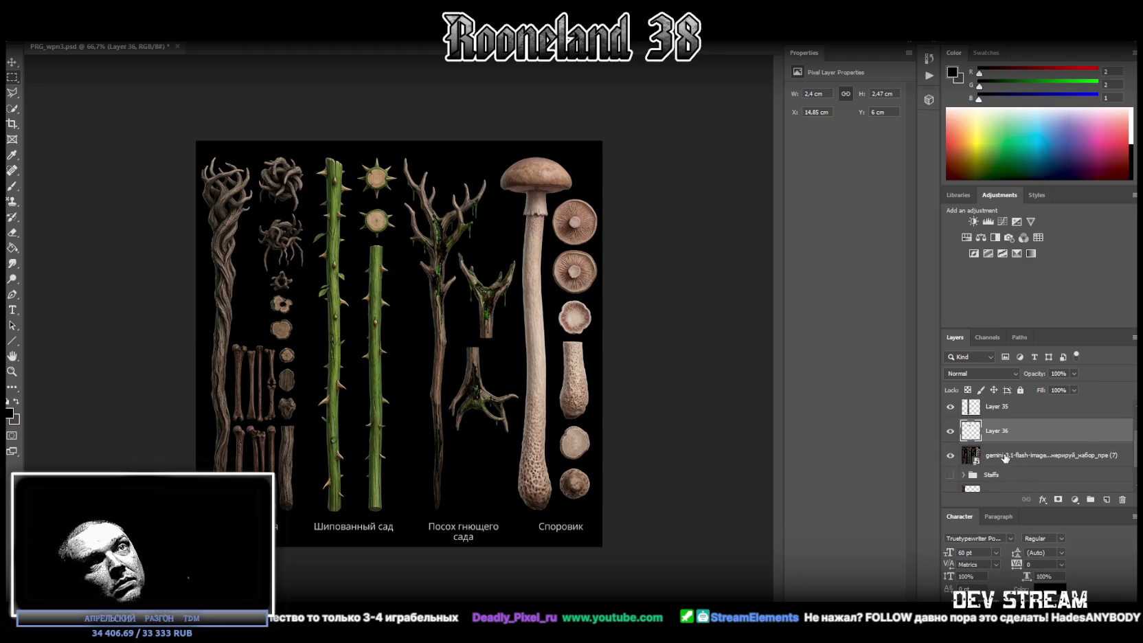
Step: From the source sheet layer, trace a freehand Lasso outline around the branched staff
left_click(1003, 456)
left_click(11, 92)
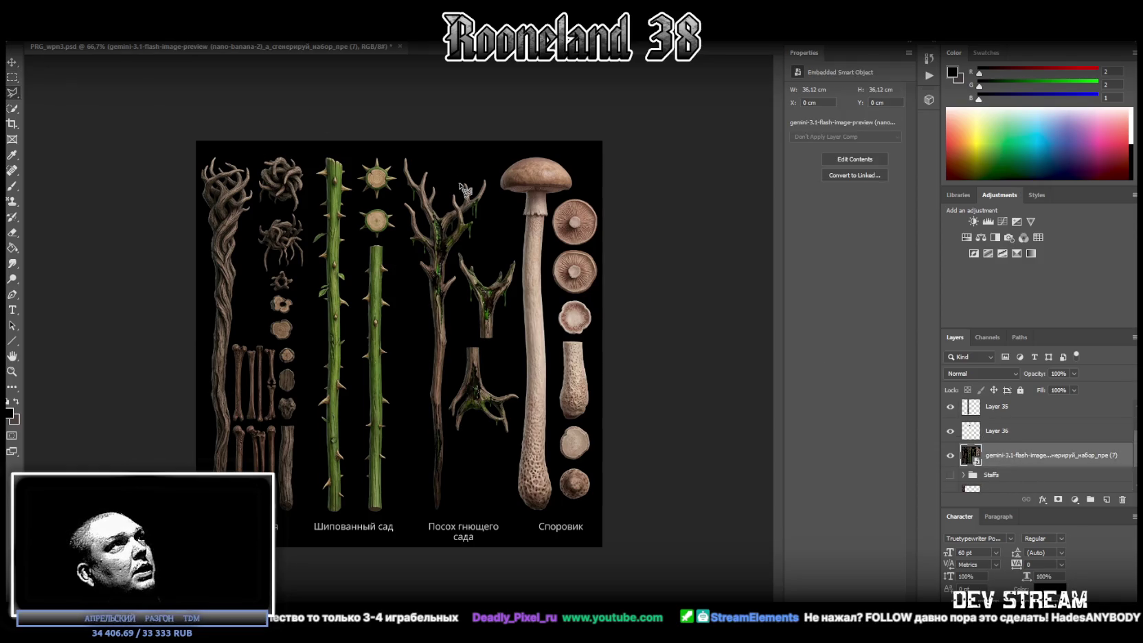
mouse_move(399, 160)
left_mouse_down()
mouse_move(422, 267)
mouse_move(431, 514)
mouse_move(441, 514)
mouse_move(446, 477)
mouse_move(460, 275)
left_mouse_up()
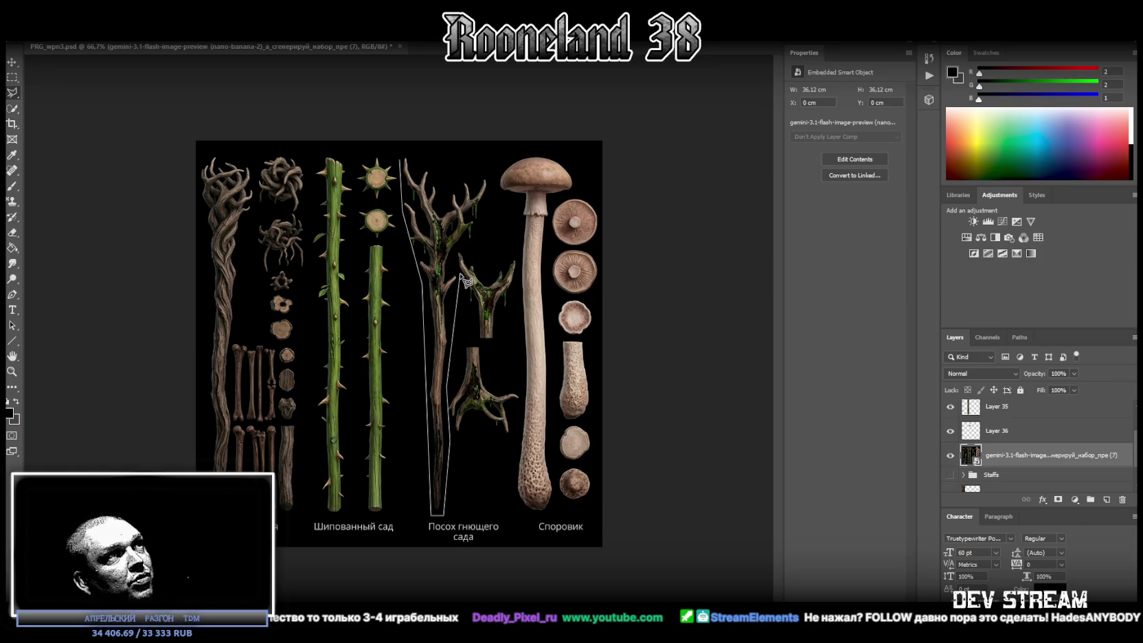
mouse_move(457, 252)
left_mouse_down()
mouse_move(494, 184)
mouse_move(403, 152)
left_mouse_up()
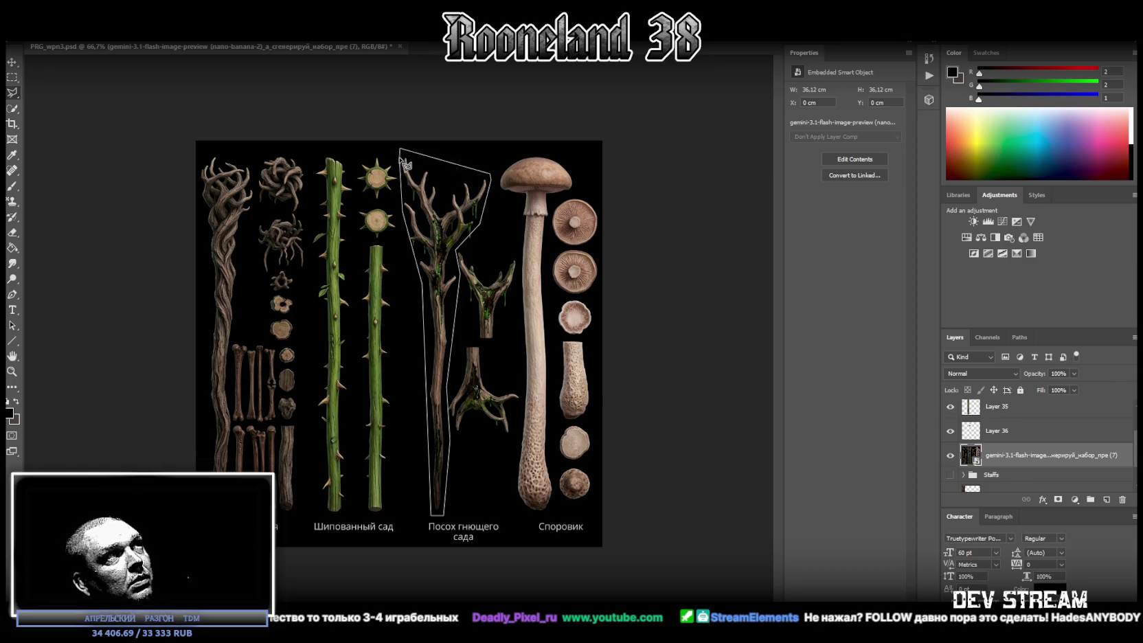
Step: Close the lasso around the branched staff and copy it onto its own layer
left_click(401, 162)
right_click(421, 185)
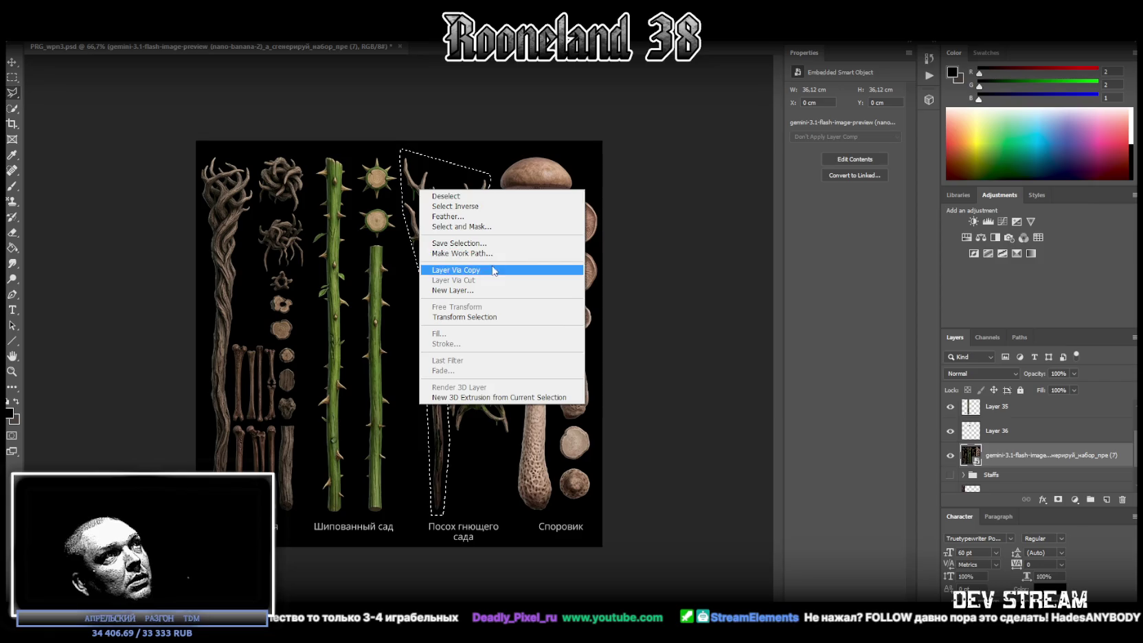
left_click(493, 270)
key("alt+bracketleft")
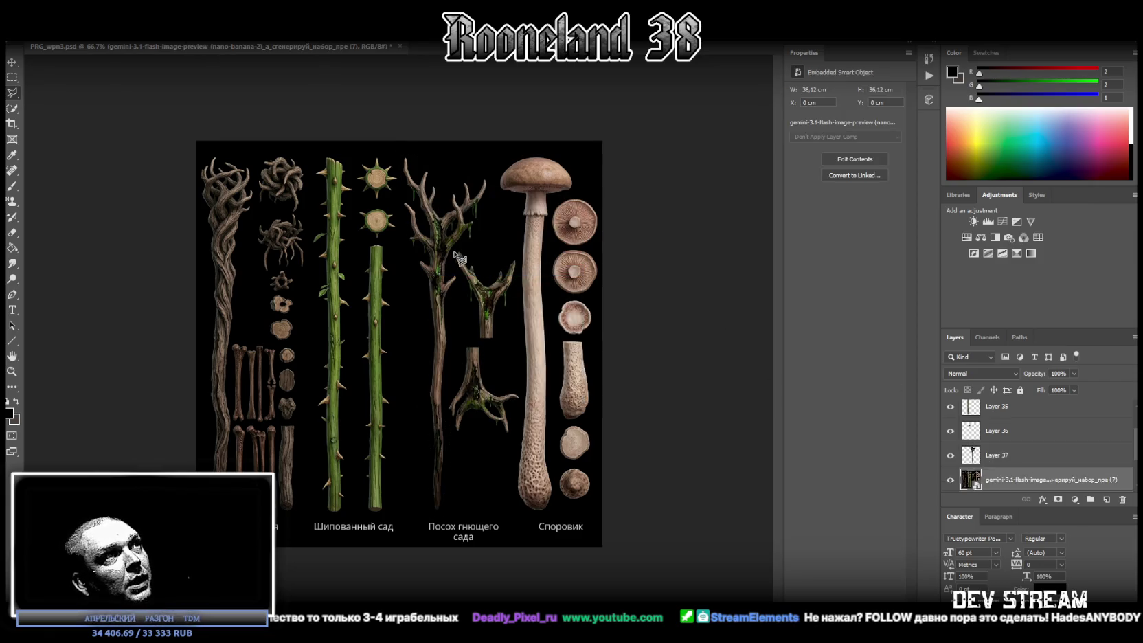
Step: Outline the forked branch piece with straight segments and copy it to a new layer
left_click(477, 342)
left_click(500, 341)
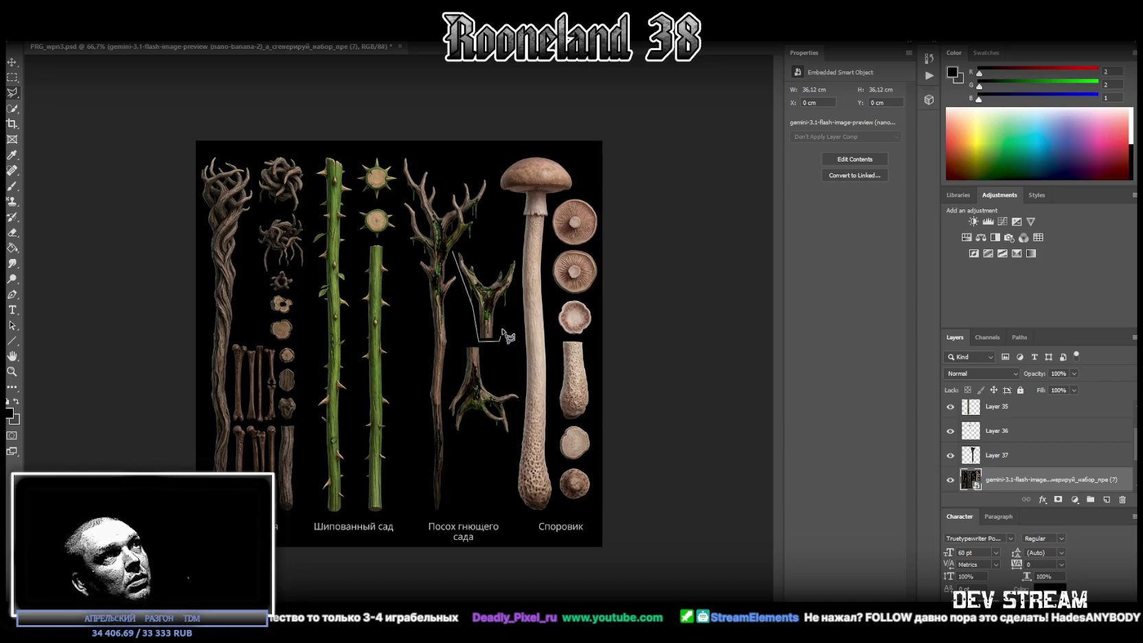
left_click(519, 257)
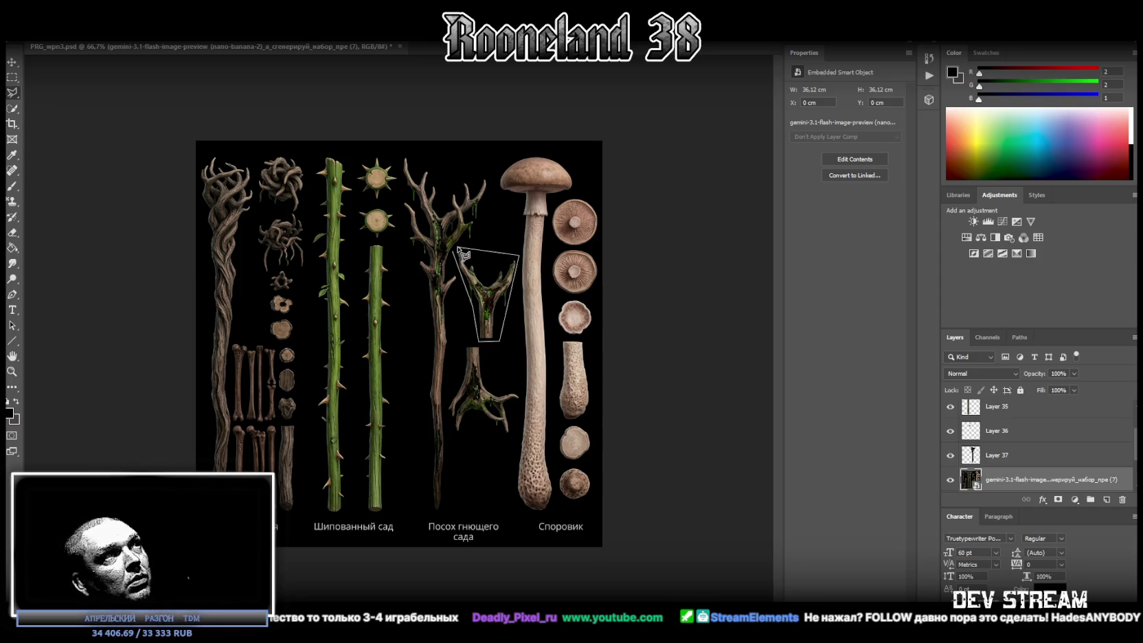
left_click(459, 258)
right_click(476, 267)
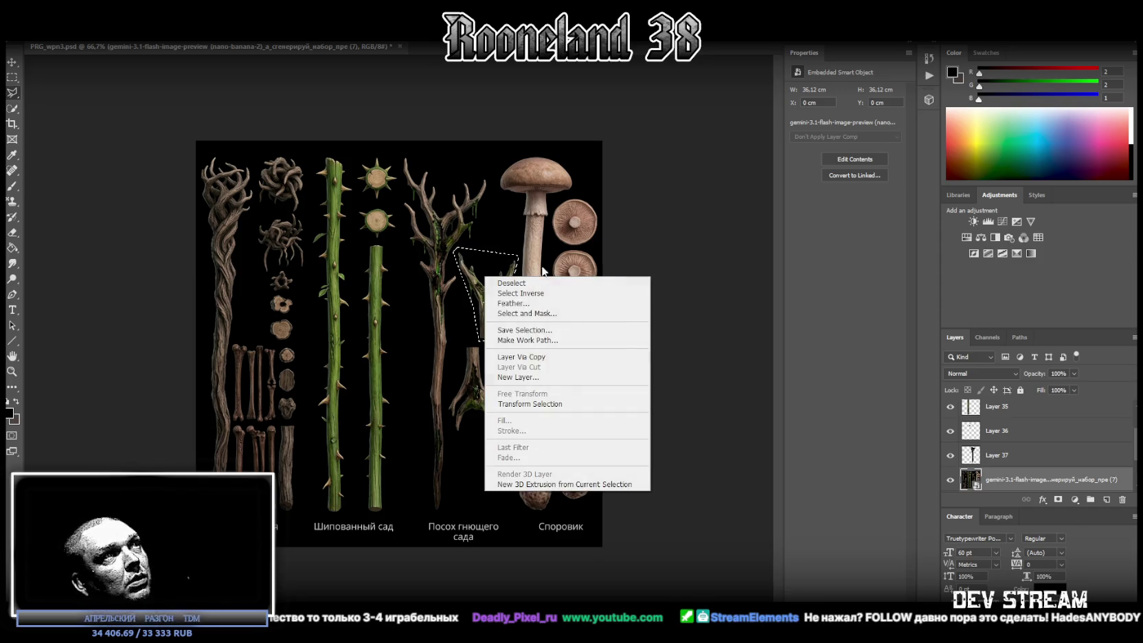
left_click(543, 358)
key("alt+bracketleft")
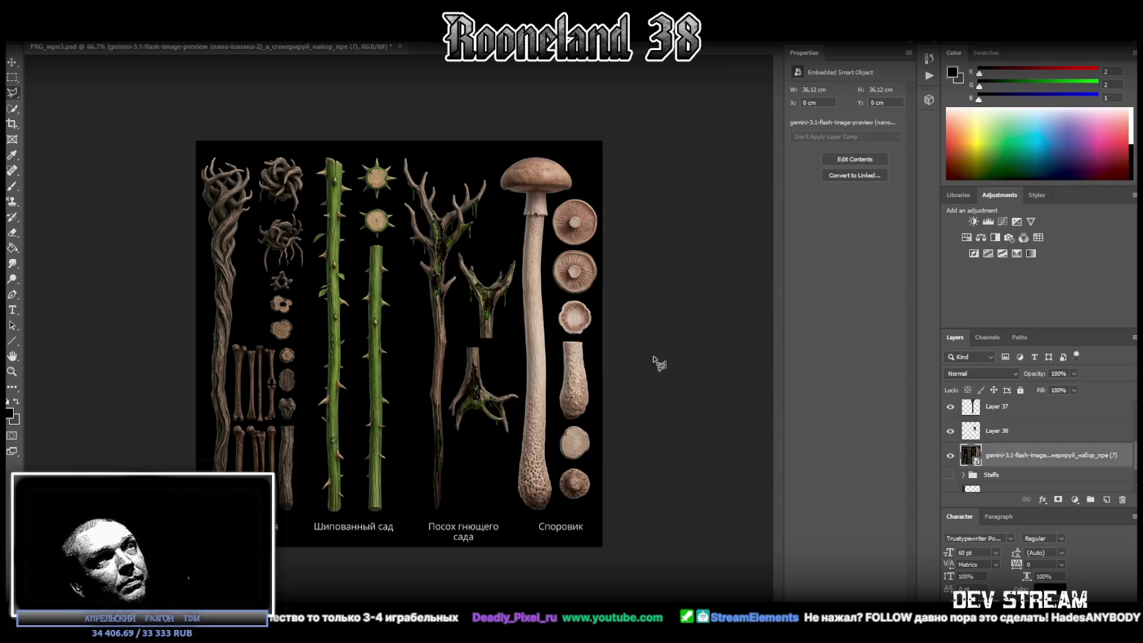
Step: Outline the lower branched piece and copy it onto its own layer, reselecting the source sheet
left_click(465, 342)
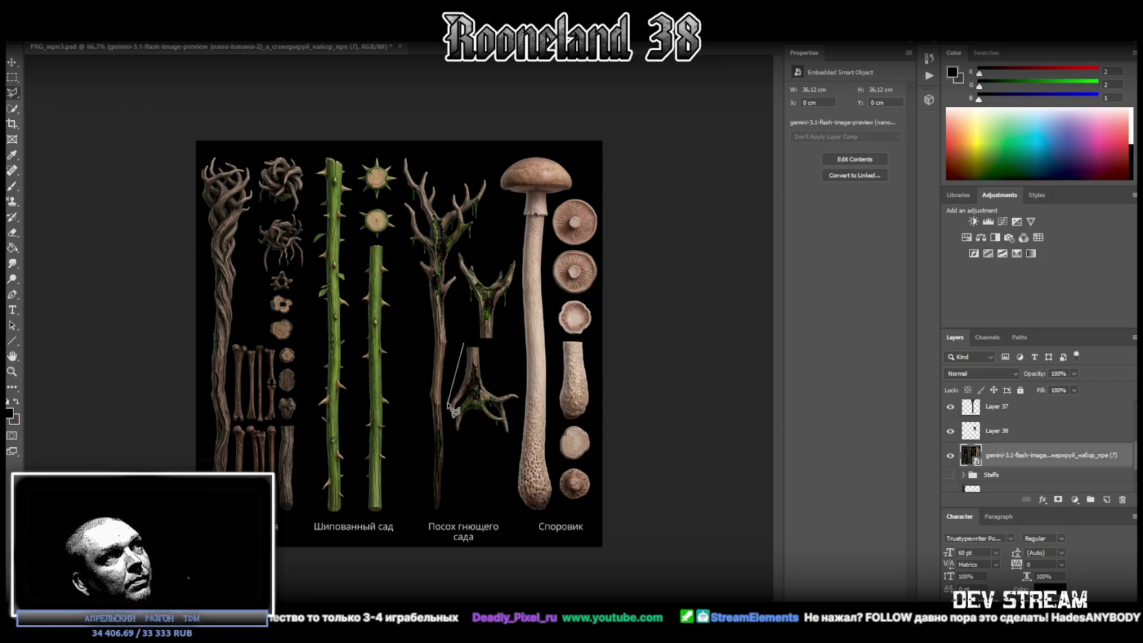
left_click(446, 410)
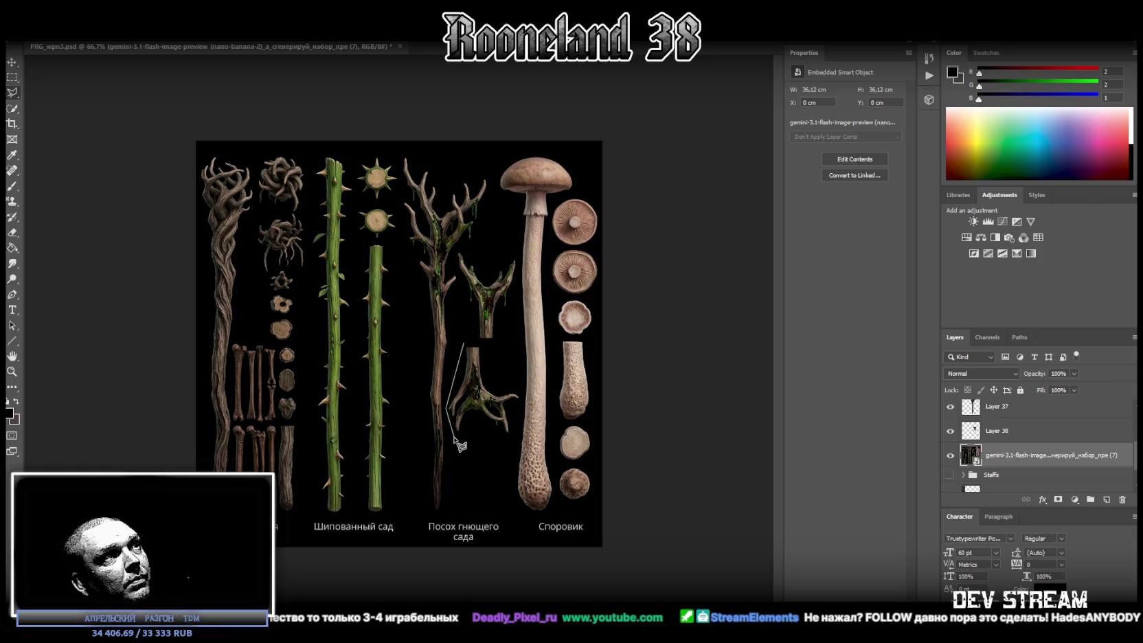
left_click(456, 436)
left_click(514, 434)
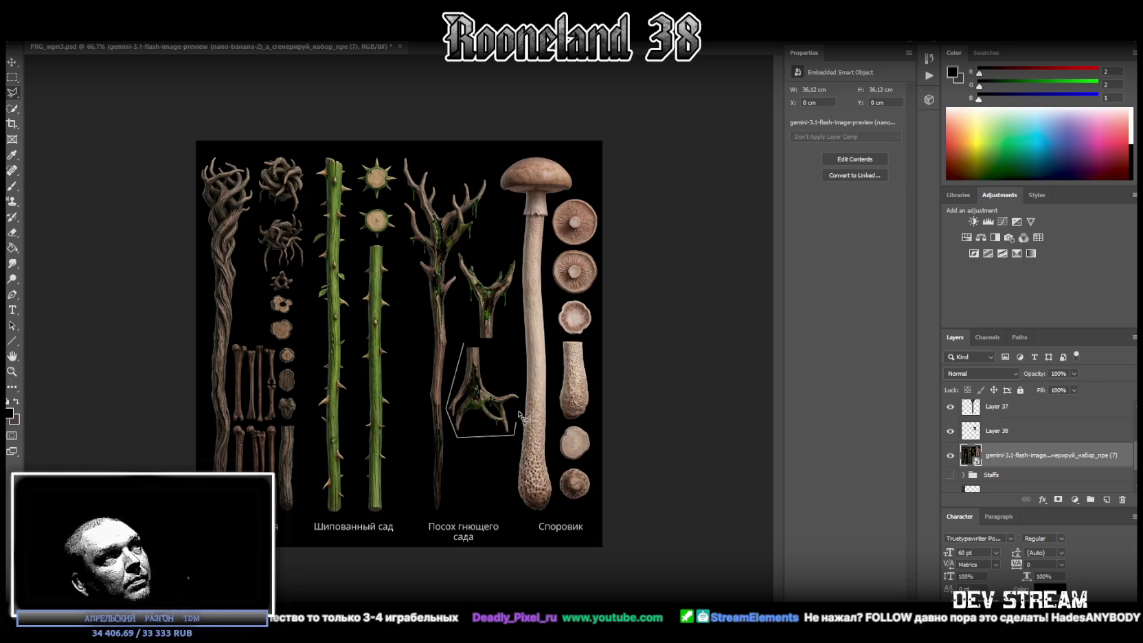
left_click(521, 395)
left_click(464, 346)
right_click(475, 351)
left_click(498, 441)
scroll(999, 435, "down", 1)
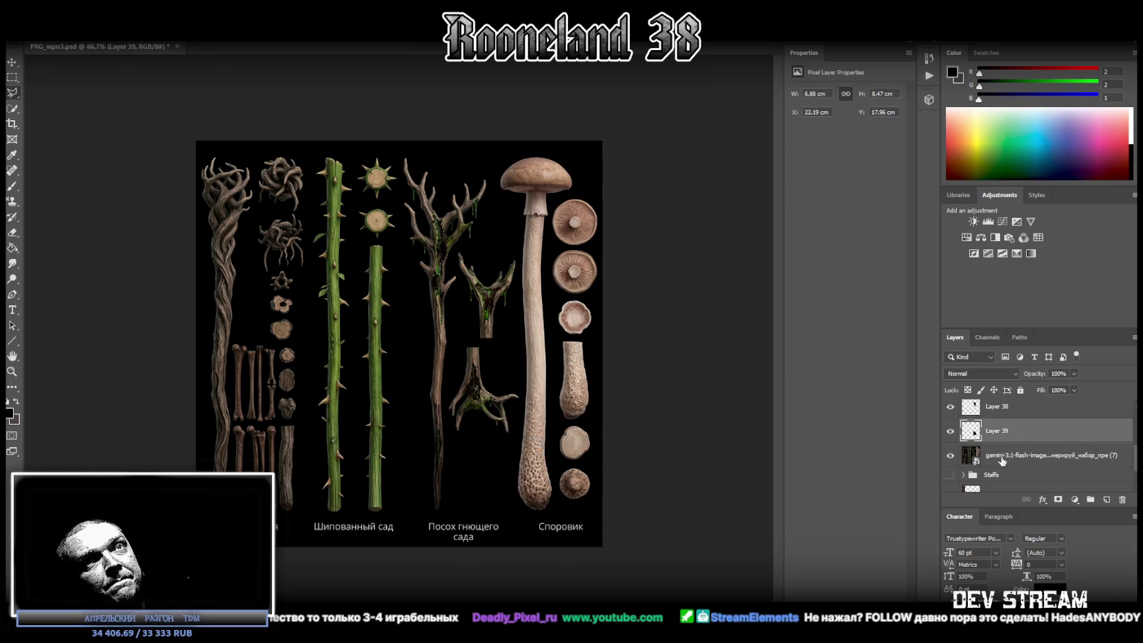
left_click(1000, 456)
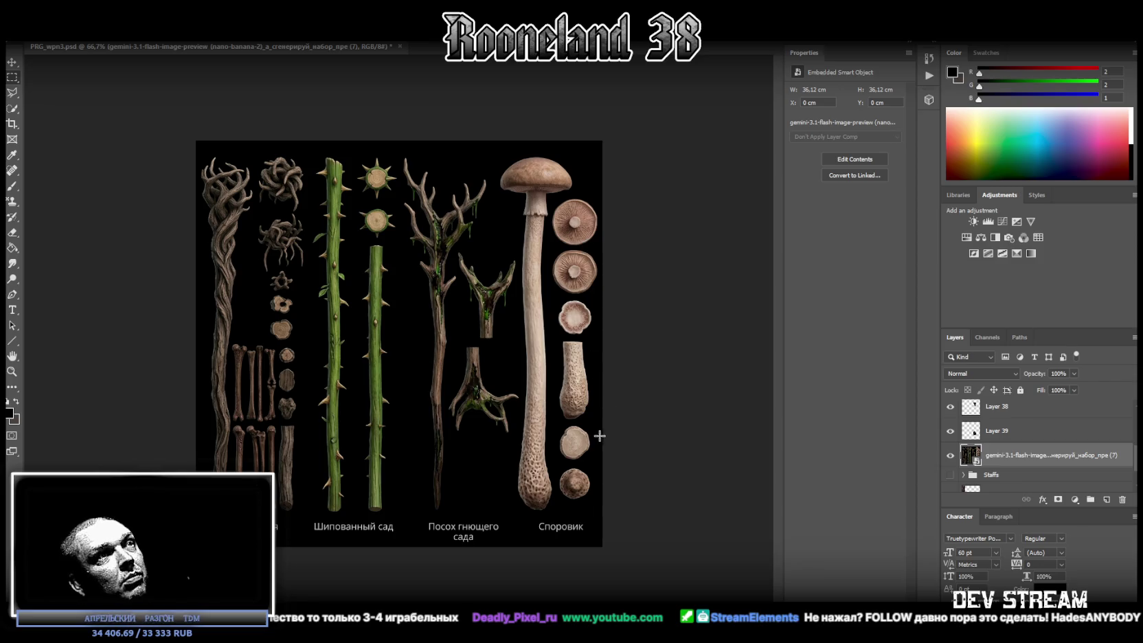
Step: Marquee the Споровик mushroom staff, stem plus cap, and copy it onto its own layer
left_click_drag(518, 195, 552, 511)
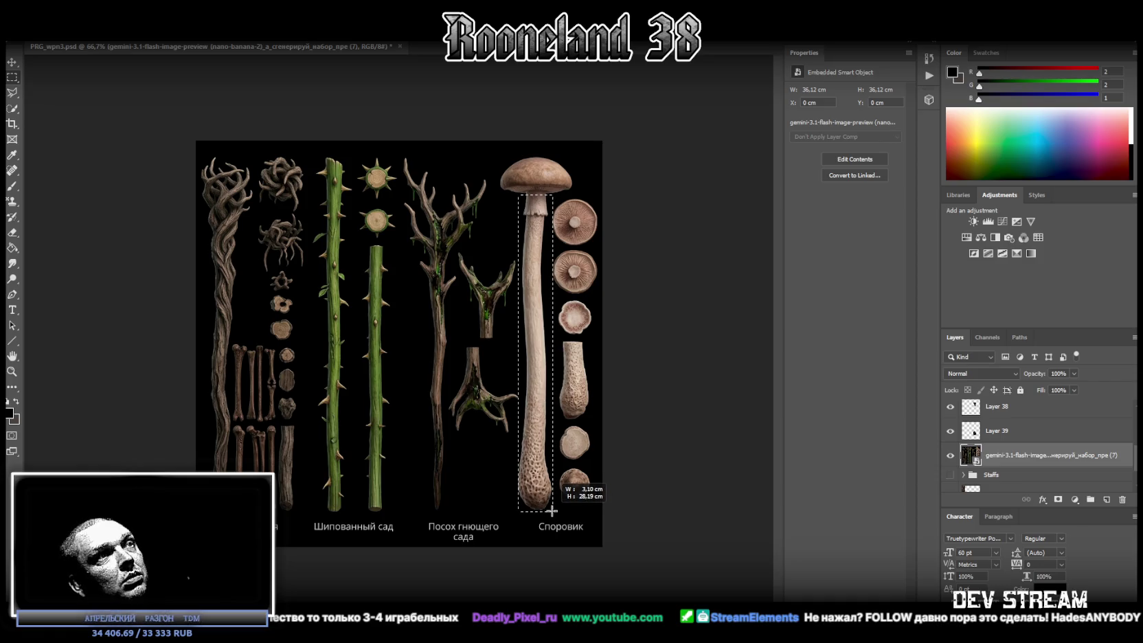
left_click_drag(553, 511, 552, 512)
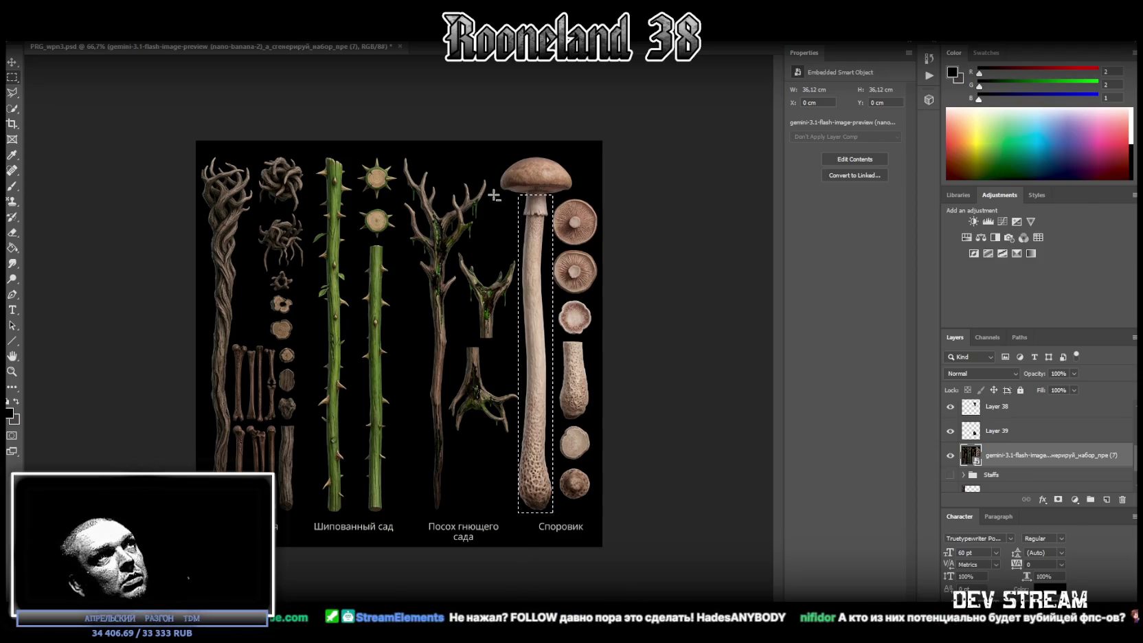
mouse_move(492, 197)
left_mouse_down("shift")
mouse_move(578, 152)
mouse_move(579, 209)
left_mouse_up("shift")
mouse_move(476, 143)
left_mouse_down("shift")
mouse_move(500, 209)
mouse_move(497, 199)
left_mouse_up("shift")
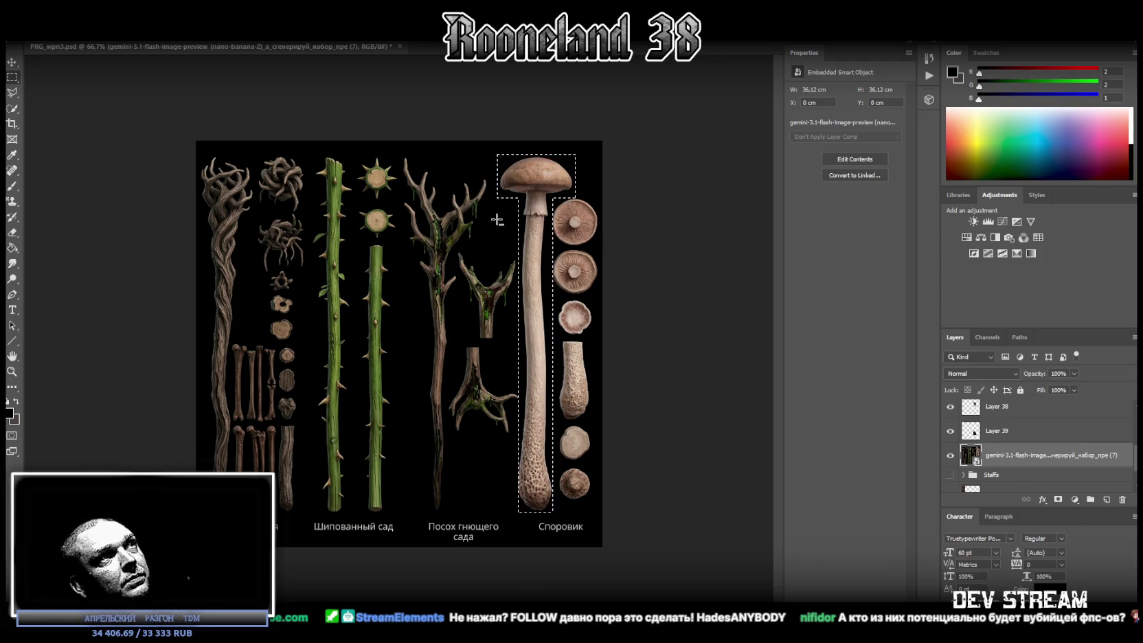
right_click(539, 225)
left_click(571, 306)
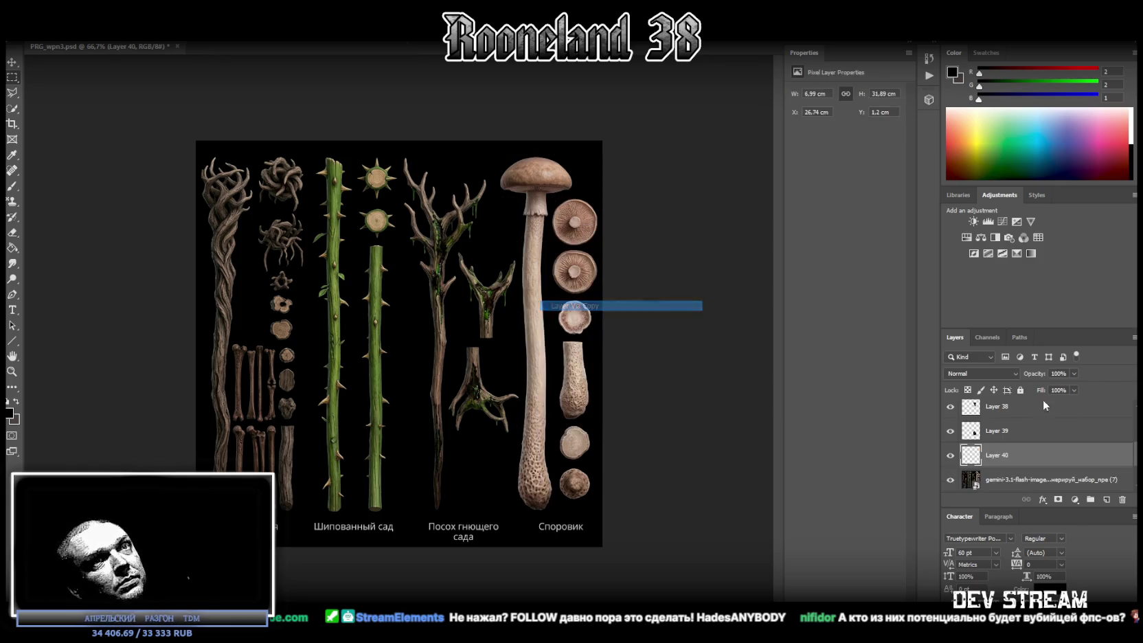
left_click(1000, 480)
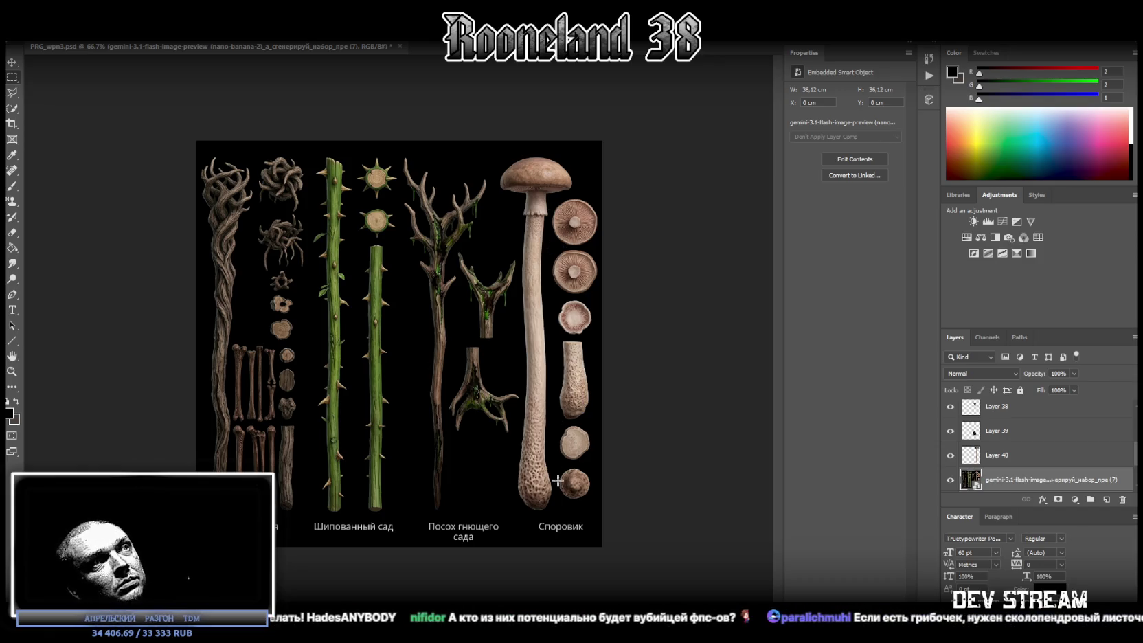
Step: Select the second mushroom cap and copy it onto a new layer, Layer 41
left_click_drag(553, 500, 592, 469)
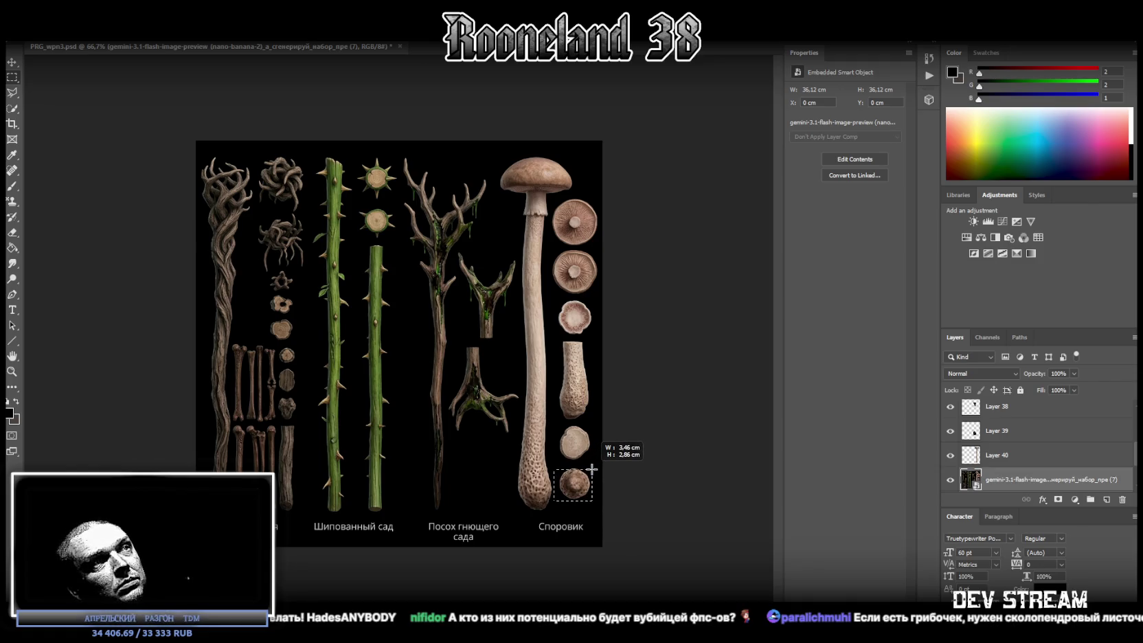
mouse_move(546, 293)
left_mouse_down("shift")
mouse_move(602, 250)
mouse_move(553, 241)
left_mouse_up("shift")
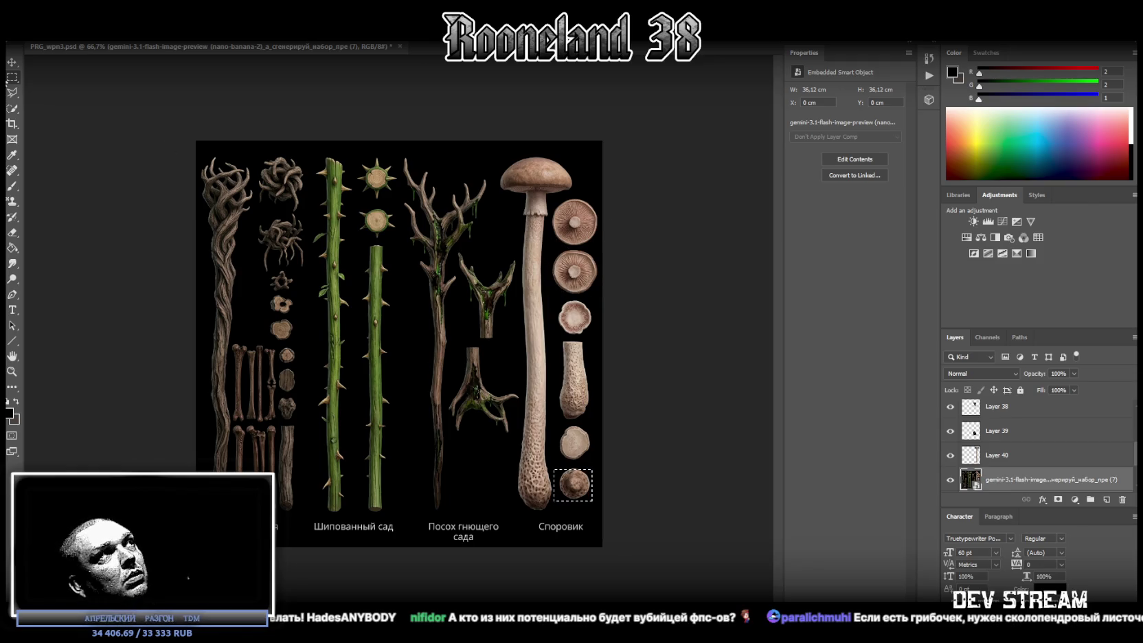
key("ctrl+j")
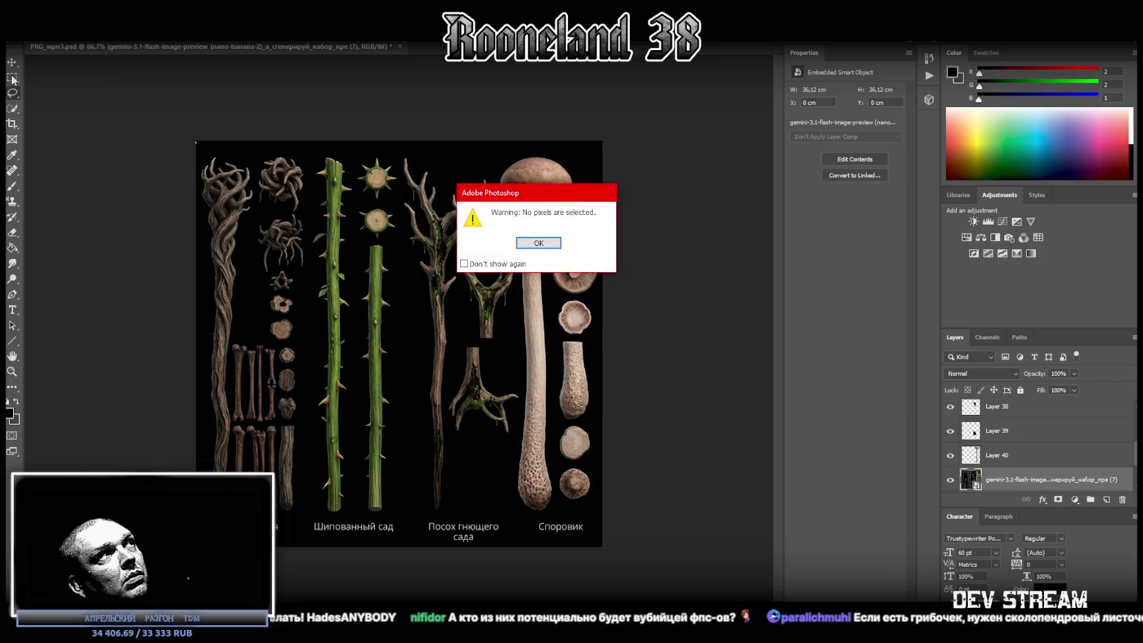
left_click(539, 243)
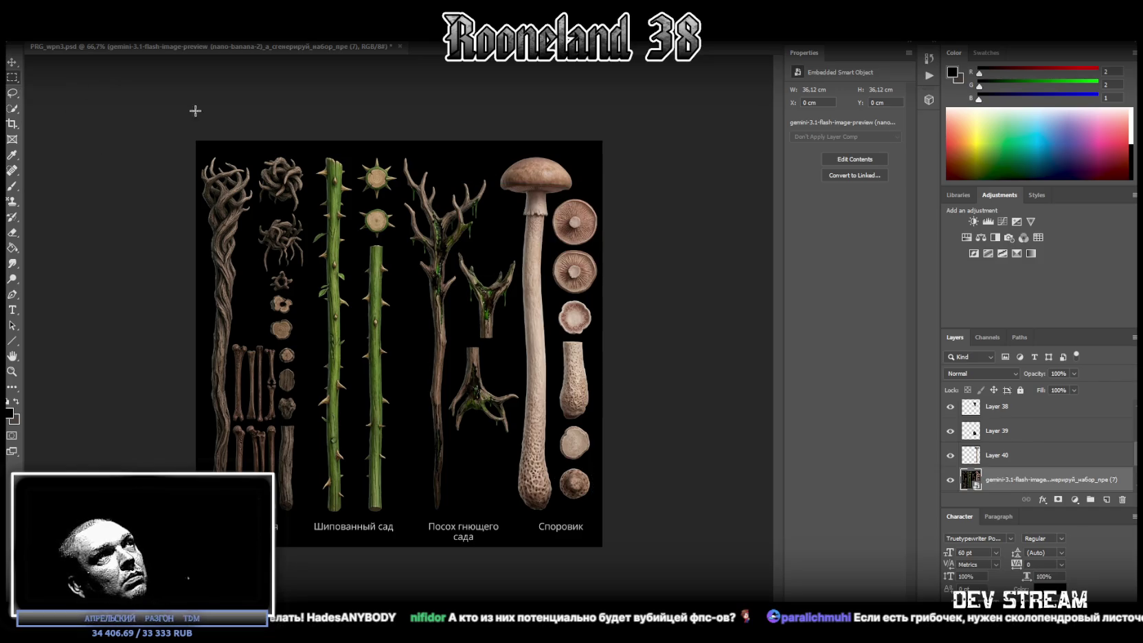
left_click_drag(551, 247, 600, 295)
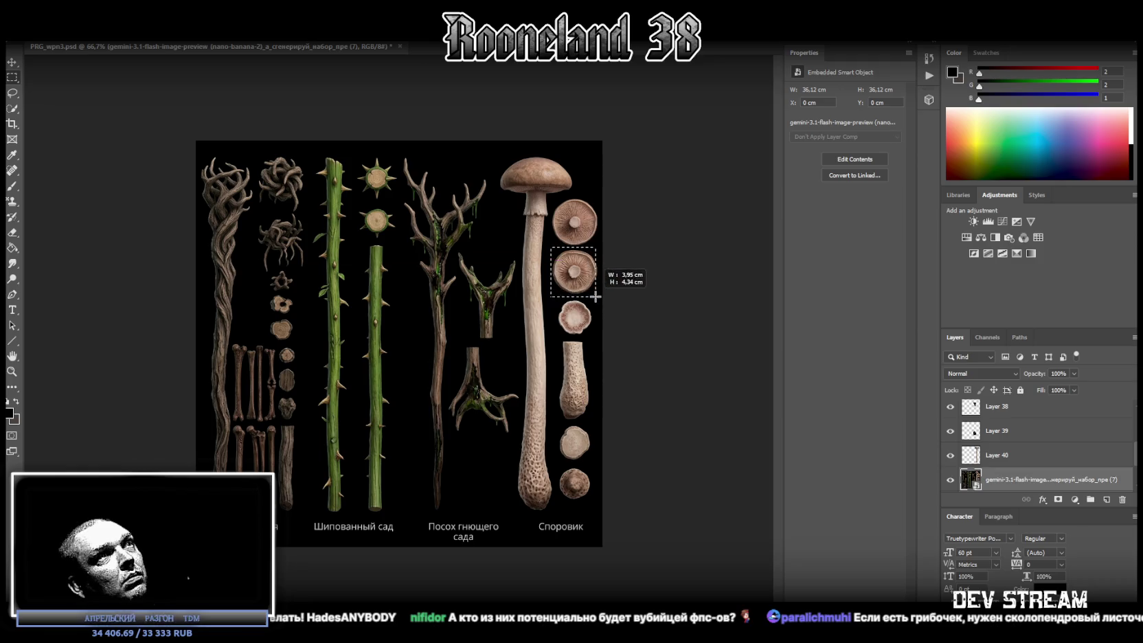
right_click(586, 261)
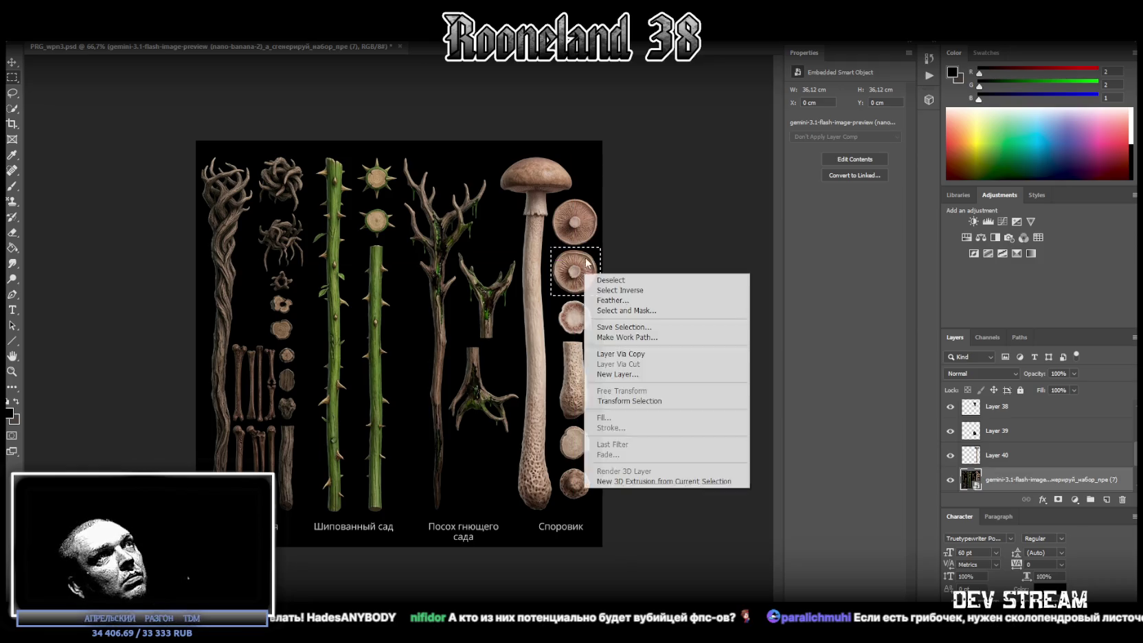
left_click(621, 354)
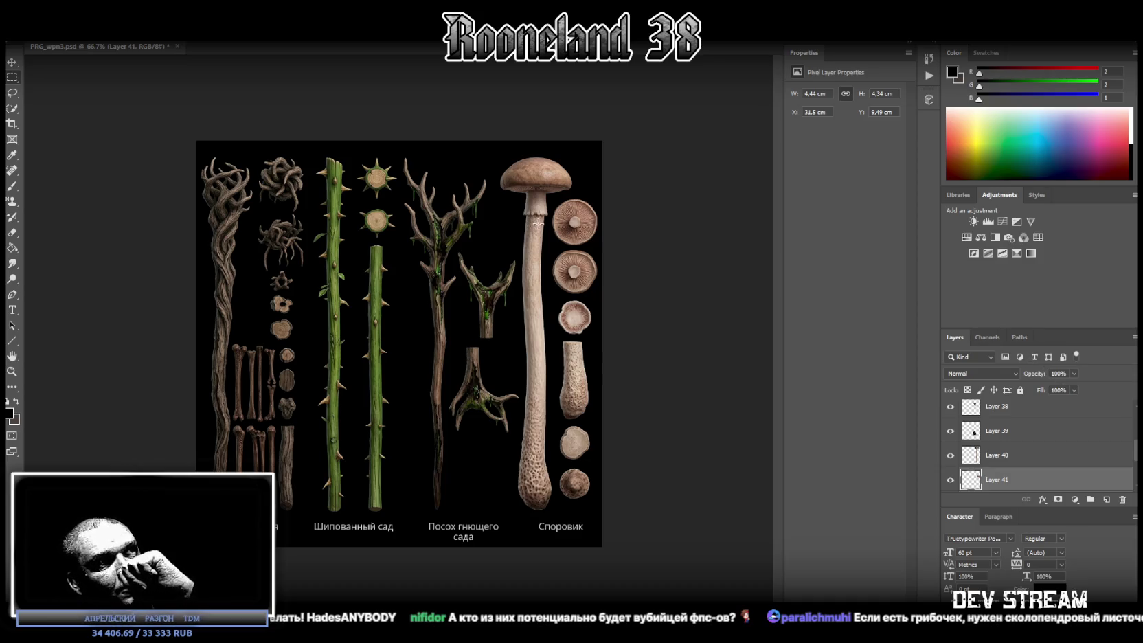
scroll(979, 465, "down", 1)
Step: Hide the gemini source sheet and convert Layers 41, 40 and 39 to smart objects
left_click(949, 480)
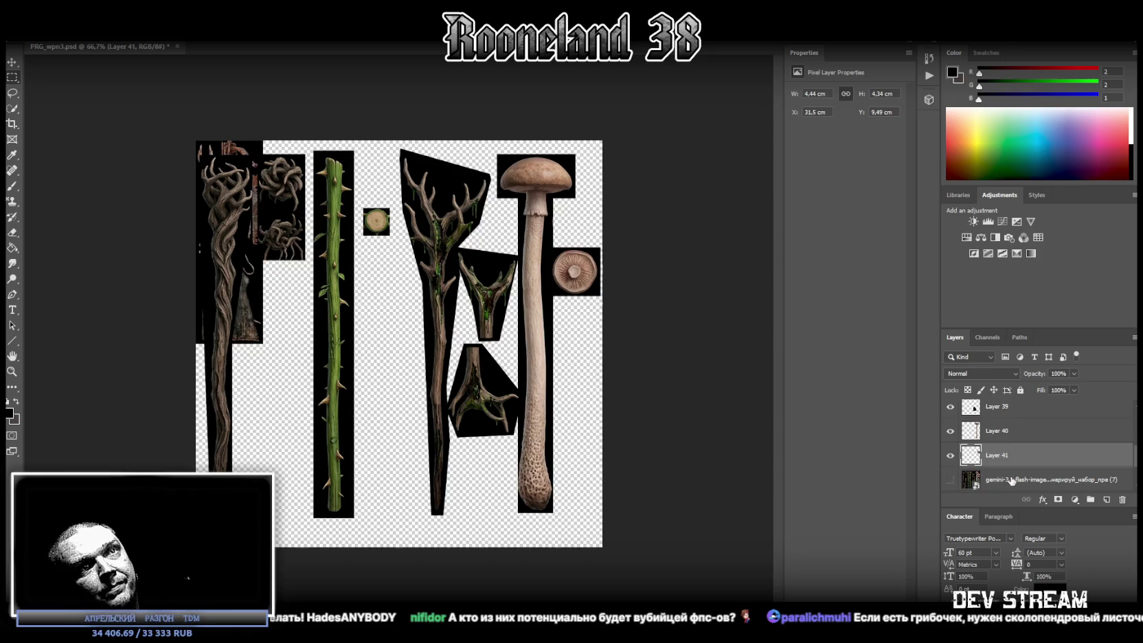
left_click(1010, 479)
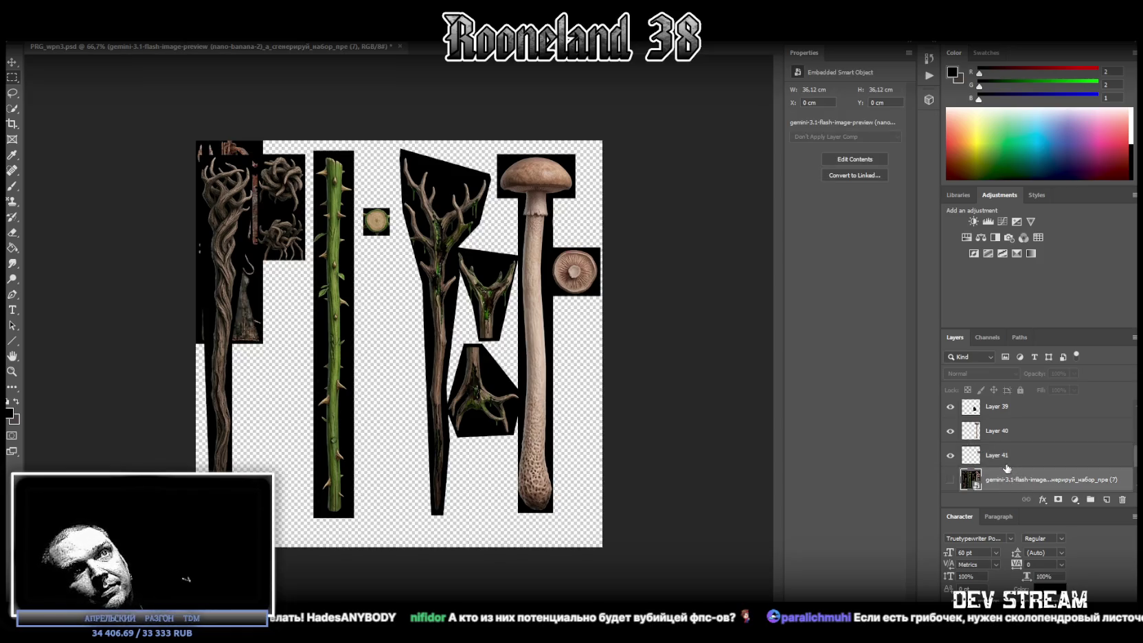
left_click(1008, 460)
right_click(1009, 455)
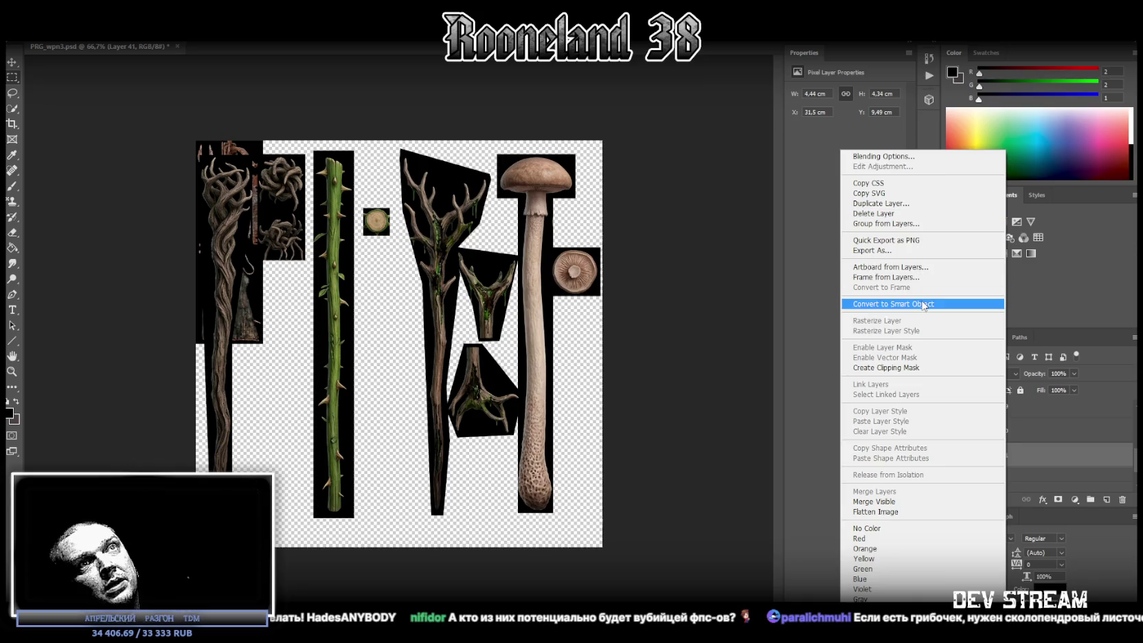
left_click(1007, 430)
right_click(1007, 431)
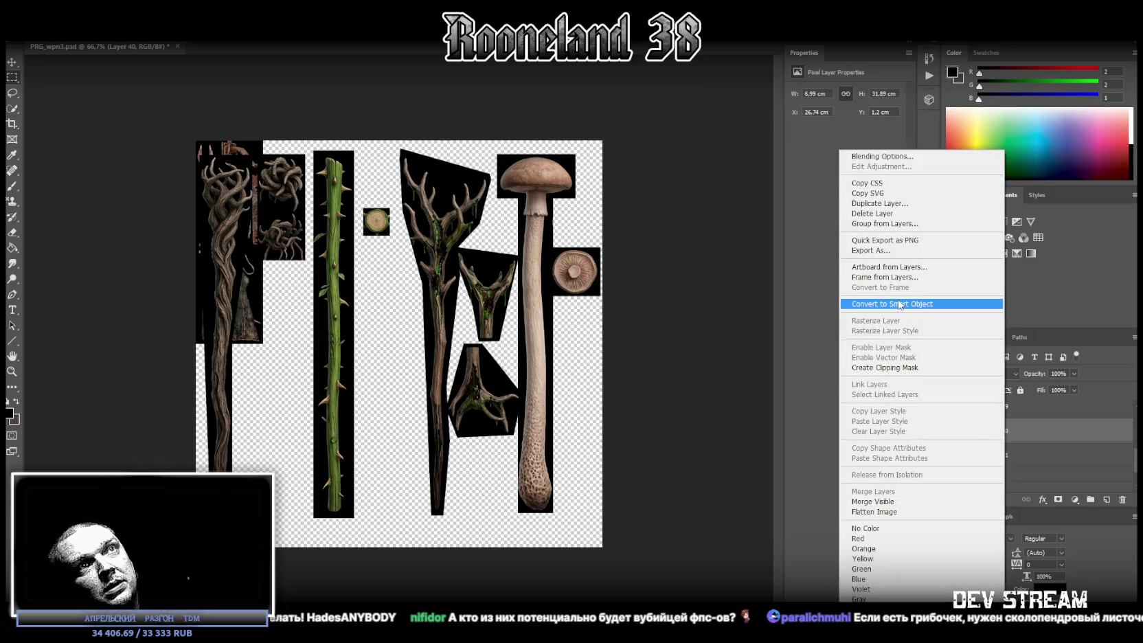
left_click(1030, 388)
left_click(1026, 411)
right_click(1024, 411)
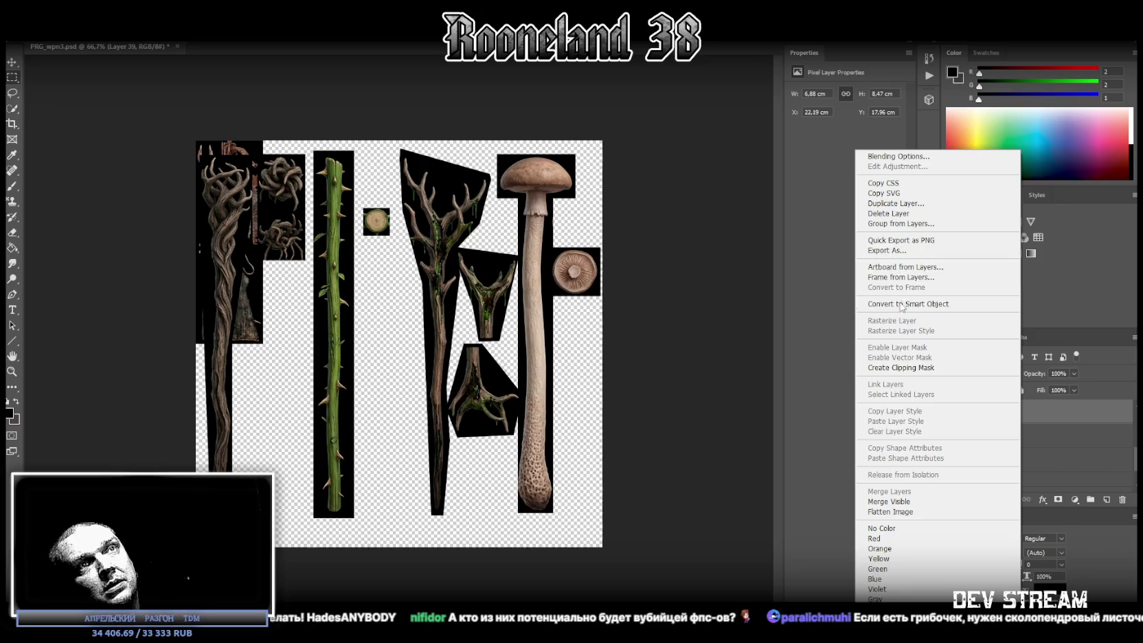
left_click(928, 305)
Step: Convert Layers 38 down through 33 to smart objects
right_click(1016, 444)
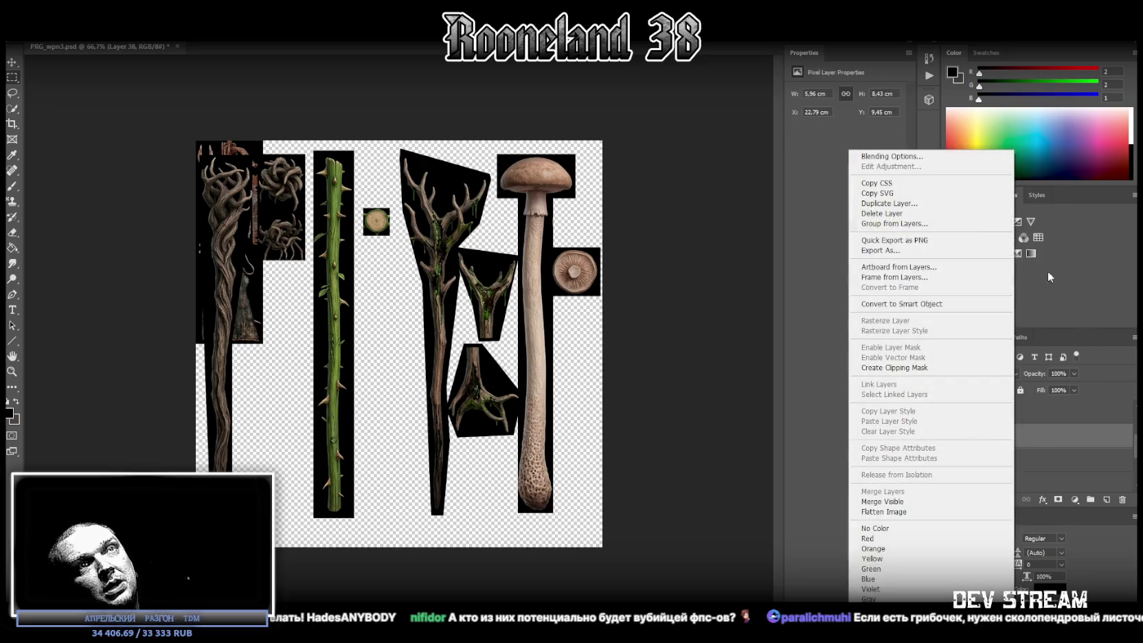
left_click(893, 307)
right_click(1014, 461)
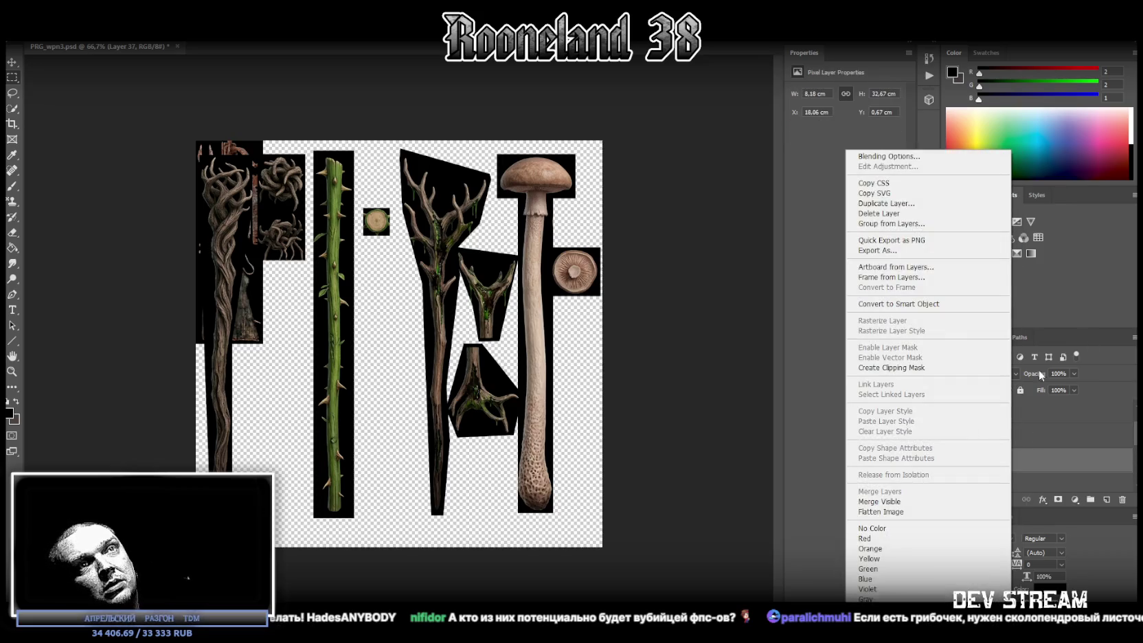
left_click(909, 304)
right_click(1007, 438)
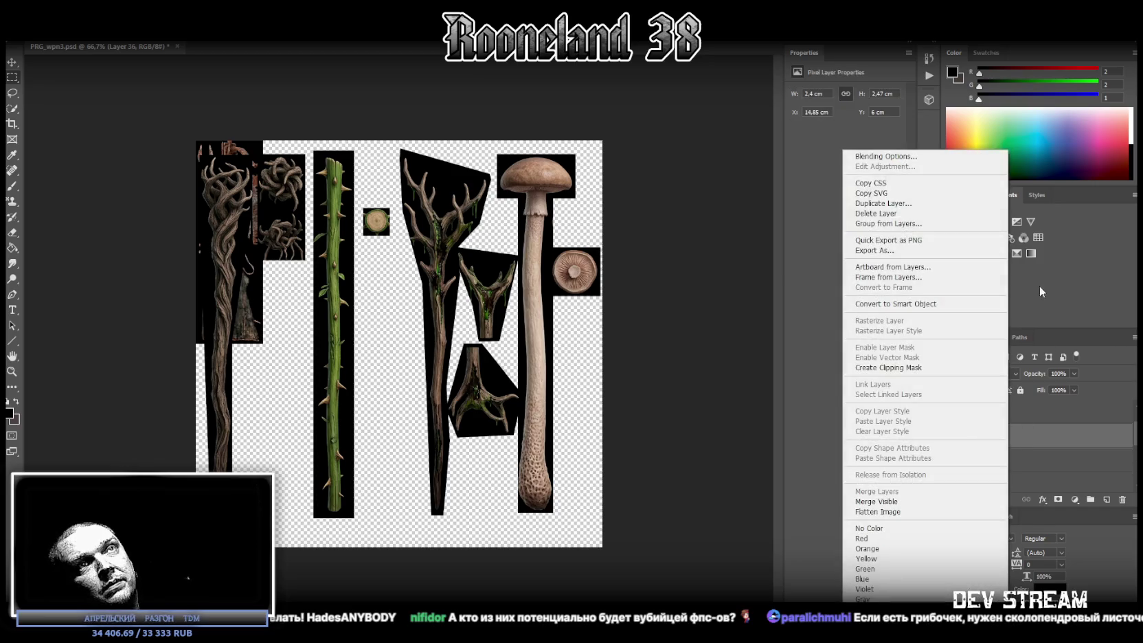
left_click(897, 304)
right_click(1017, 441)
left_click(908, 303)
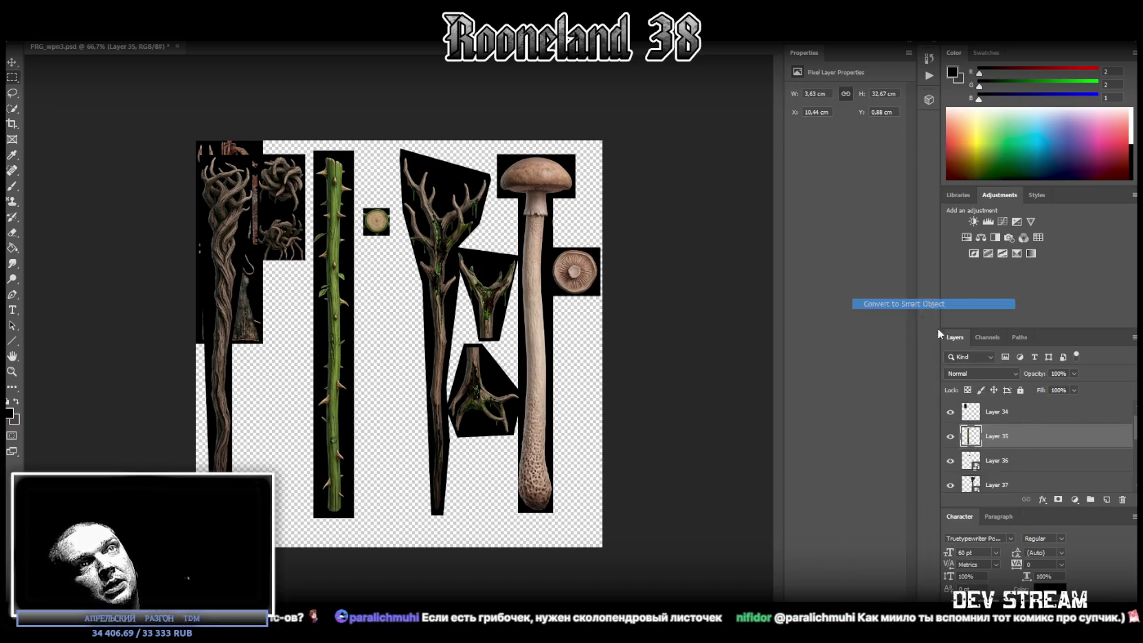
right_click(1000, 436)
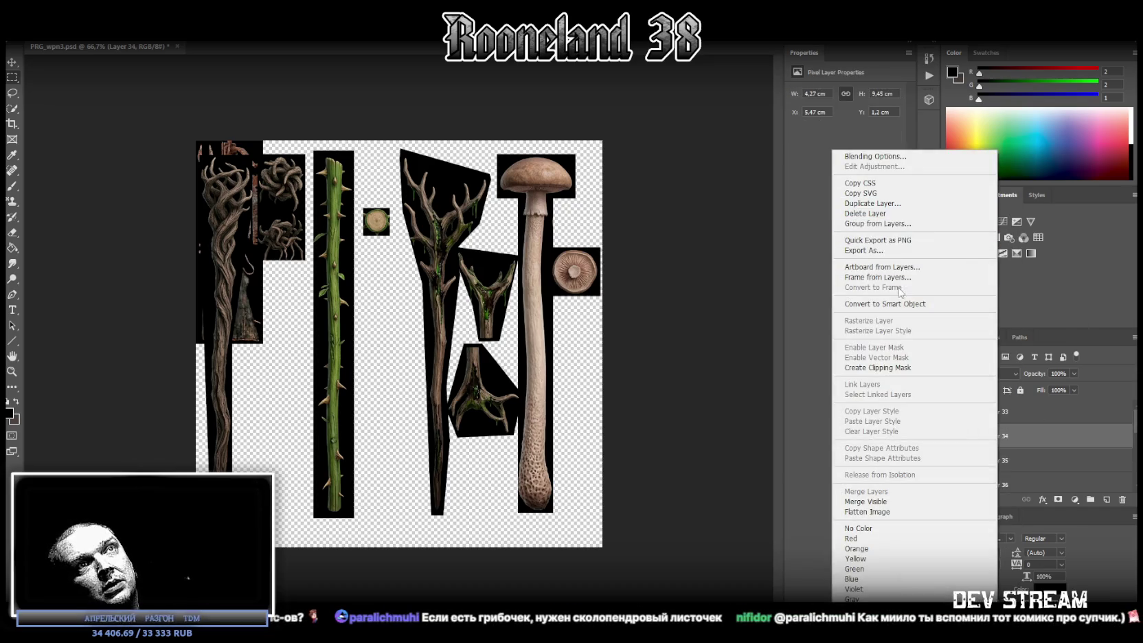
left_click(893, 304)
right_click(1015, 410)
left_click(899, 304)
Step: Make the Staffs group visible again
scroll(1017, 454, "down", 2)
scroll(982, 447, "down", 3)
left_click(949, 435)
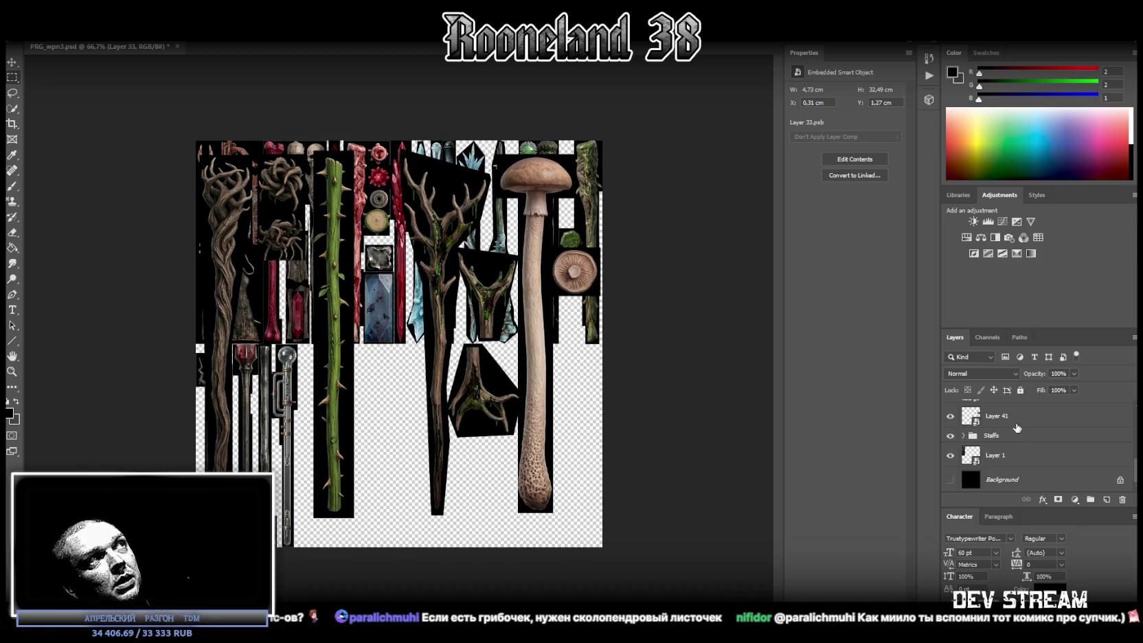
scroll(1026, 427, "up", 2)
scroll(1030, 436, "up", 3)
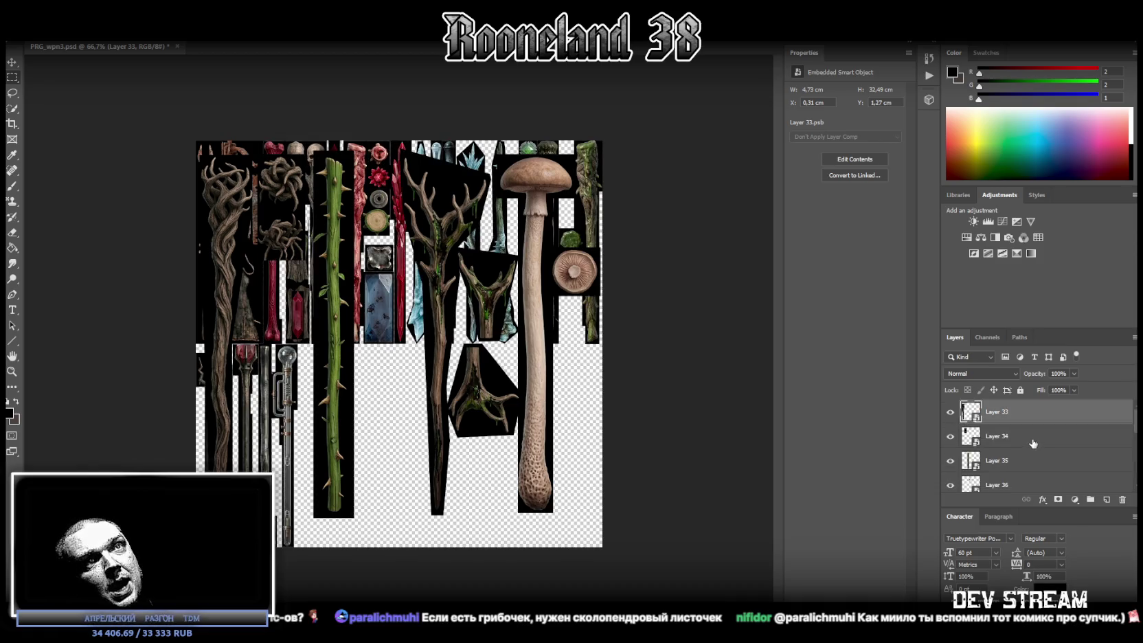
Step: Move the twisted root staff (Layer 33) right and down and flip it vertically
left_click_drag(227, 230, 314, 257)
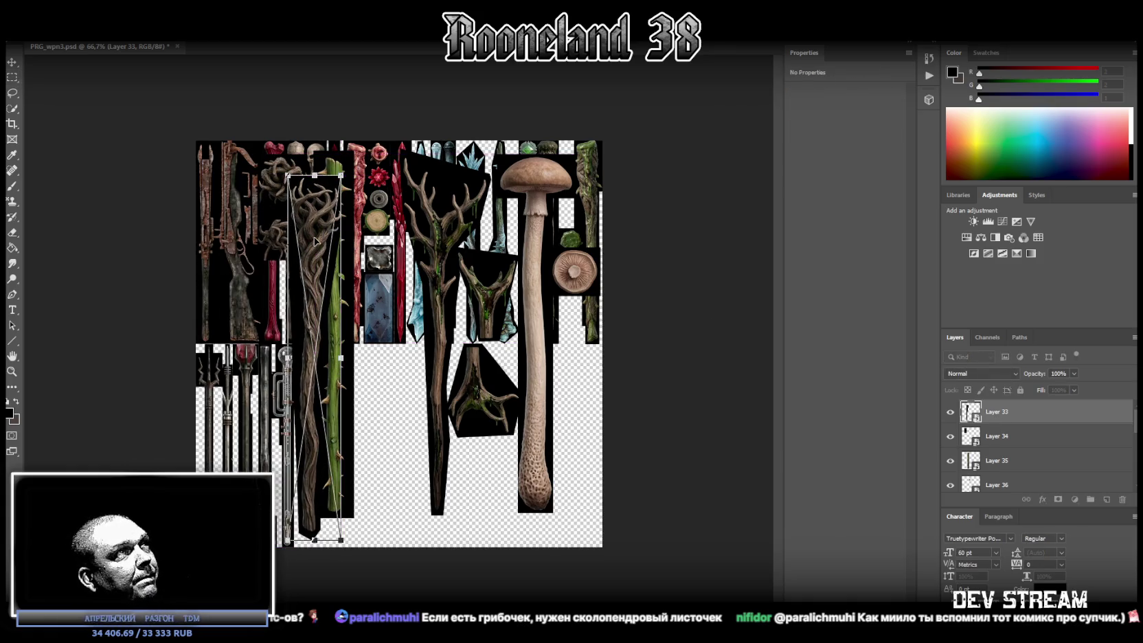
right_click(315, 239)
left_click(379, 387)
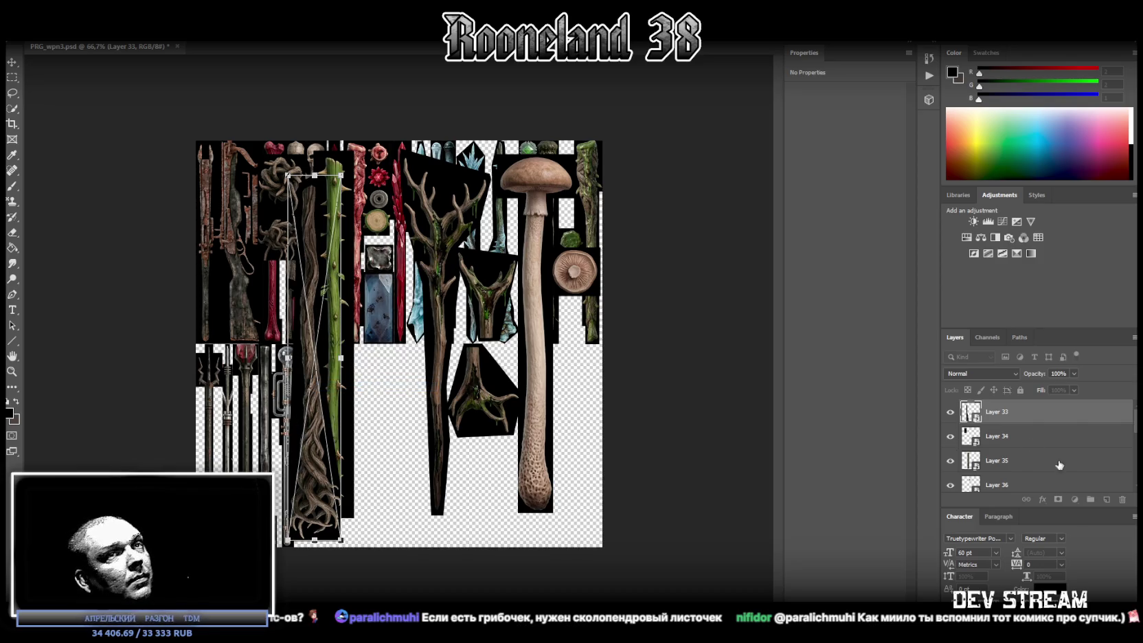
Step: Hide the other cut pieces, Layers 35 through 41
left_click(951, 461)
left_click(950, 485)
scroll(1034, 483, "down", 2)
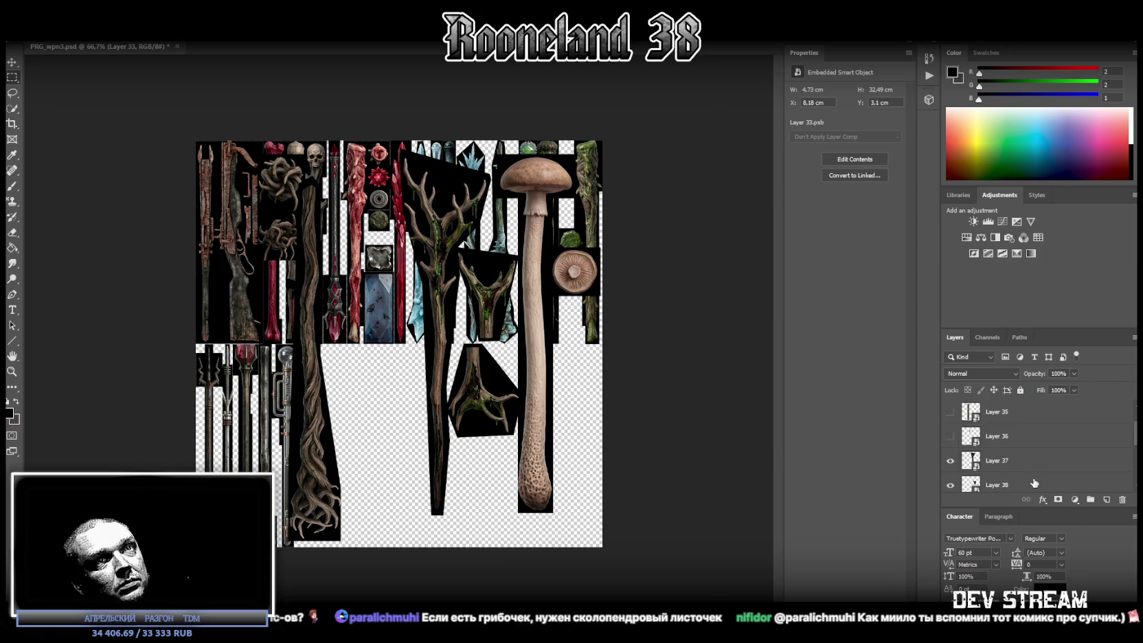
left_click(950, 460)
left_click(950, 485)
scroll(1021, 475, "down", 2)
left_click(950, 460)
left_click(951, 485)
scroll(1021, 474, "down", 2)
left_click(951, 465)
Step: Shorten the root staff to 2.61 × 18.06 cm and set it into the lower staff row
key("ctrl+t")
left_click_drag(323, 358, 326, 253)
left_click_drag(321, 182, 320, 347)
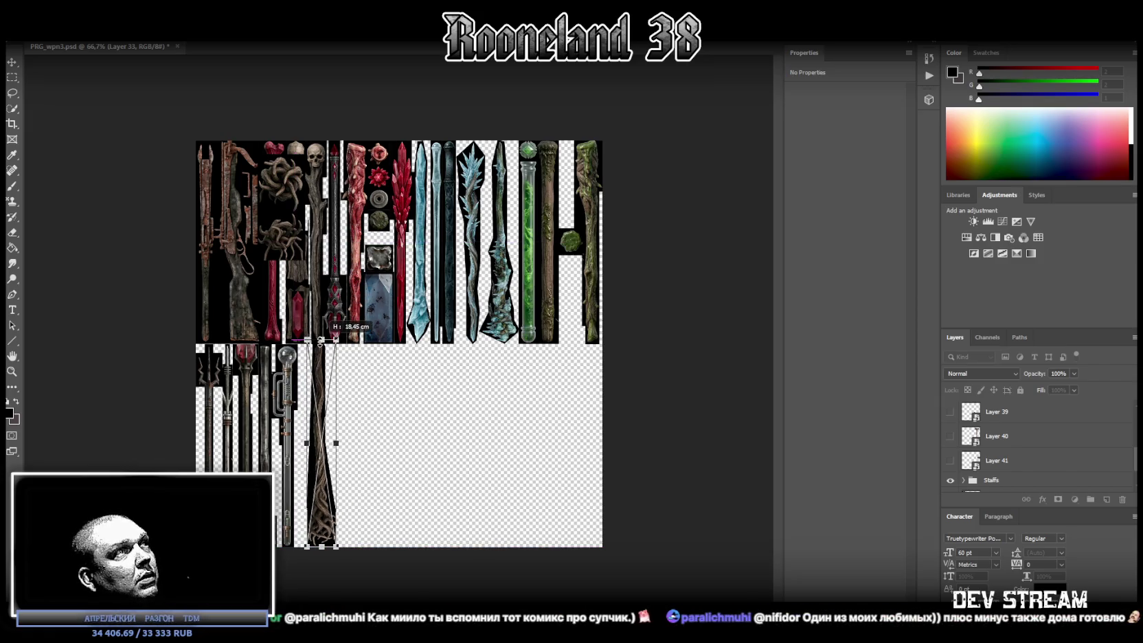
left_click_drag(323, 372, 313, 372)
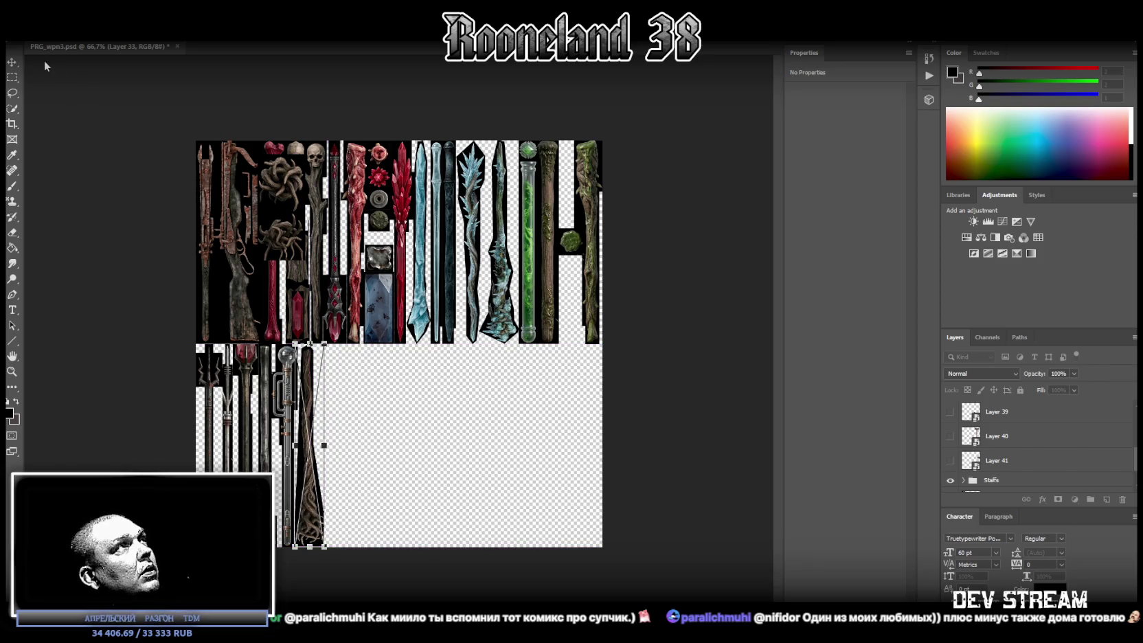
key("Return")
scroll(981, 436, "up", 3)
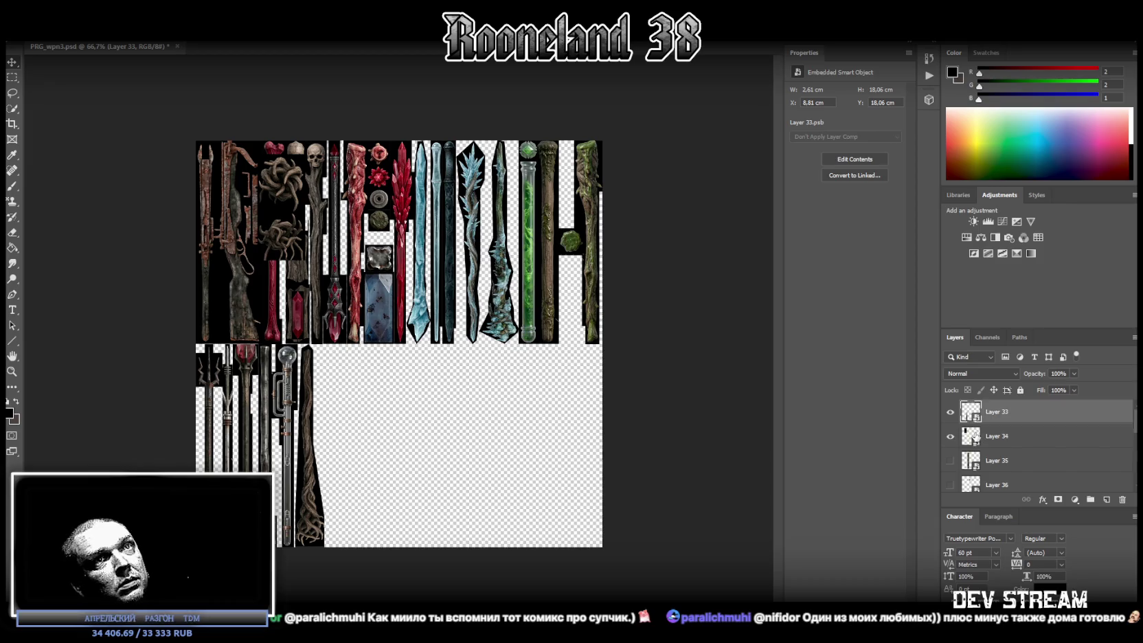
Step: Scale Layer 34's tentacle piece to 2.86 × 6.31 cm beside the root staff, then re-show the thorn staff
left_click(996, 436)
key("ctrl+t")
mouse_move(294, 206)
left_mouse_down()
mouse_move(505, 445)
mouse_move(477, 446)
left_mouse_up()
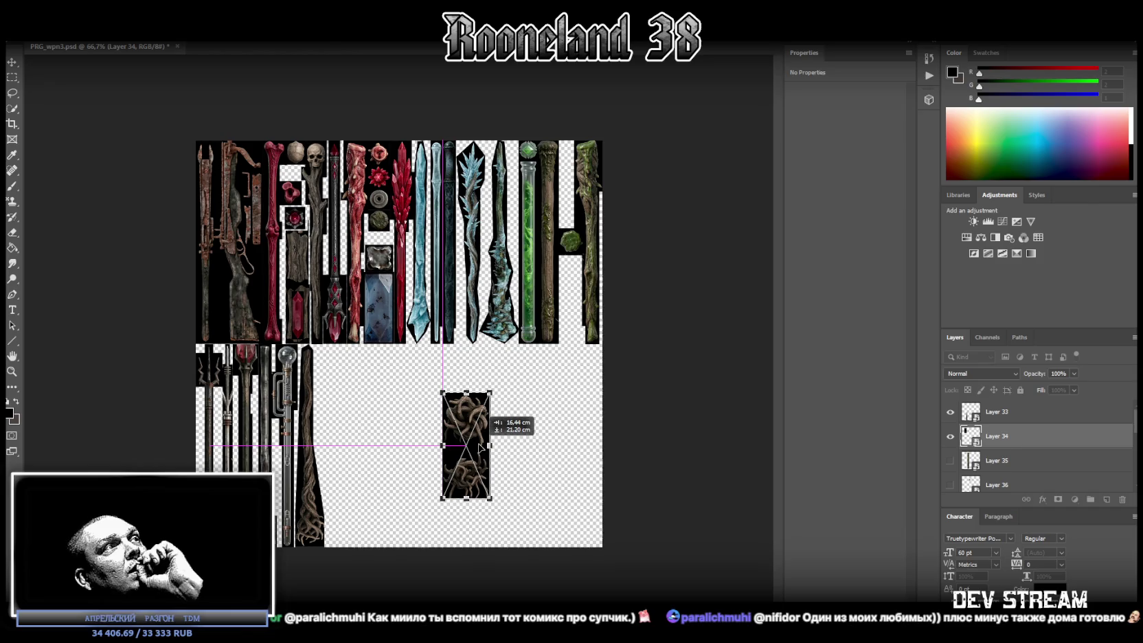
left_click_drag(478, 446, 374, 420)
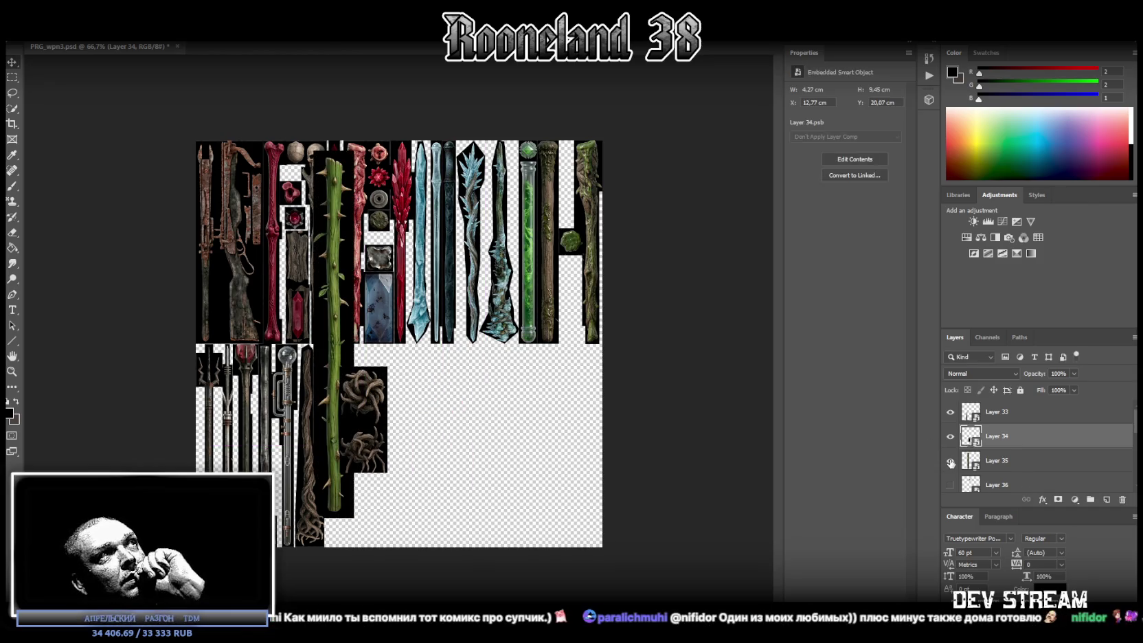
left_click(951, 461)
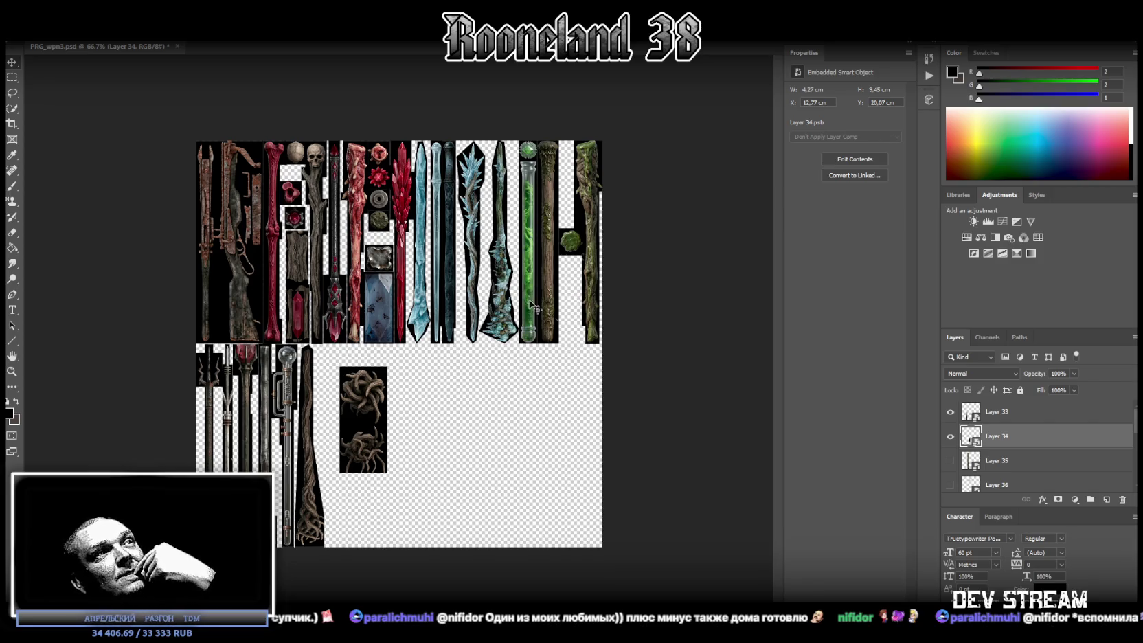
mouse_move(378, 415)
left_mouse_down()
mouse_move(598, 306)
mouse_move(479, 485)
left_mouse_up()
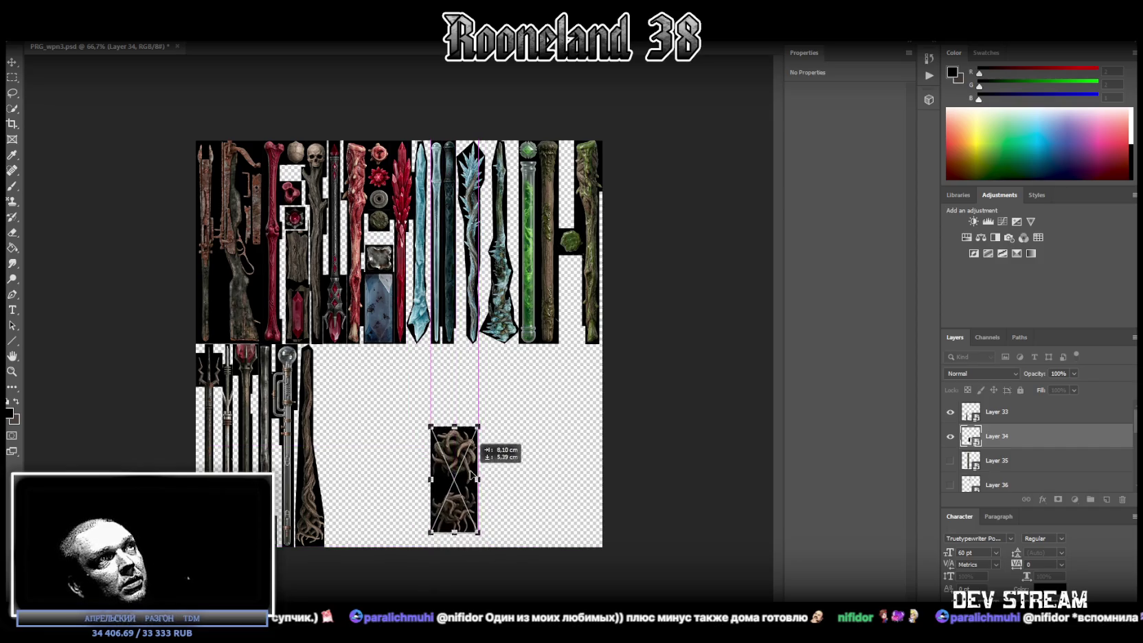
left_click_drag(479, 485, 358, 395)
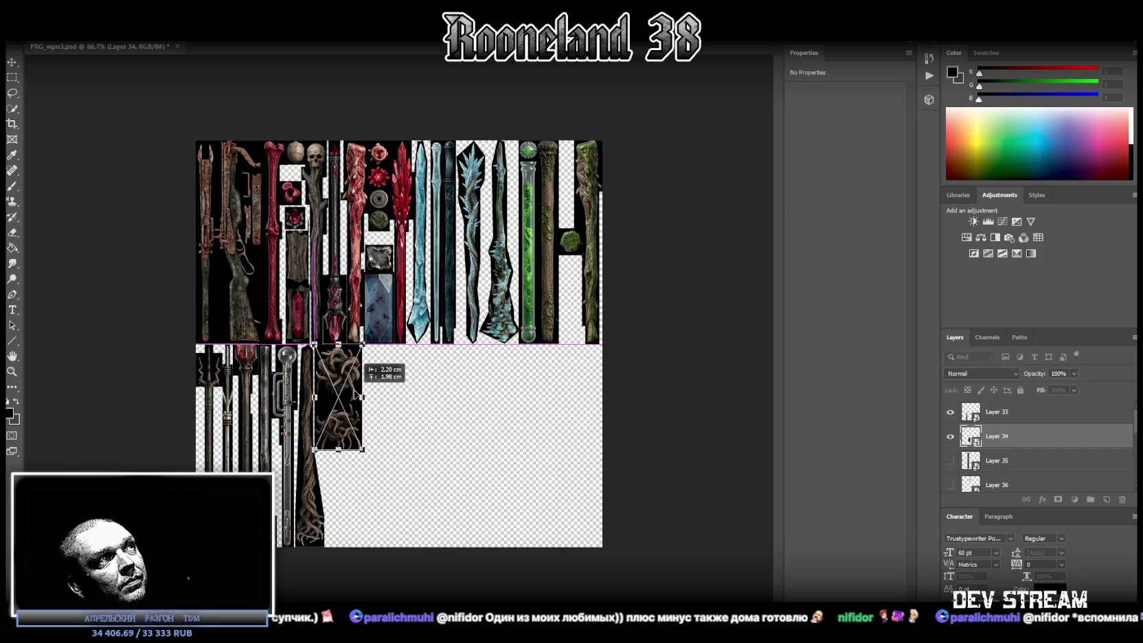
left_click_drag(360, 396, 340, 389)
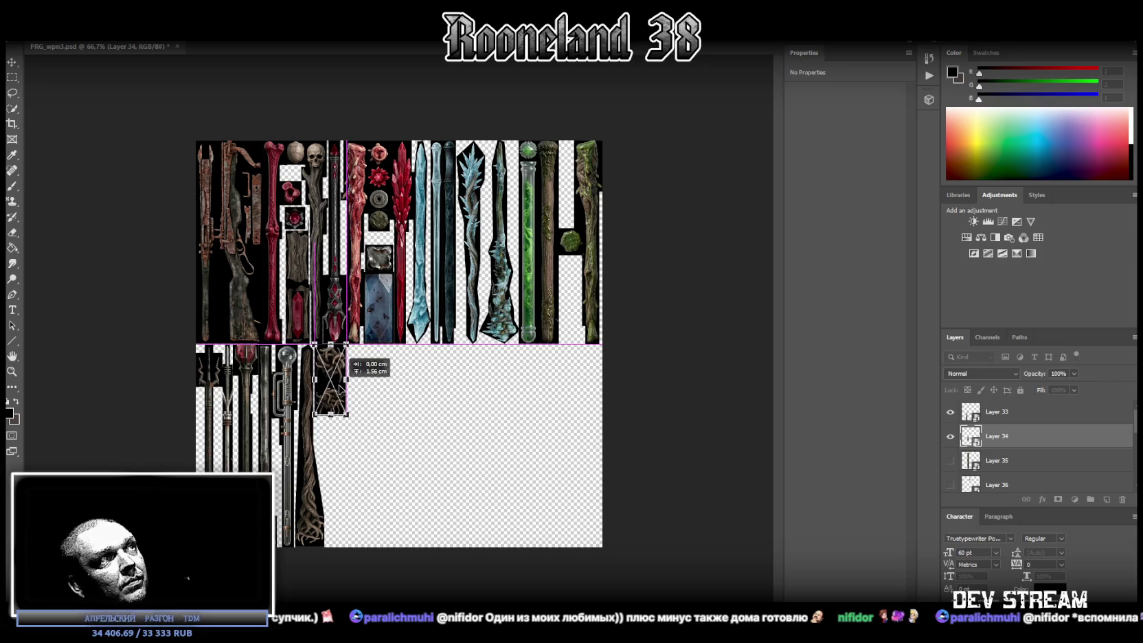
left_click_drag(340, 389, 340, 388)
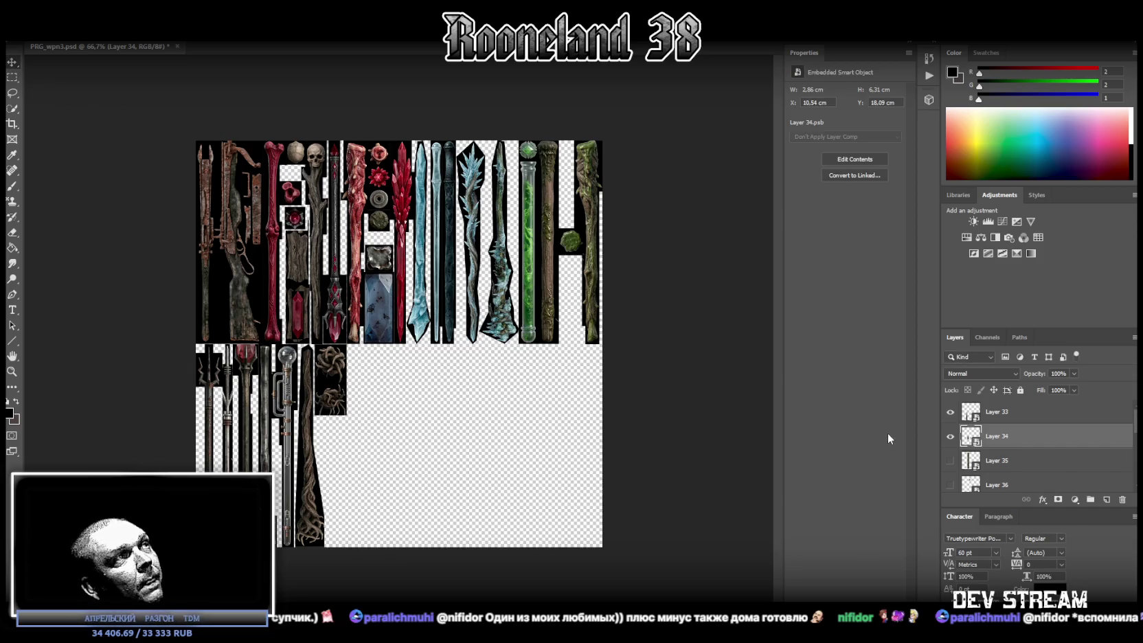
left_click(1037, 462)
left_click(951, 461)
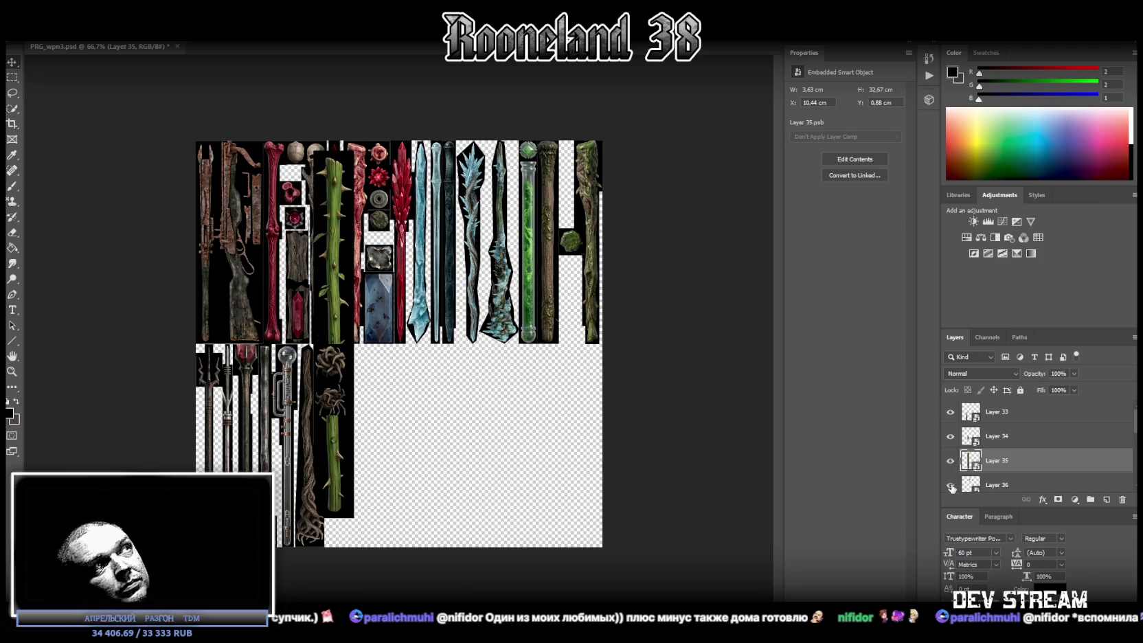
Step: Show Layer 36's wooden disc and move it into the top row's right-hand gap
left_click(951, 486)
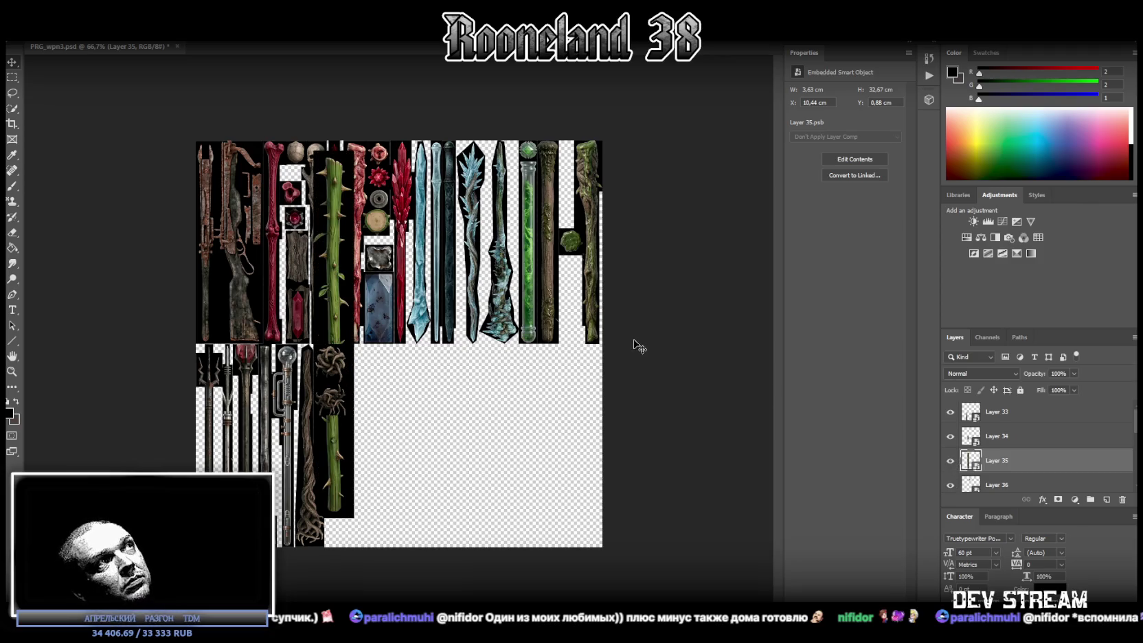
left_click(1005, 488)
mouse_move(378, 219)
left_mouse_down()
mouse_move(459, 266)
mouse_move(583, 297)
mouse_move(571, 270)
left_mouse_up()
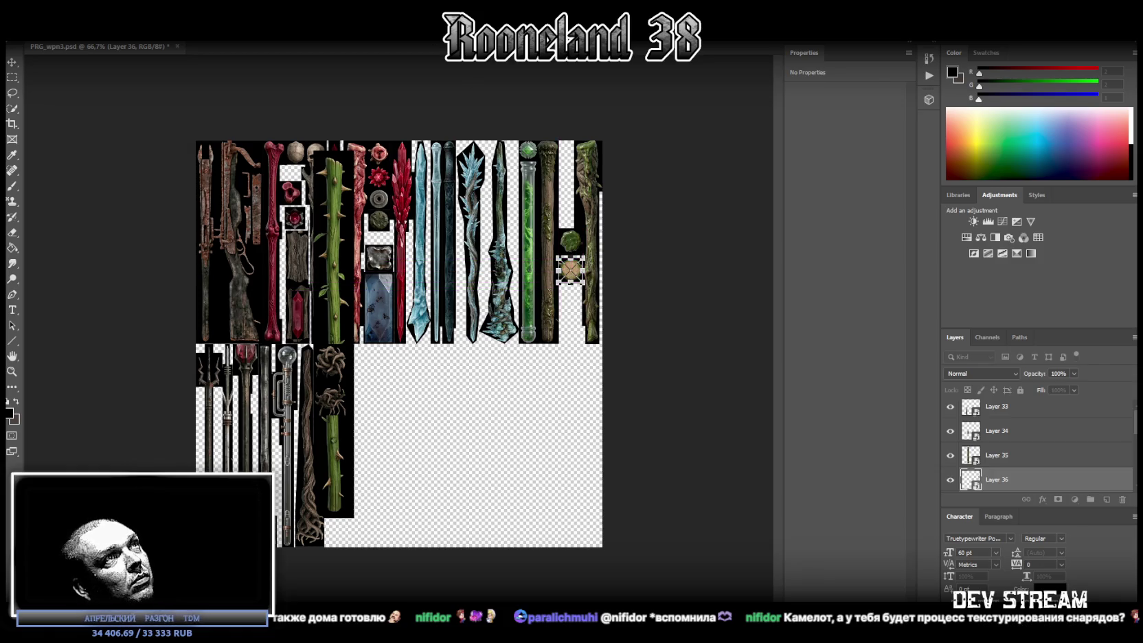
key("Return")
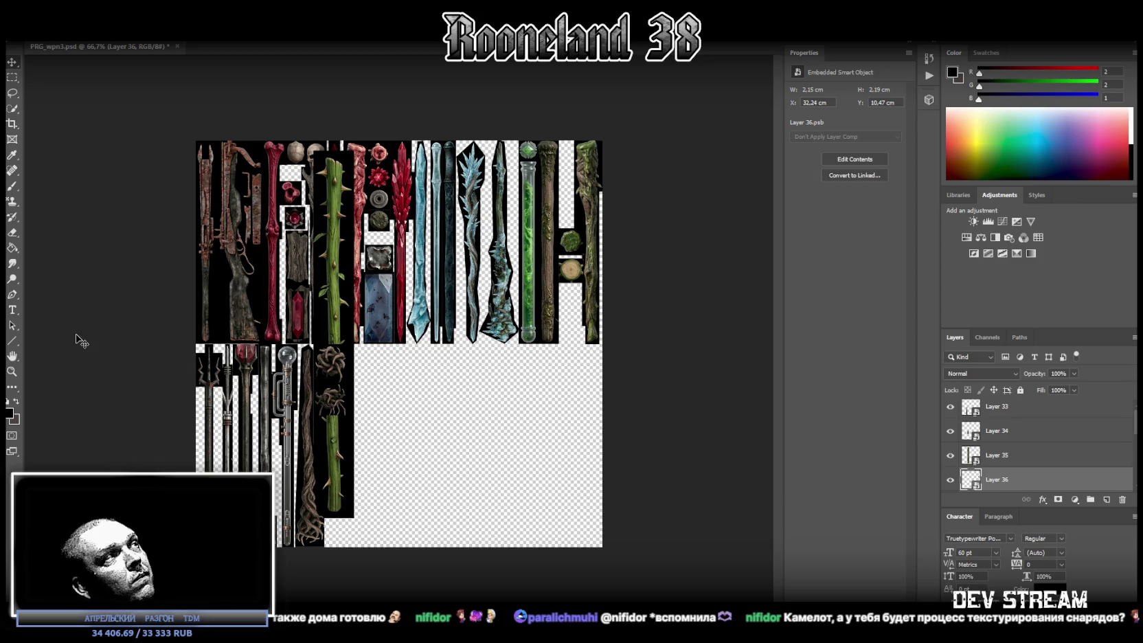
Step: Narrow the wooden disc to 2.05 × 2.12 cm and nudge it up into its slot
left_click(12, 371)
left_click_drag(532, 287, 570, 515)
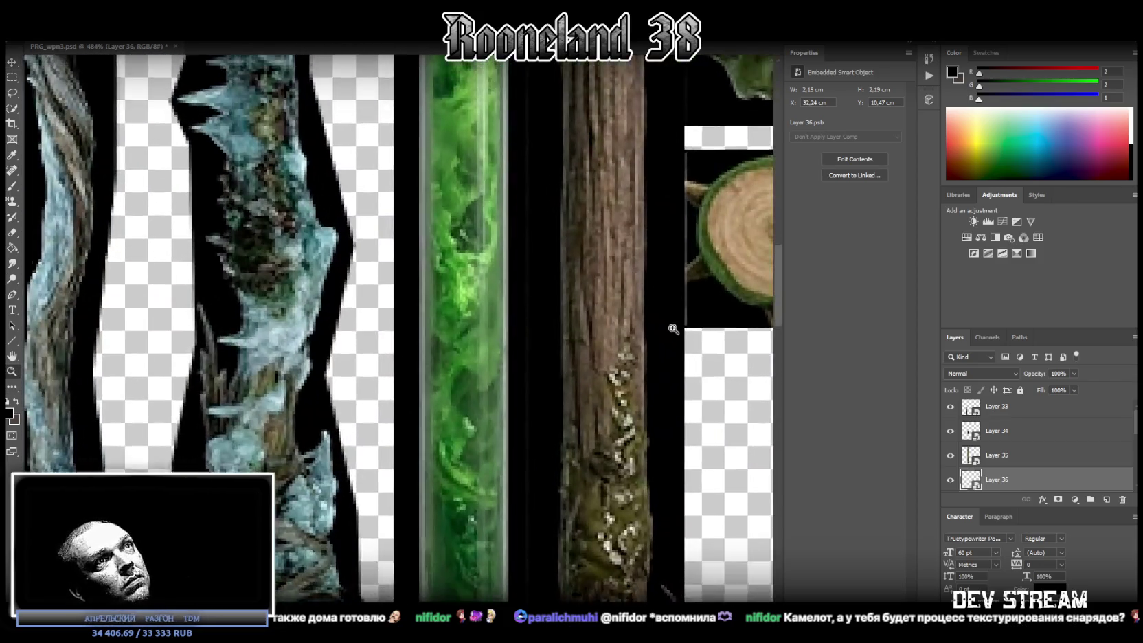
scroll(427, 210, "right", 2, "ctrl")
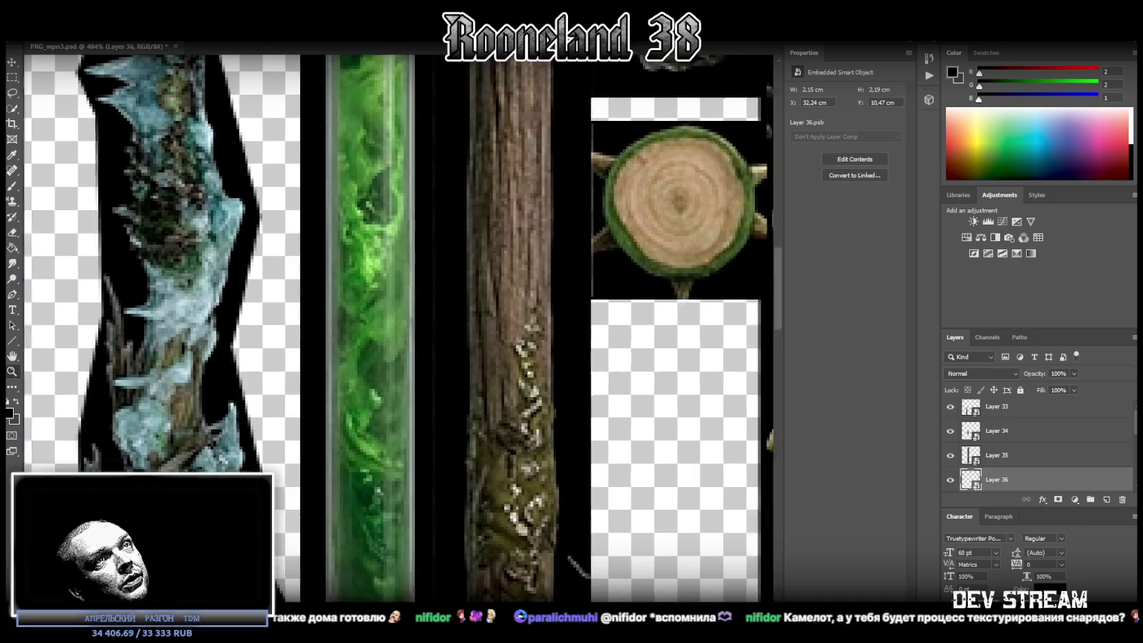
scroll(427, 210, "right", 3, "ctrl")
key("ctrl+t")
left_click_drag(427, 210, 418, 206)
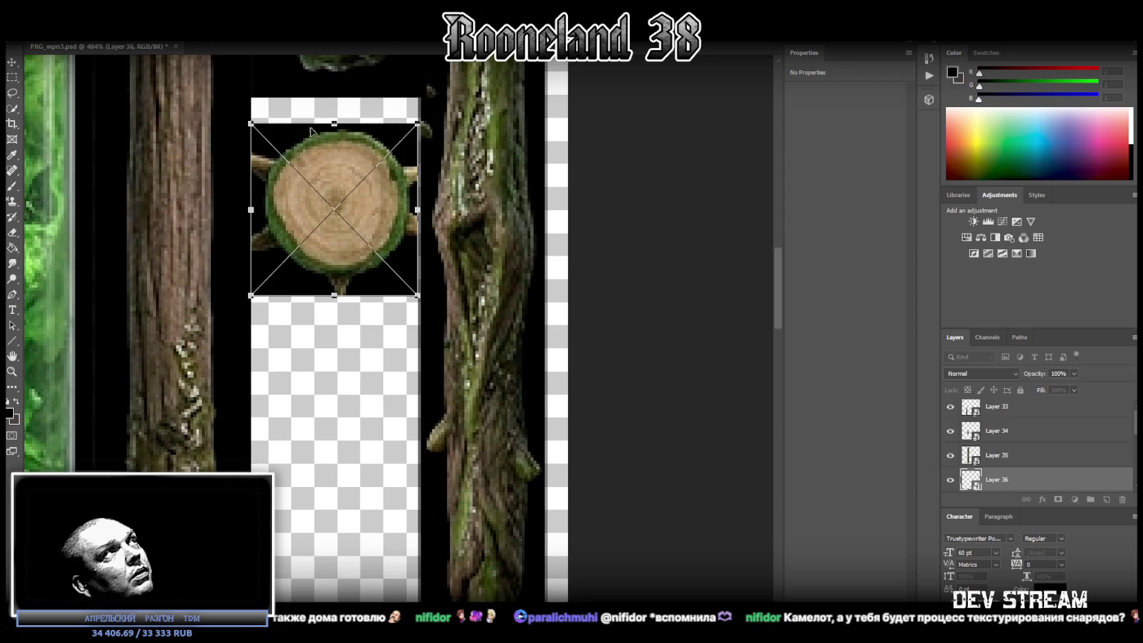
key("Return")
left_click_drag(397, 240, 396, 202)
left_click(12, 371)
Step: Select the green thorny staff and move it down within the lower row
scroll(368, 367, "down", 5, "alt")
left_click(1026, 456)
key("v")
left_click_drag(364, 291, 377, 310)
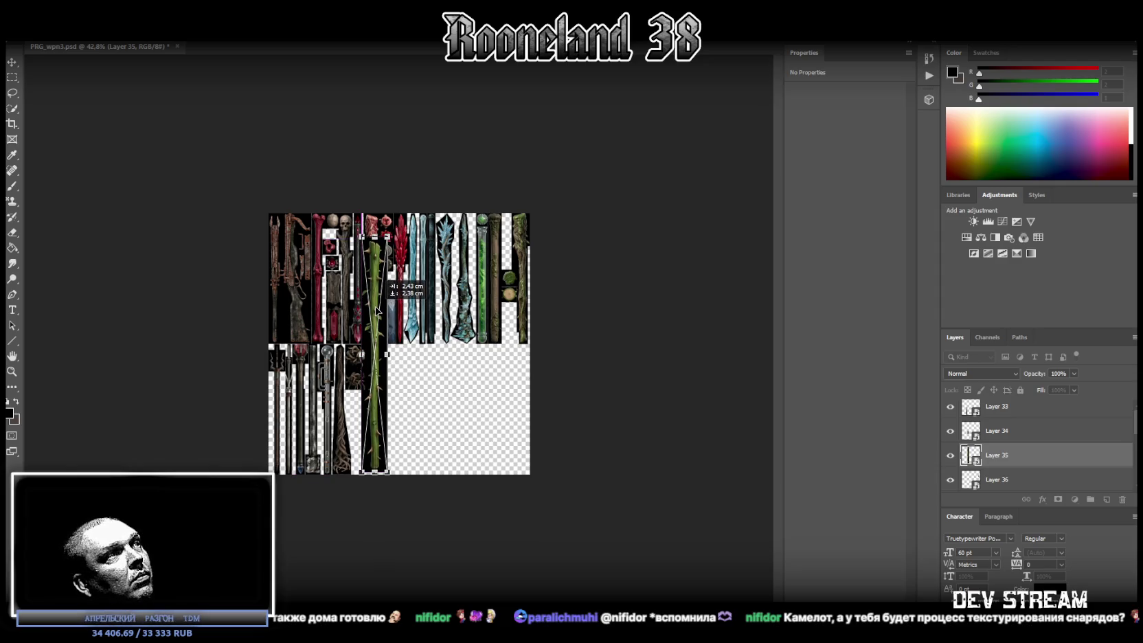
Step: Shorten the green thorn staff (Layer 35) to 2.01 × 18.06 cm, its top aligned with the lower row
left_click_drag(376, 310, 376, 313)
left_click_drag(373, 241, 374, 345)
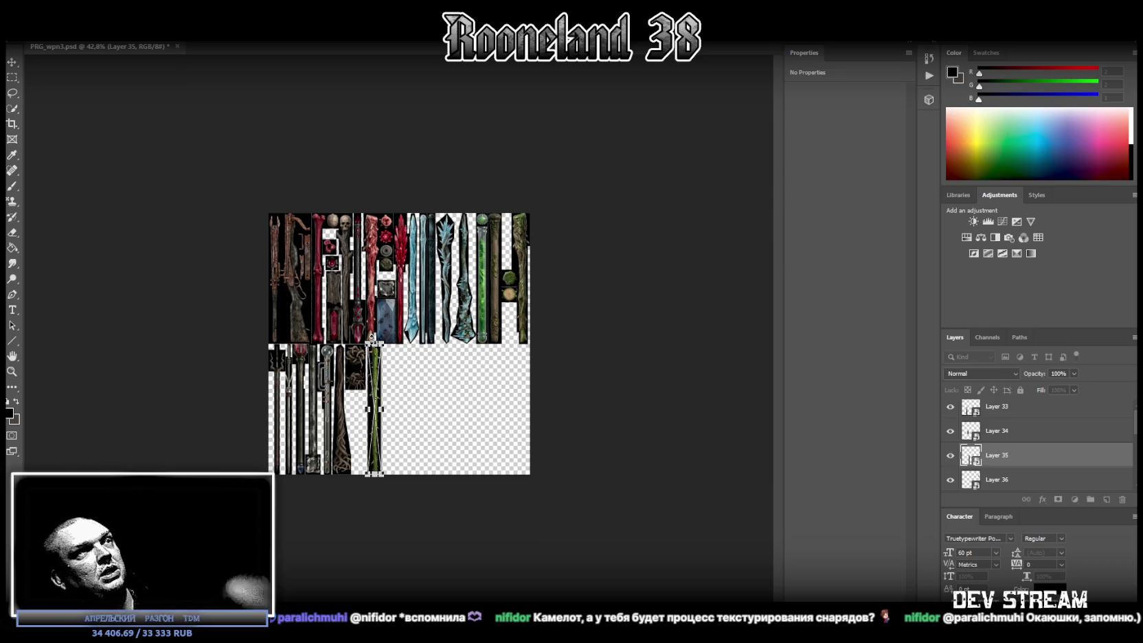
left_click(11, 371)
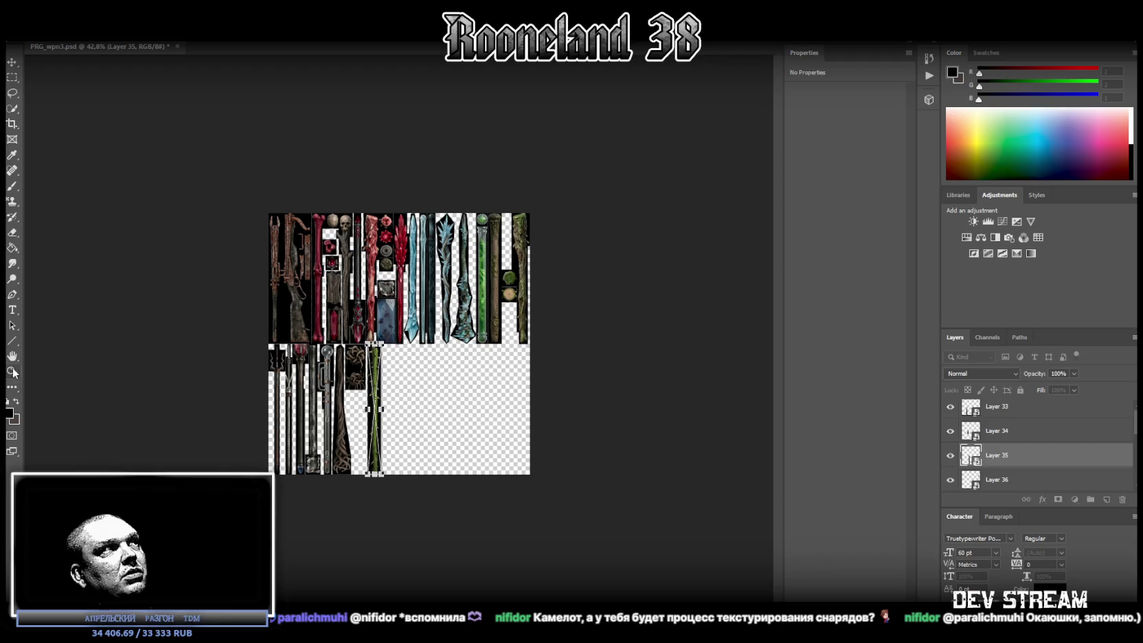
left_click(385, 350)
left_click(385, 350)
key("ctrl+t")
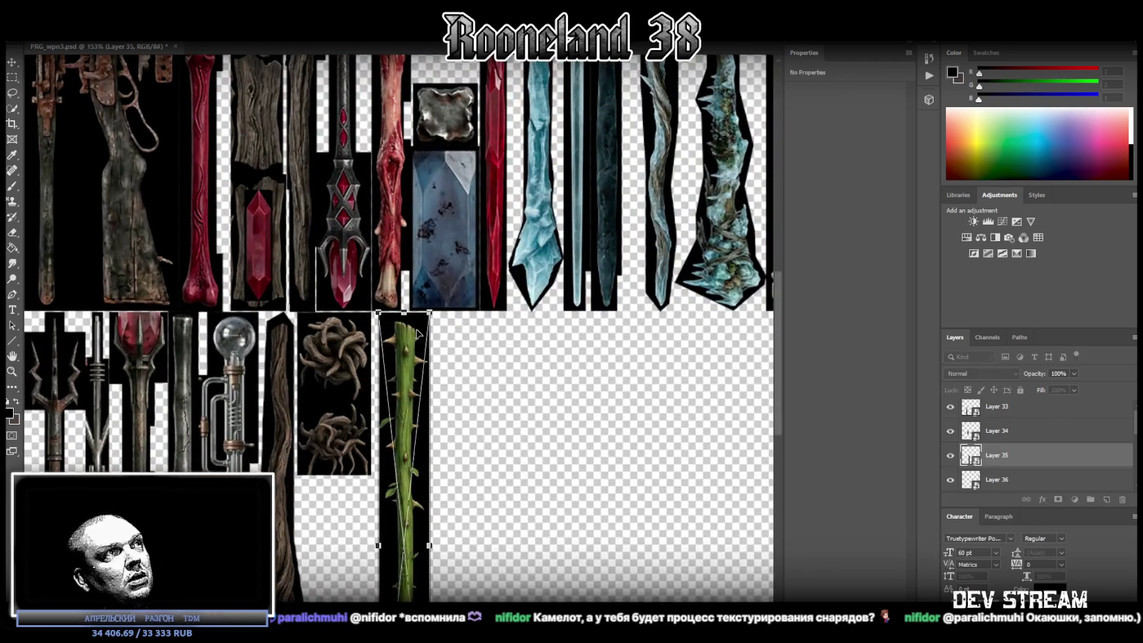
left_click_drag(400, 365, 397, 365)
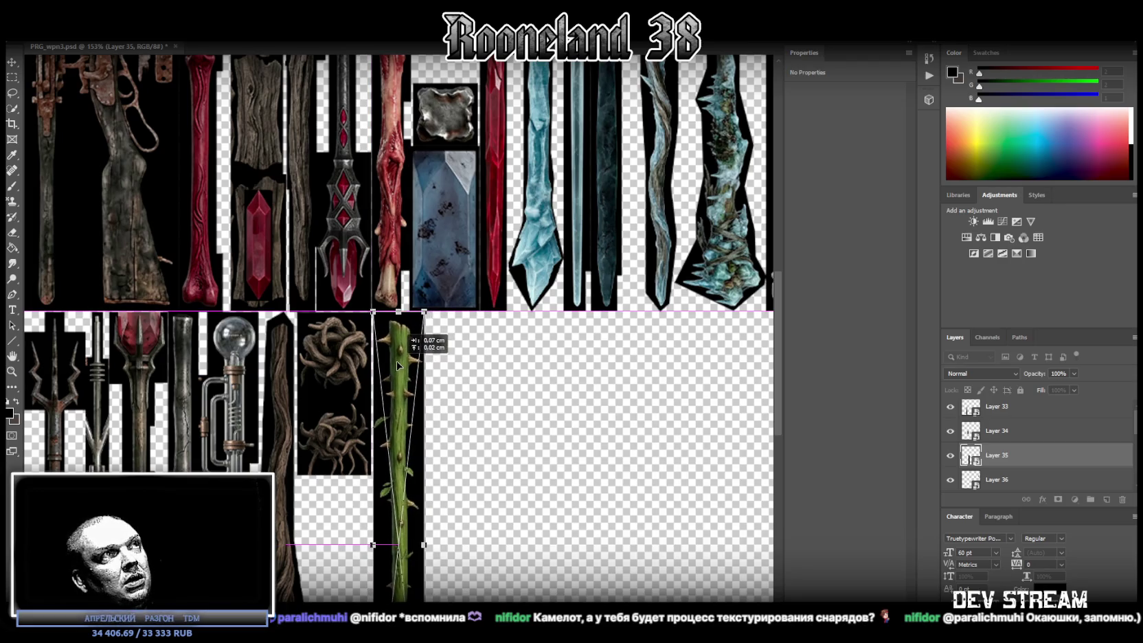
scroll(399, 412, "down", 3)
scroll(398, 480, "down", 3)
scroll(397, 530, "down", 2)
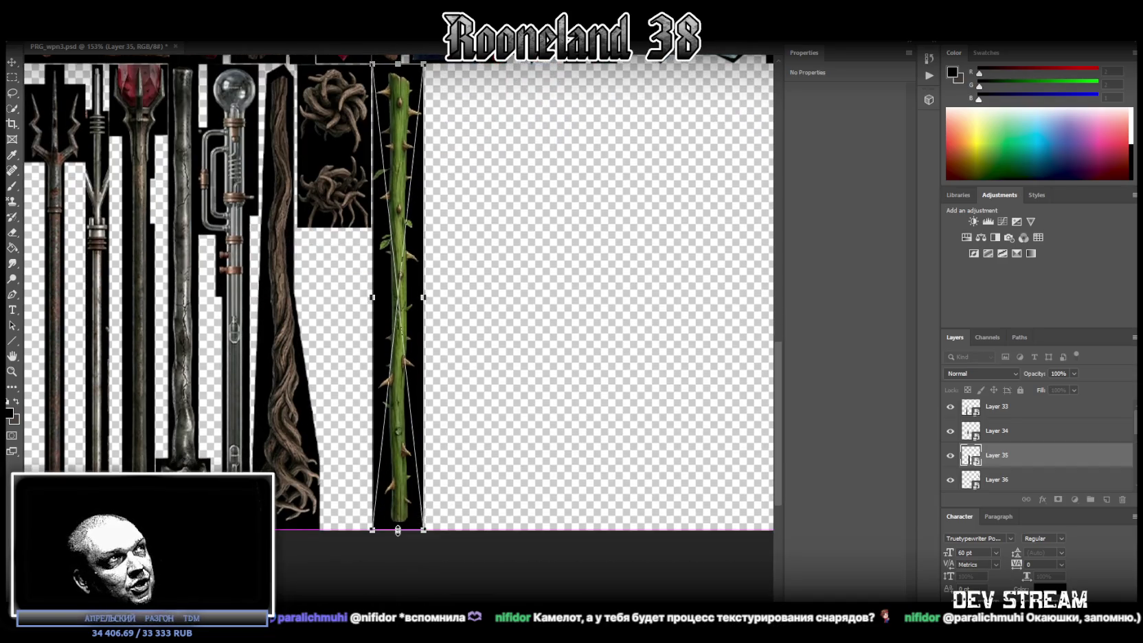
scroll(318, 369, "up", 2)
key("z")
scroll(459, 397, "down", 3, "alt")
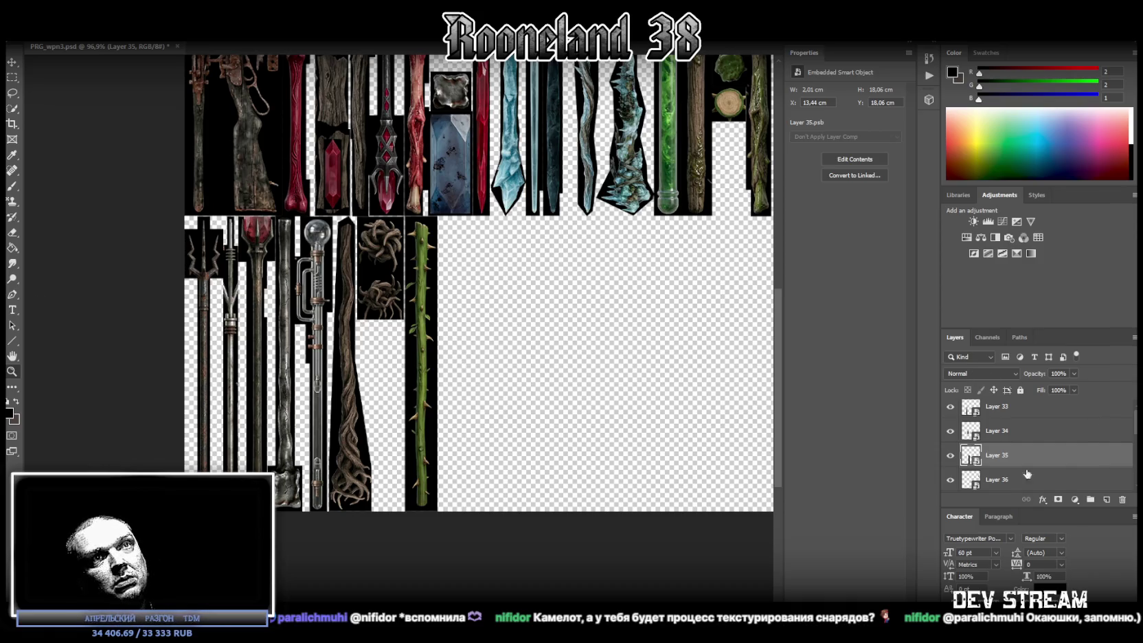
Step: Make Layer 37's antlered wooden staff visible and select it
scroll(1026, 479, "down", 1)
left_click(999, 457)
left_click(991, 480)
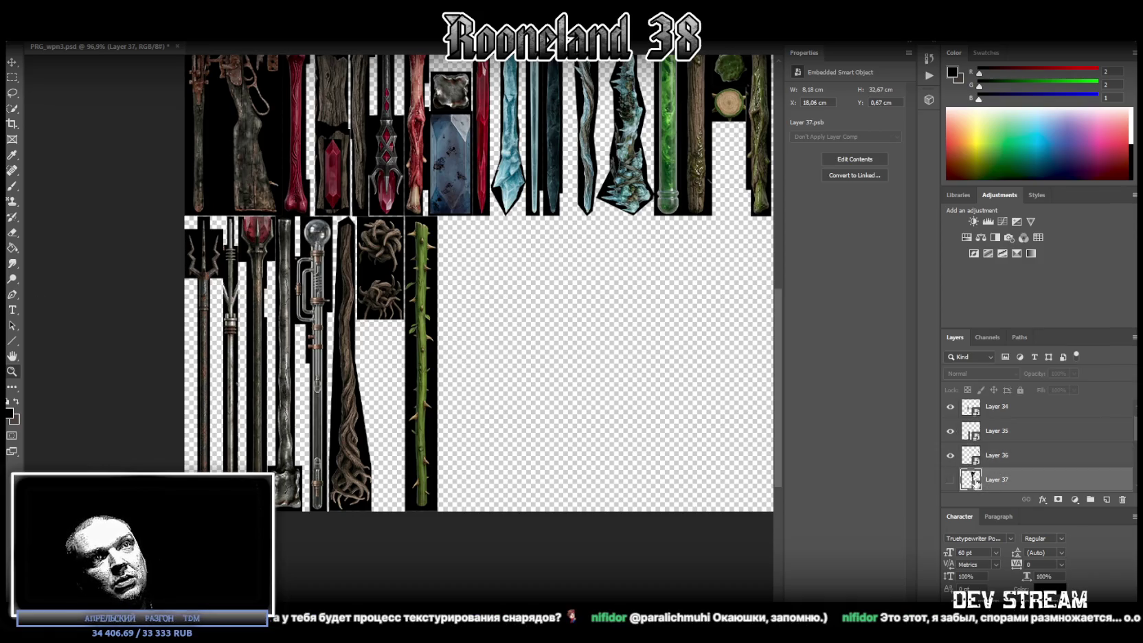
left_click(951, 479)
scroll(639, 381, "up", 1)
scroll(630, 381, "up", 1)
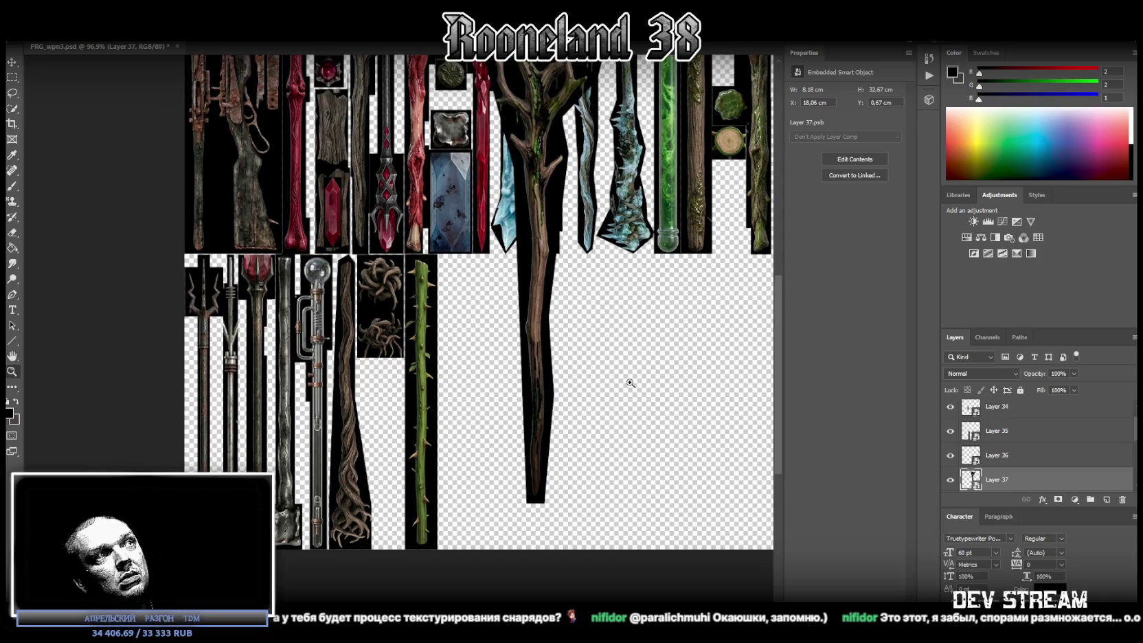
scroll(630, 381, "down", 1)
scroll(630, 383, "up", 1)
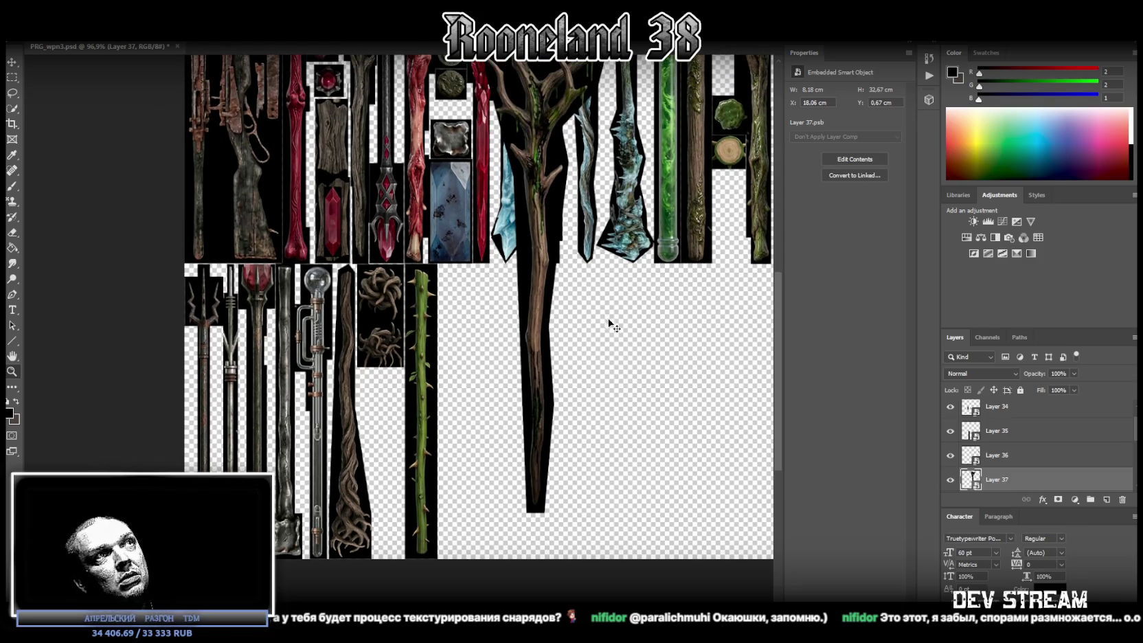
Step: Scale the antler staff to 4.55 × 18.17 cm and align it beside the green thorn staff
key("ctrl+t")
left_click_drag(510, 230, 523, 278)
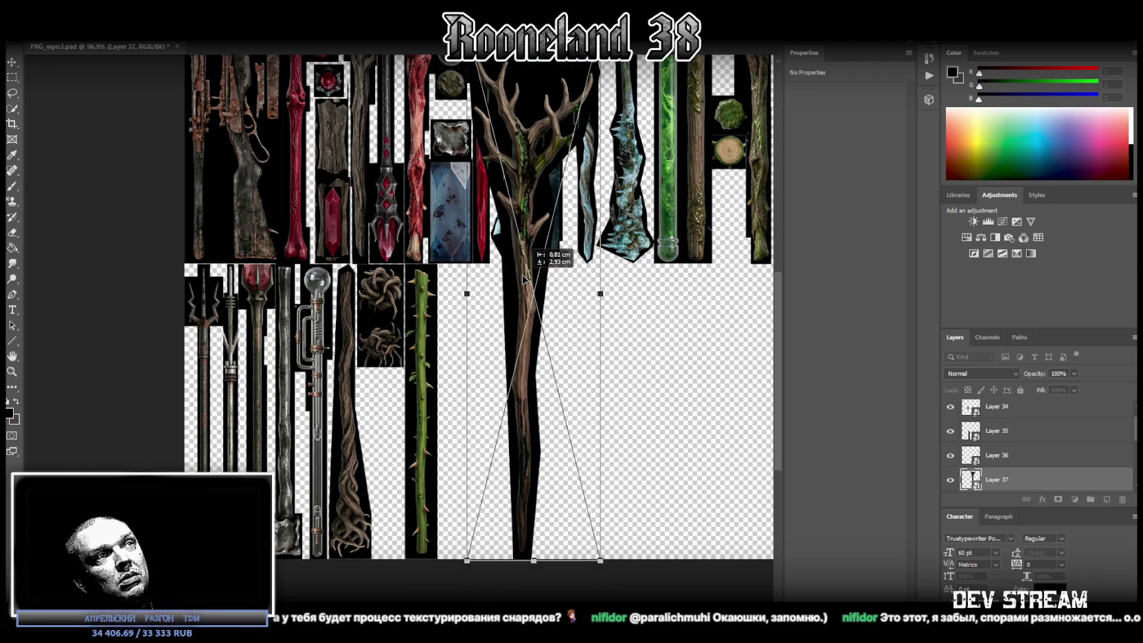
scroll(547, 201, "up", 1)
left_click_drag(531, 71, 521, 317)
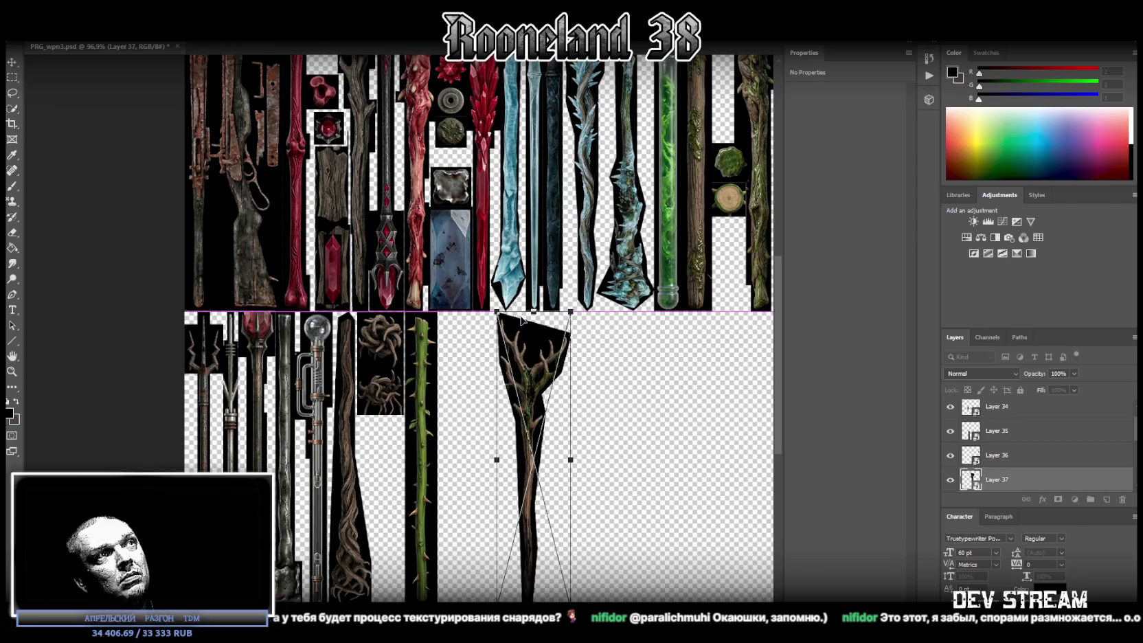
left_click_drag(523, 355, 463, 352)
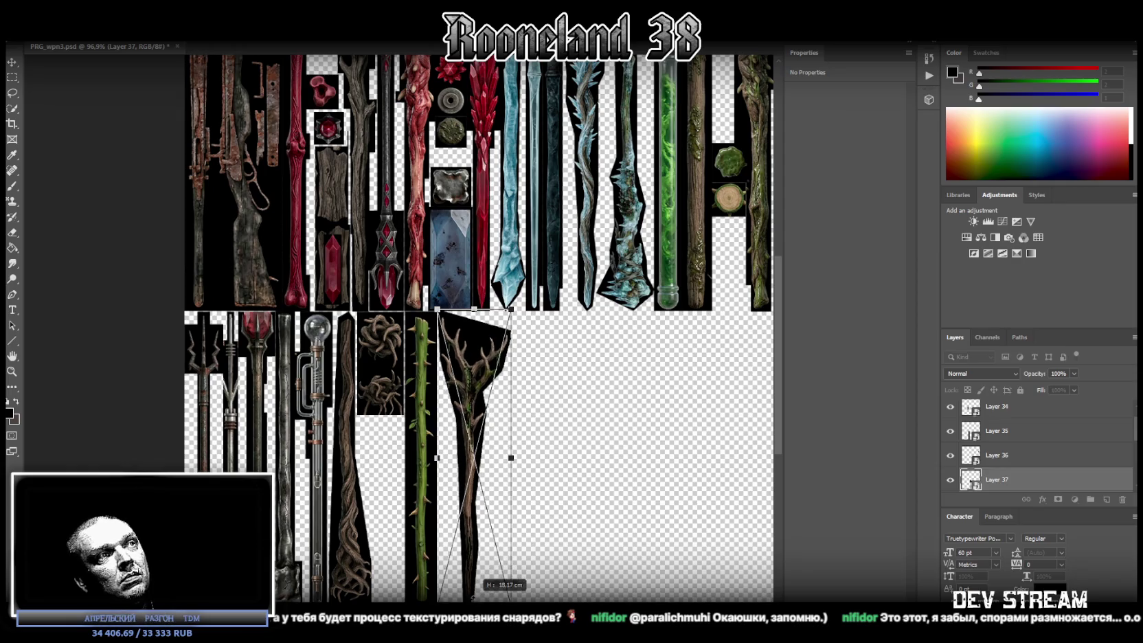
key("Return")
left_click(460, 355, "ctrl")
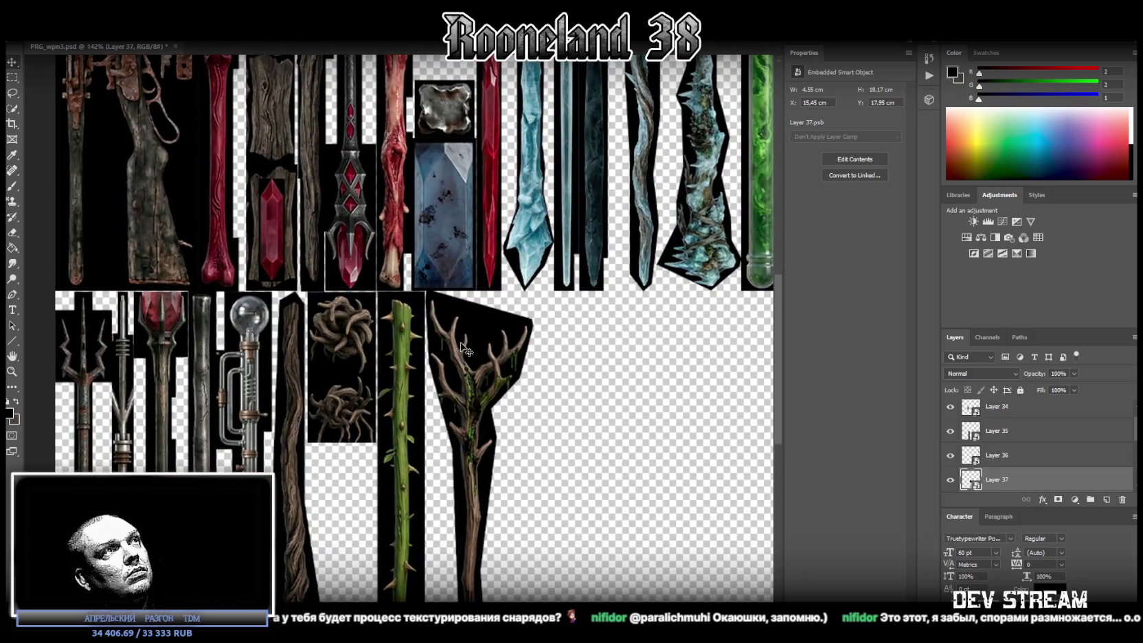
left_click_drag(467, 348, 459, 349)
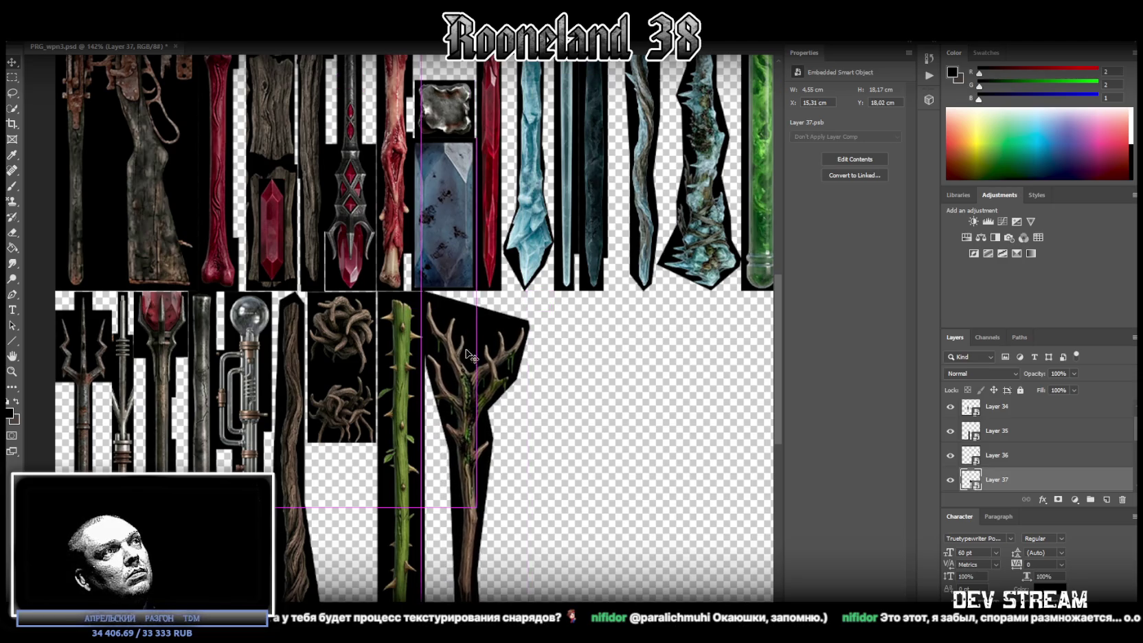
scroll(491, 329, "down", 3)
scroll(477, 391, "down", 2, "alt")
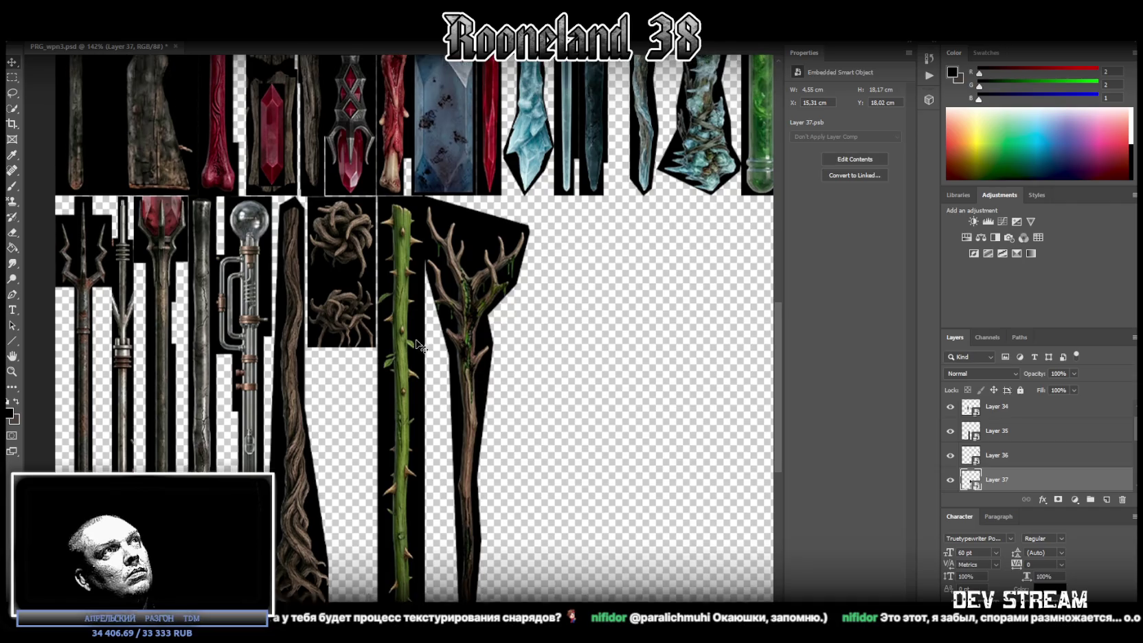
scroll(424, 373, "down", 1, "alt")
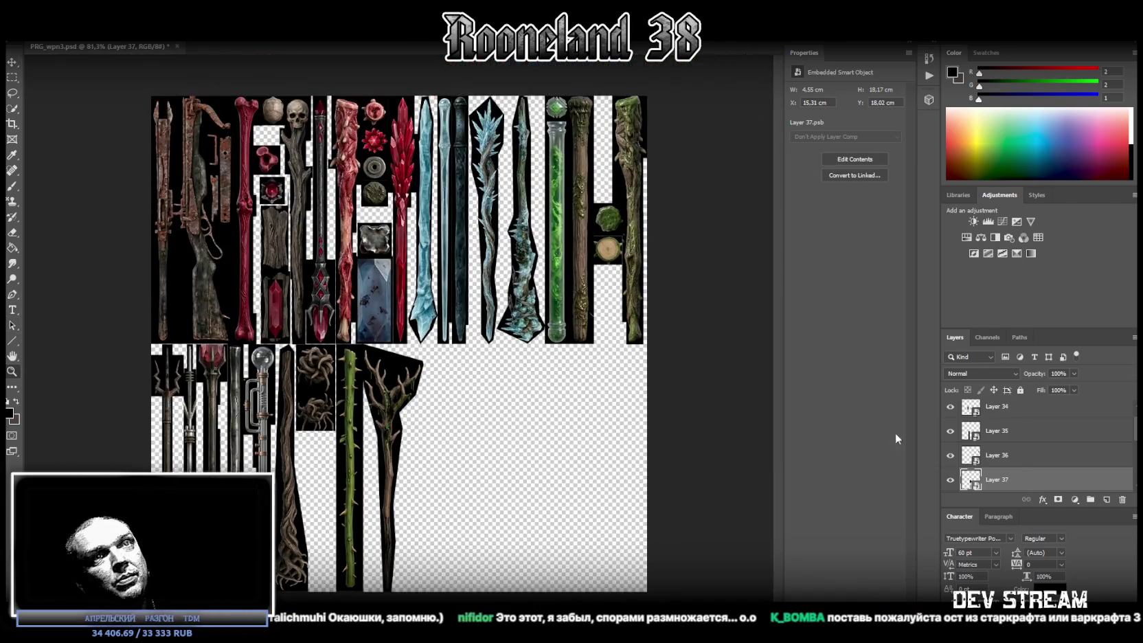
Step: Show Layers 38 and 39 and move the forked branch piece toward the lower-left area
scroll(1024, 465, "down", 2)
left_click(951, 455)
left_click(991, 460)
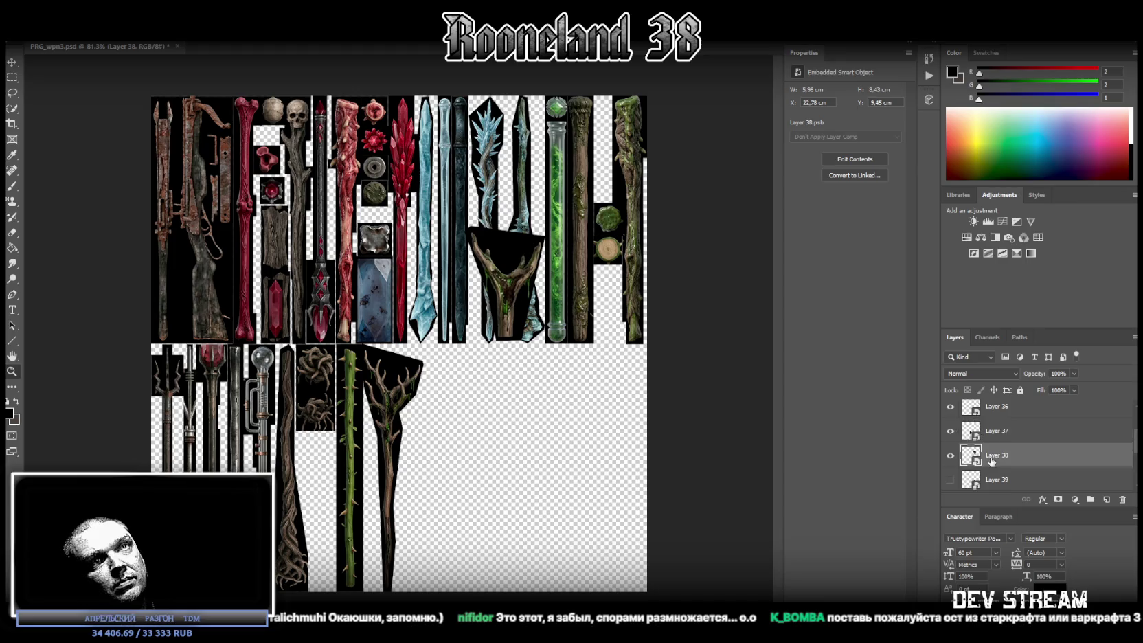
left_click(950, 481)
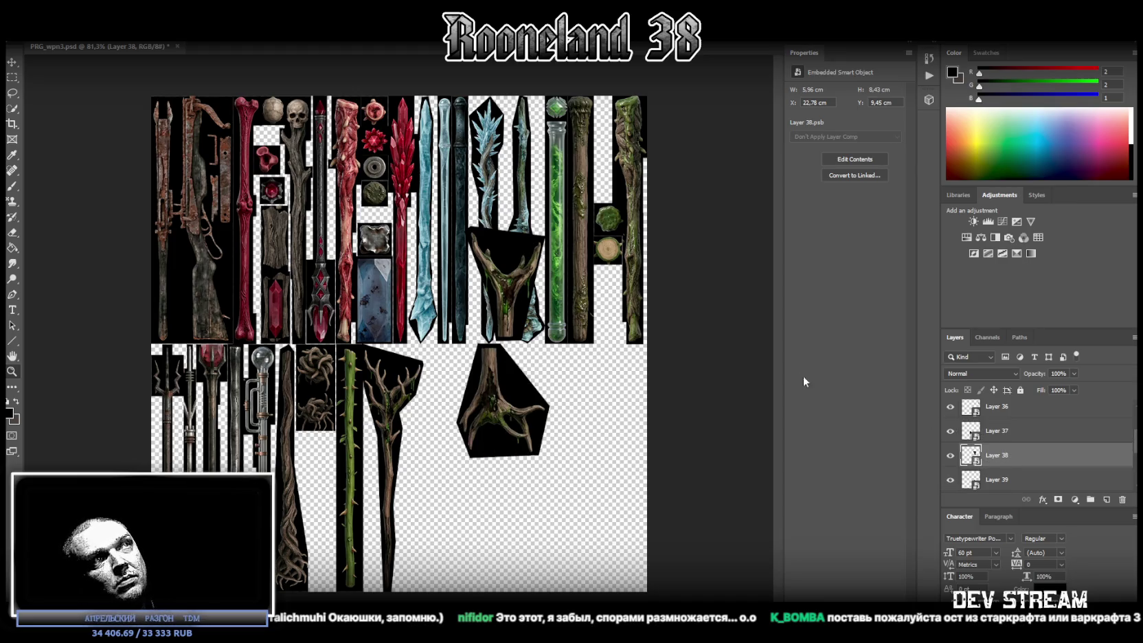
key("ctrl+t")
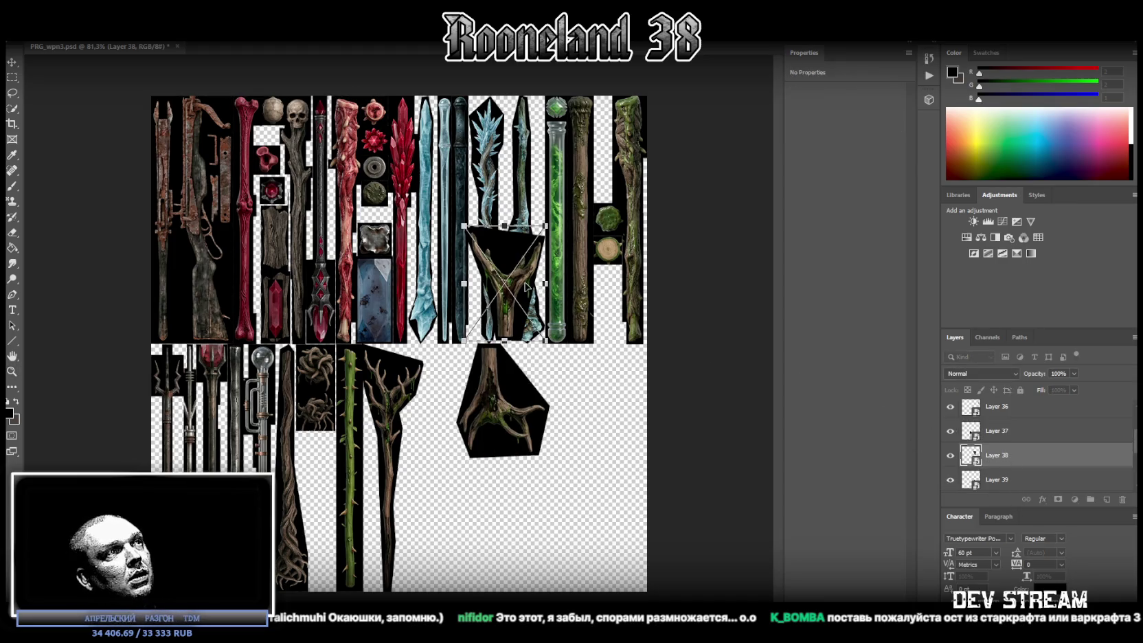
mouse_move(526, 280)
left_mouse_down()
mouse_move(356, 485)
mouse_move(330, 452)
left_mouse_up()
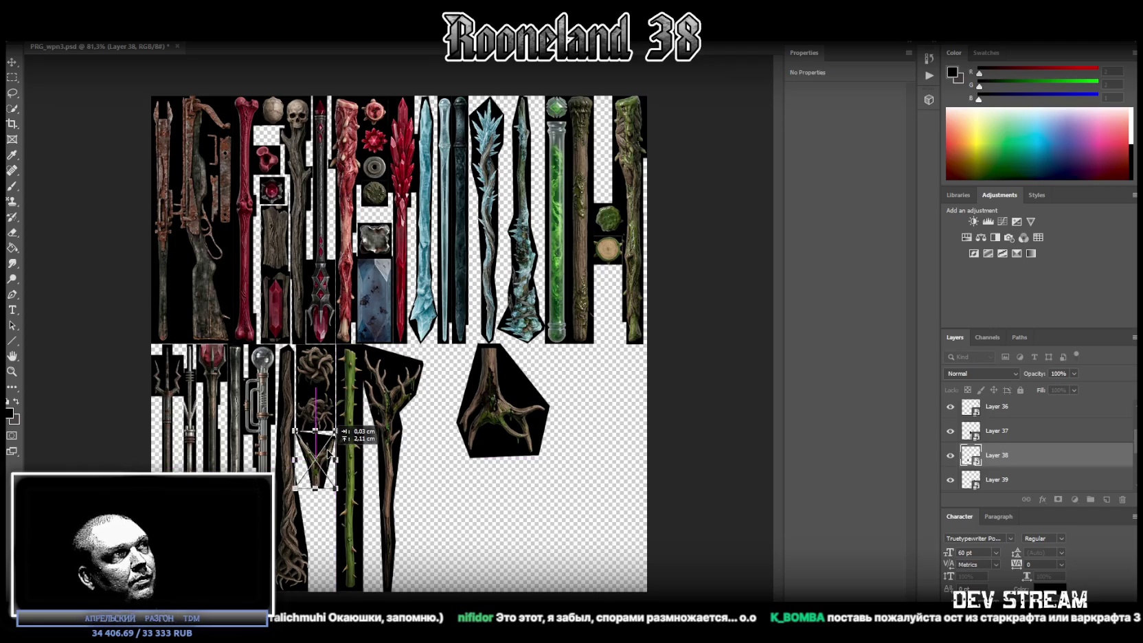
left_click(1020, 480)
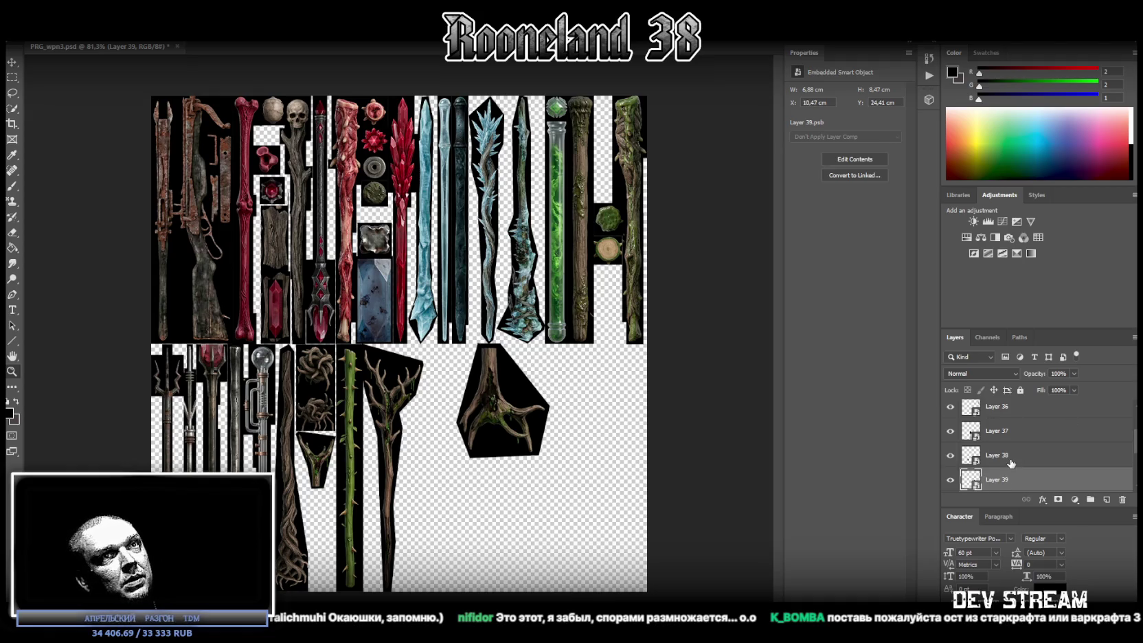
left_click(1010, 455)
key("ctrl+t")
left_click_drag(317, 454, 320, 544)
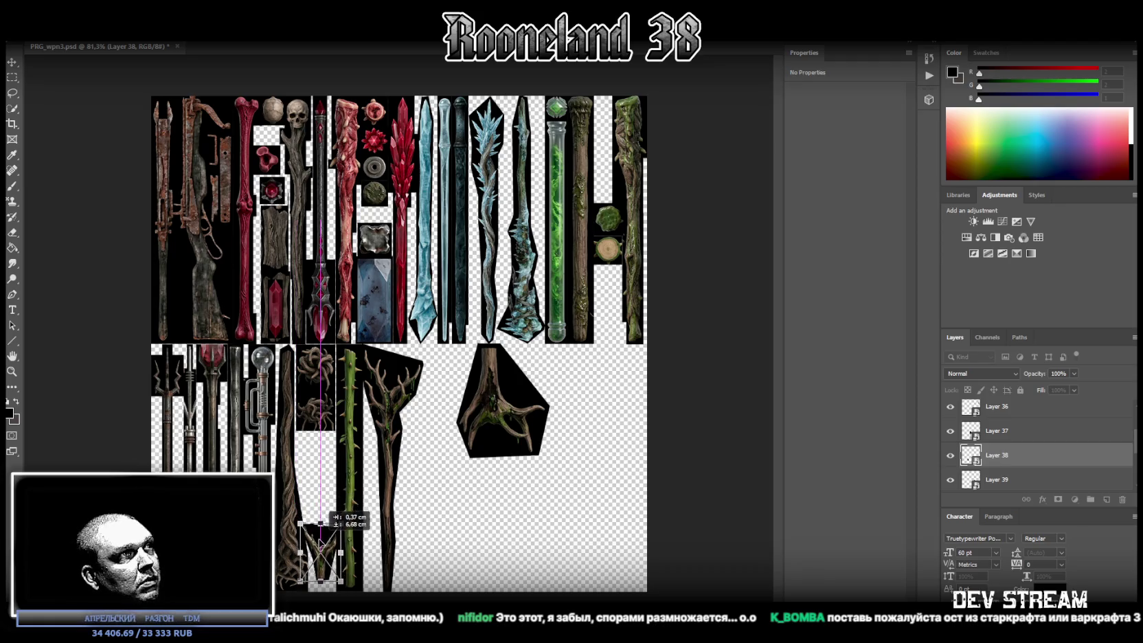
mouse_move(320, 545)
left_mouse_down()
mouse_move(320, 515)
mouse_move(335, 534)
left_mouse_up()
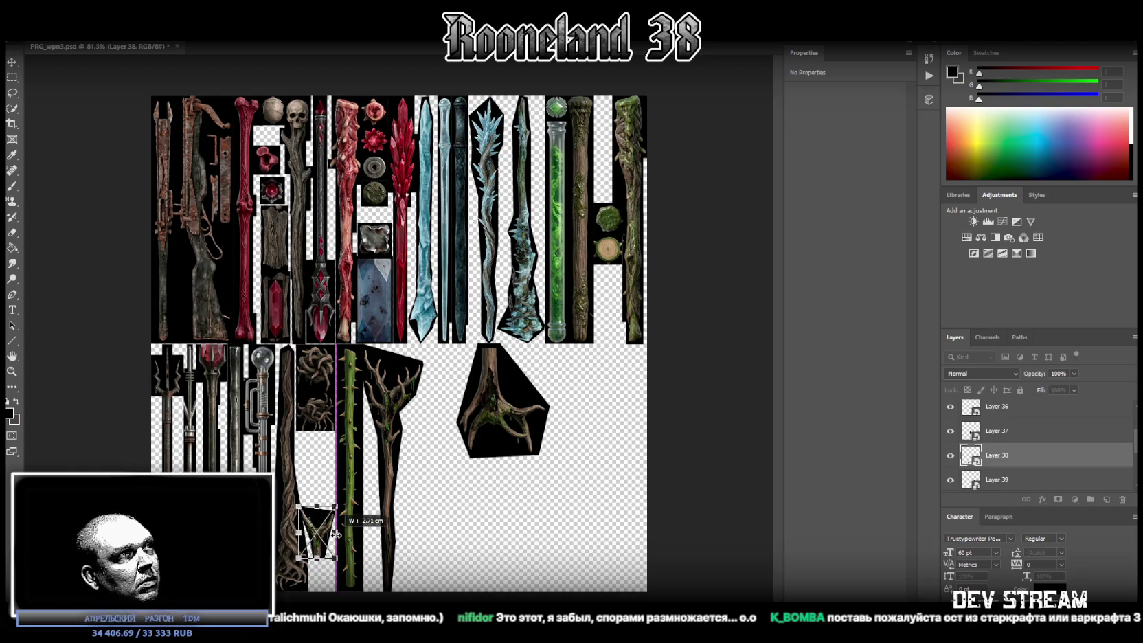
Step: Resize the forked branch piece to 3.39 × 4.76 cm and fit it beneath the coiled roots
left_click_drag(337, 534, 346, 532)
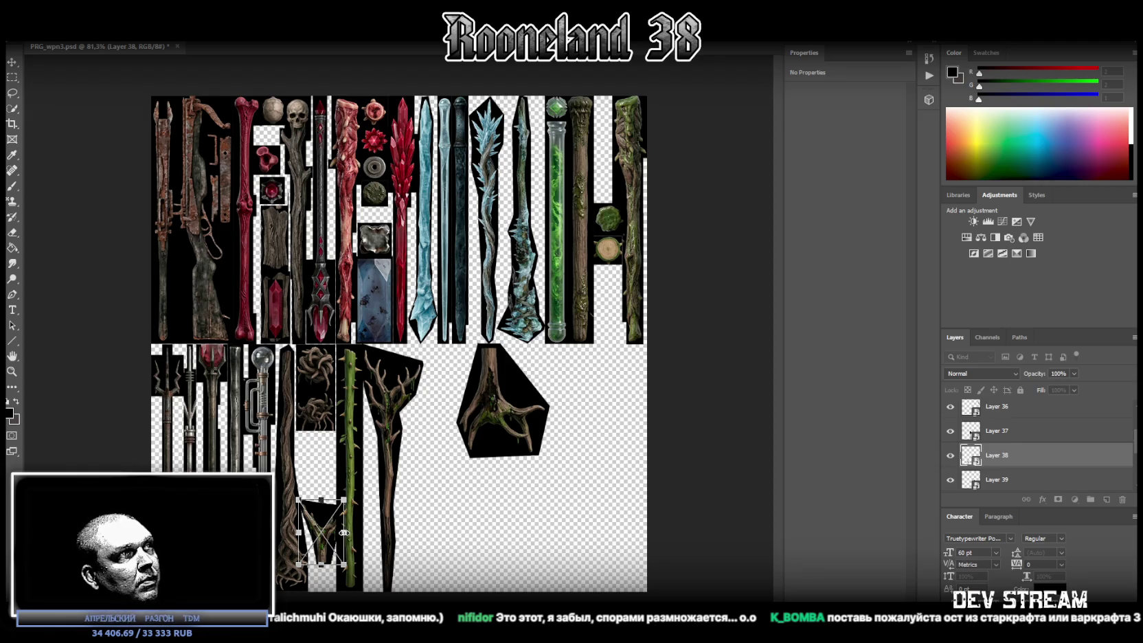
left_click_drag(344, 532, 344, 532)
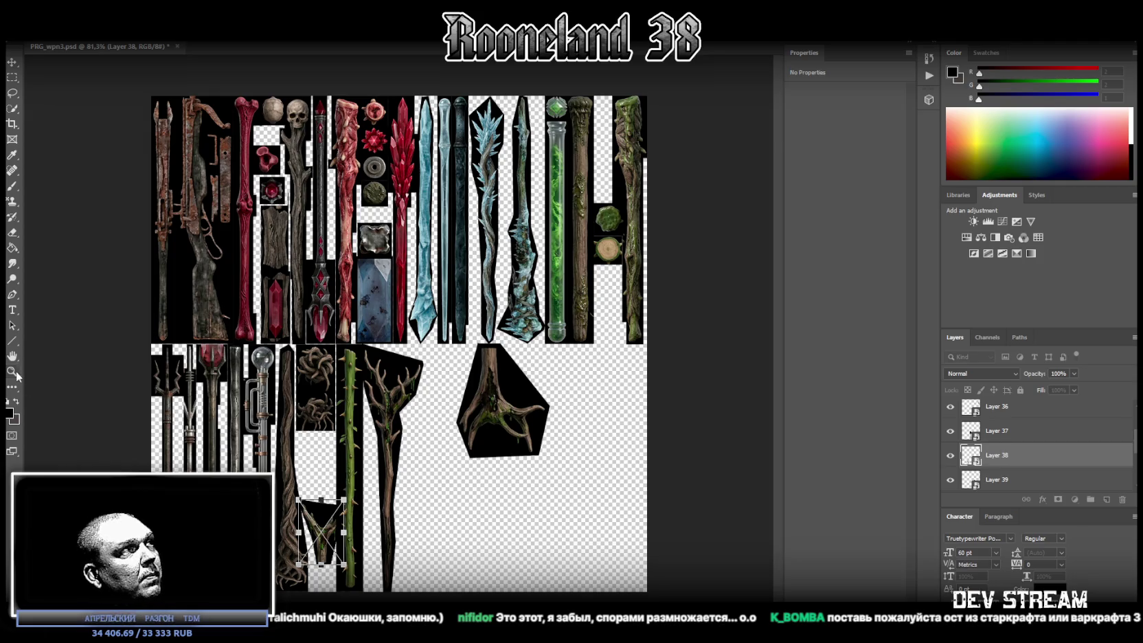
scroll(327, 556, "up", 5, "alt")
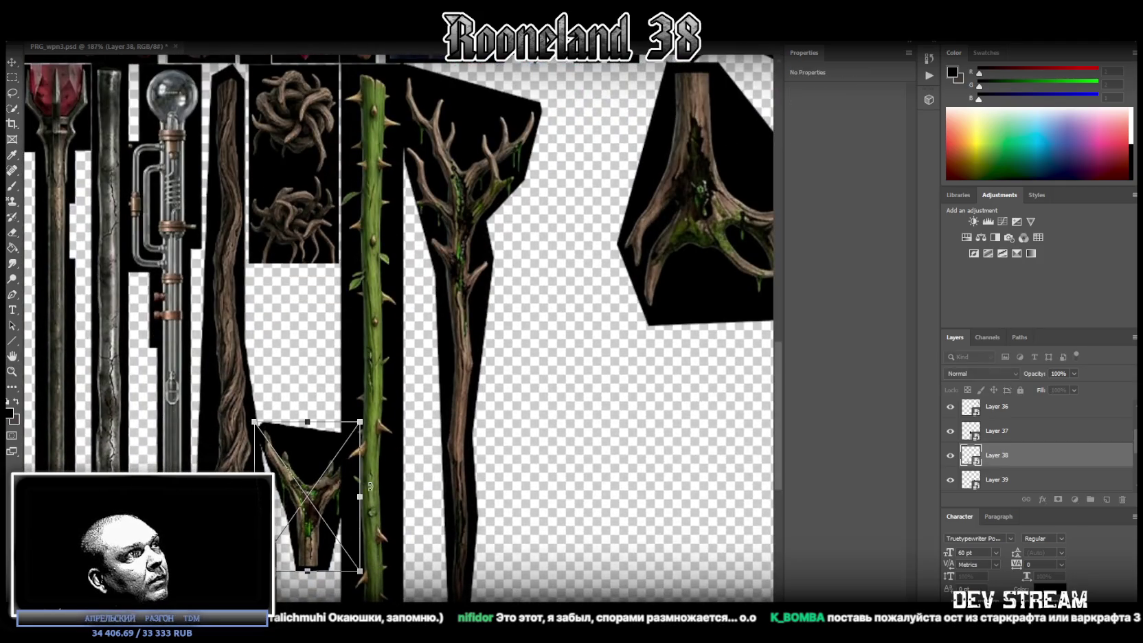
mouse_move(358, 496)
left_mouse_down()
mouse_move(298, 479)
mouse_move(299, 453)
left_mouse_up()
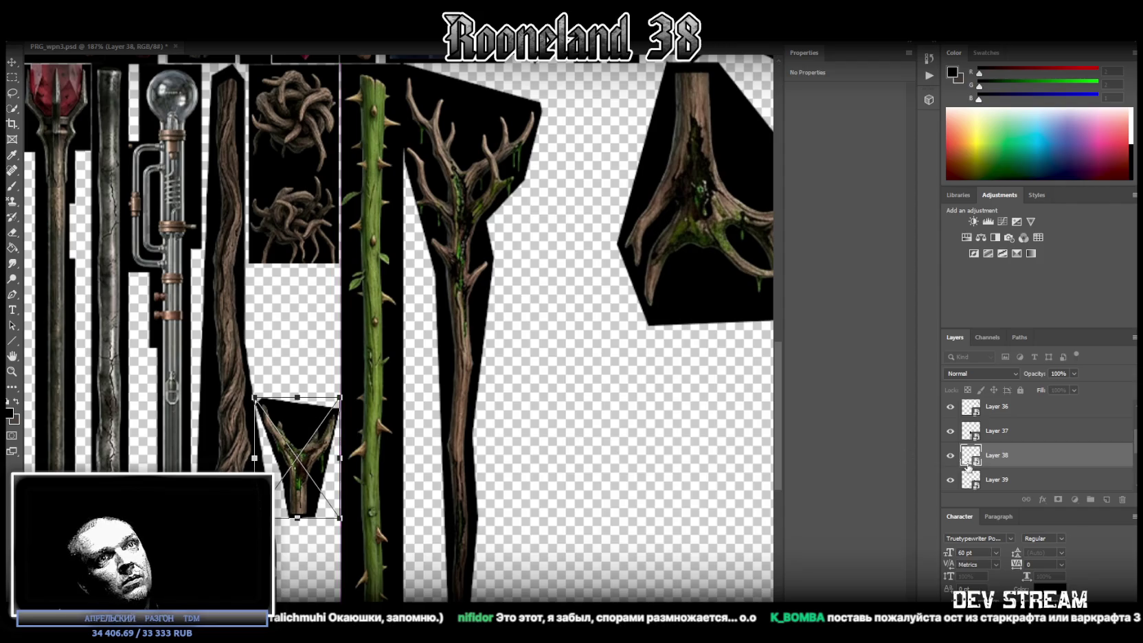
key("Return")
scroll(1020, 457, "up", 3)
scroll(1020, 446, "up", 1)
key("ctrl+t")
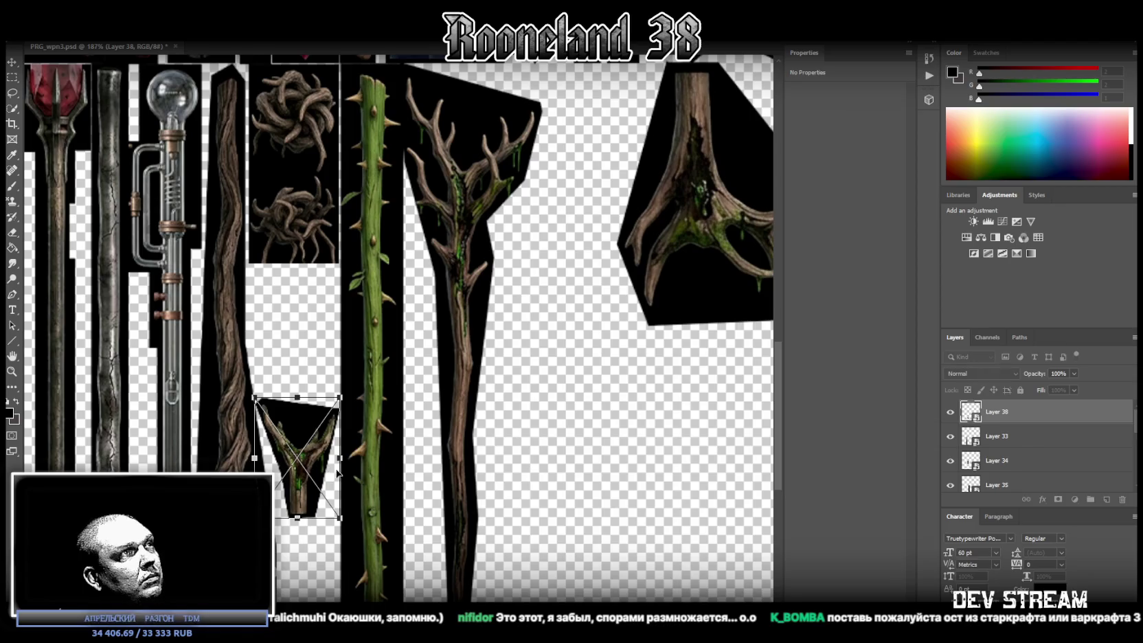
mouse_move(342, 455)
left_mouse_down()
mouse_move(359, 457)
mouse_move(317, 451)
left_mouse_up()
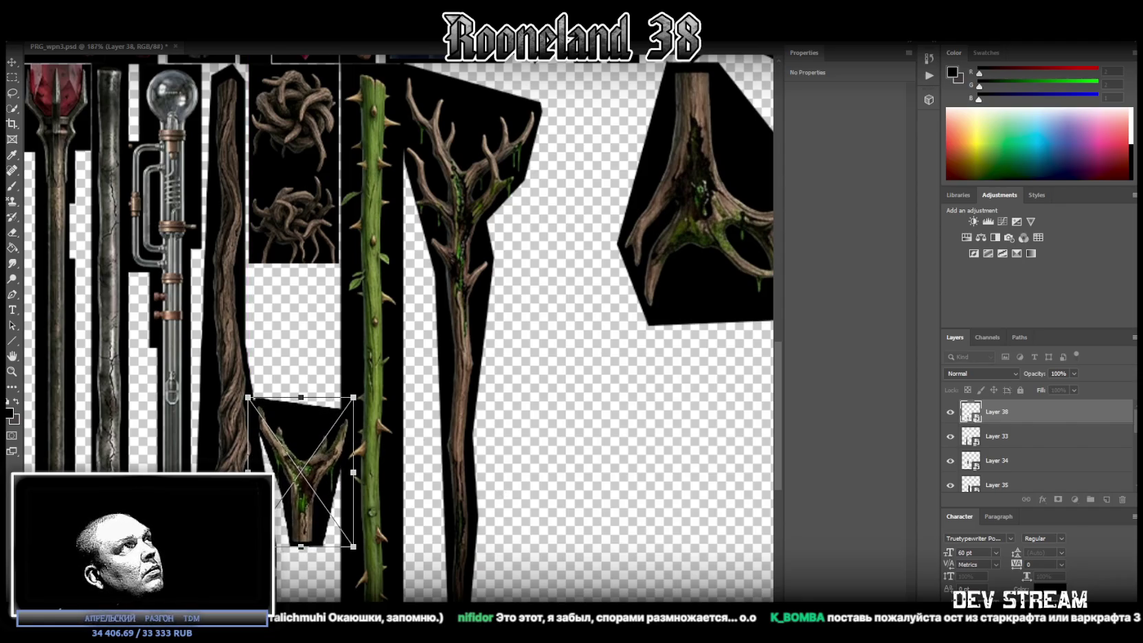
key("Return")
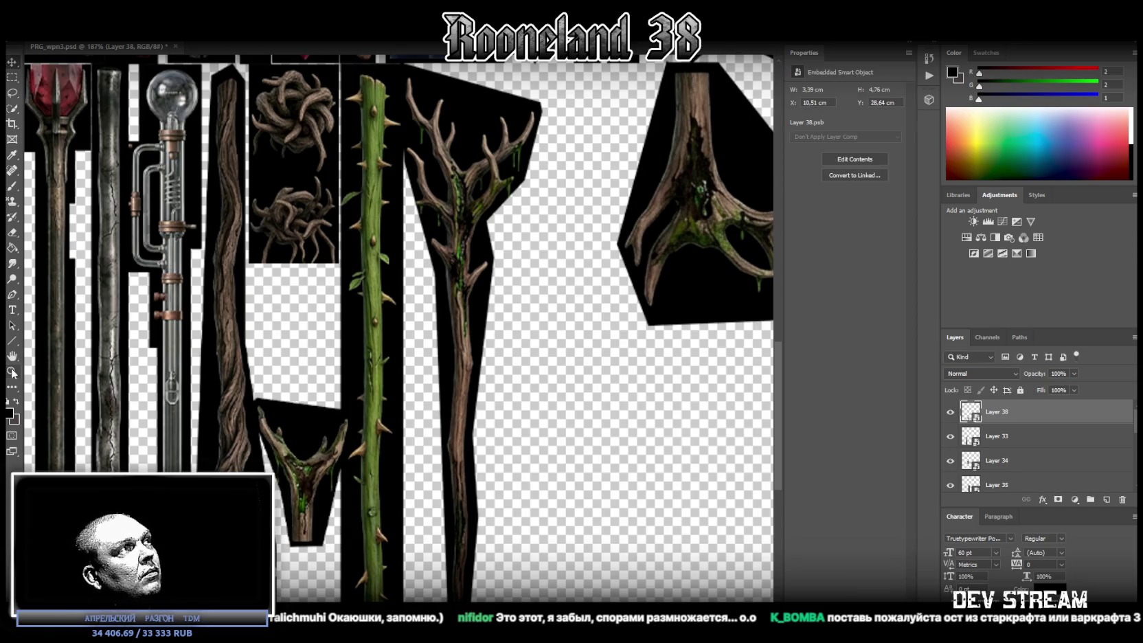
key("ctrl+minus")
scroll(999, 450, "up", 1)
Step: Rotate Layer 39's root piece 180°, shrink it to 3.28 × 4.02 cm below the forked branch
scroll(998, 450, "up", 1)
left_click(998, 464)
key("ctrl+t")
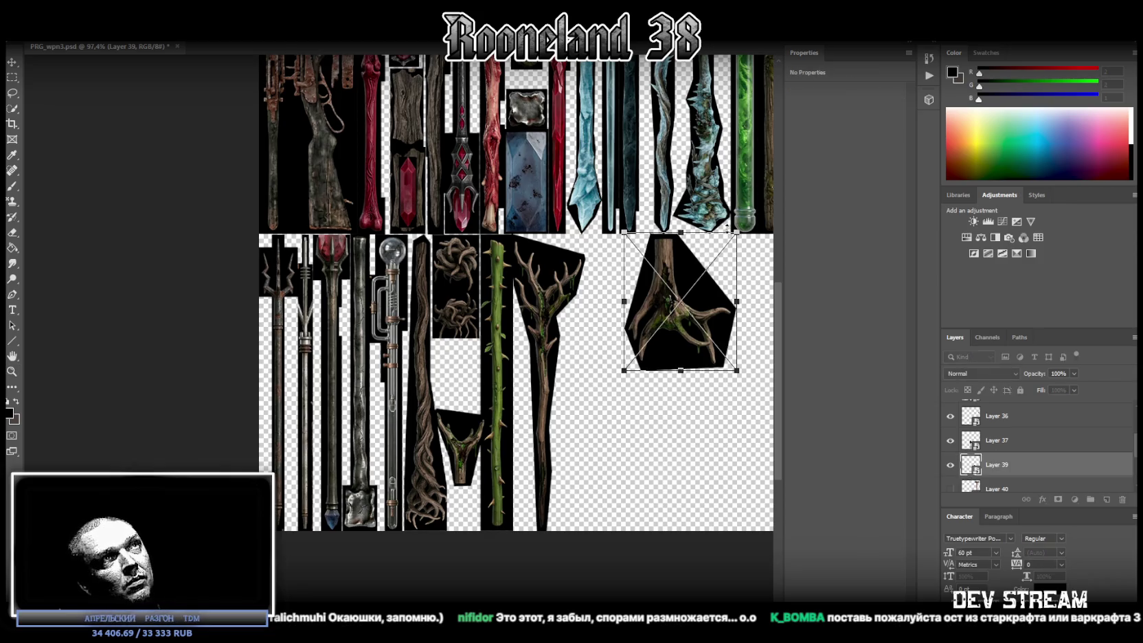
left_click_drag(776, 245, 557, 410)
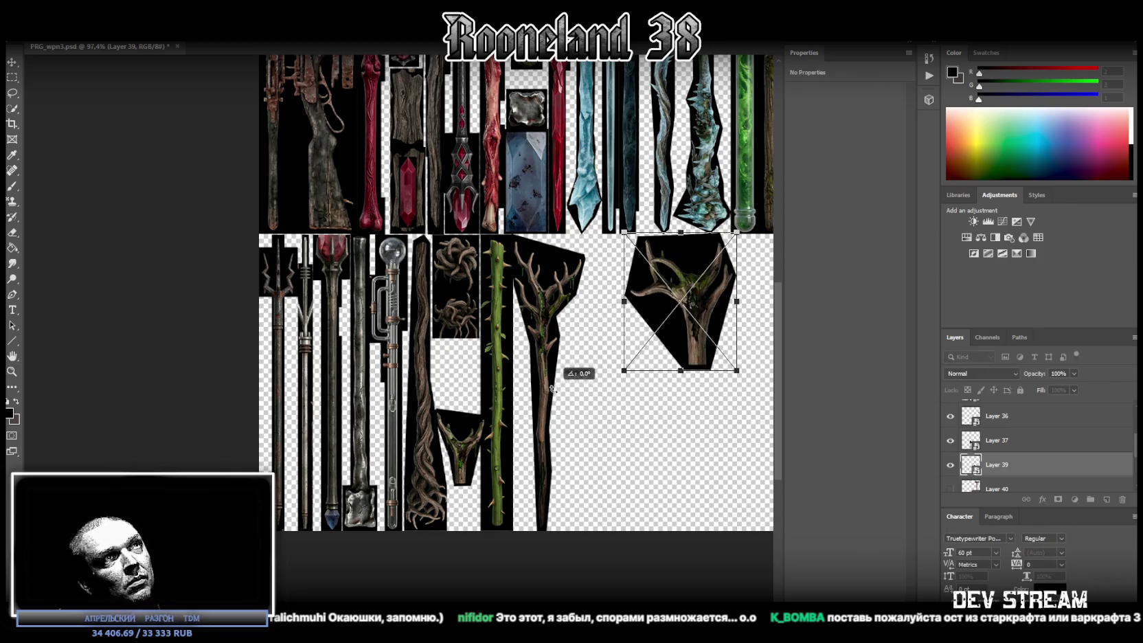
left_click_drag(687, 359, 489, 446)
mouse_move(538, 392)
left_mouse_down()
mouse_move(484, 390)
mouse_move(470, 371)
left_mouse_up()
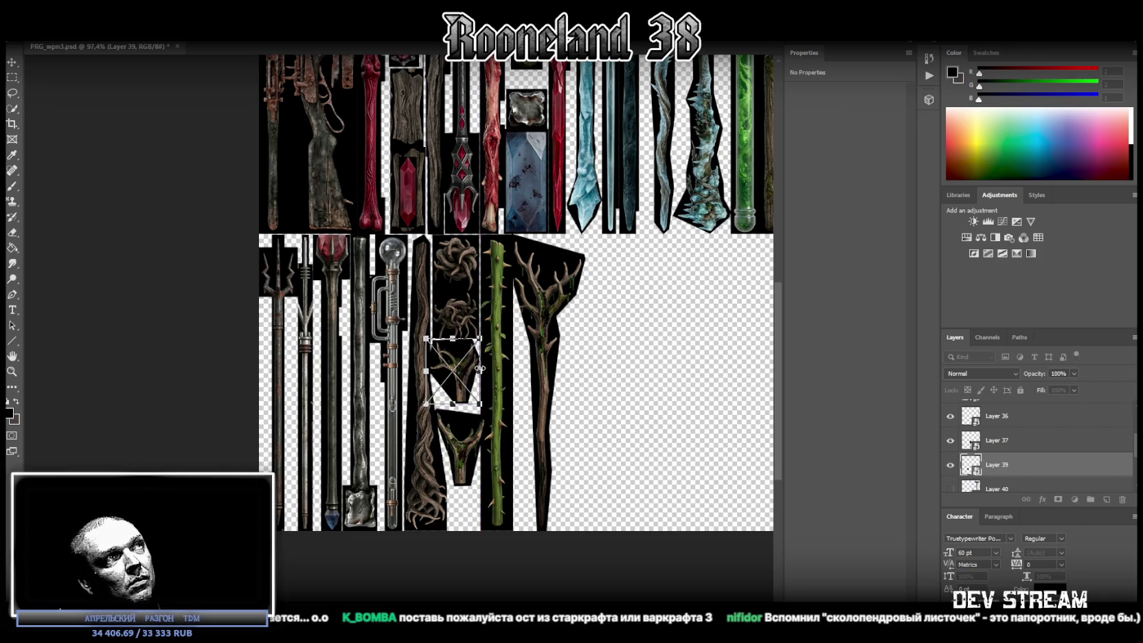
key("Return")
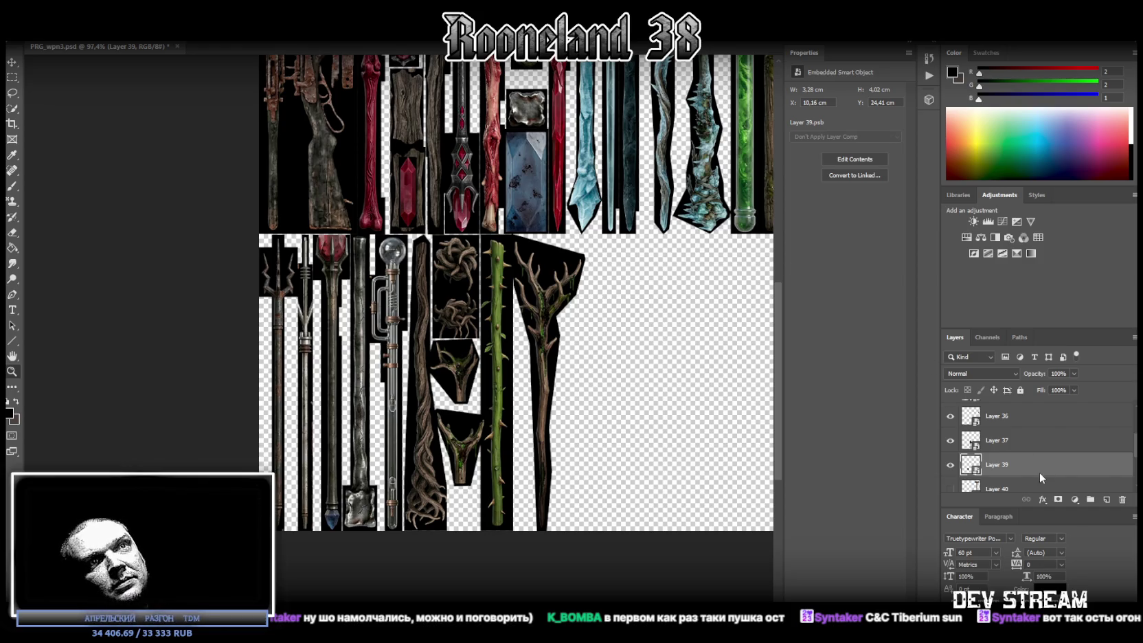
Step: Show Layer 40's mushroom staff and flip it vertically, cap down
scroll(1039, 474, "down", 2)
left_click(1008, 440)
left_click(950, 441)
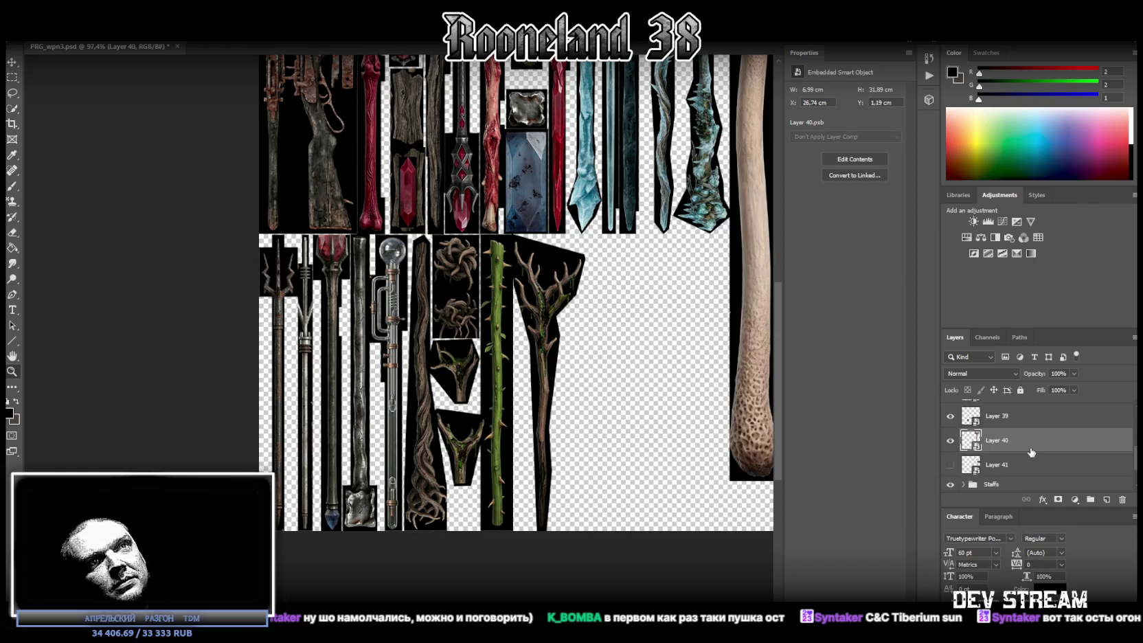
scroll(225, 384, "down", 3, "alt")
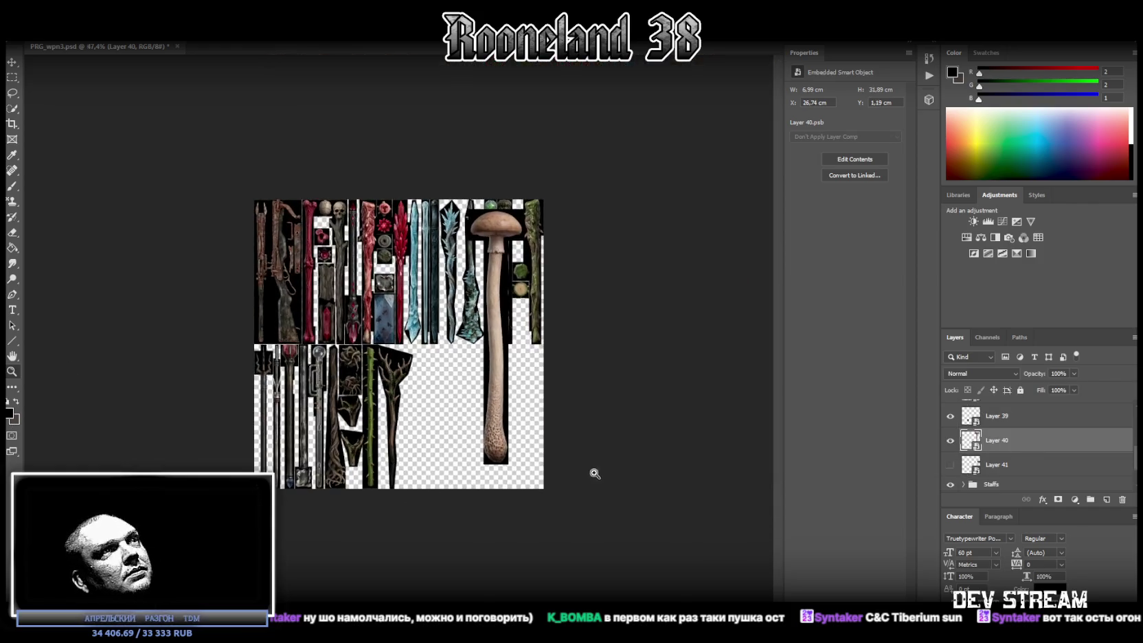
scroll(460, 499, "up", 1, "alt")
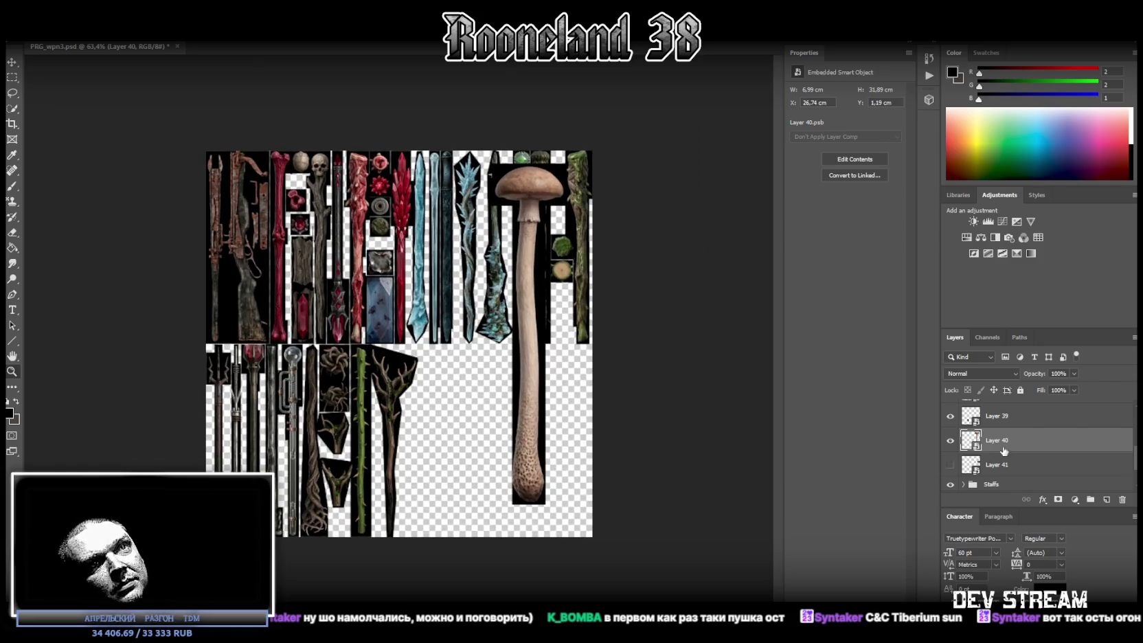
key("ctrl+t")
right_click(522, 229)
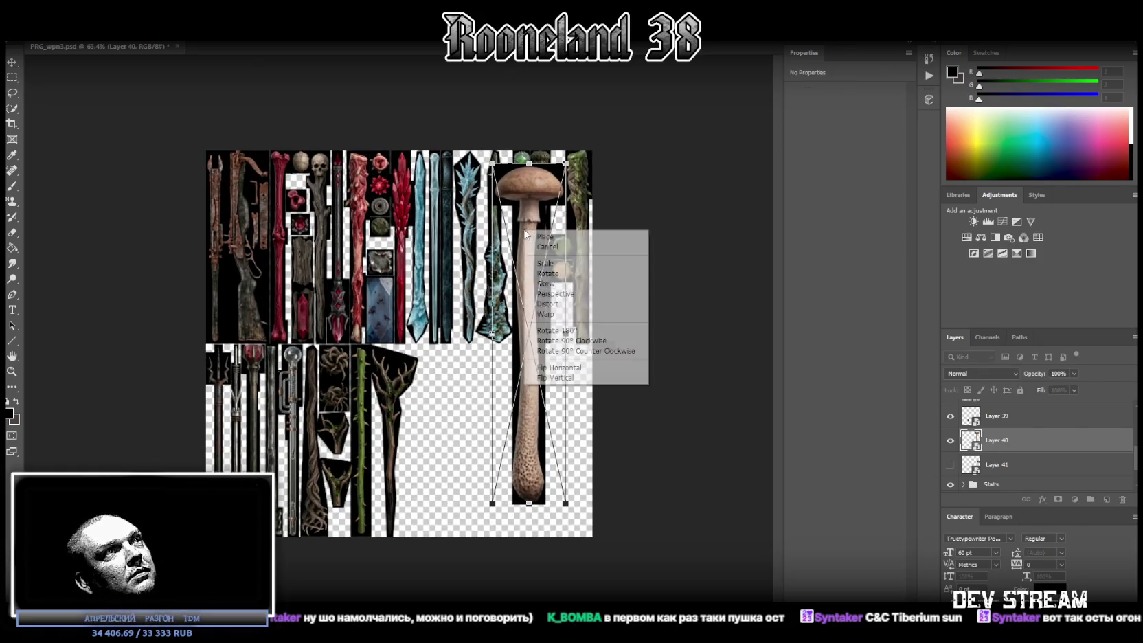
left_click(596, 378)
Step: Move the flipped staff into the lower row beside the antler staff, scaled to 3.95 × 18.03 cm
left_click_drag(516, 263, 435, 282)
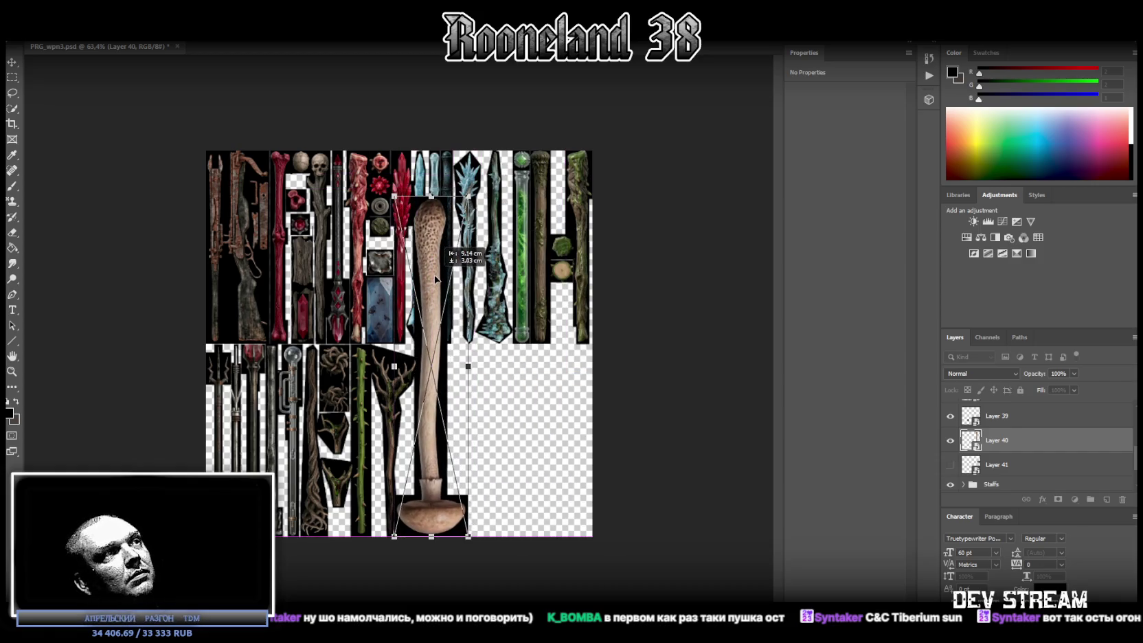
mouse_move(433, 195)
left_mouse_down()
mouse_move(421, 311)
mouse_move(436, 369)
left_mouse_up()
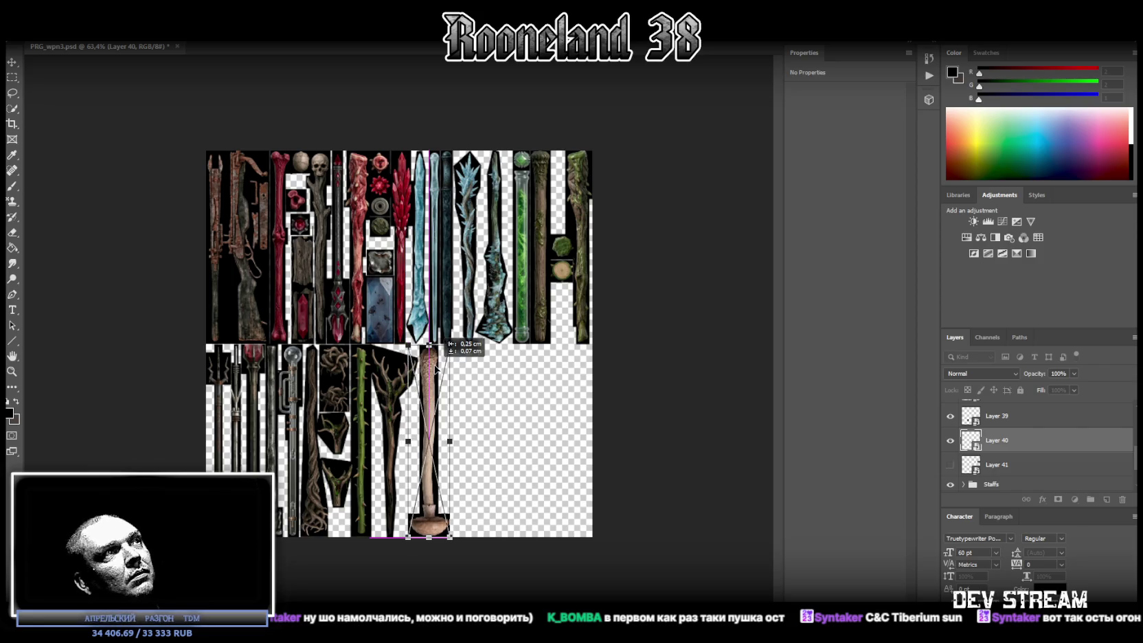
left_click_drag(436, 368, 434, 369)
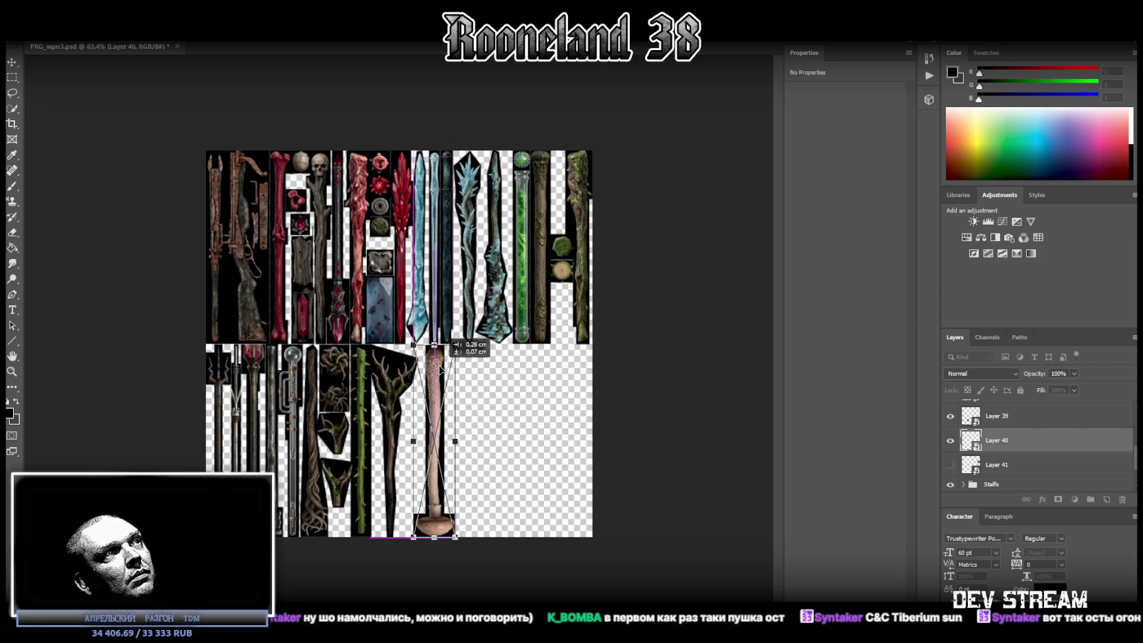
left_click_drag(434, 369, 442, 369)
key("Return")
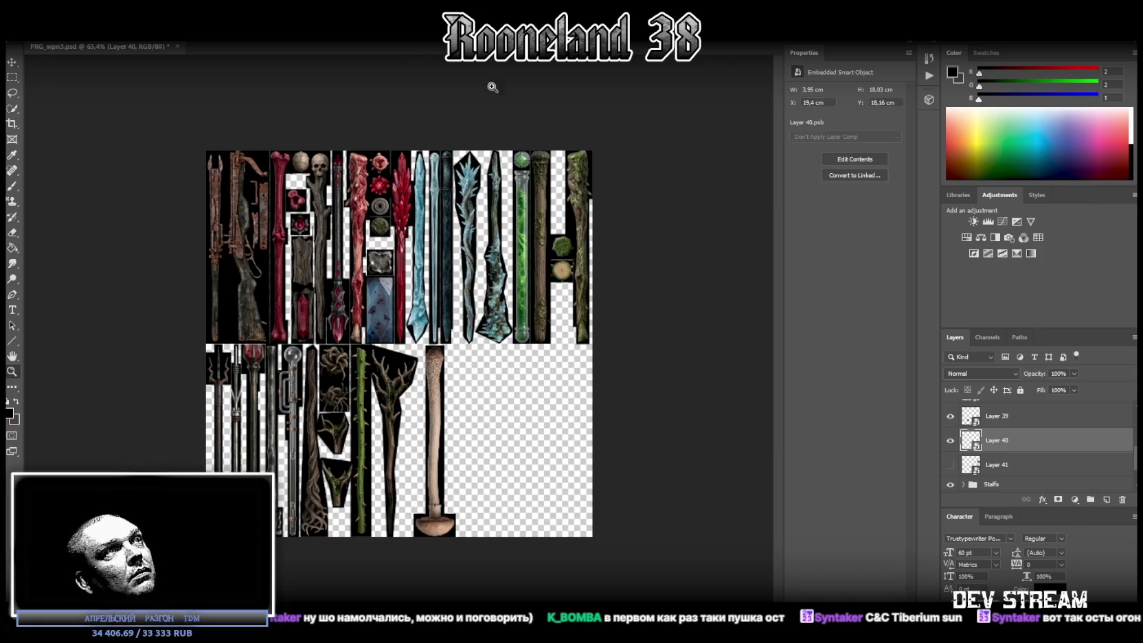
Step: Show Layer 41's round mushroom cap and move it down beside the stalk
left_click(950, 465)
left_click(992, 464)
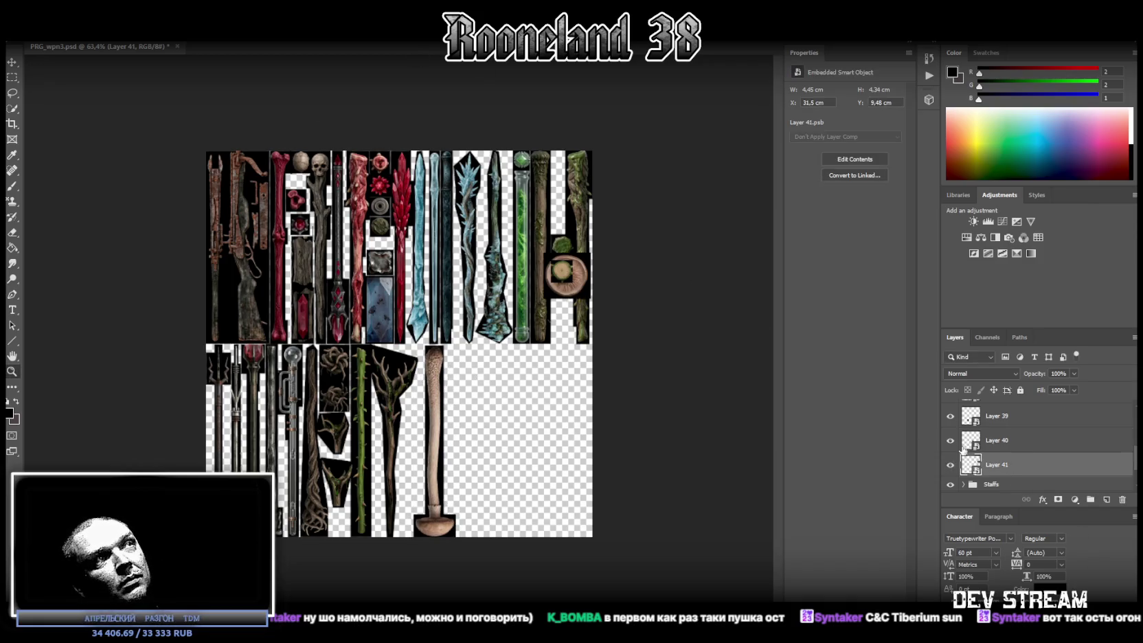
key("ctrl+t")
left_click_drag(579, 284, 427, 471)
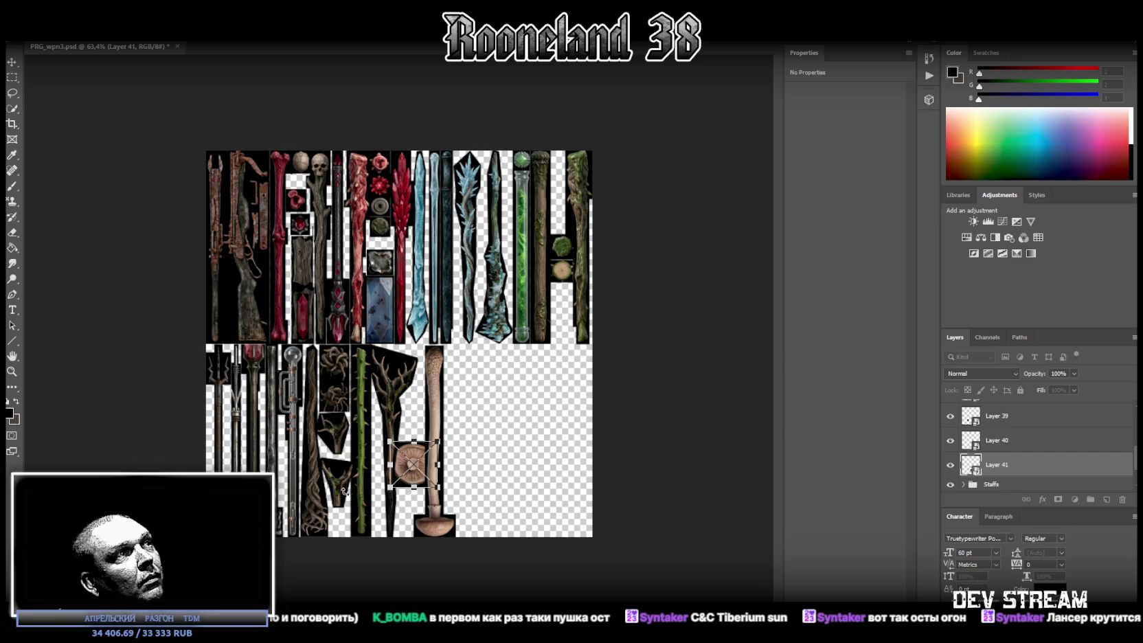
key("Return")
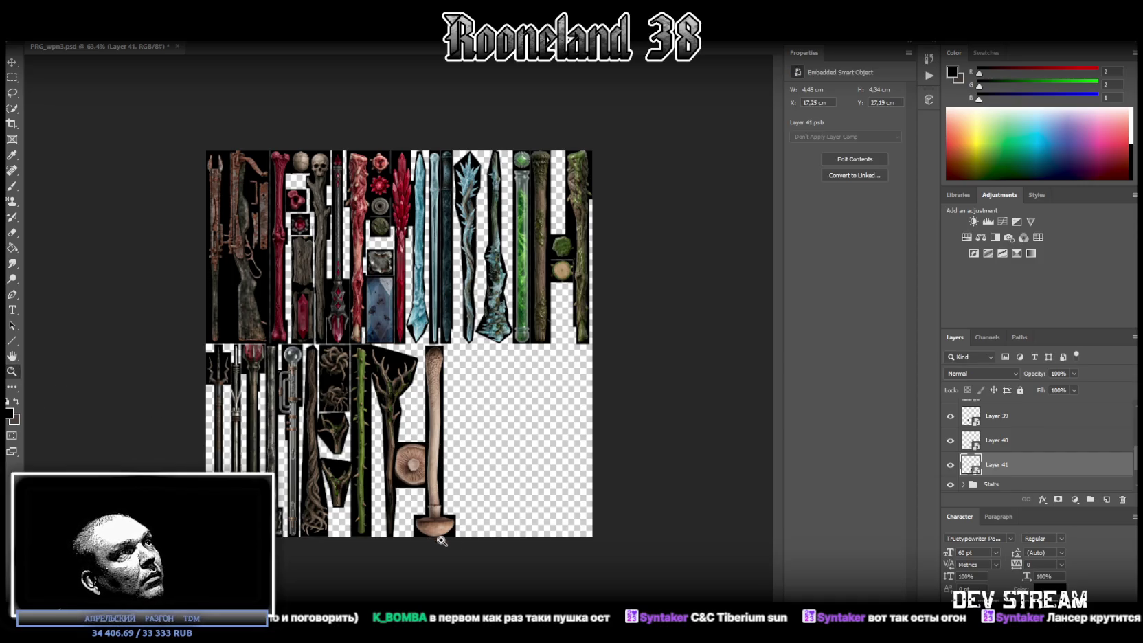
Step: Shrink the mushroom cap to about 2.96 × 2.89 cm and nudge it into place
scroll(453, 460, "up", 5, "alt")
key("ctrl+t")
left_click_drag(428, 471, 394, 468)
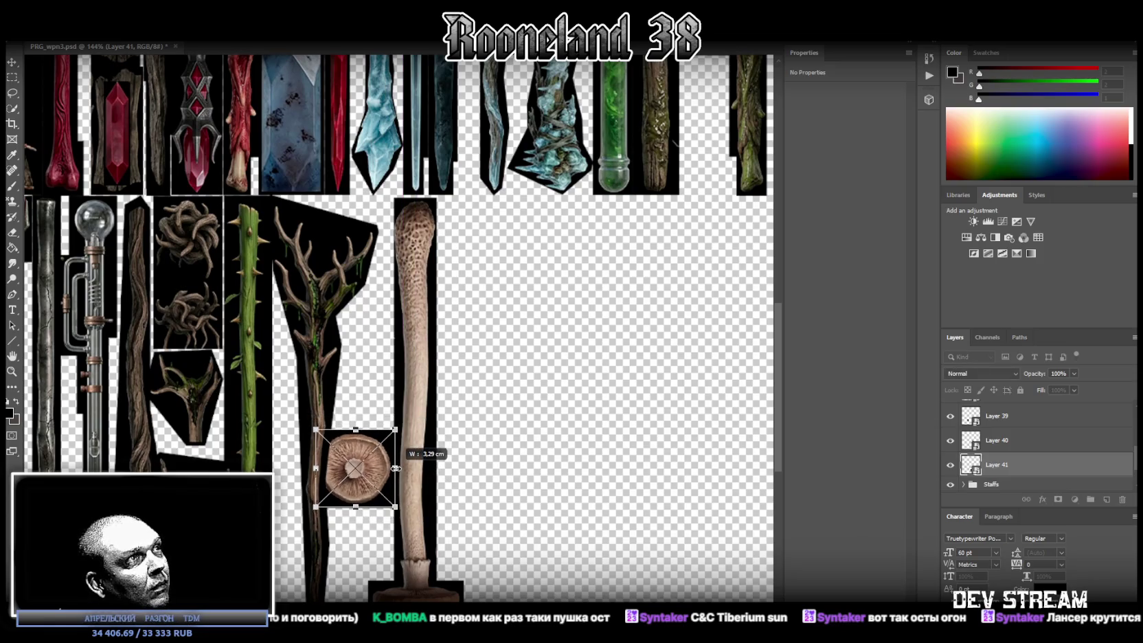
key("shift+Right")
key("shift+Down")
left_click_drag(404, 487, 379, 486)
key("Return")
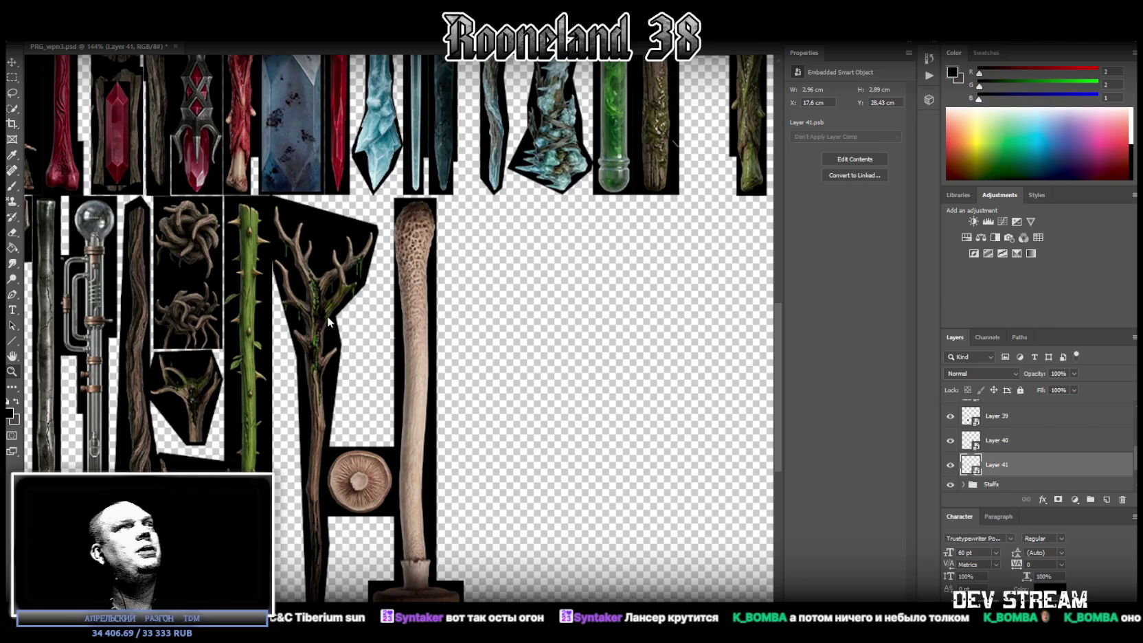
Step: Zoom out to view the whole sheet, then hide Photoshop to show the desktop
left_click(12, 370)
left_click_drag(565, 416, 538, 420)
left_click_drag(464, 459, 480, 460)
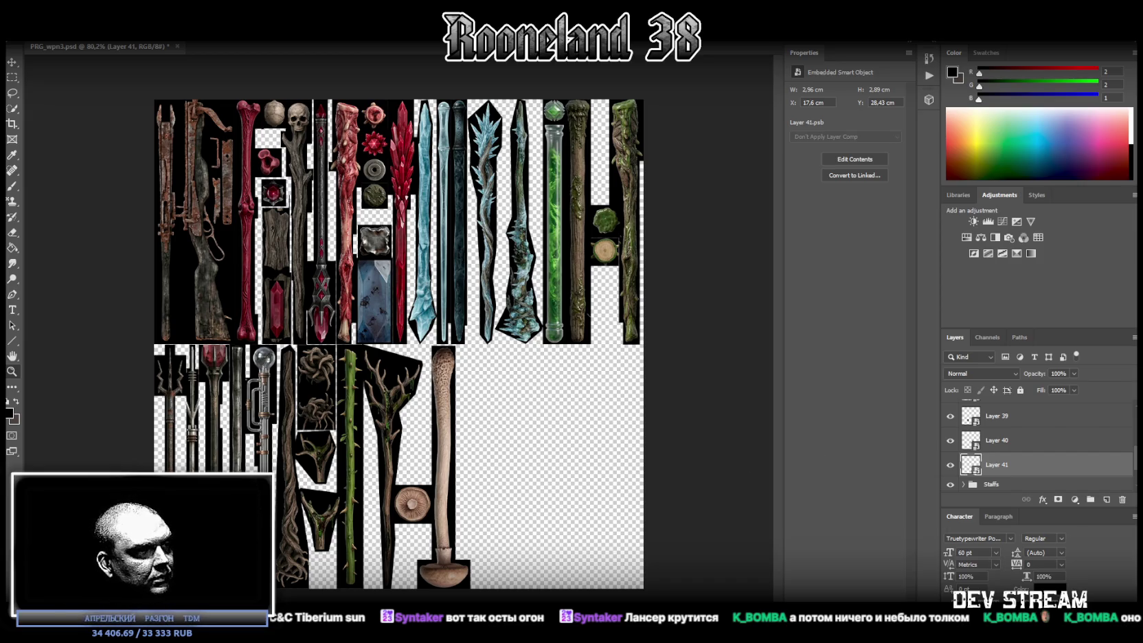
key("super+d")
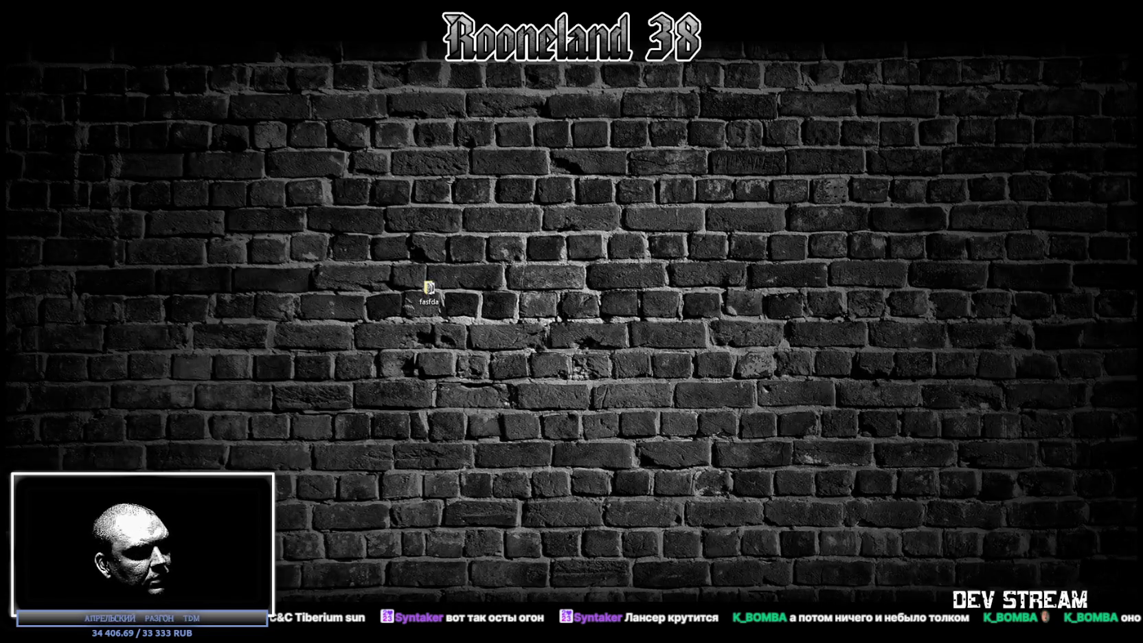
key("super+d")
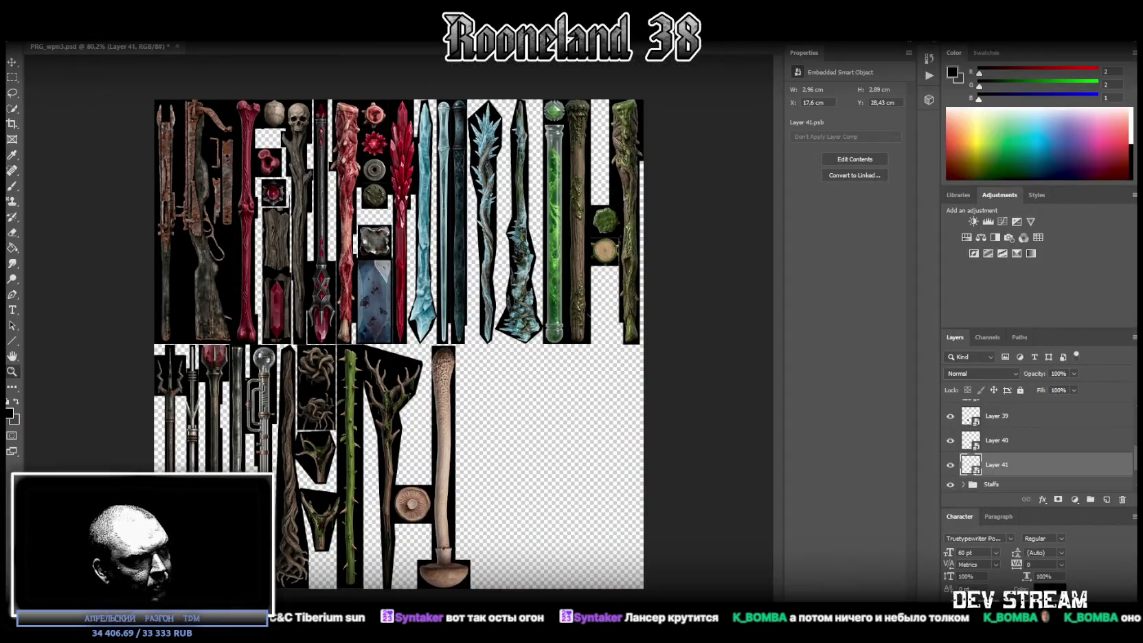
key("super+d")
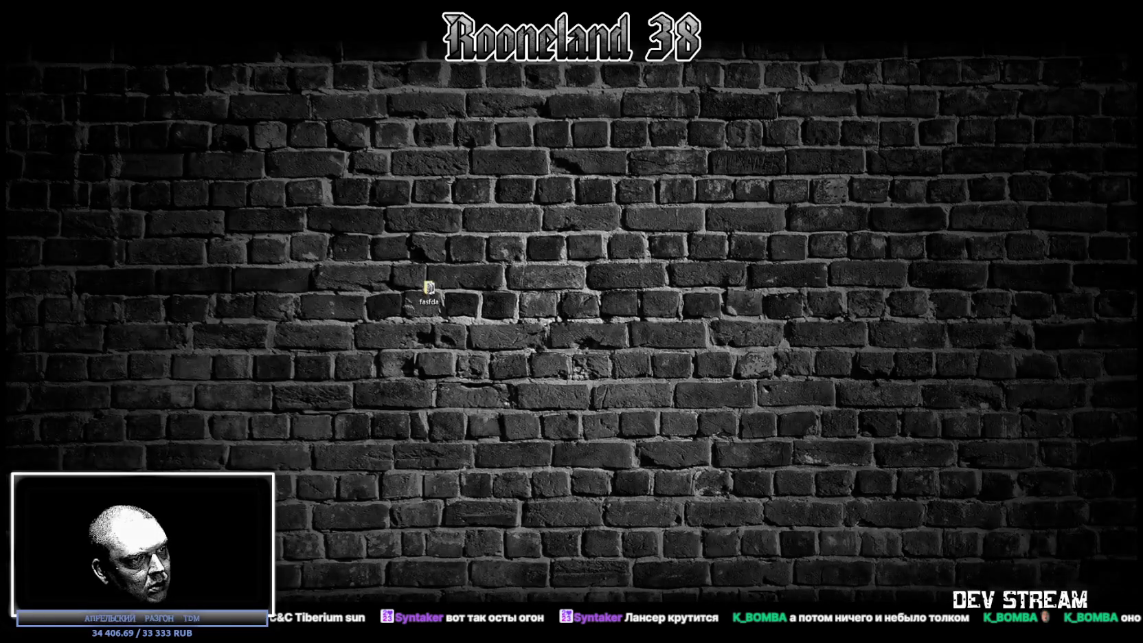
key("super+d")
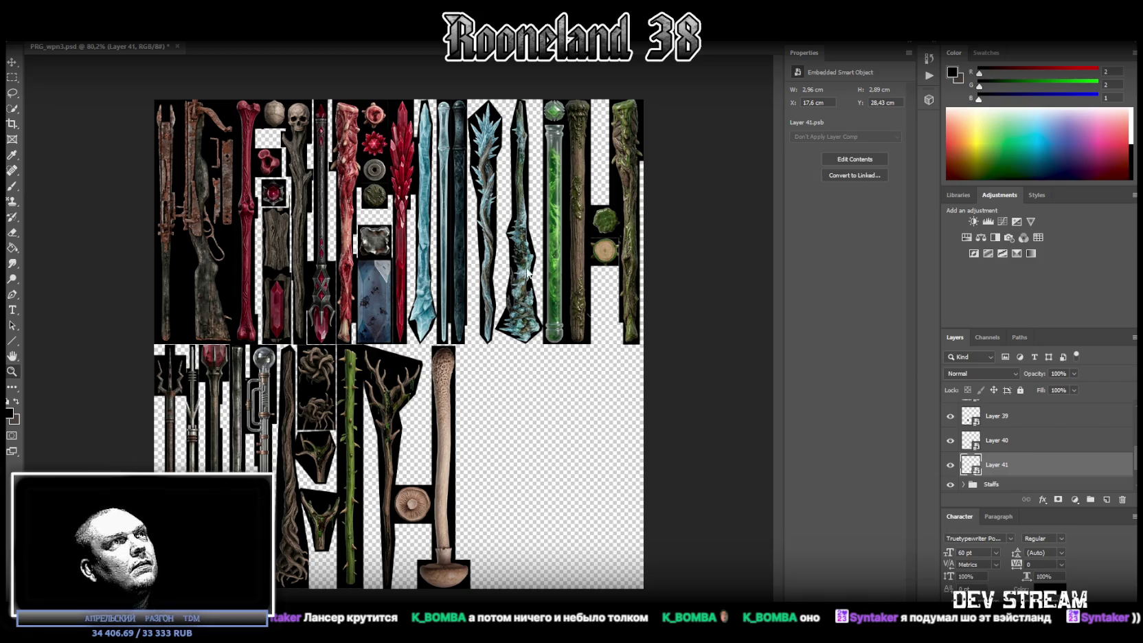
Step: Move the round mushroom-cap disc up and to the right
left_click(1006, 444)
left_click(1003, 465)
key("ctrl+t")
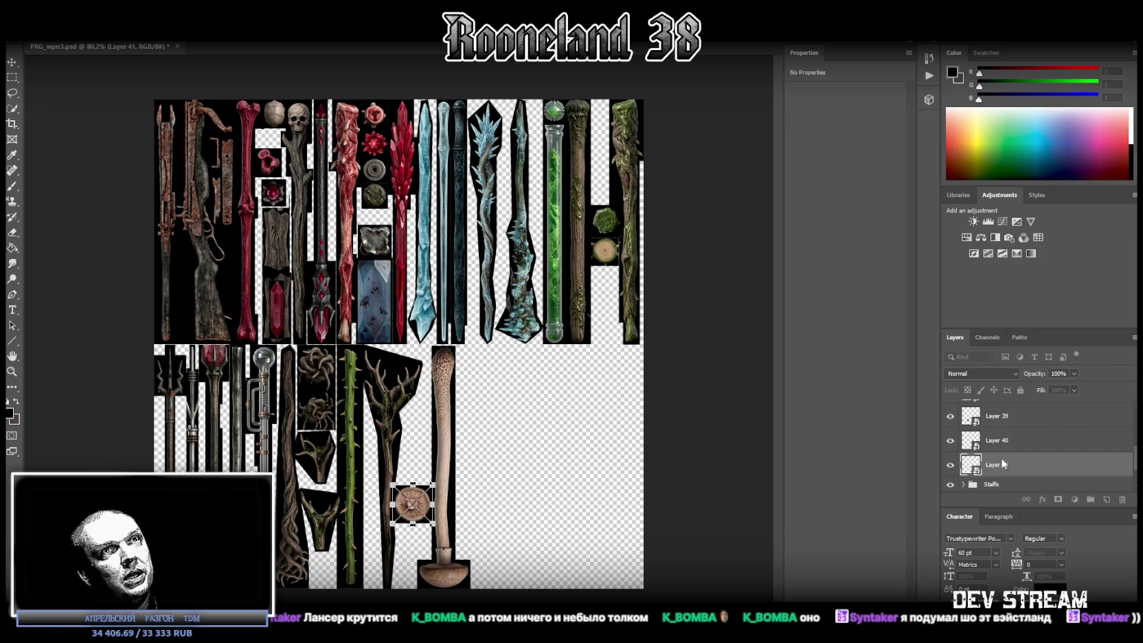
mouse_move(433, 506)
left_mouse_down()
mouse_move(595, 400)
mouse_move(609, 364)
mouse_move(589, 365)
mouse_move(617, 370)
left_mouse_up()
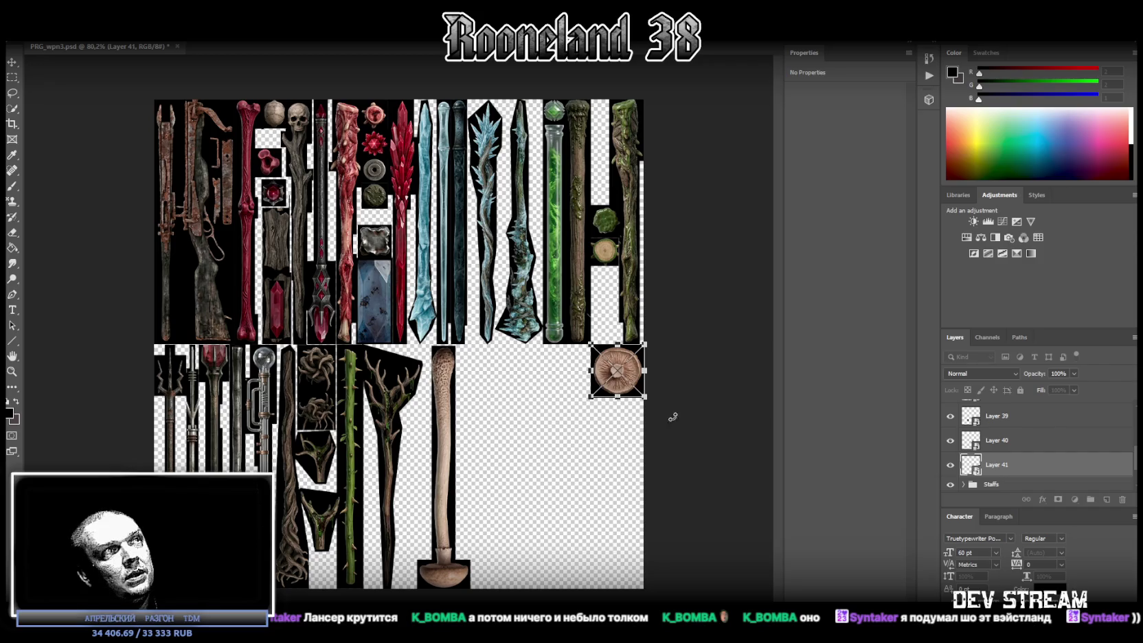
Step: Nudge the mushroom stalk into place, then drop the AI-generated weapon sheet onto the atlas
left_click(1023, 440)
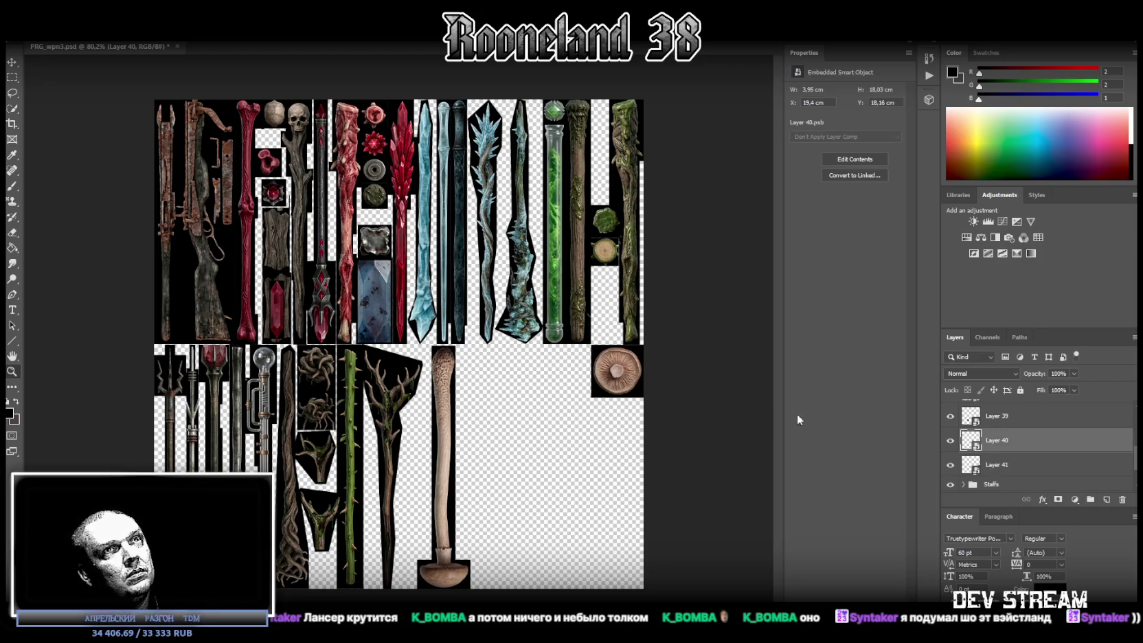
left_click_drag(446, 385, 438, 384)
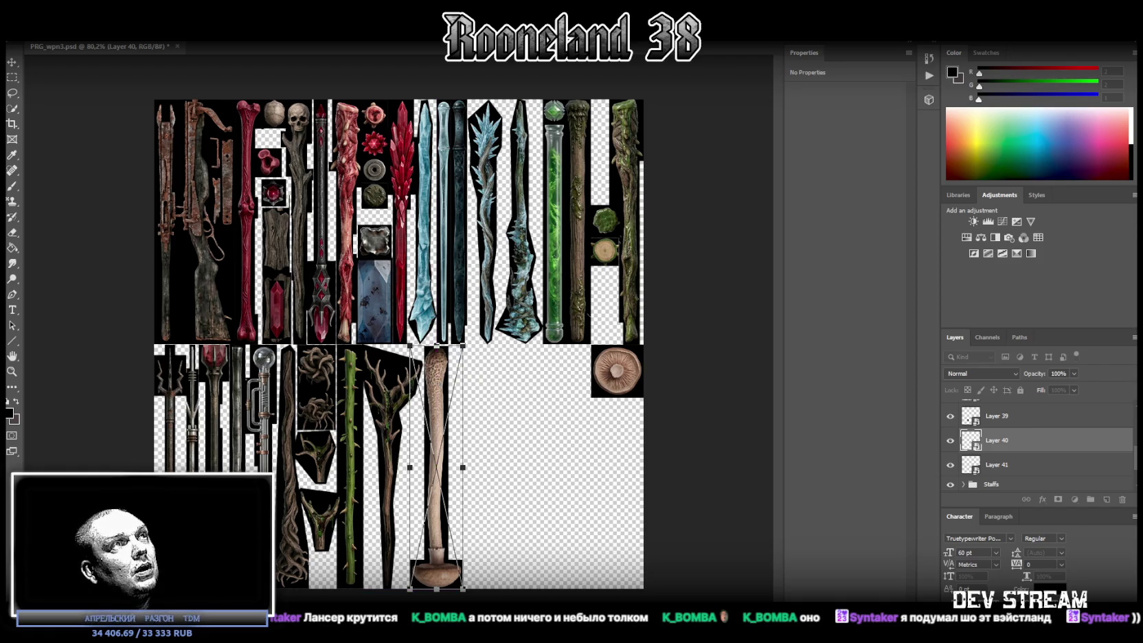
key("Return")
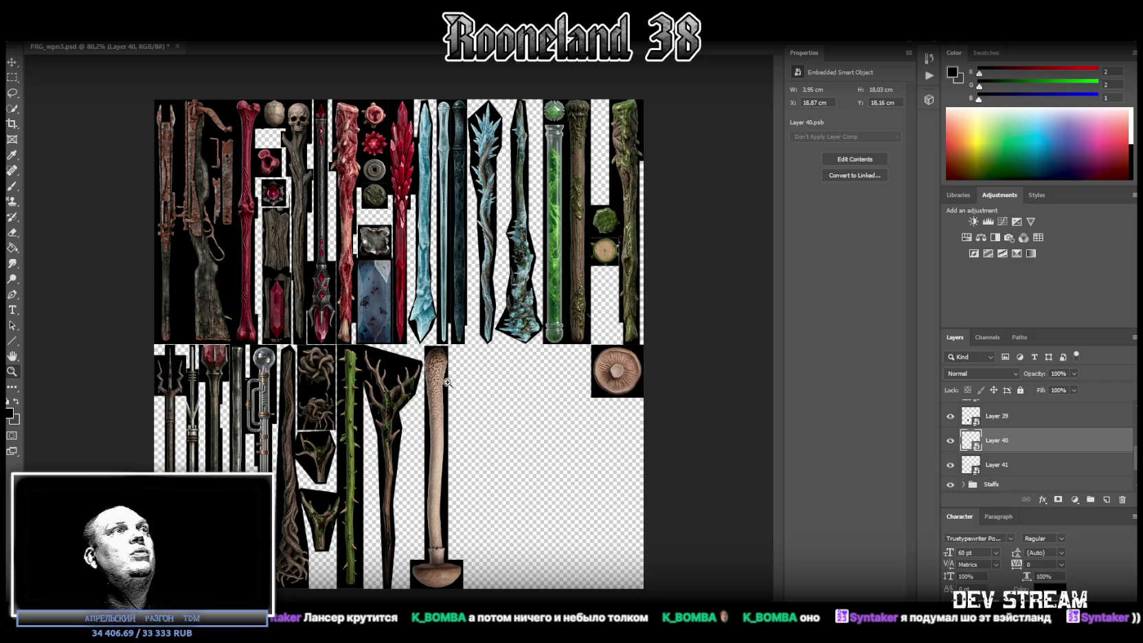
left_click_drag(395, 397, 443, 391)
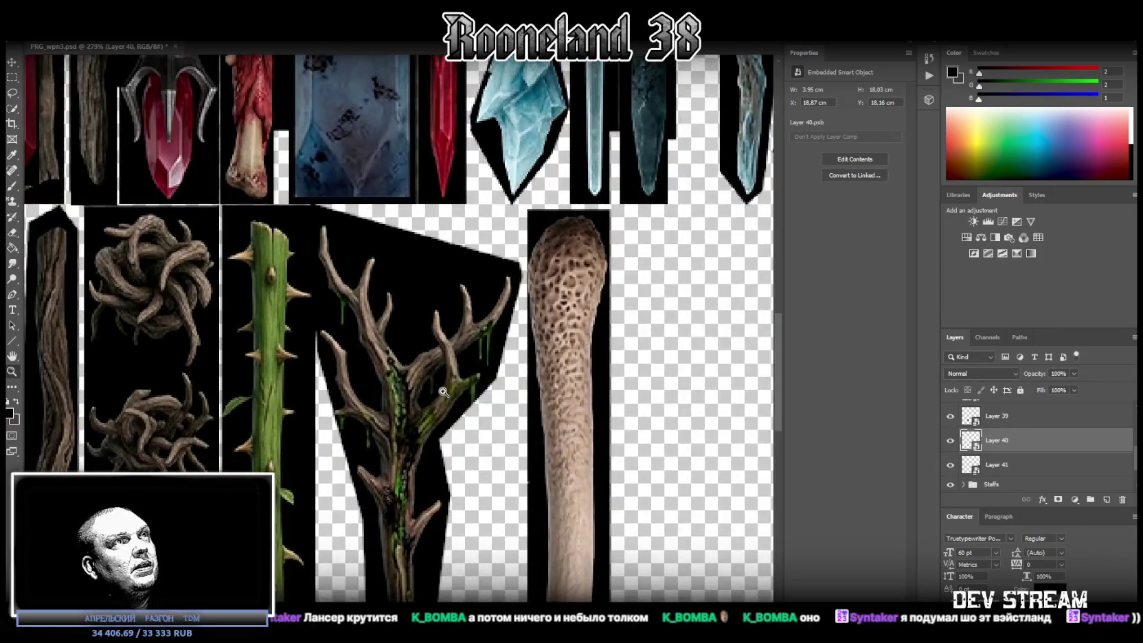
scroll(484, 381, "down", 5, "alt")
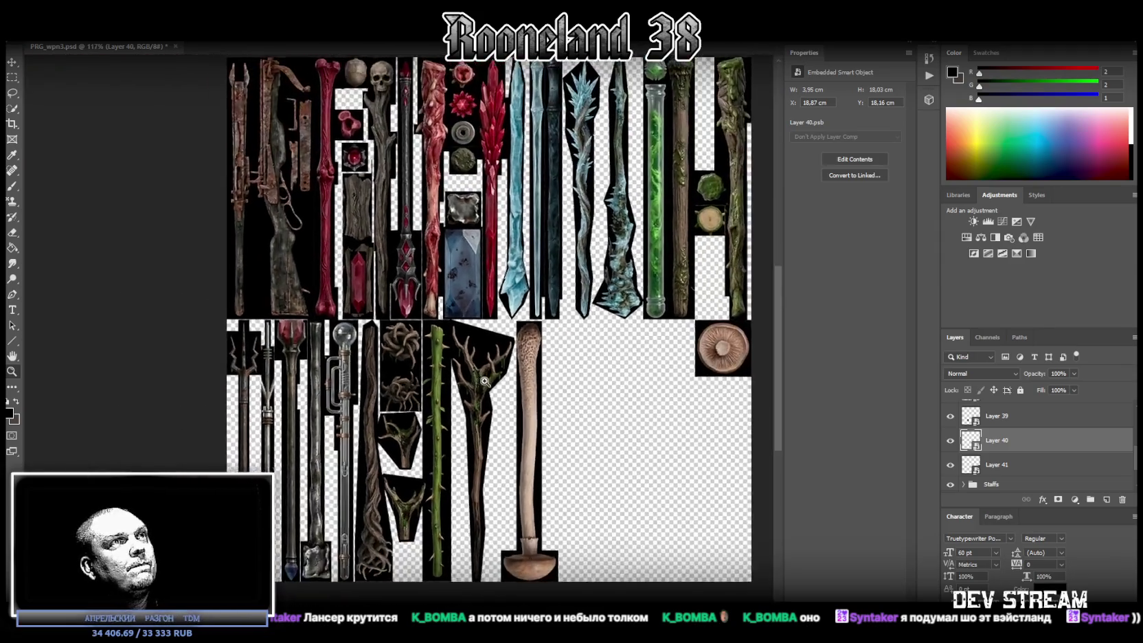
scroll(489, 381, "down", 5, "alt")
scroll(533, 396, "up", 3, "alt")
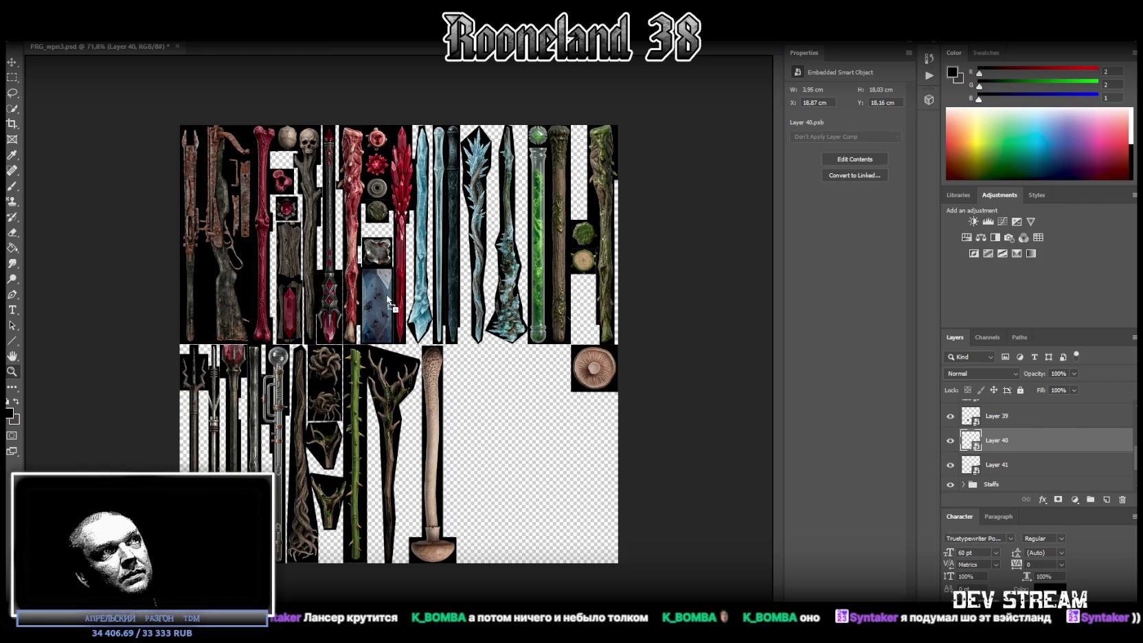
left_click_drag(404, 392, 408, 390)
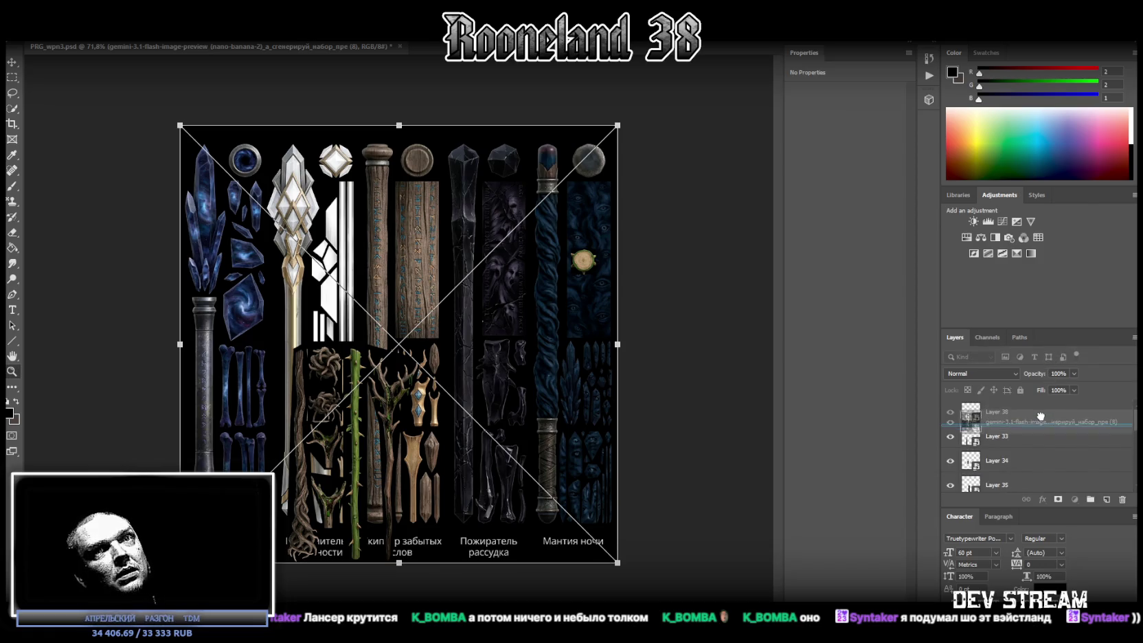
Step: Commit the placed crystal staff sheet and marquee-select the top-left blue crystal
key("Return")
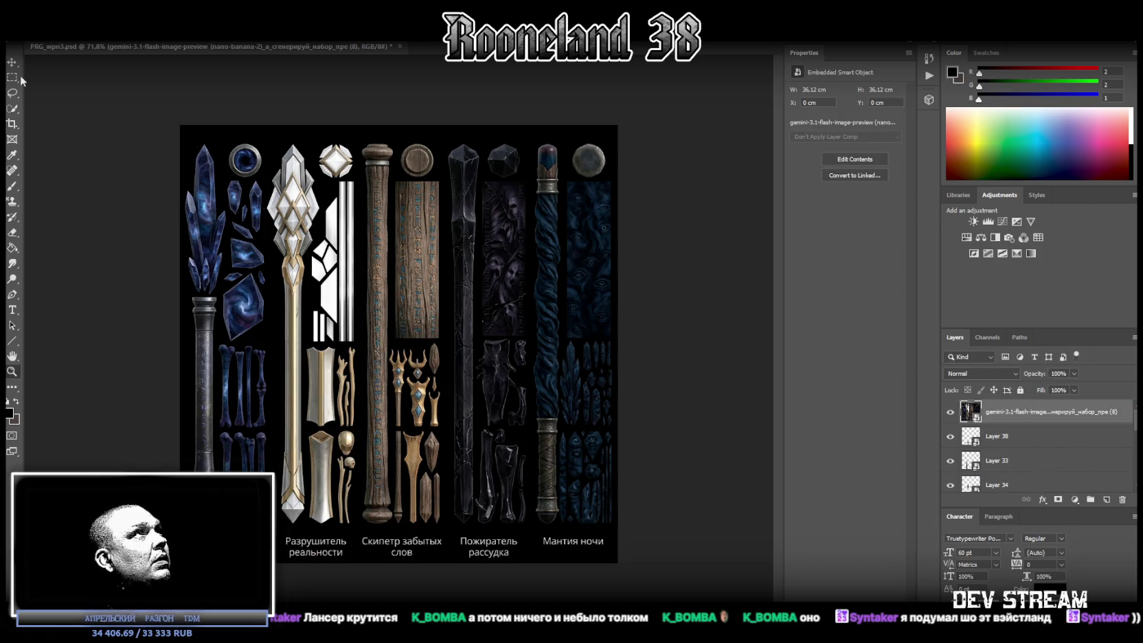
left_click(14, 78)
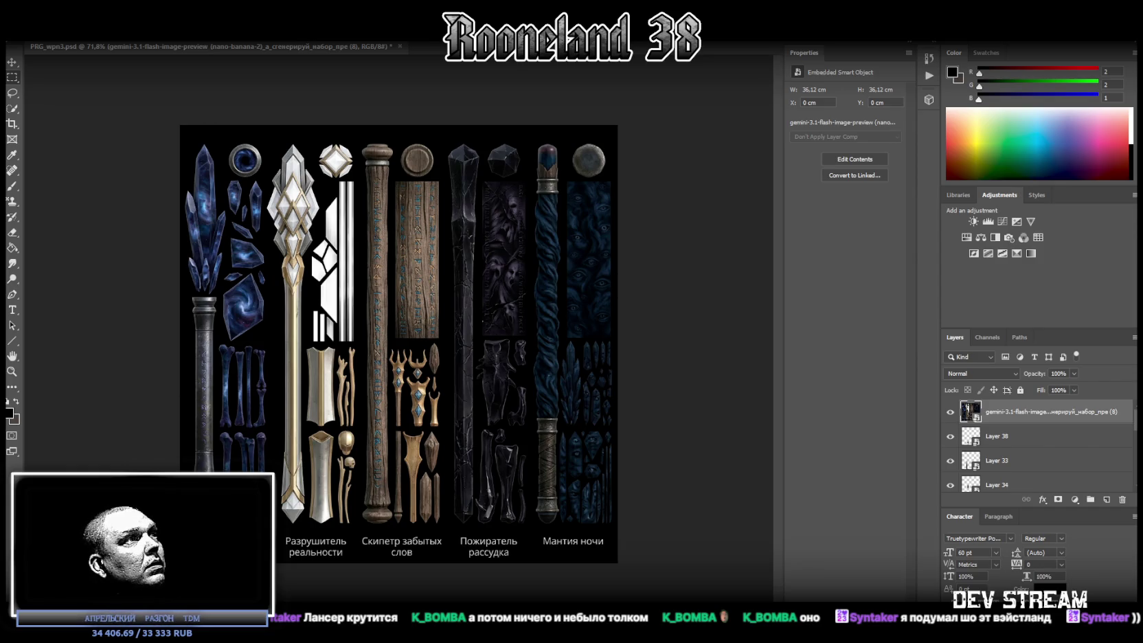
mouse_move(189, 525)
left_mouse_down()
mouse_move(217, 284)
mouse_move(176, 408)
left_mouse_up()
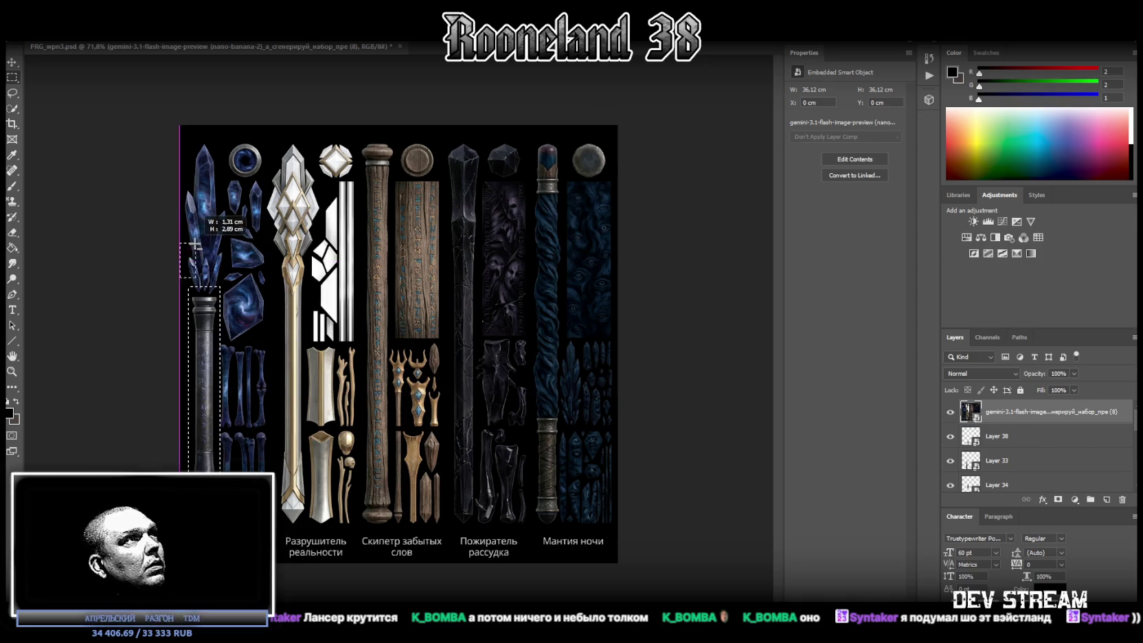
mouse_move(176, 407)
left_mouse_down("shift")
mouse_move(186, 289)
mouse_move(206, 265)
mouse_move(228, 142)
left_mouse_up("shift")
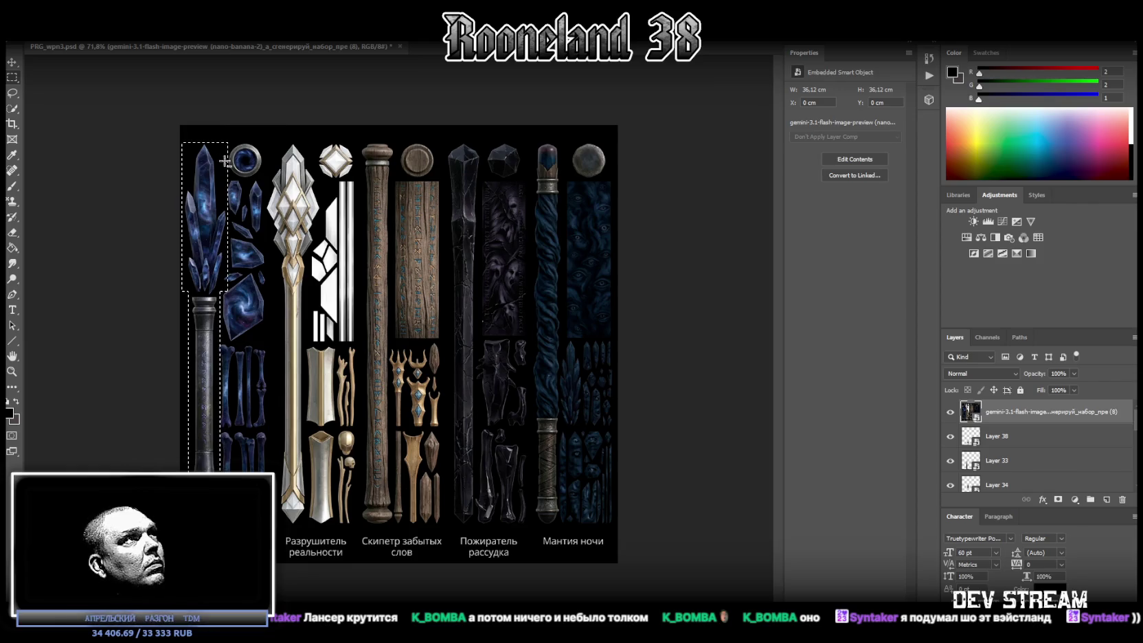
Step: Copy the blue crystal onto new Layer 42 and start selecting the white-and-gold staff head
right_click(212, 223)
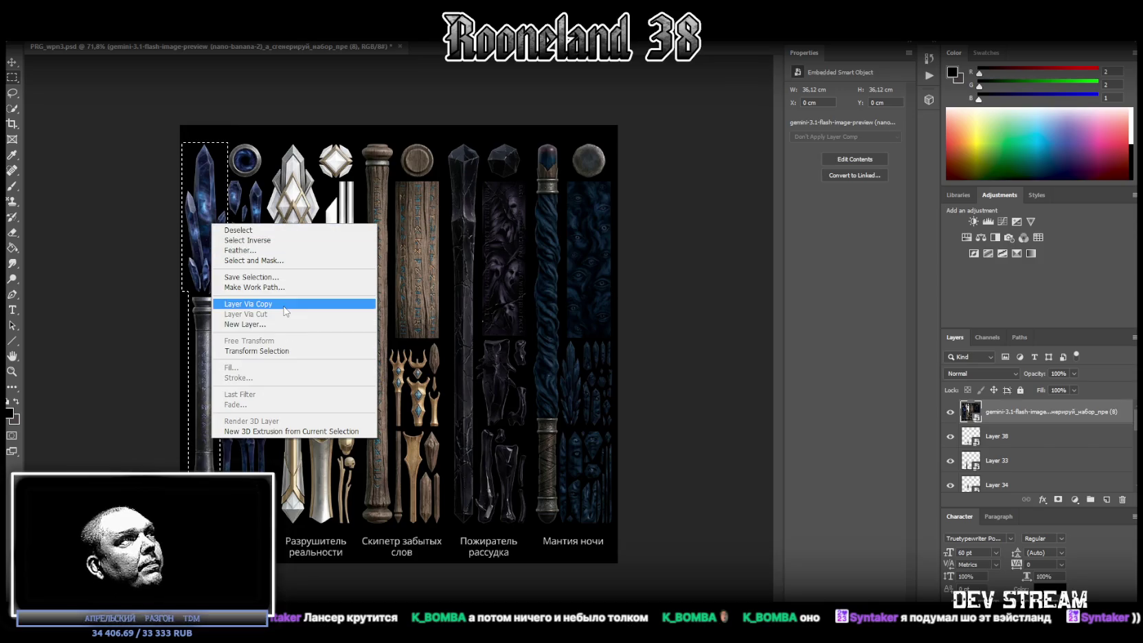
left_click(371, 304)
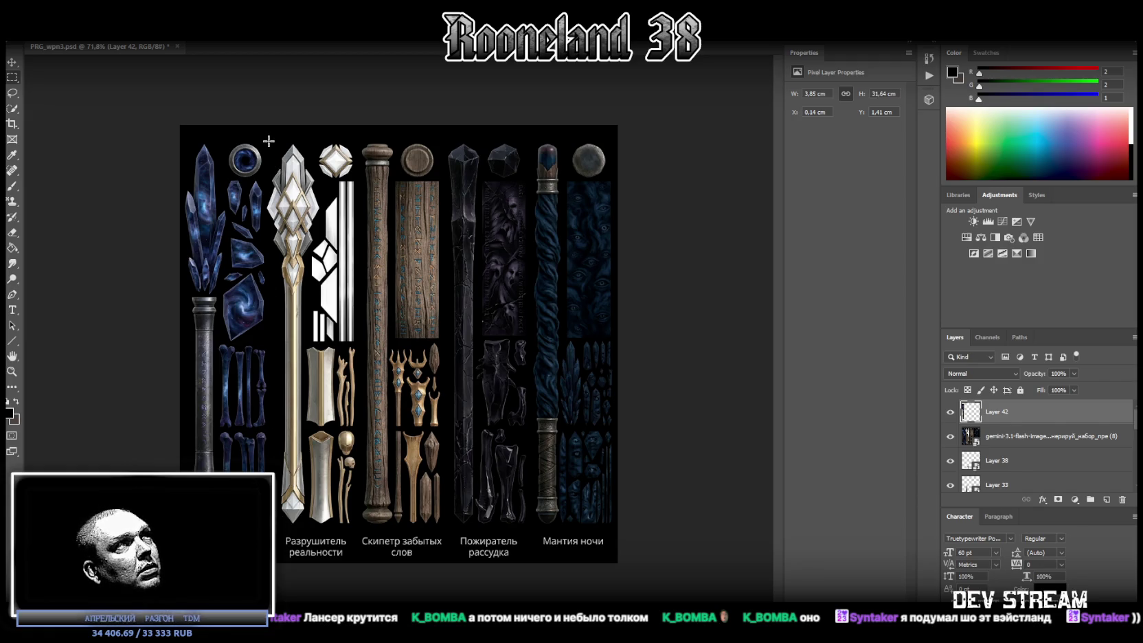
left_click_drag(268, 141, 320, 256)
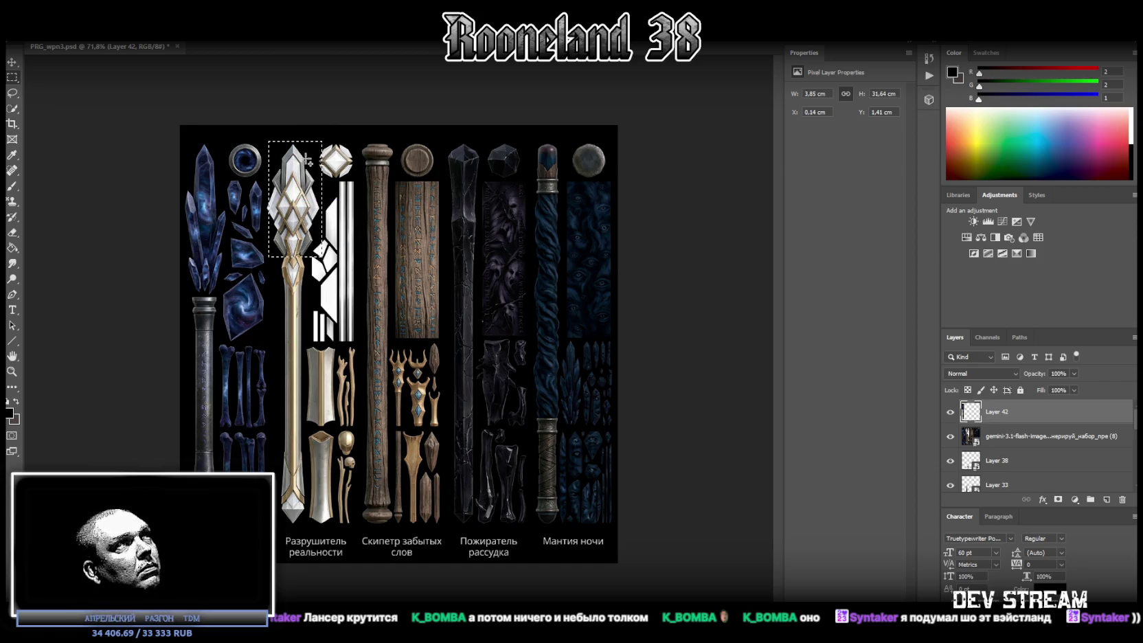
left_click_drag(306, 142, 263, 257)
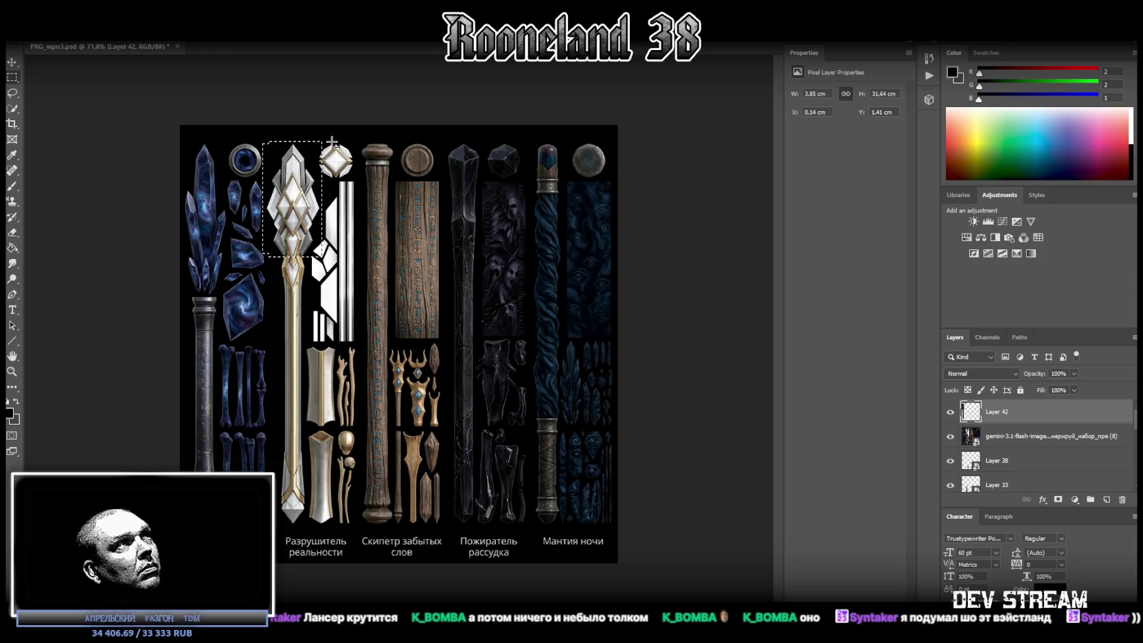
left_click_drag(307, 141, 336, 127, "shift")
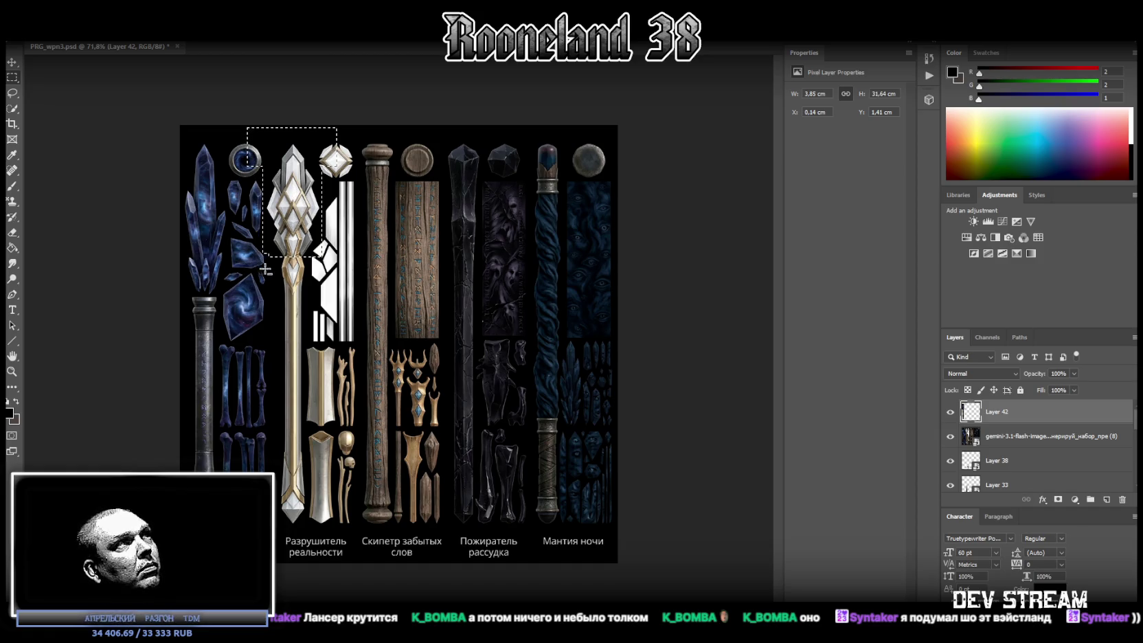
Step: Extend the selection down the shaft to cover the whole white-and-gold staff
left_click_drag(273, 245, 306, 533, "shift")
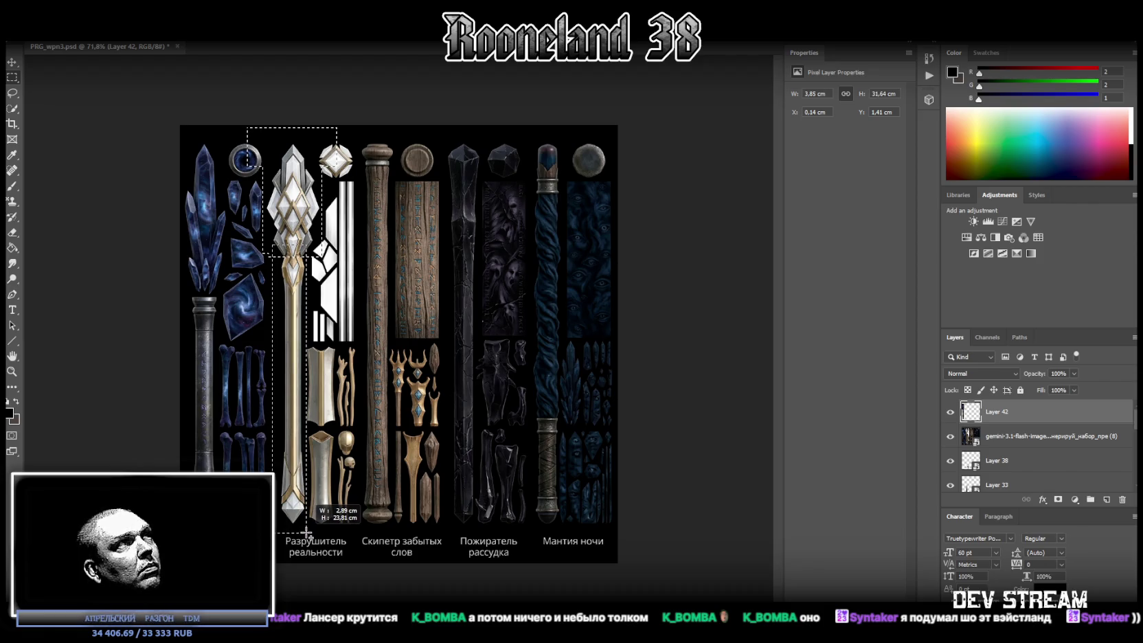
left_click_drag(306, 532, 273, 540, "shift")
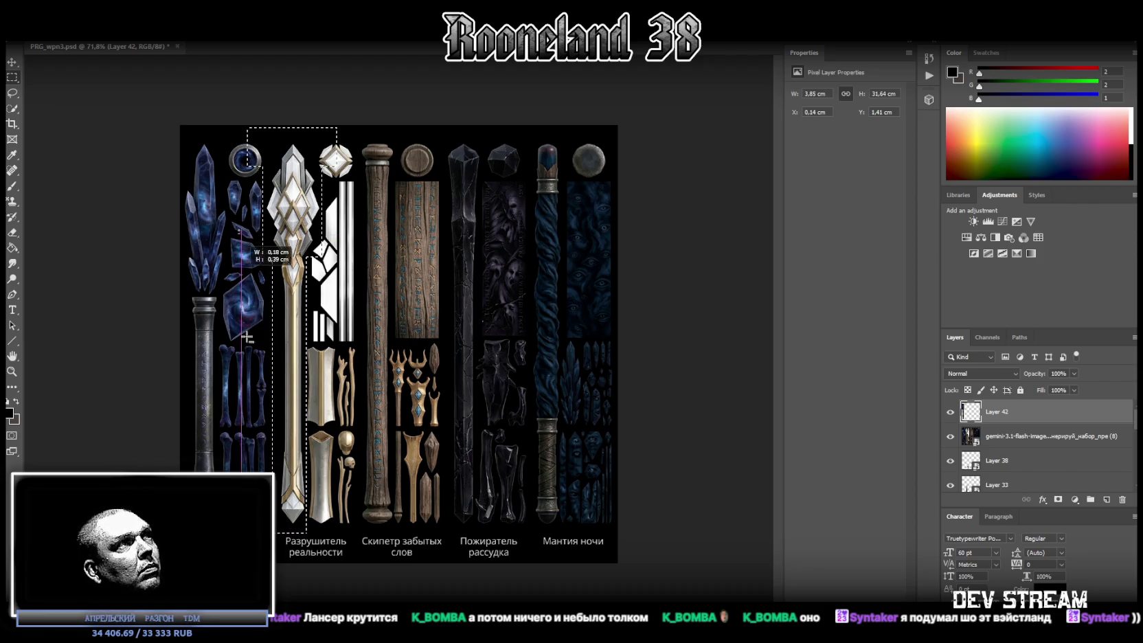
left_click_drag(273, 541, 319, 529, "shift")
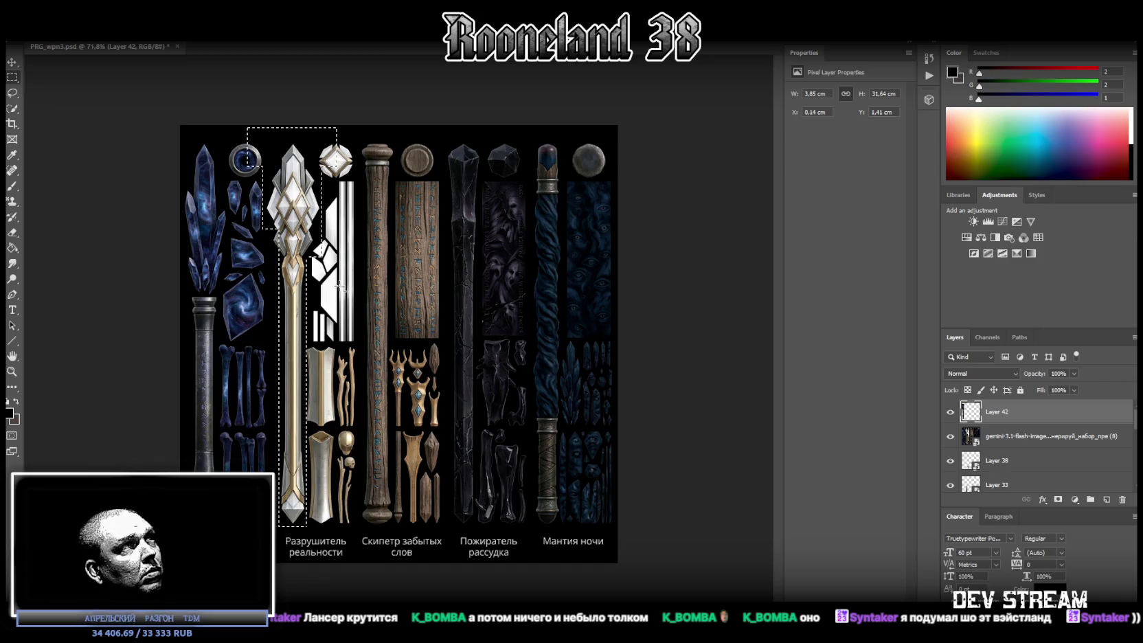
mouse_move(328, 258)
left_mouse_down("shift")
mouse_move(228, 89)
mouse_move(275, 83)
left_mouse_up("shift")
key("ctrl+z")
key("ctrl+z")
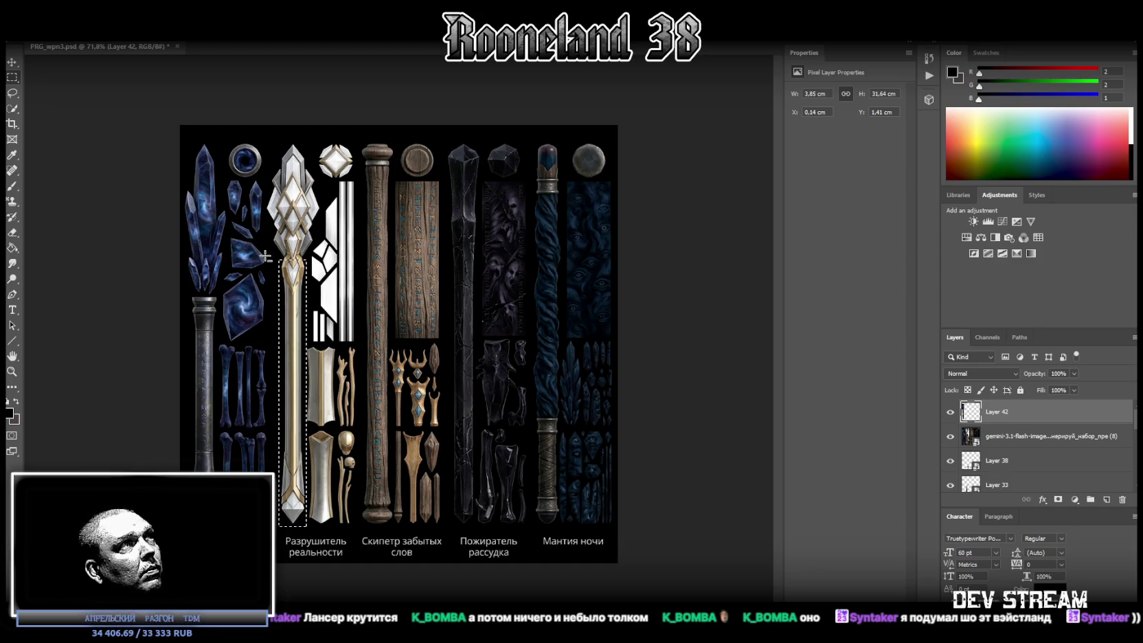
mouse_move(279, 261)
left_mouse_down("shift")
mouse_move(312, 174)
mouse_move(305, 141)
left_mouse_up("shift")
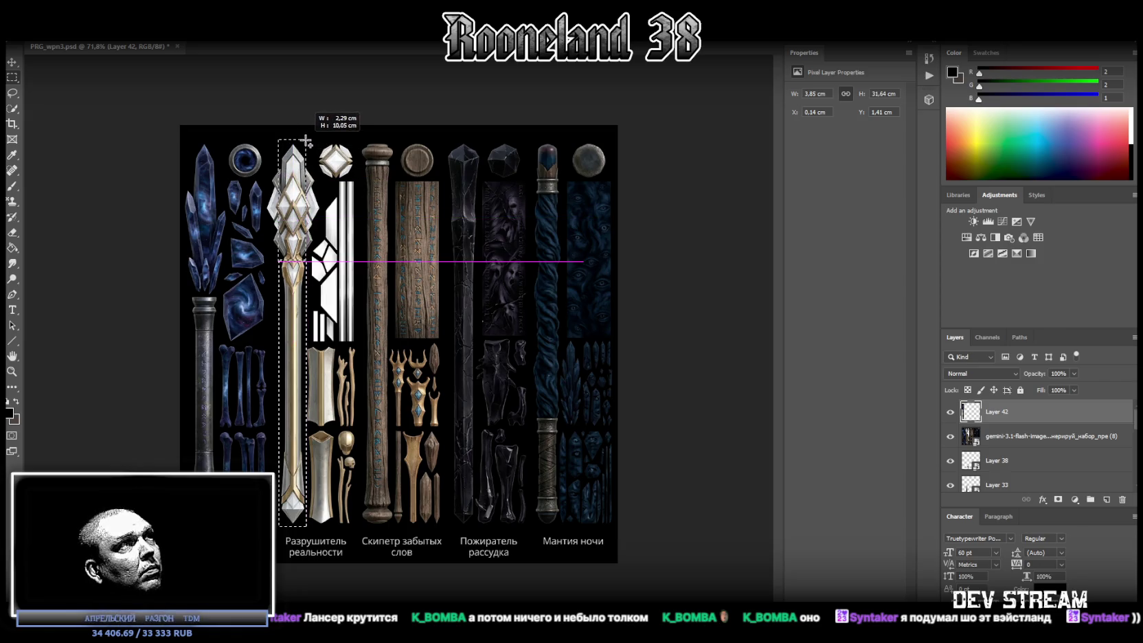
left_click_drag(306, 140, 306, 139)
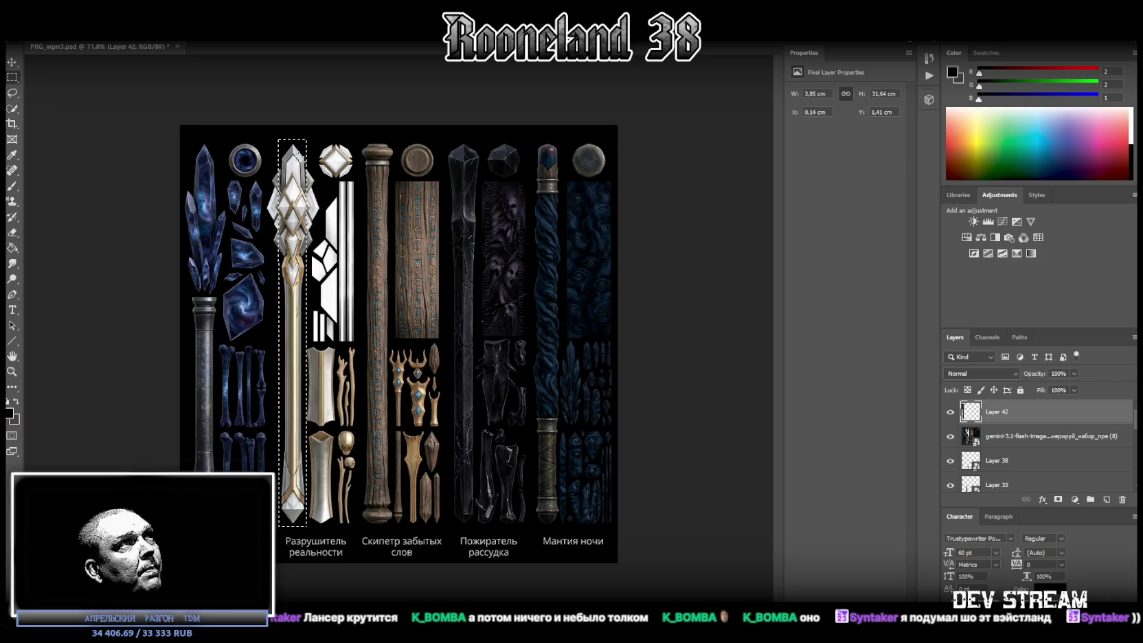
left_click_drag(269, 182, 322, 257)
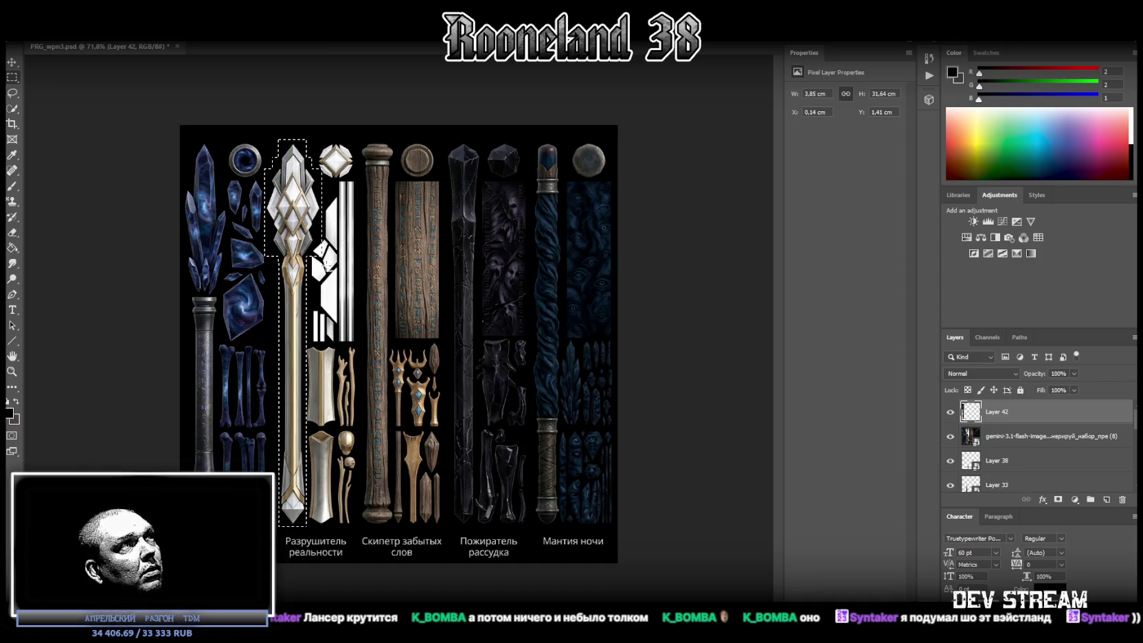
Step: Switch to the Polygonal Lasso and try an outline around the staff head, then cancel it
right_click(14, 95)
left_click(69, 108)
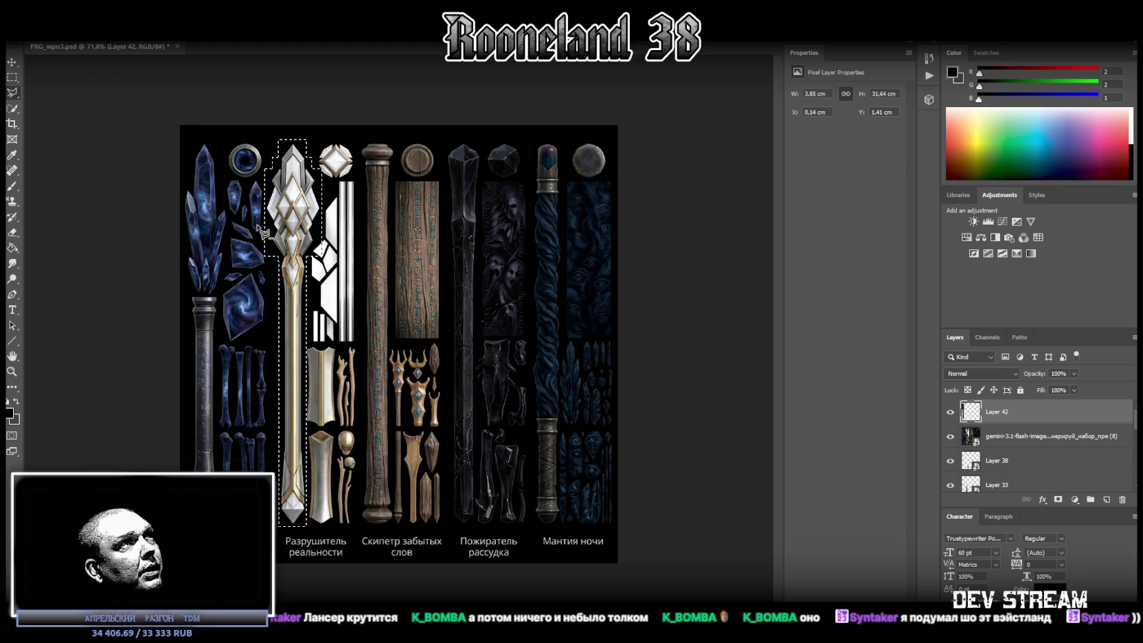
left_click(255, 274)
left_click(212, 160)
left_click(269, 100)
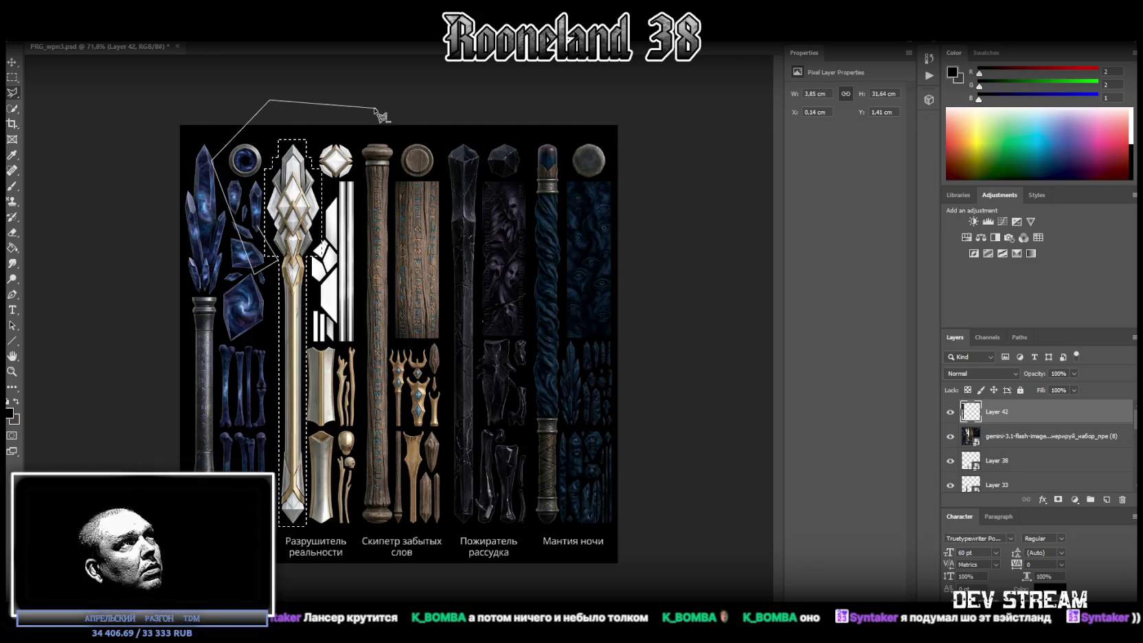
left_click(350, 132)
left_click(345, 271)
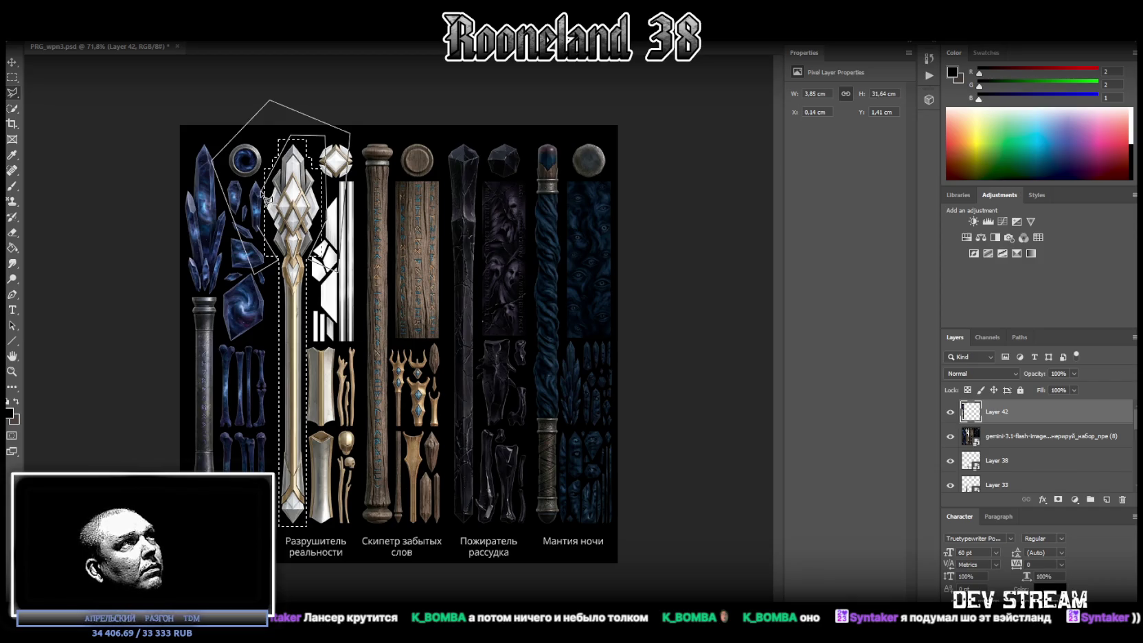
key("Escape")
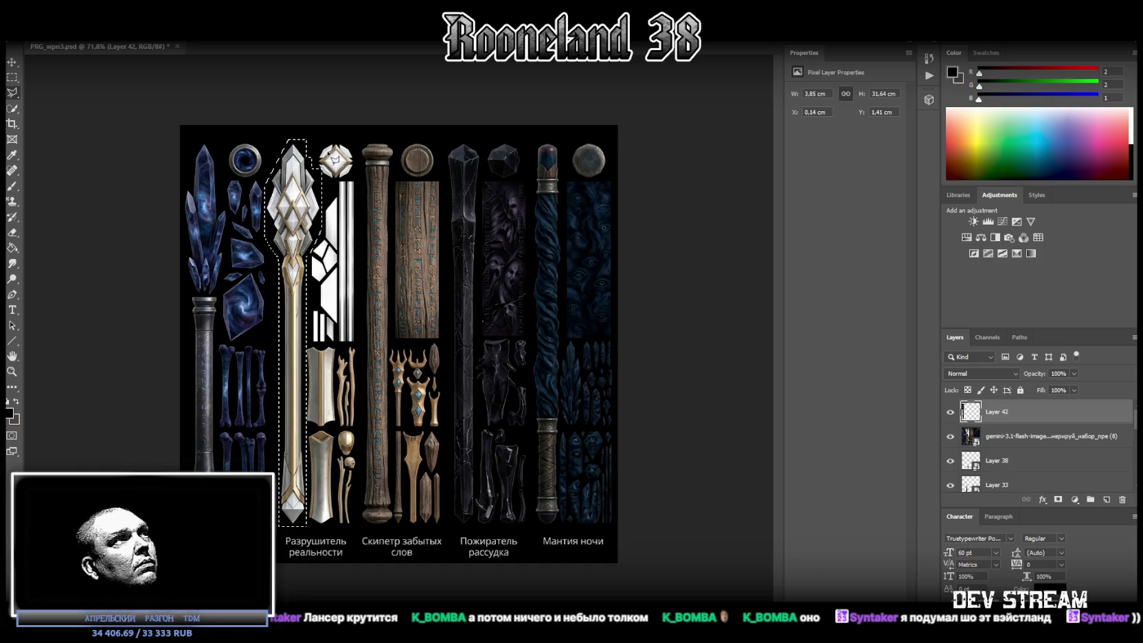
Step: Outline the silver staff head and copy it from the gemini sheet onto its own layer
left_click(314, 125)
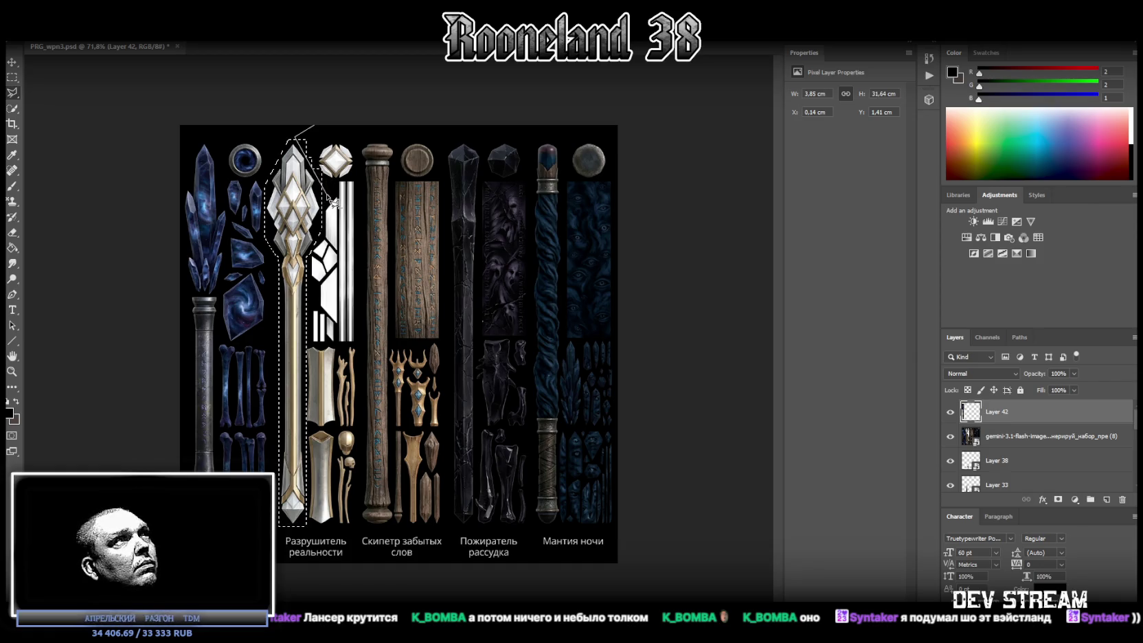
left_click(333, 202)
left_click(340, 140)
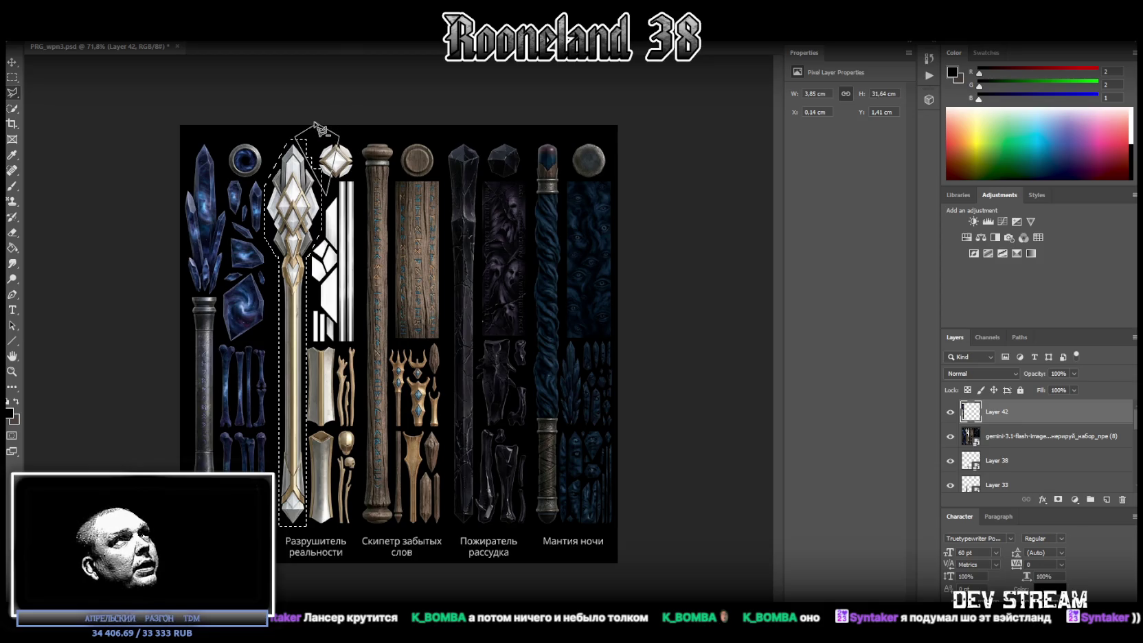
left_click(314, 126)
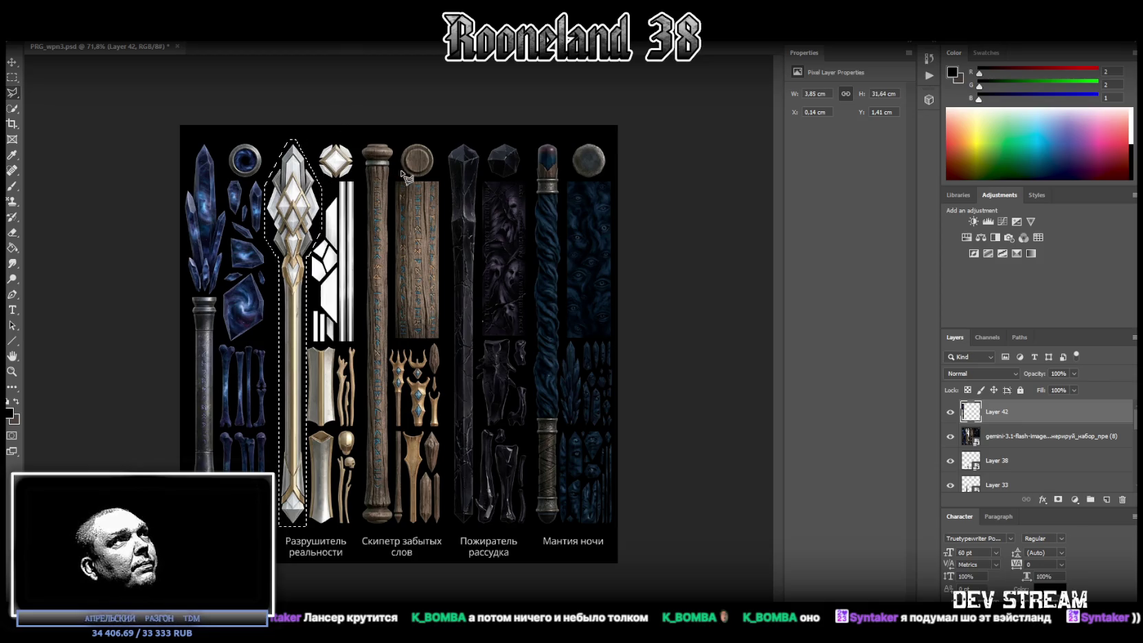
left_click(1009, 436)
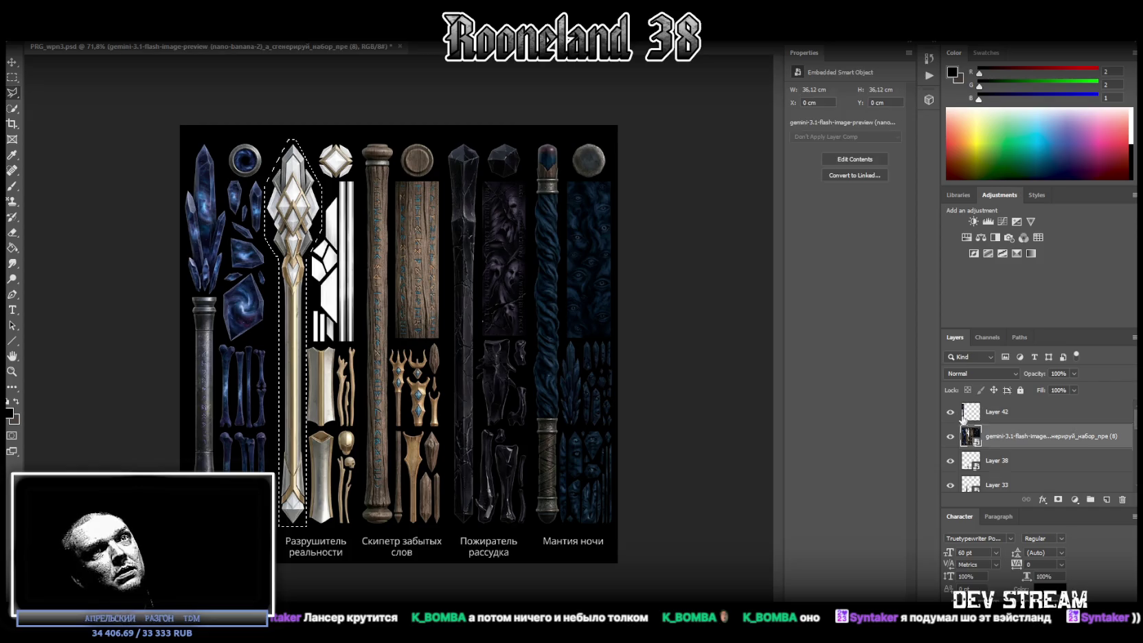
right_click(300, 234)
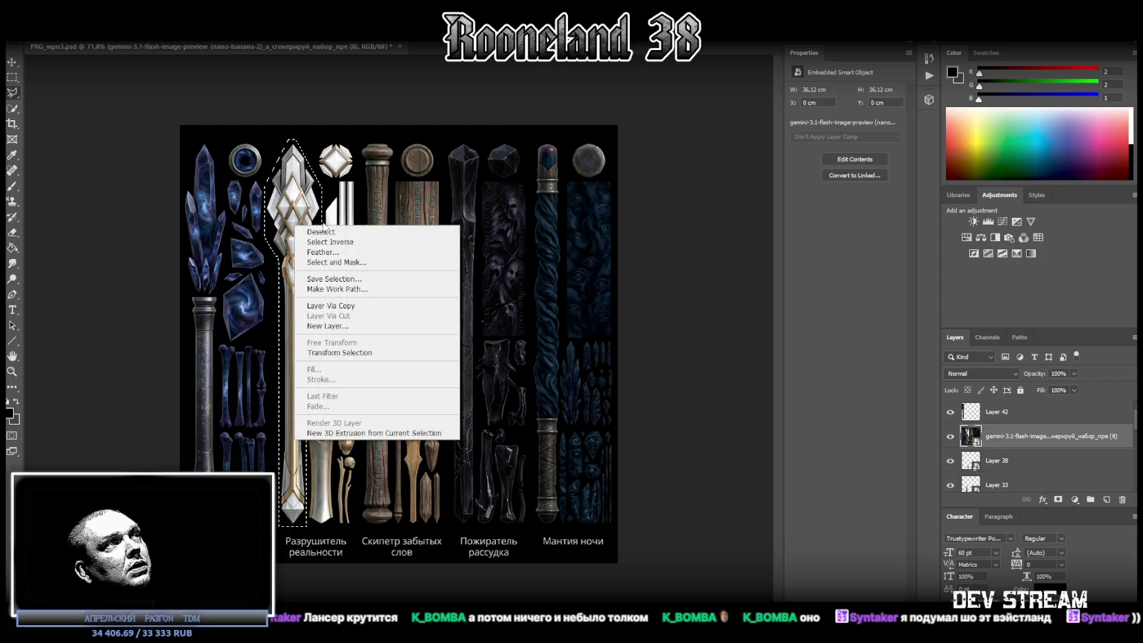
left_click(394, 311)
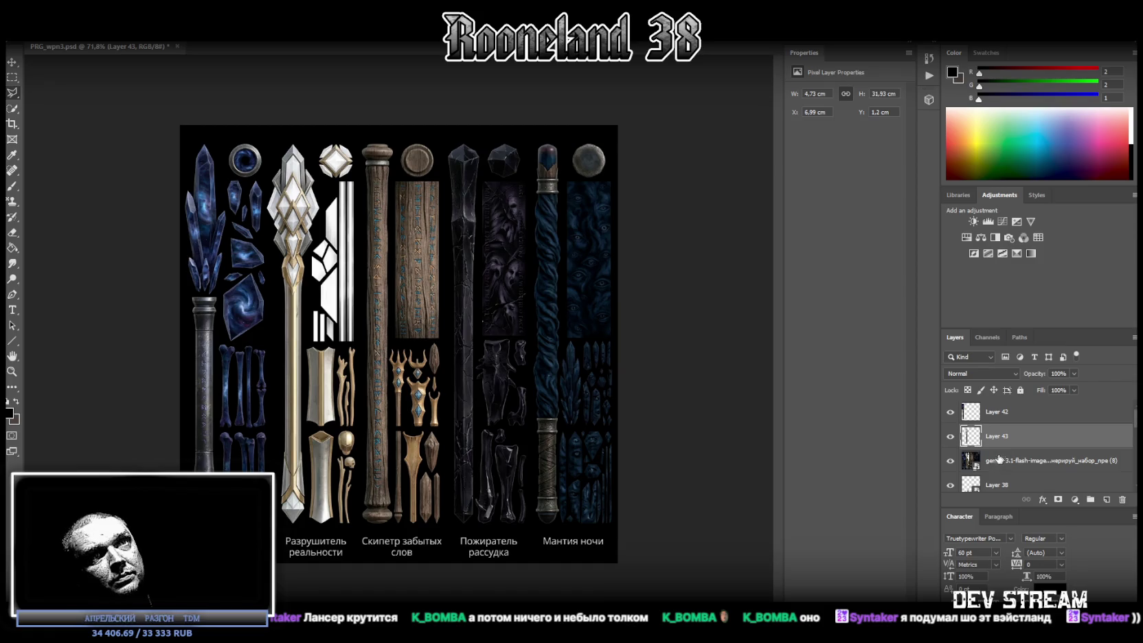
Step: Hide Layers 42 and 43 and copy the wooden Скипетр забытых слов staff onto Layer 44
left_click(950, 412)
left_click(951, 437)
left_click(1009, 461)
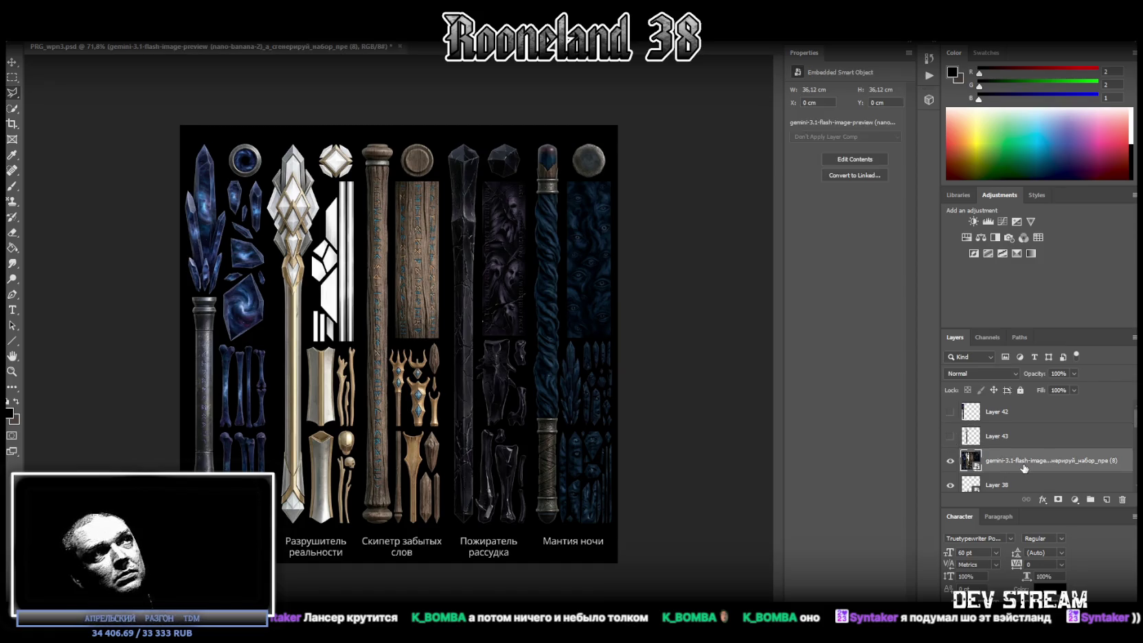
left_click(12, 77)
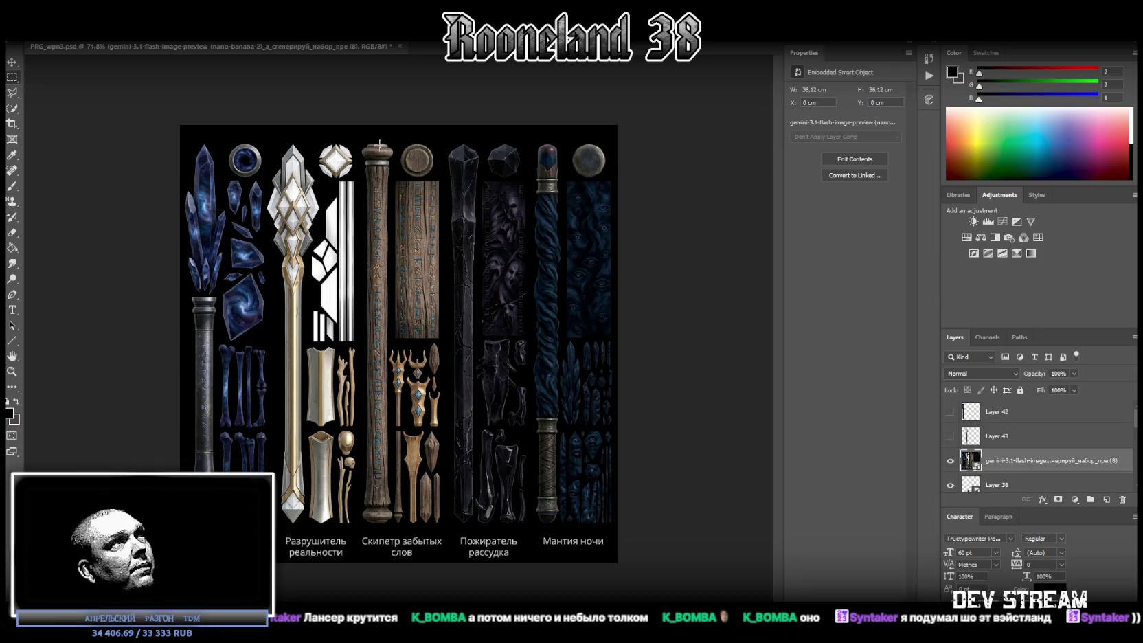
left_click_drag(358, 139, 391, 528)
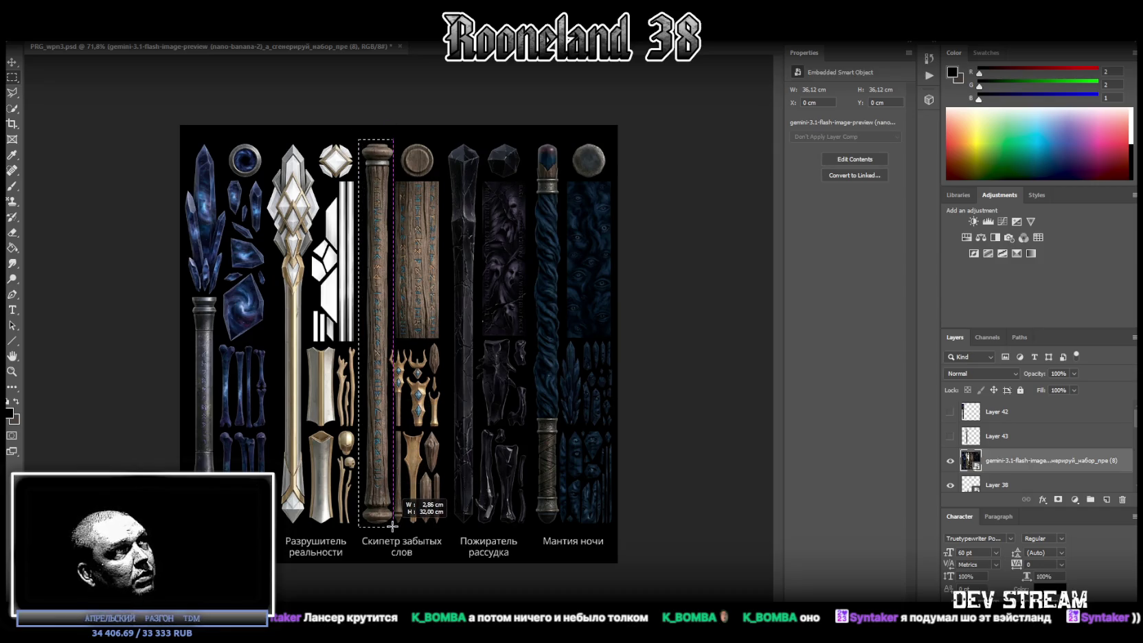
left_click_drag(391, 528, 392, 528)
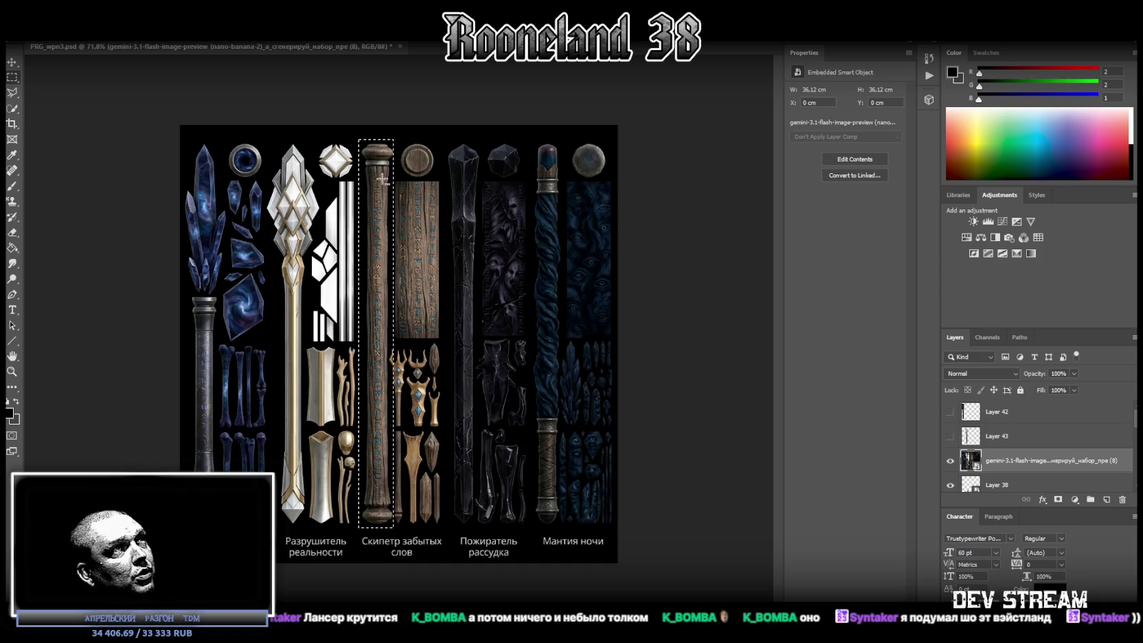
left_click_drag(351, 134, 362, 534, "shift")
key("ctrl+z")
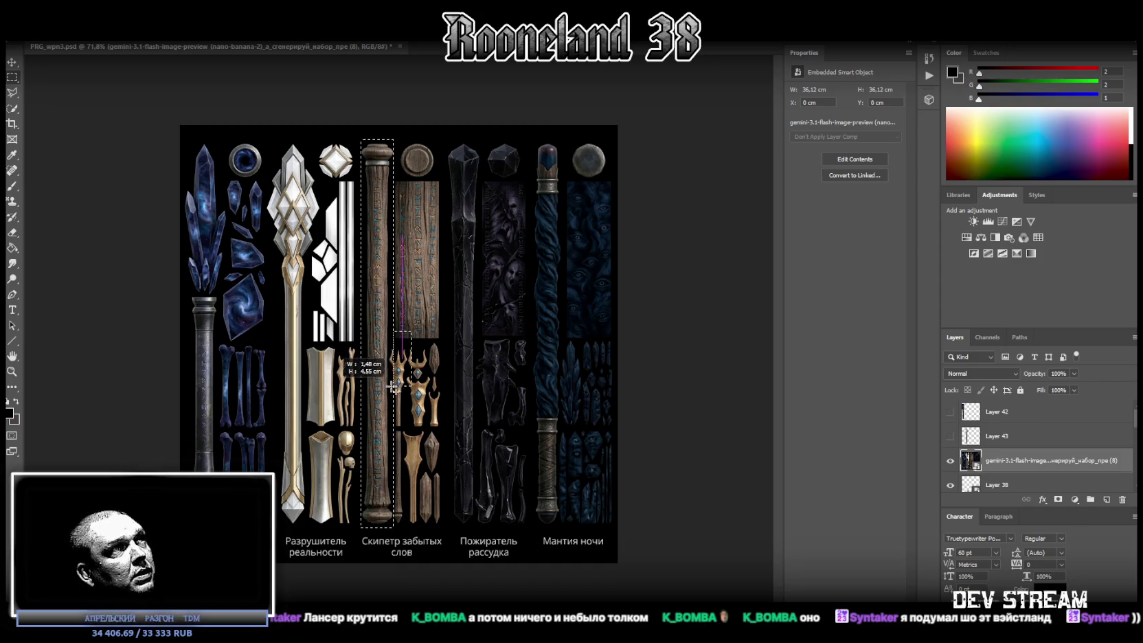
left_click_drag(413, 331, 391, 388, "shift")
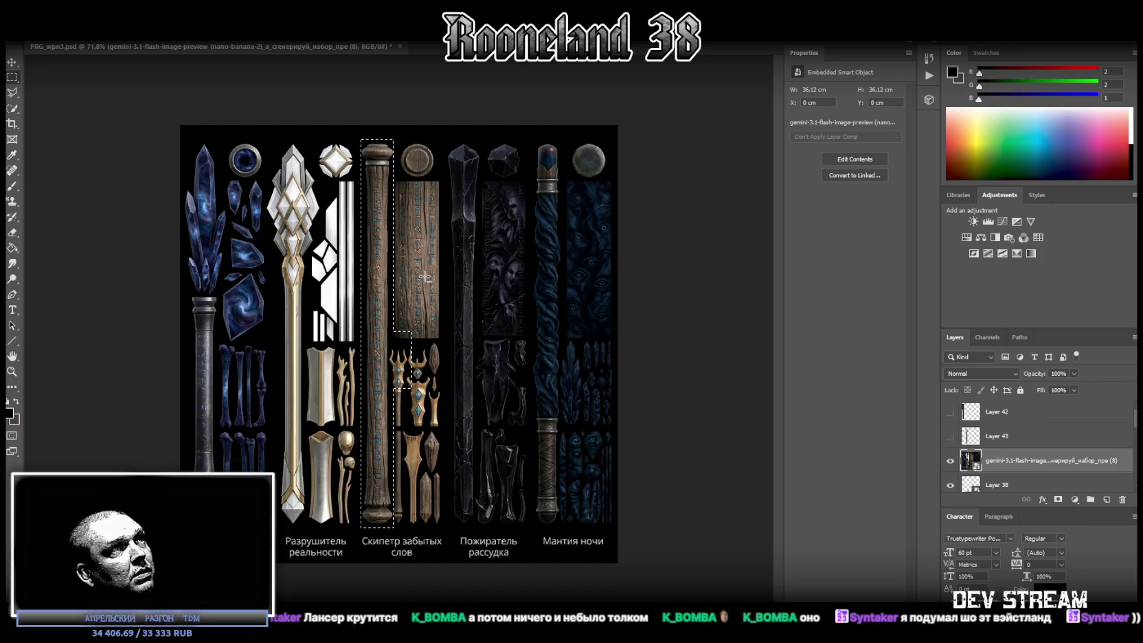
left_click_drag(411, 326, 390, 384)
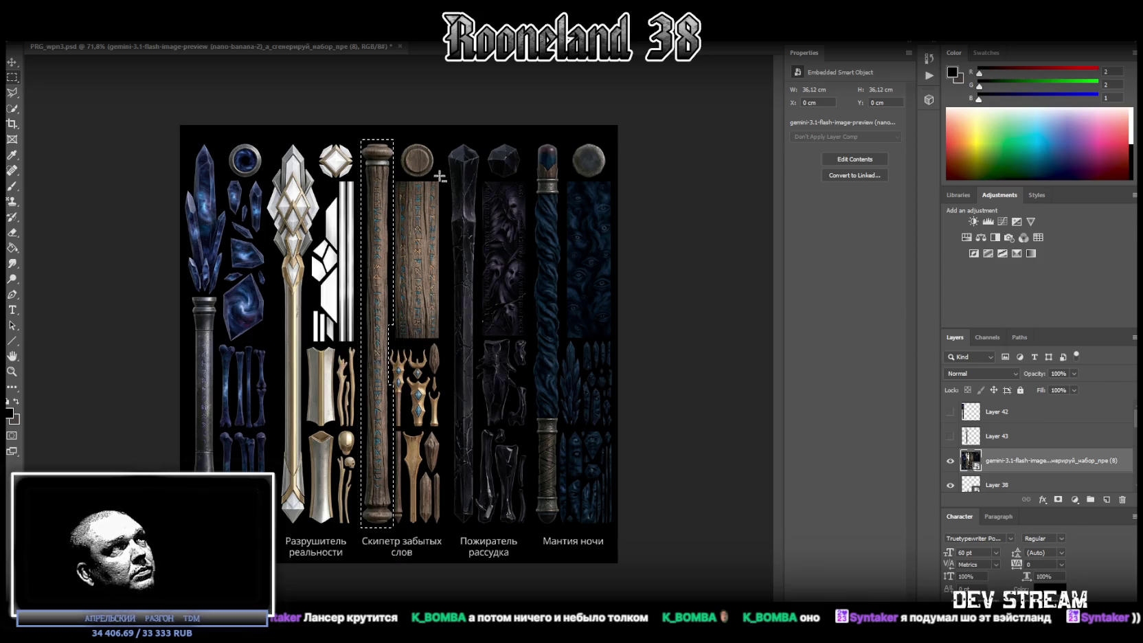
right_click(379, 184)
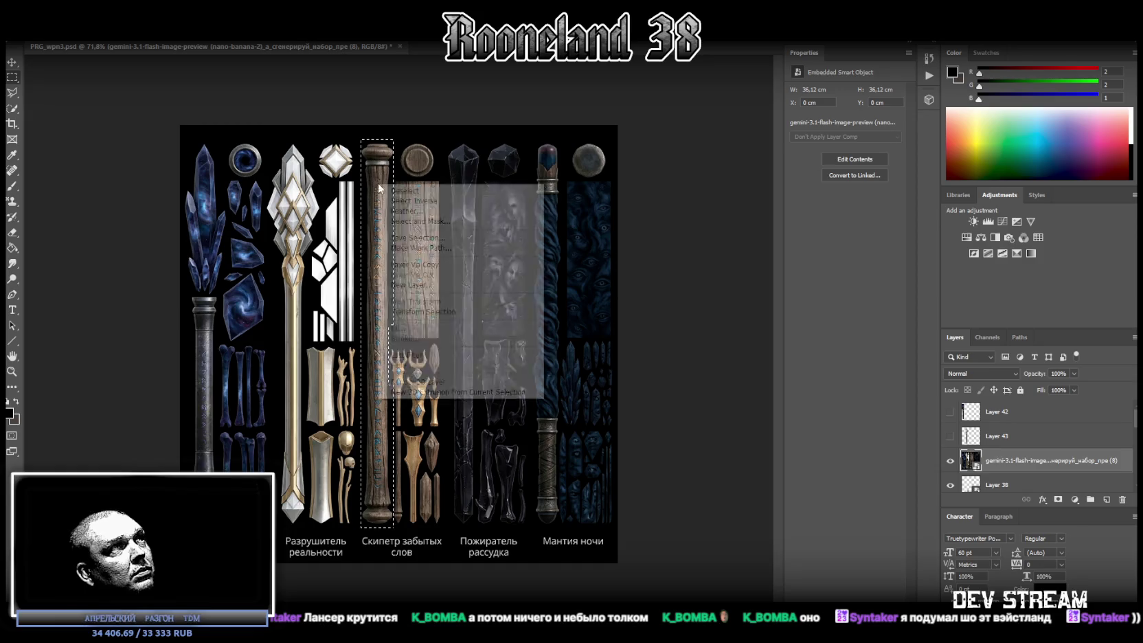
left_click(432, 265)
Step: Copy the round wooden cap from the gemini sheet onto Layer 45
left_click(967, 483)
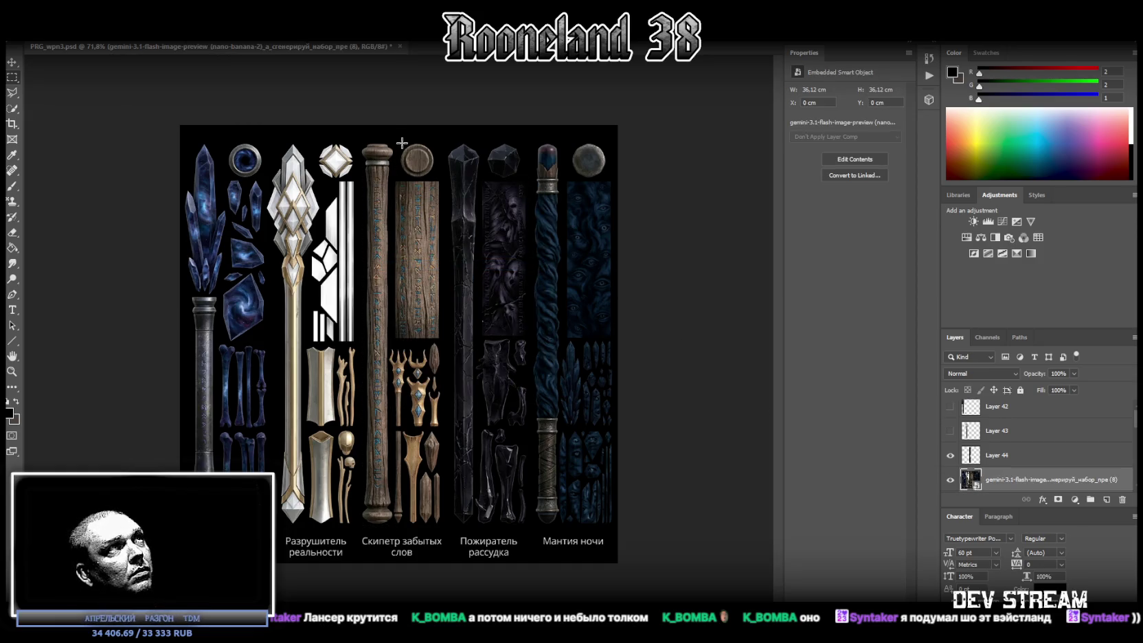
left_click_drag(398, 139, 438, 179)
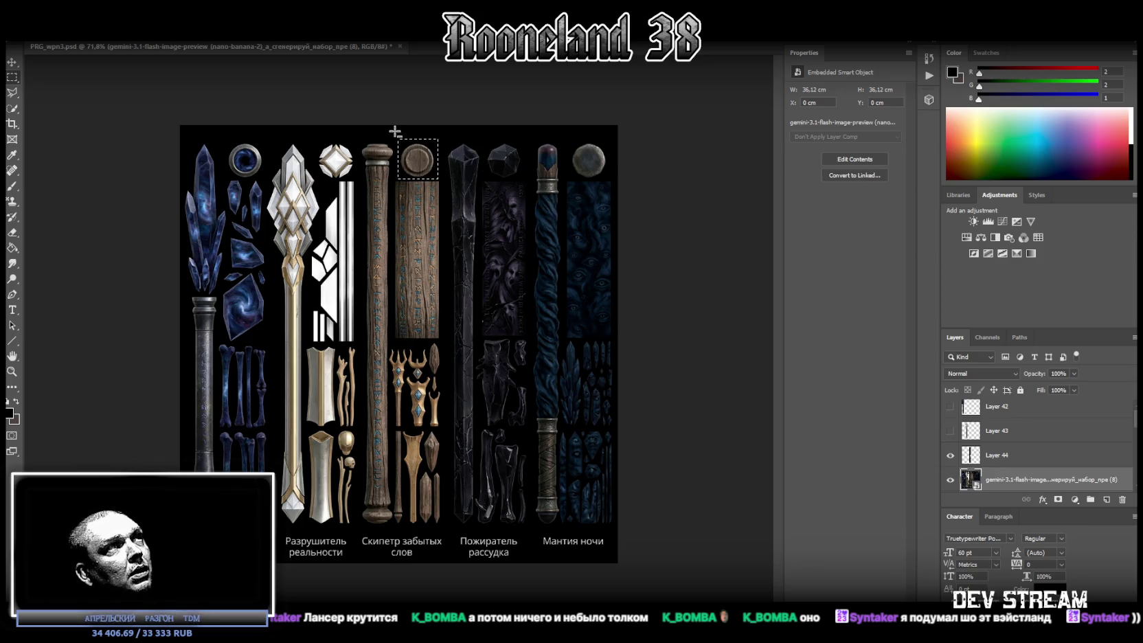
right_click(411, 162)
left_click(443, 239)
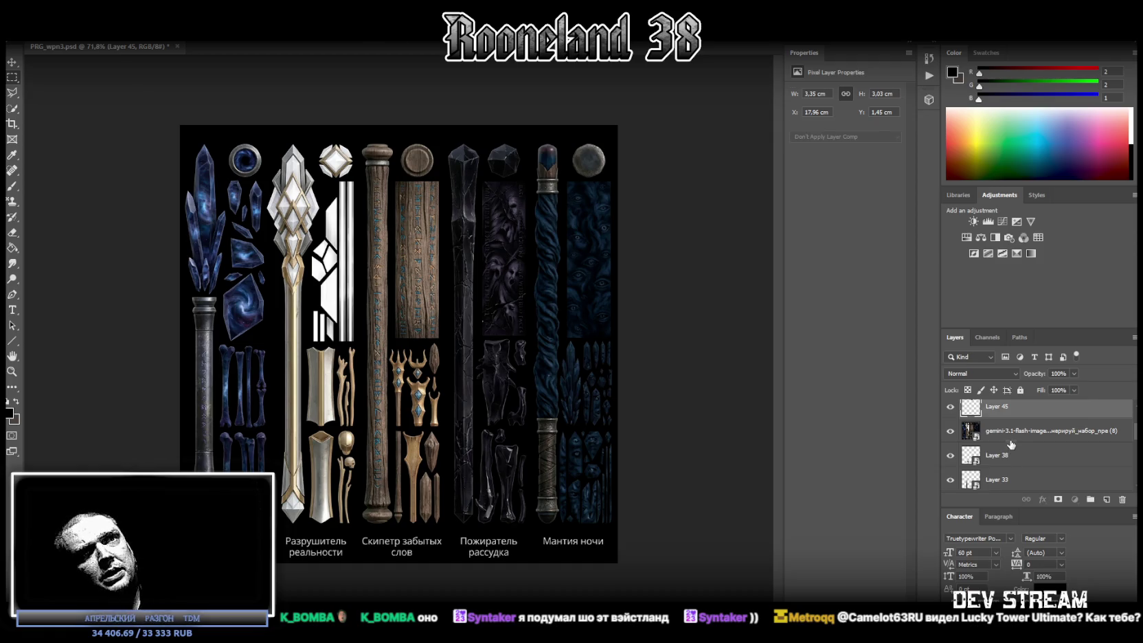
Step: Show Layers 42 and 43 and convert Layer 45's wooden disc to a smart object
scroll(1010, 446, "down", 3)
left_click(1021, 429)
scroll(1030, 436, "up", 3)
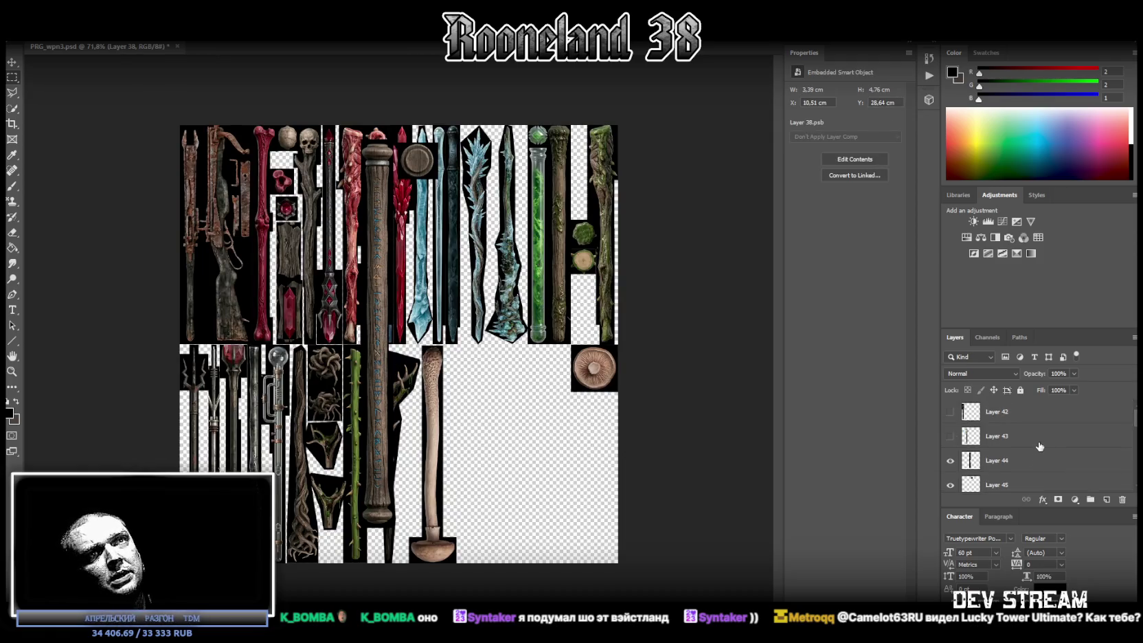
left_click(950, 412)
left_click(950, 436)
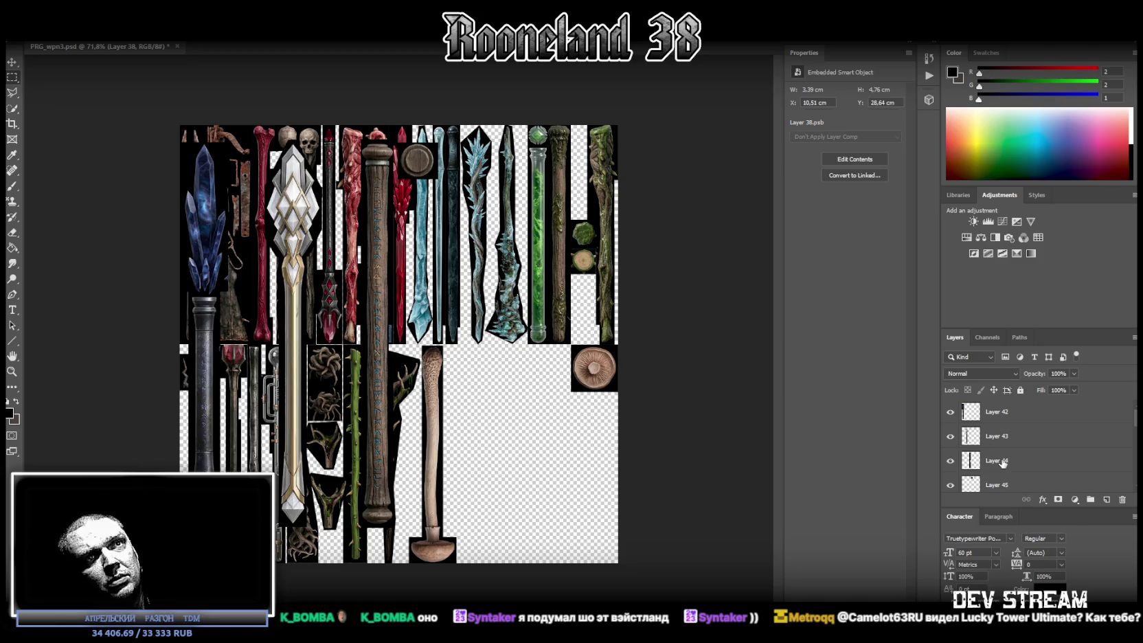
left_click(1003, 462)
scroll(1003, 463, "down", 1)
right_click(1003, 463)
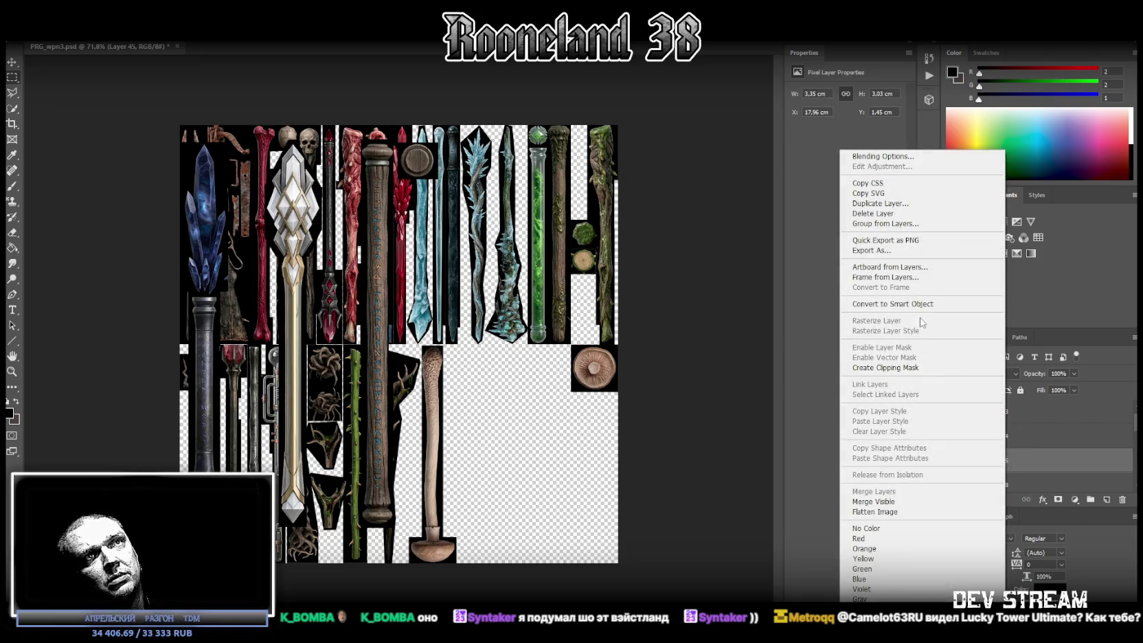
left_click(920, 304)
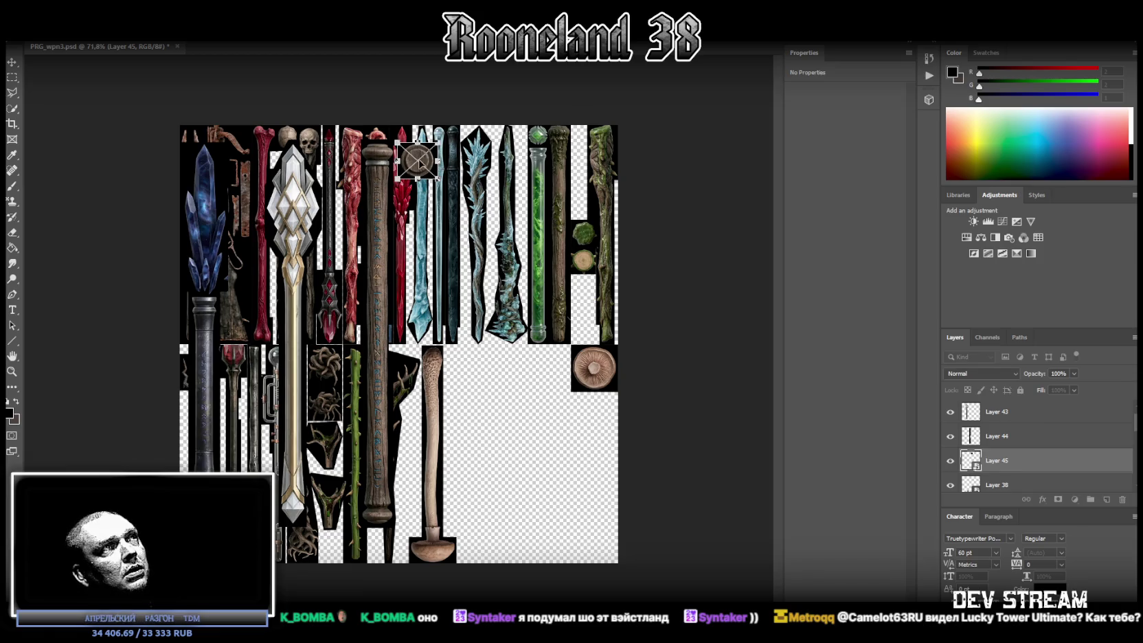
Step: Shrink the wooden disc to 2.15 × 1.98 cm and place it beside the mushroom slices
left_click_drag(420, 165, 577, 323)
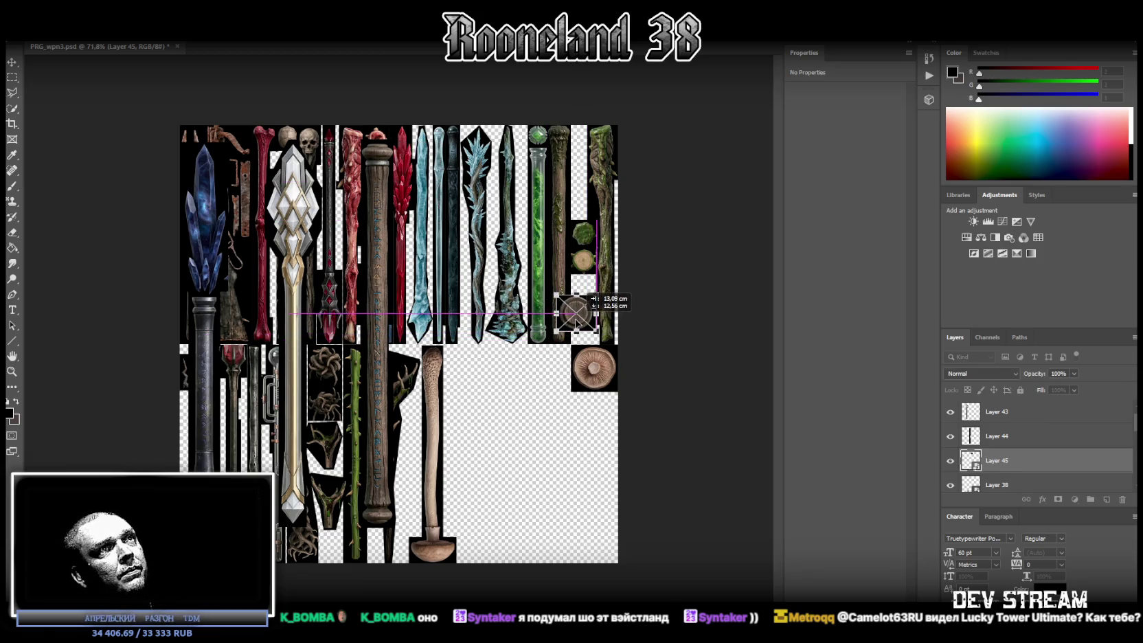
left_click_drag(576, 323, 584, 317)
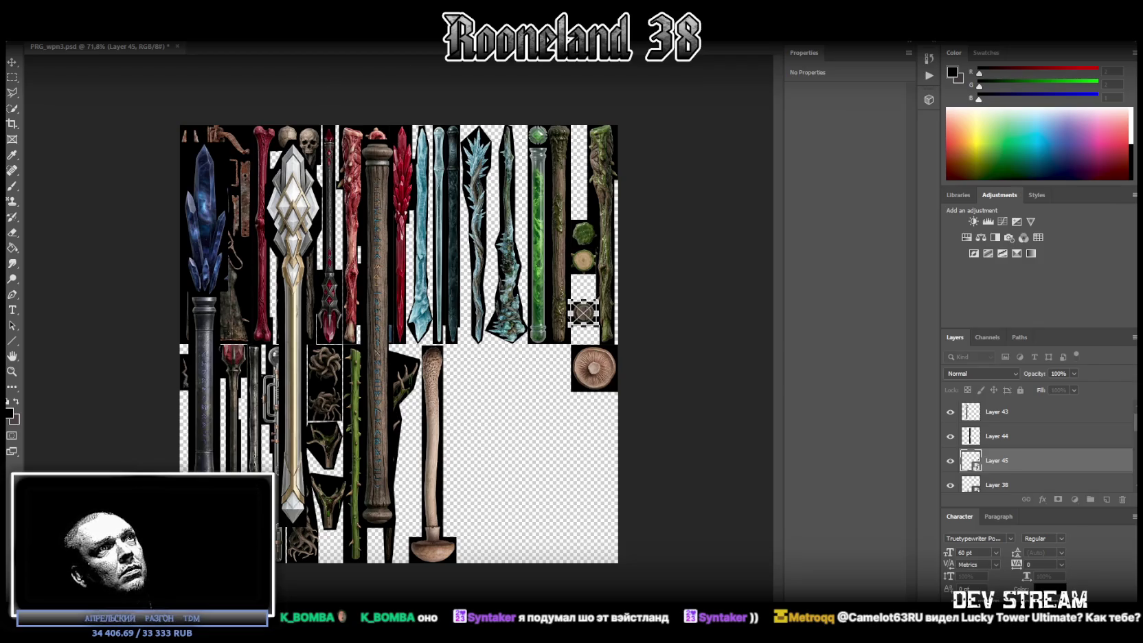
key("Return")
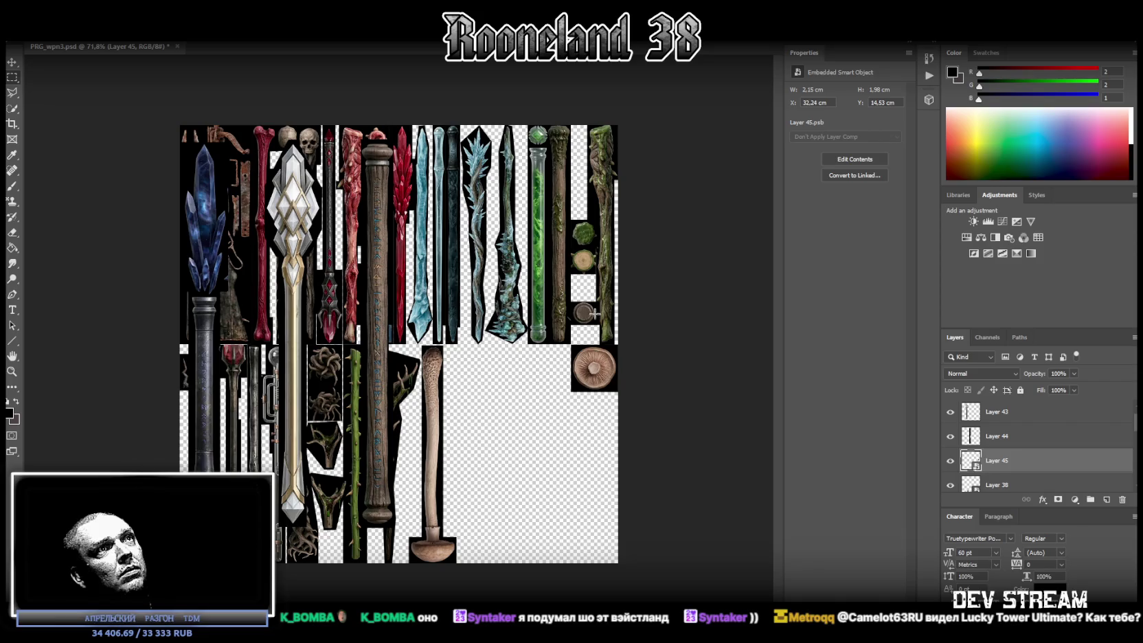
left_click_drag(582, 318, 585, 337)
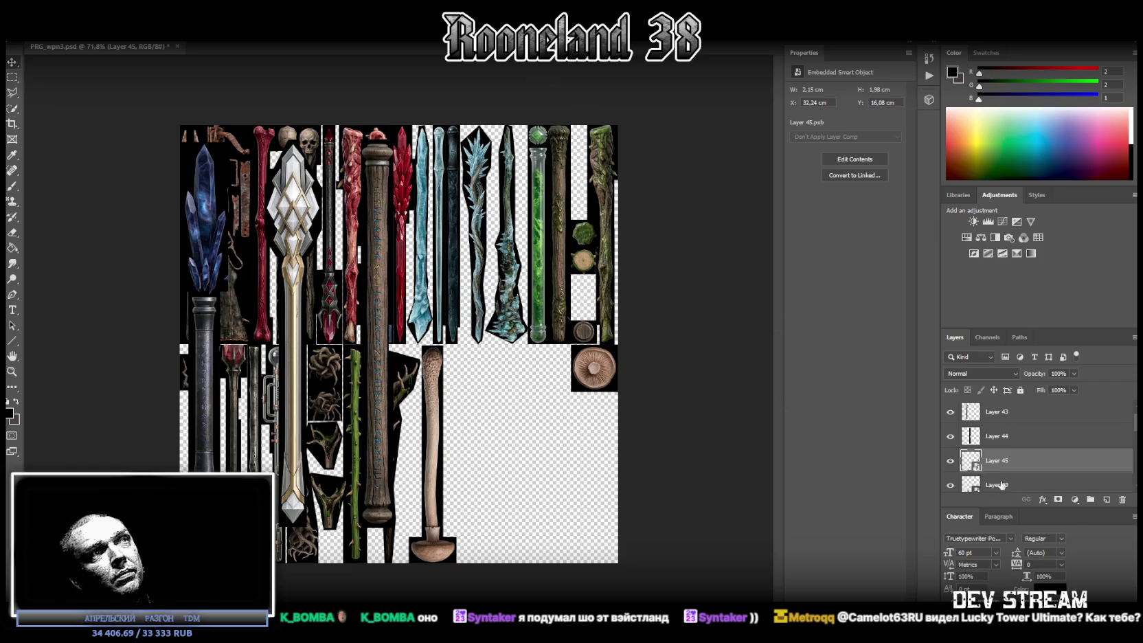
Step: Convert Layer 44's wooden staff to a smart object and scale it to 1.48 × 18.03 cm in the lower-right area
right_click(1018, 438)
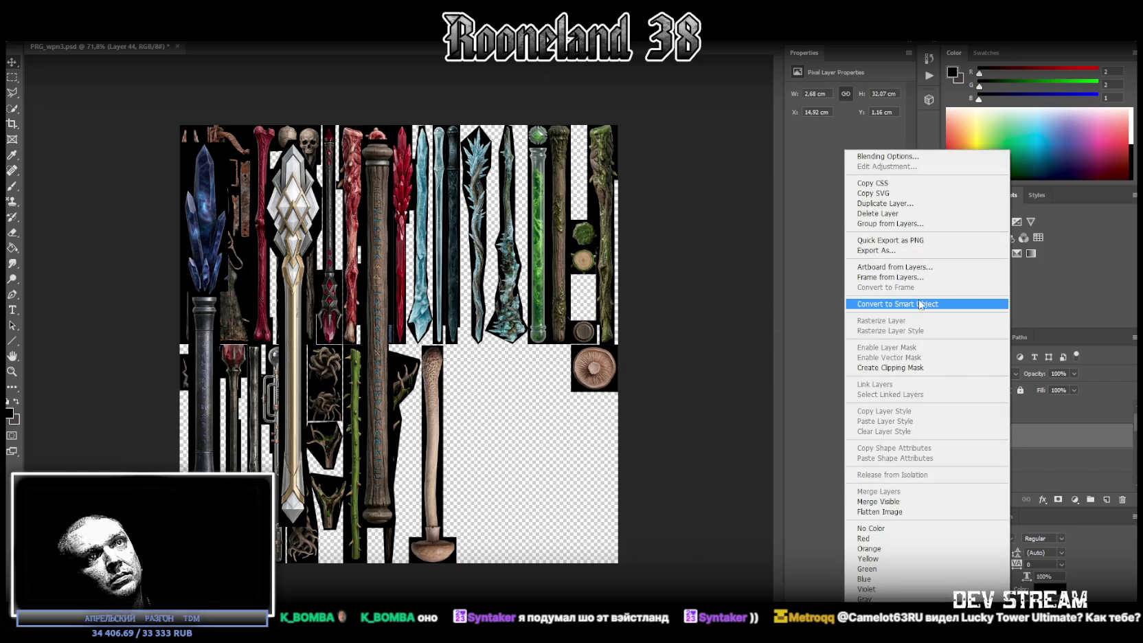
left_click(920, 303)
left_click_drag(377, 240, 556, 273)
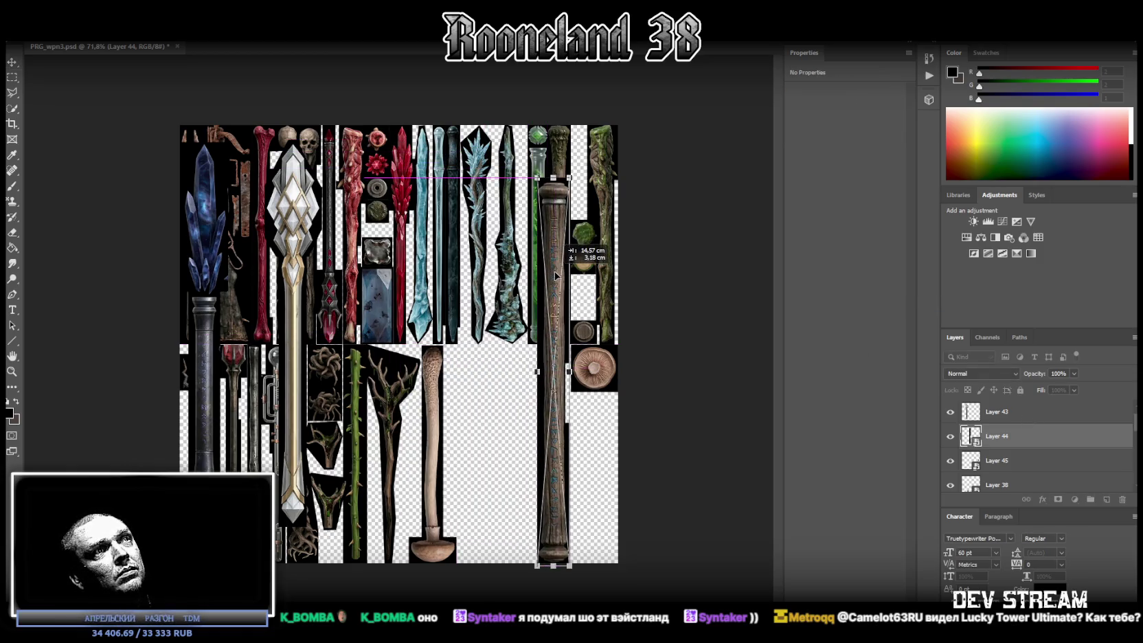
left_click_drag(553, 176, 548, 350)
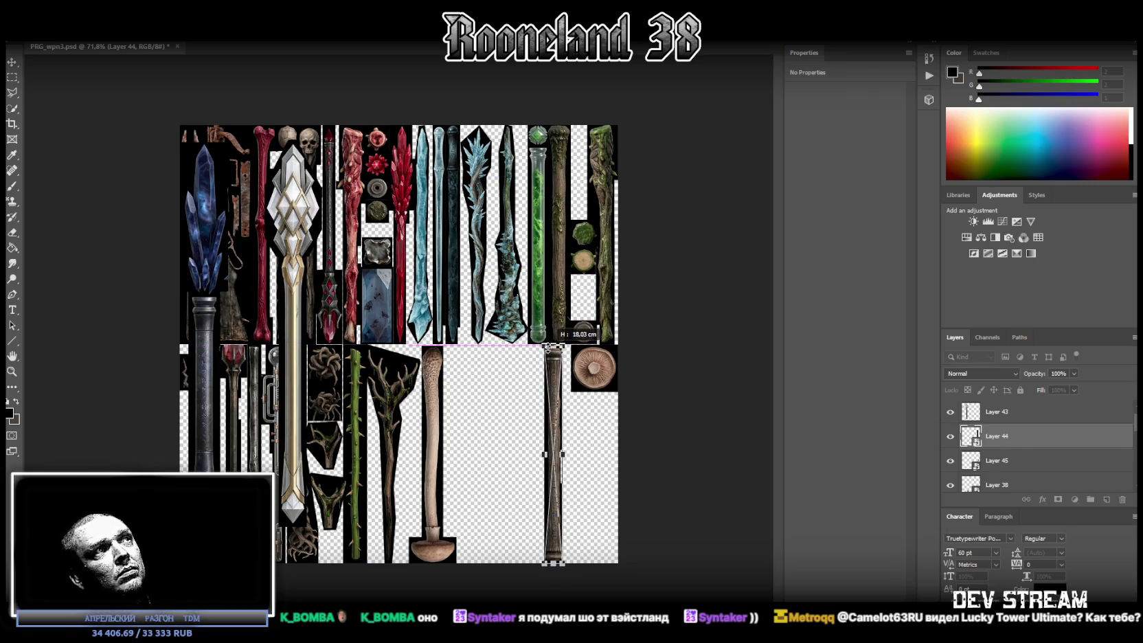
left_click_drag(548, 347, 548, 344)
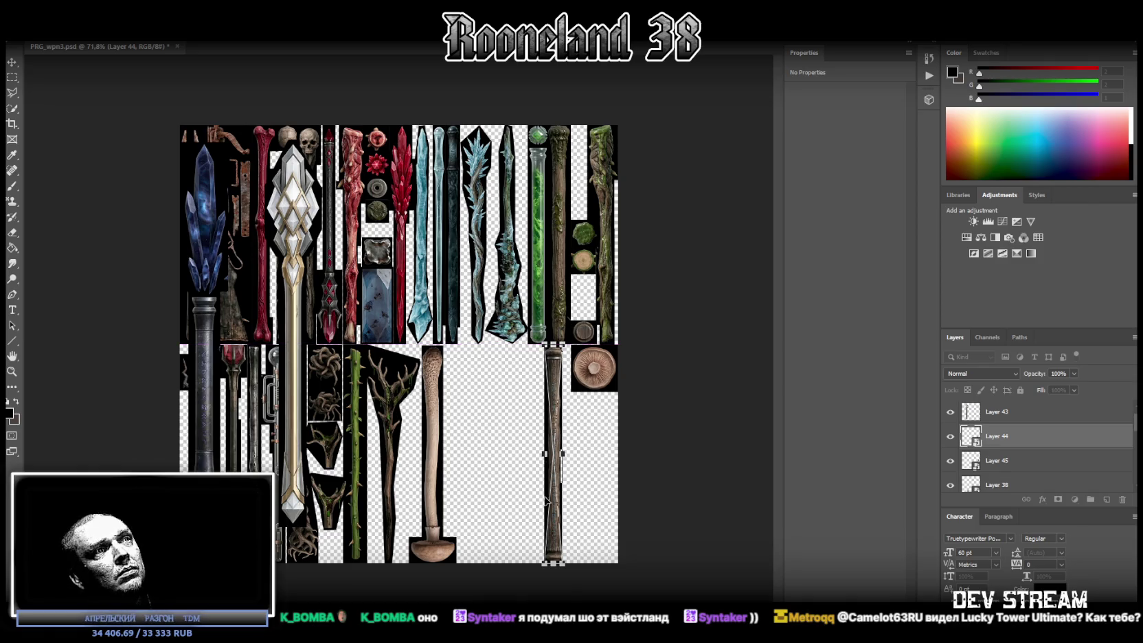
left_click_drag(552, 563, 552, 562)
key("Return")
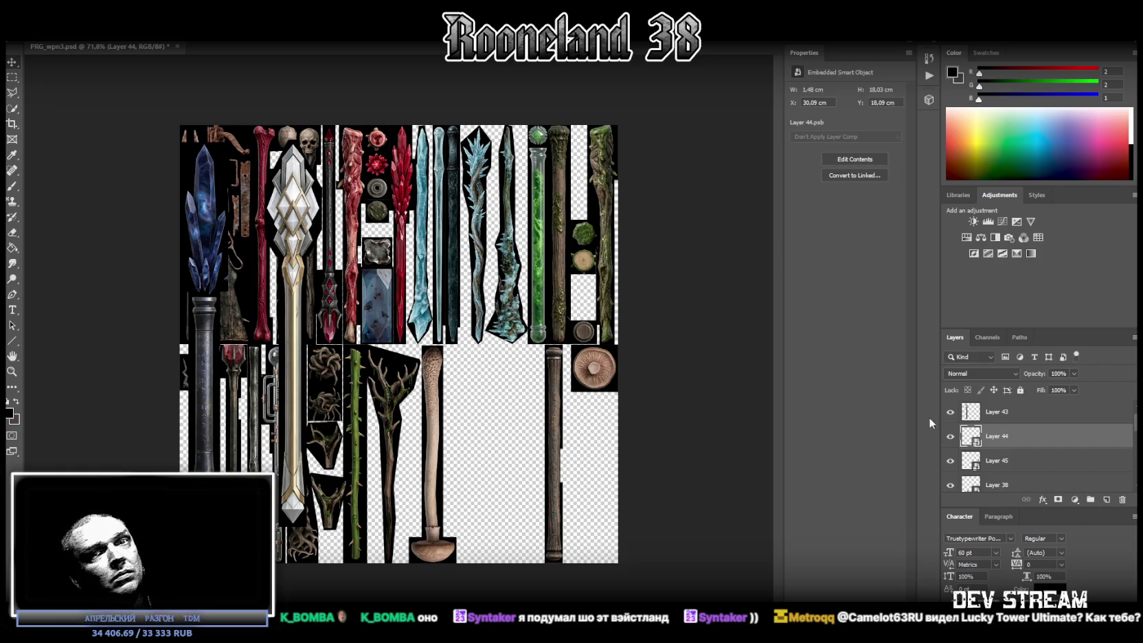
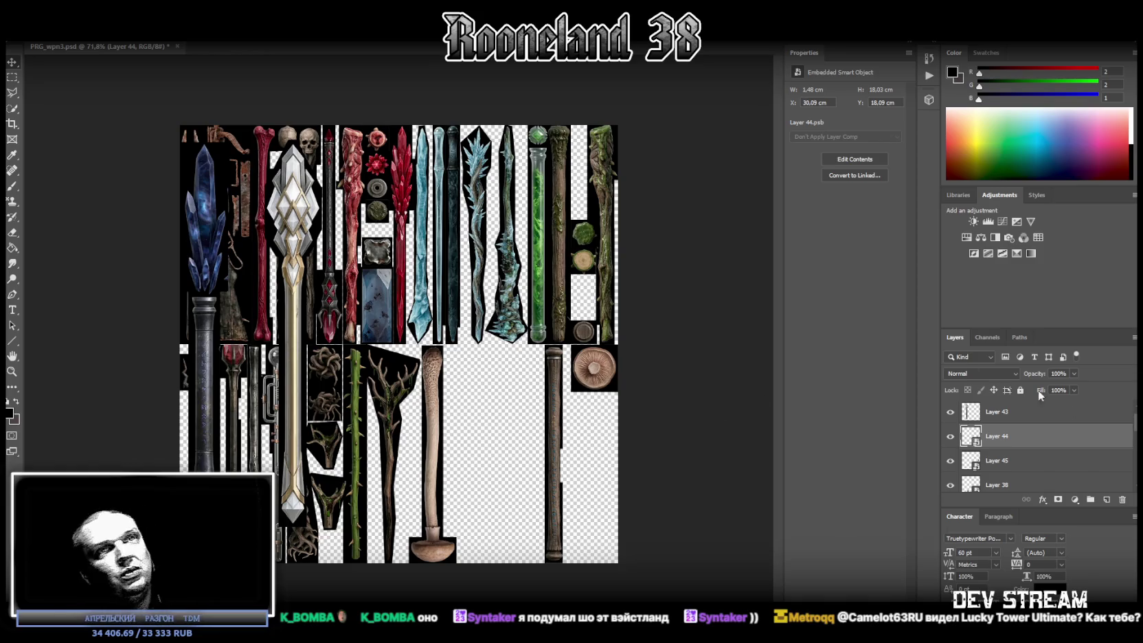
Step: Nudge the Layer 44 staff slightly to the right
scroll(1035, 458, "up", 1)
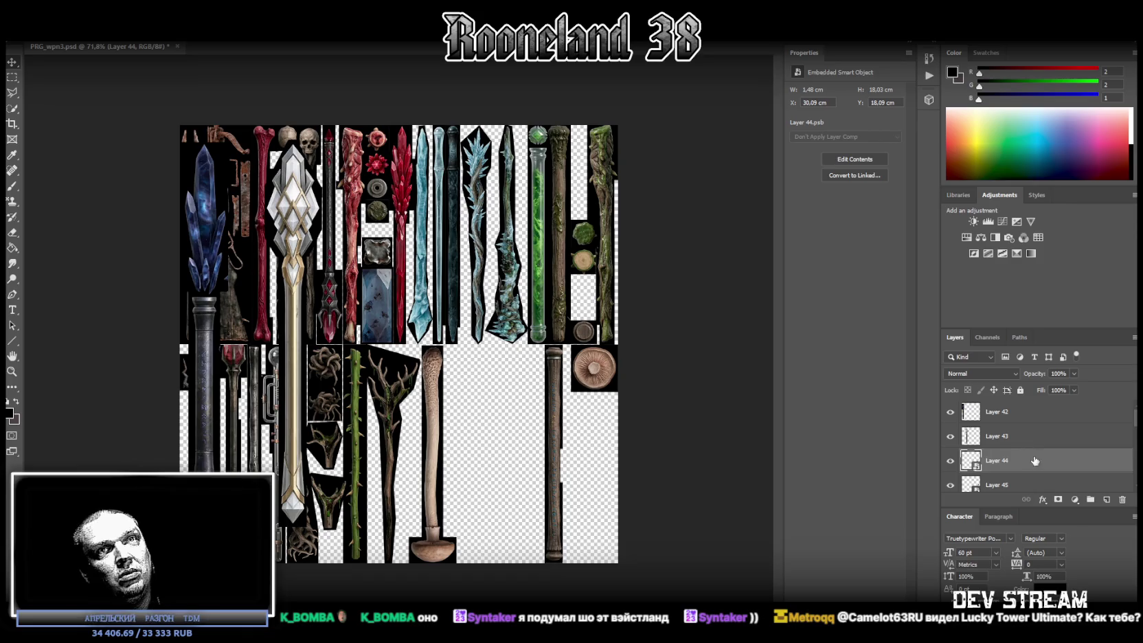
key("ctrl+t")
left_click_drag(553, 342, 567, 369)
key("Return")
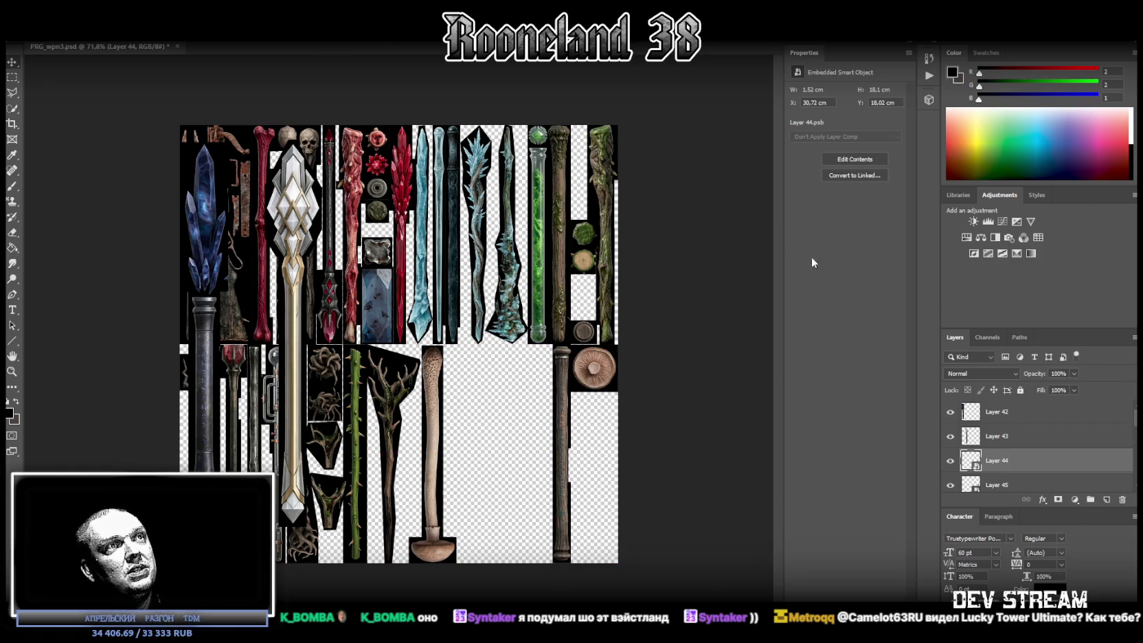
Step: Convert Layer 43 to a smart object and fit the white crystal sword into the lower row, about 18 cm tall
right_click(1041, 442)
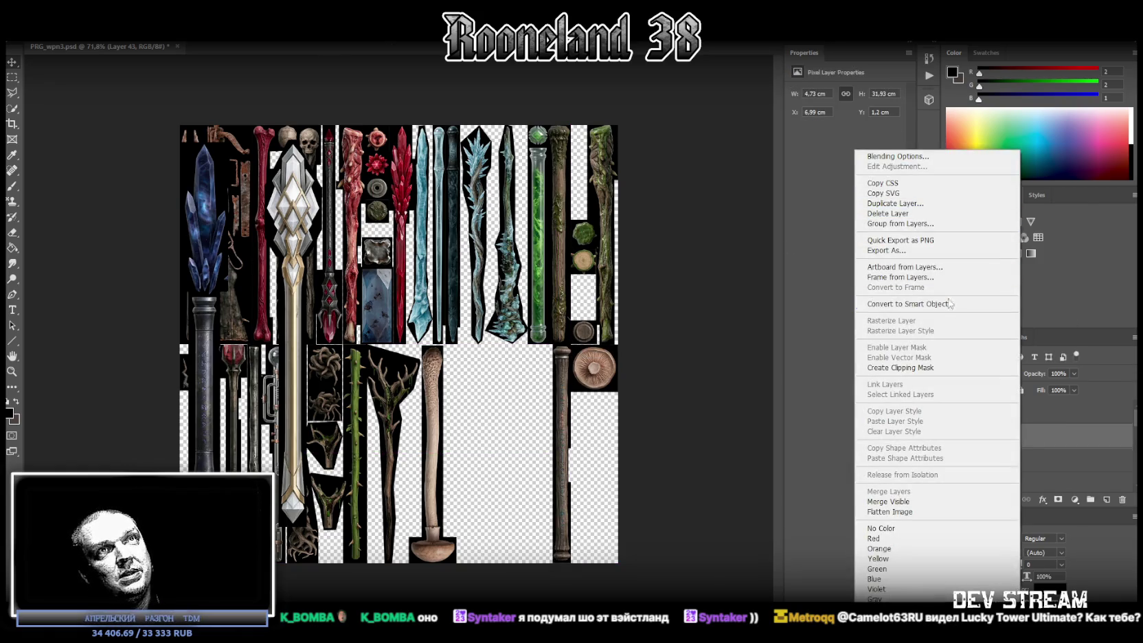
left_click(946, 305)
left_click_drag(298, 260, 536, 294)
left_click_drag(521, 168, 526, 347)
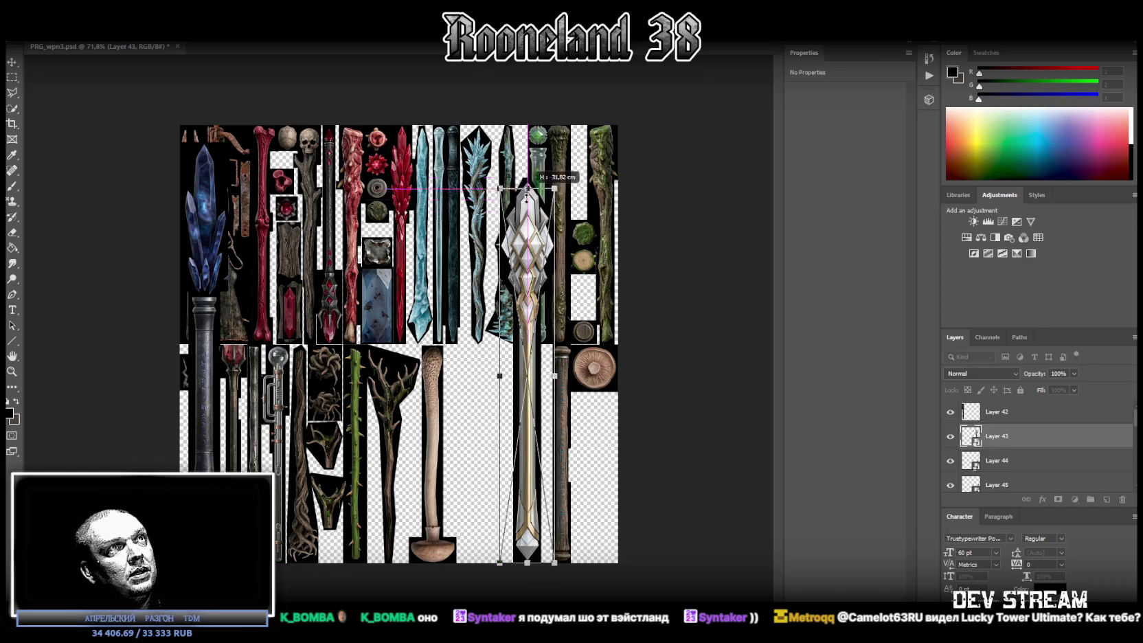
left_click_drag(528, 412, 536, 412)
key("Return")
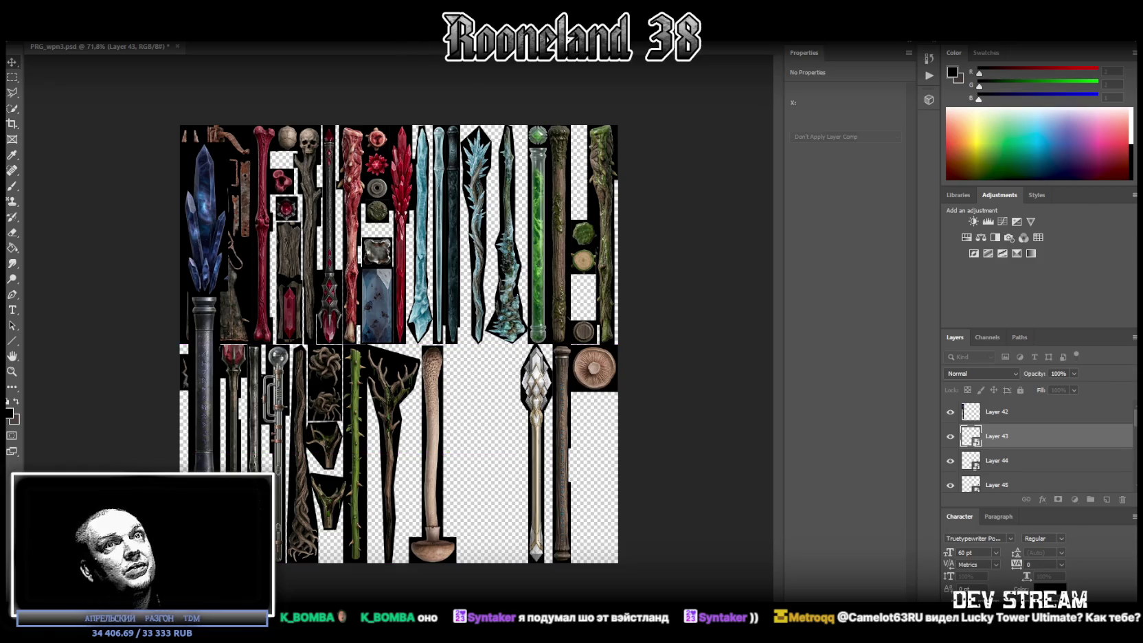
Step: Convert Layer 42 to a smart object, squash the blue crystal staff to 18.08 cm in the lower row, and select Layers 43 and 44
right_click(997, 412)
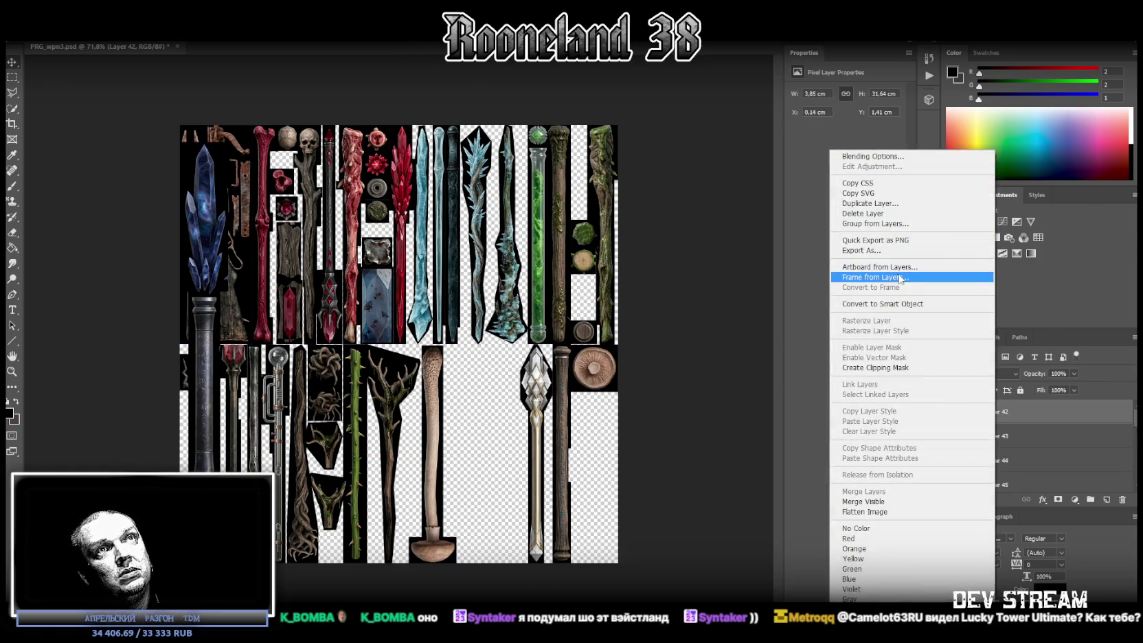
left_click(933, 304)
key("ctrl+t")
left_click_drag(203, 187, 505, 224)
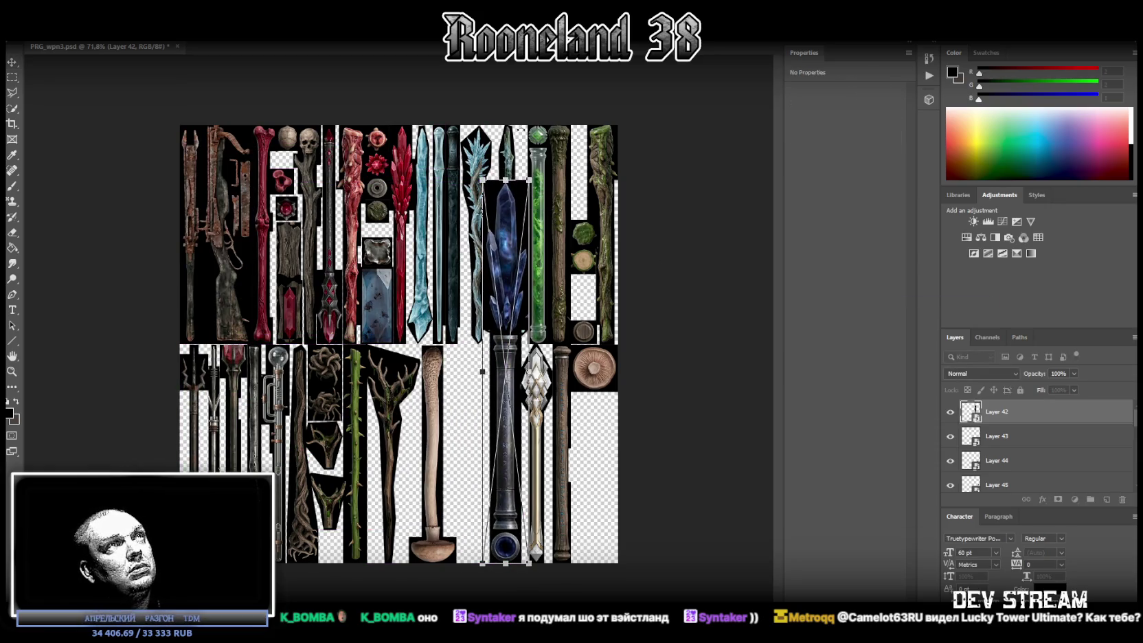
left_click_drag(505, 177, 496, 346)
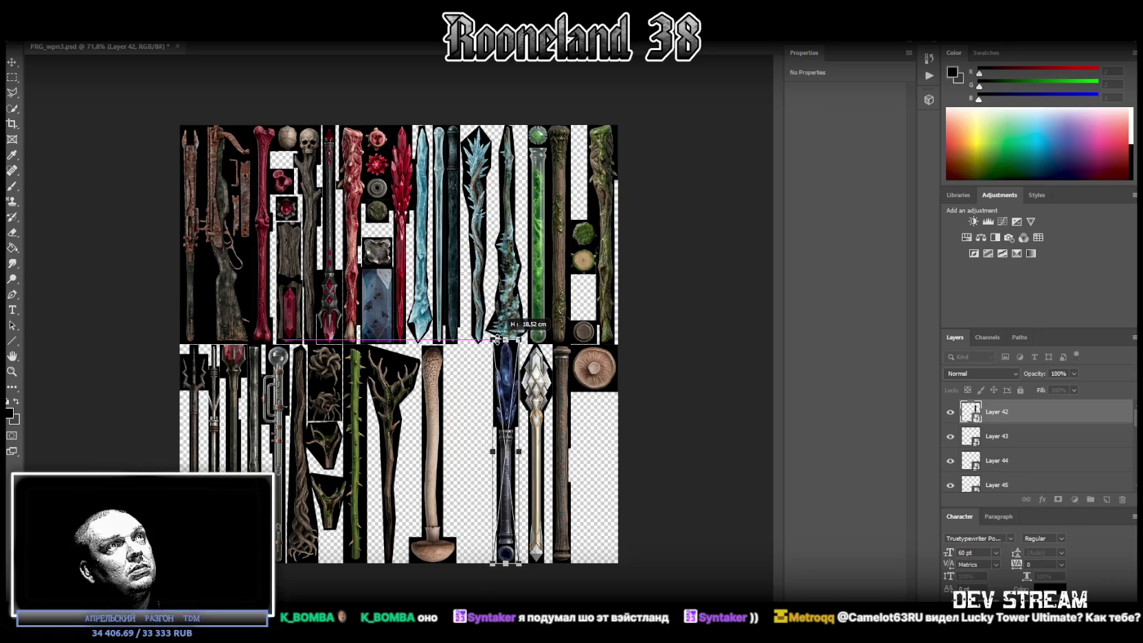
left_click_drag(506, 369, 467, 369)
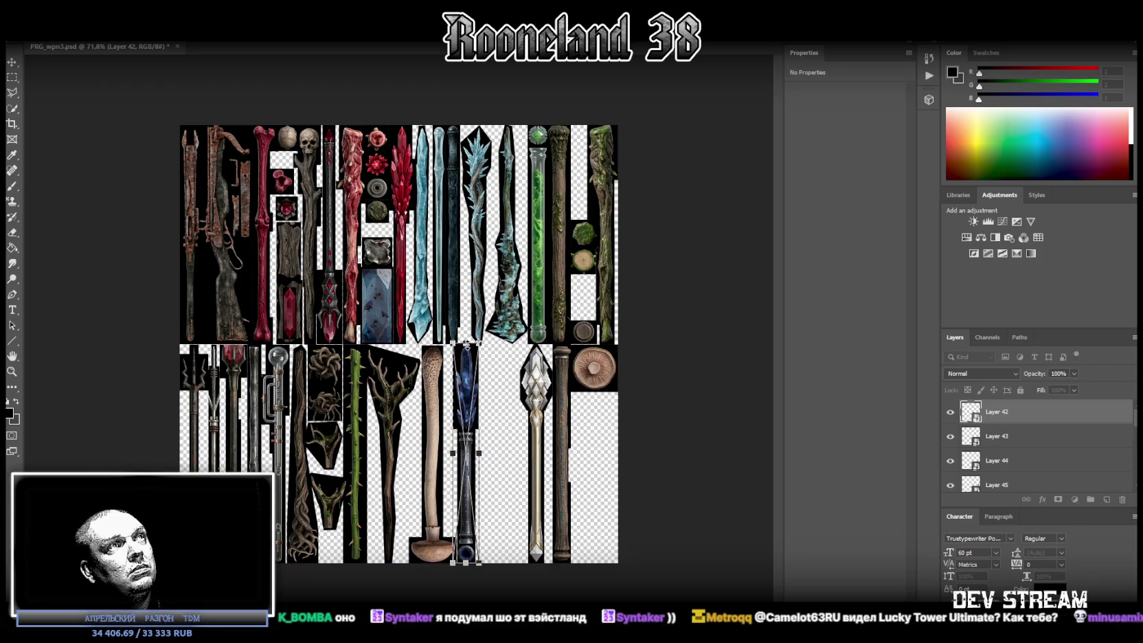
left_click_drag(466, 343, 466, 343)
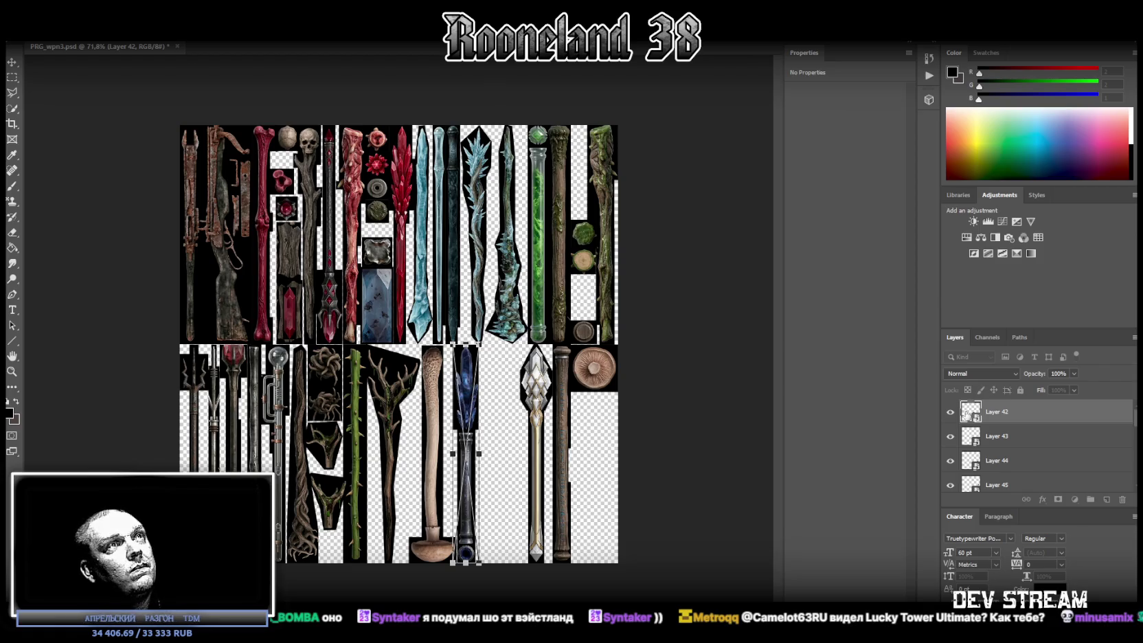
key("Return")
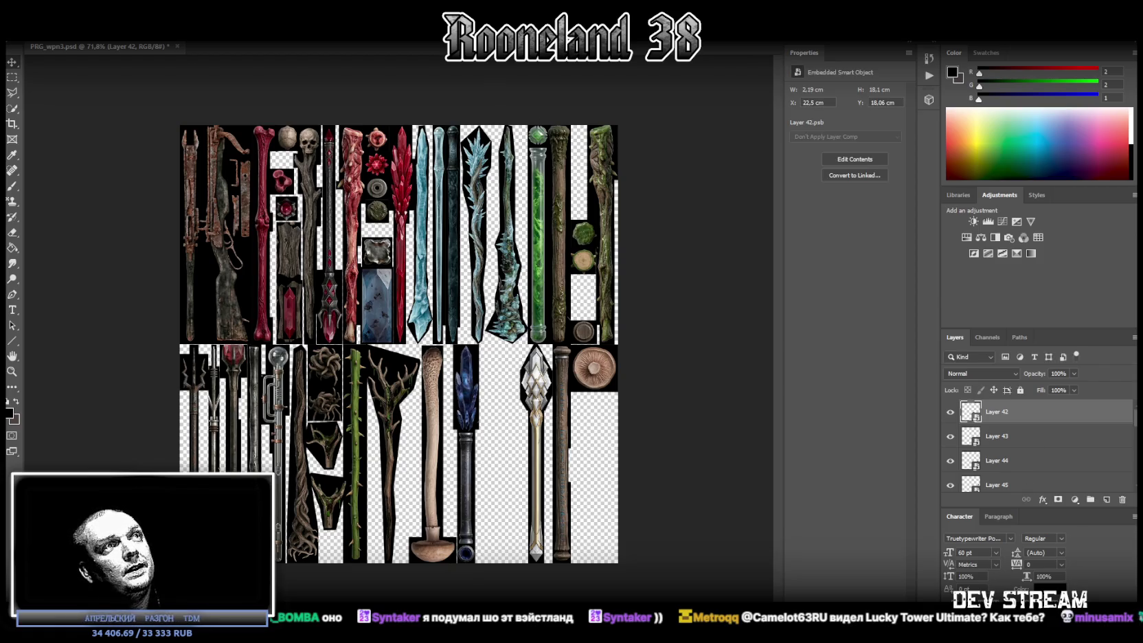
left_click(1004, 443)
left_click(1000, 468, "shift")
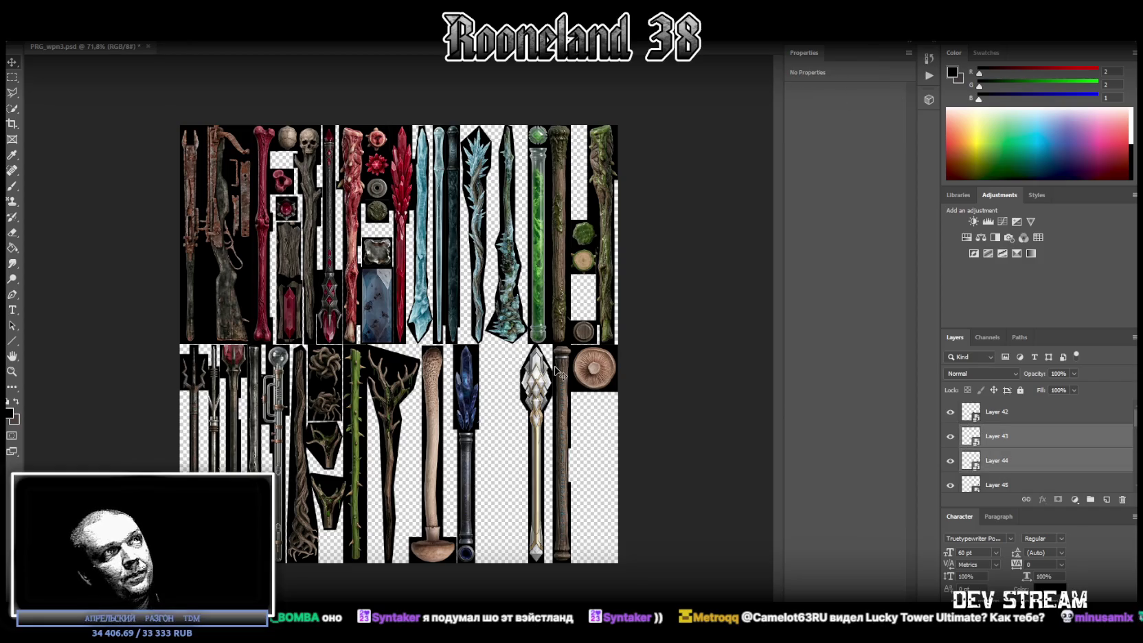
Step: Drag the selected white crystal sword and dark staff left against the blue crystal staff
left_click_drag(546, 393, 497, 389)
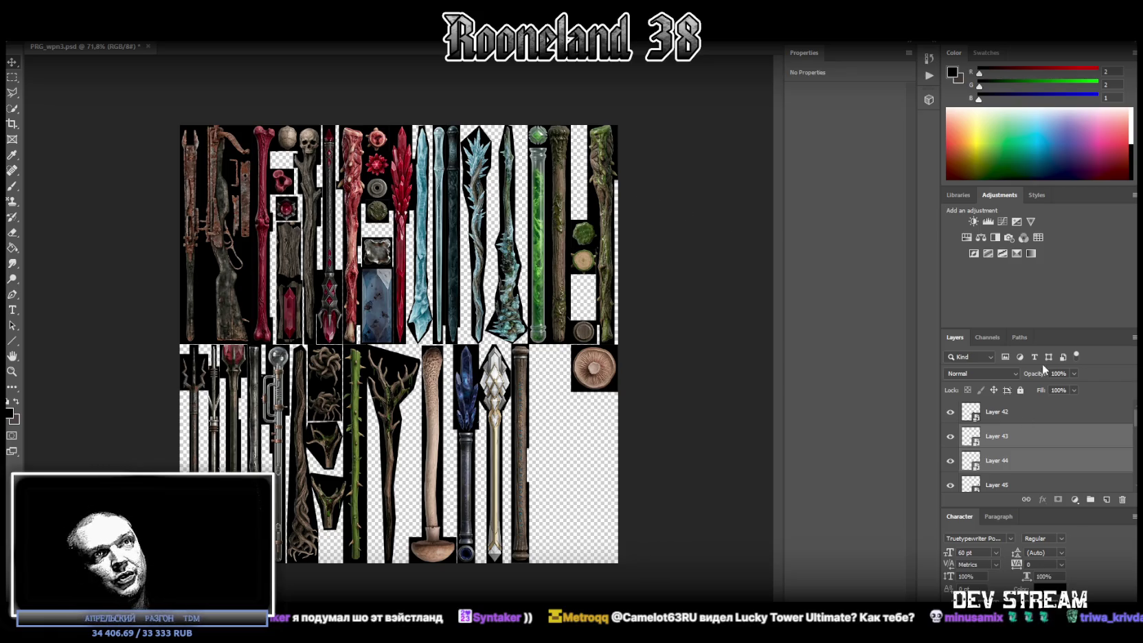
scroll(1001, 446, "down", 1)
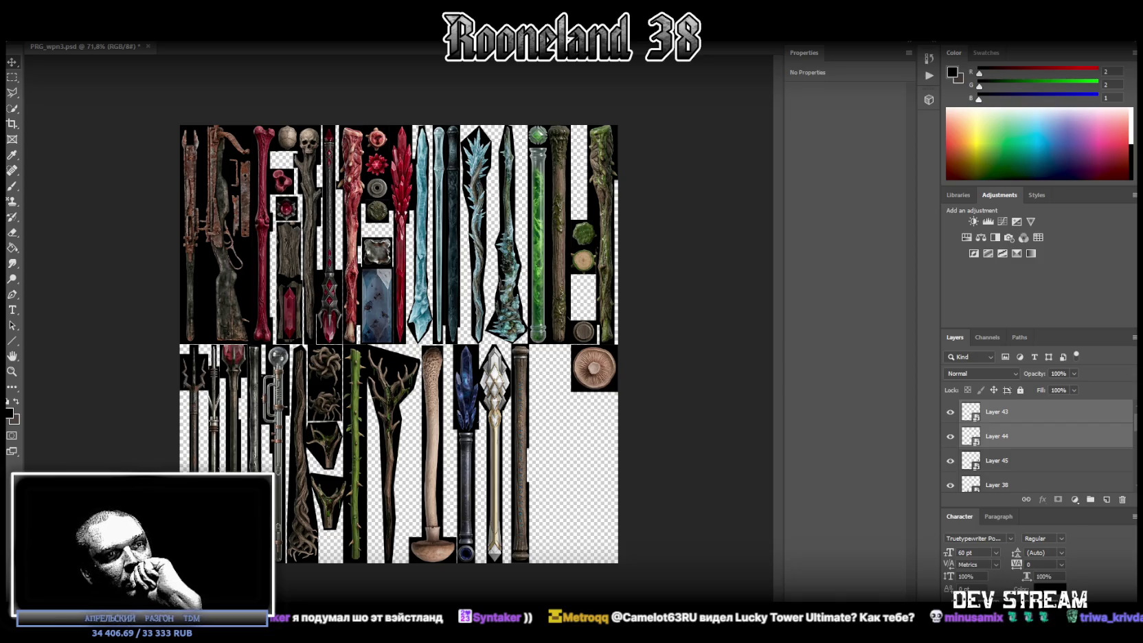
Step: Place a new generated texture sheet on the canvas and zoom to its crystal pieces
left_click_drag(1142, 301, 260, 300)
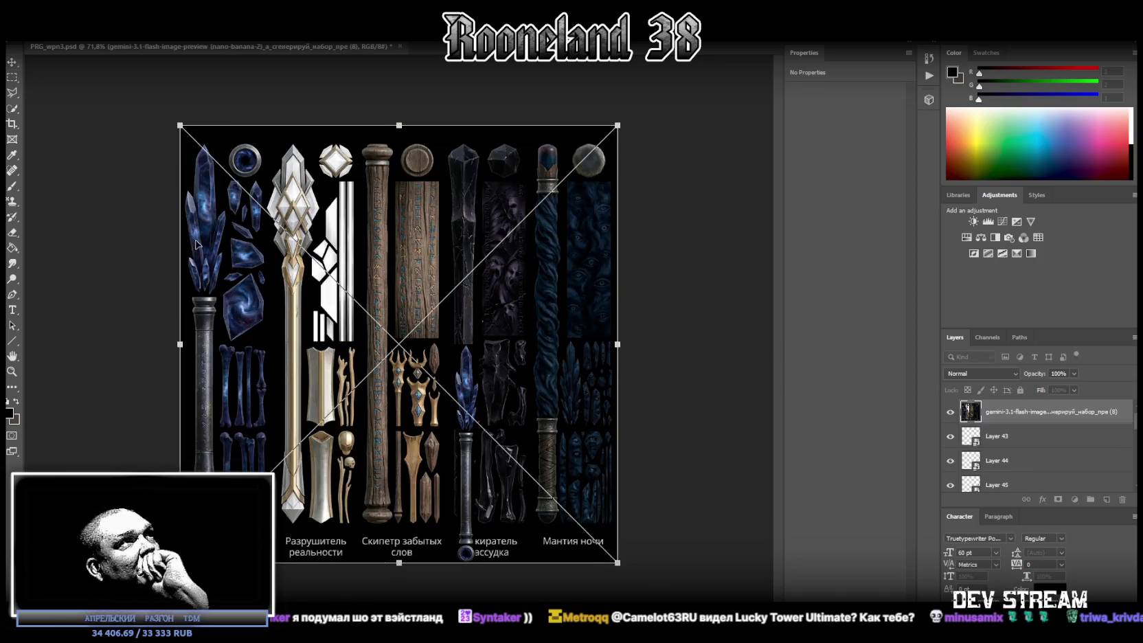
key("Return")
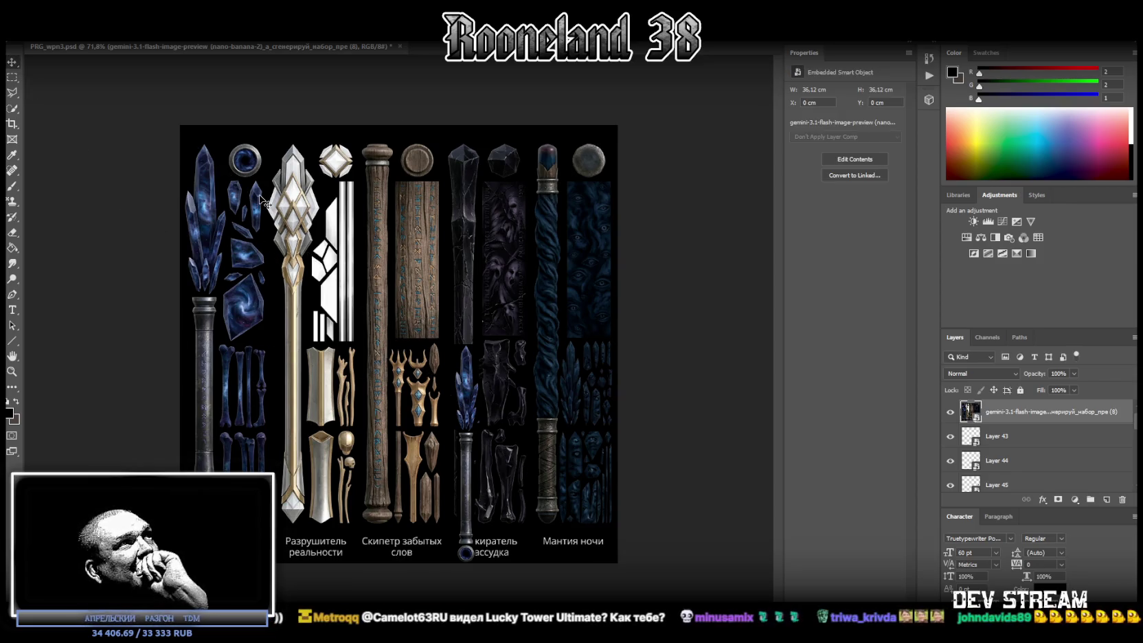
left_click(12, 371)
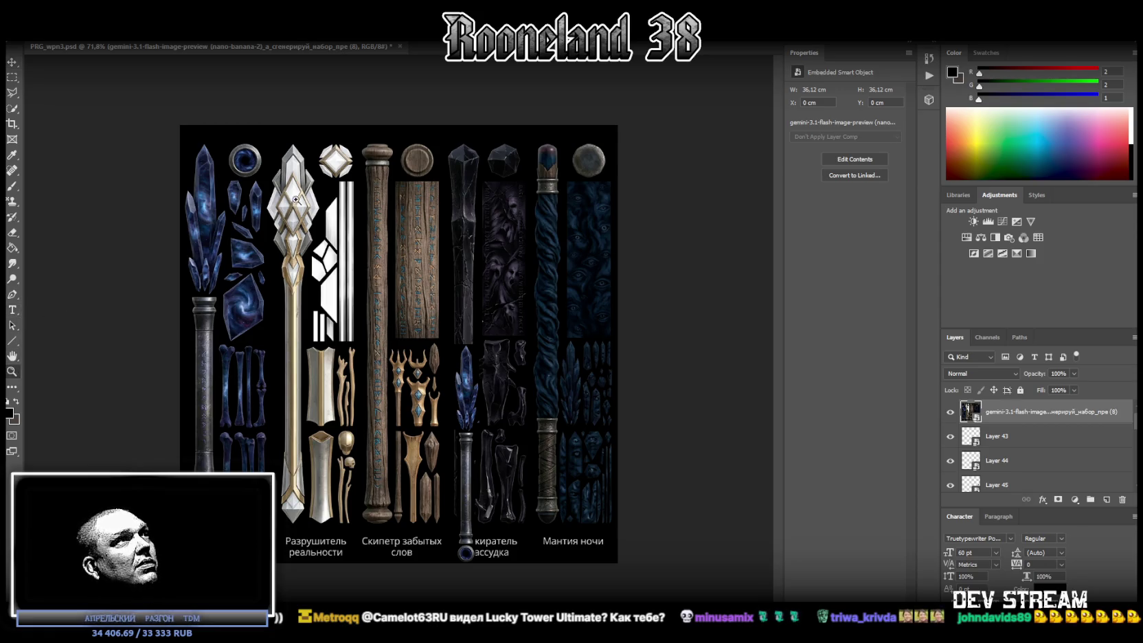
left_click_drag(296, 203, 346, 196)
left_click(347, 196, "alt")
left_click(277, 355, "alt")
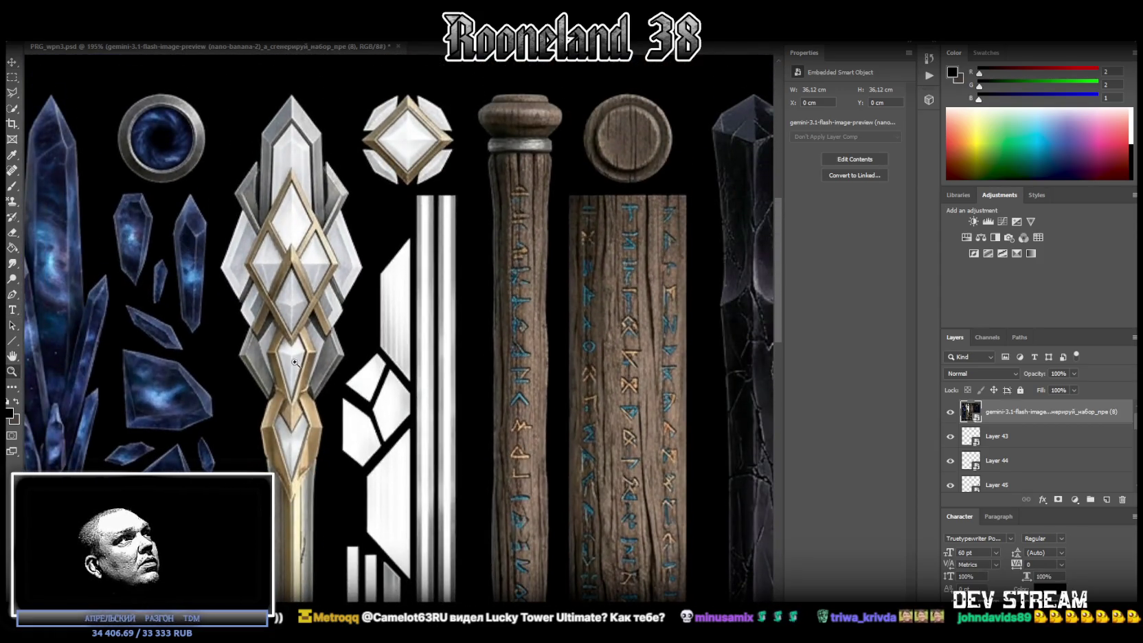
left_click(274, 310, "alt")
left_click(254, 322, "alt")
Step: Copy the small blue crystal from the sheet onto its own new layer
left_click(17, 81)
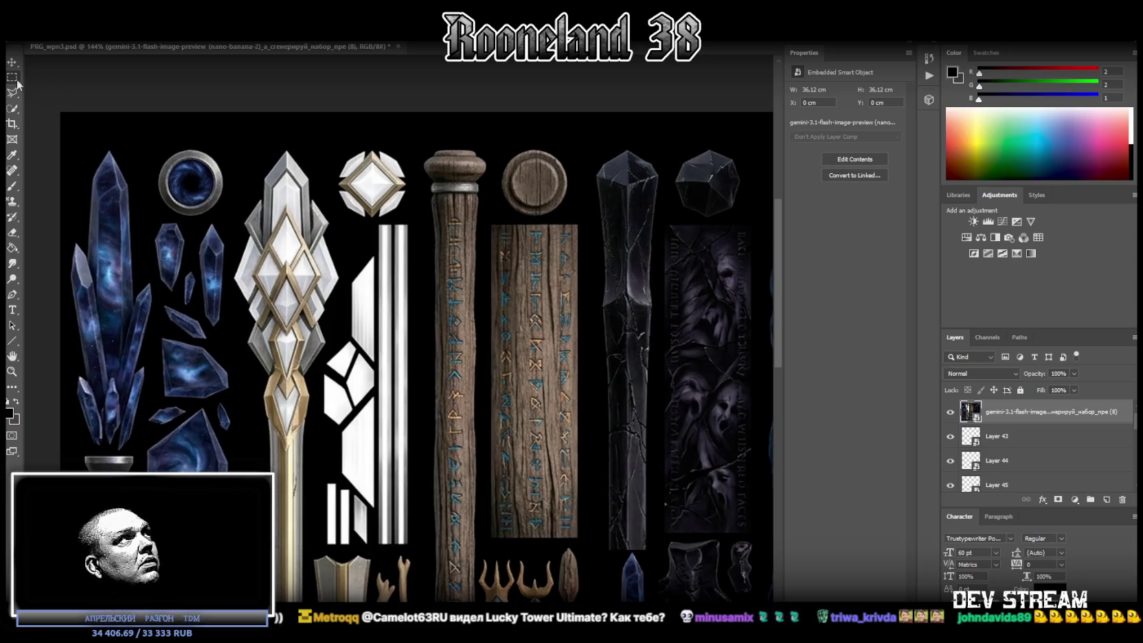
left_click_drag(197, 223, 229, 327)
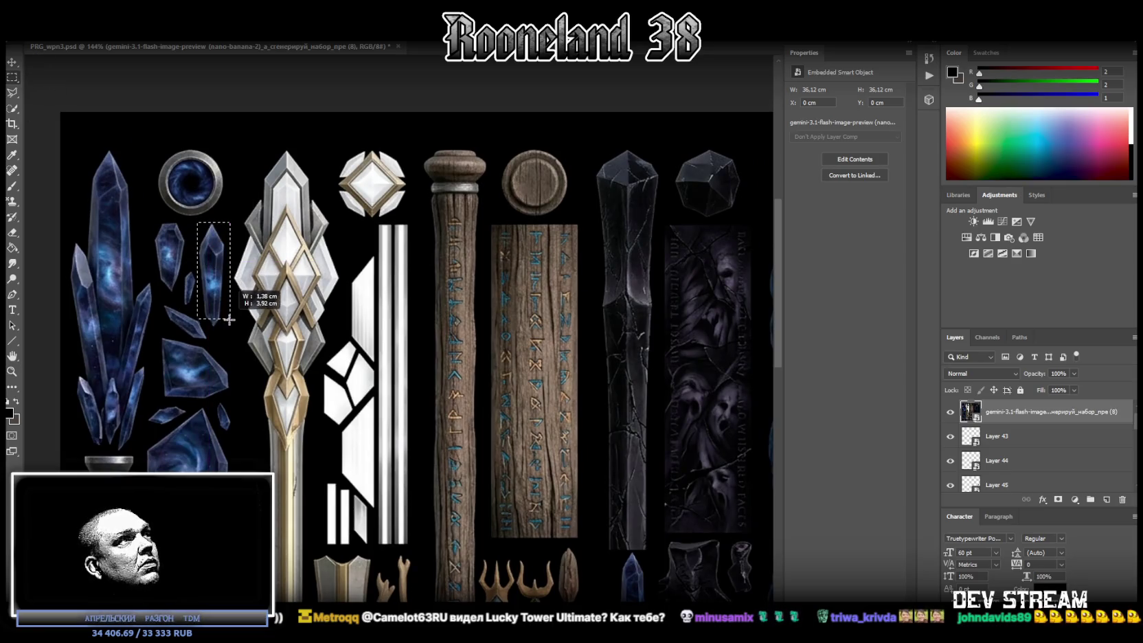
right_click(217, 267)
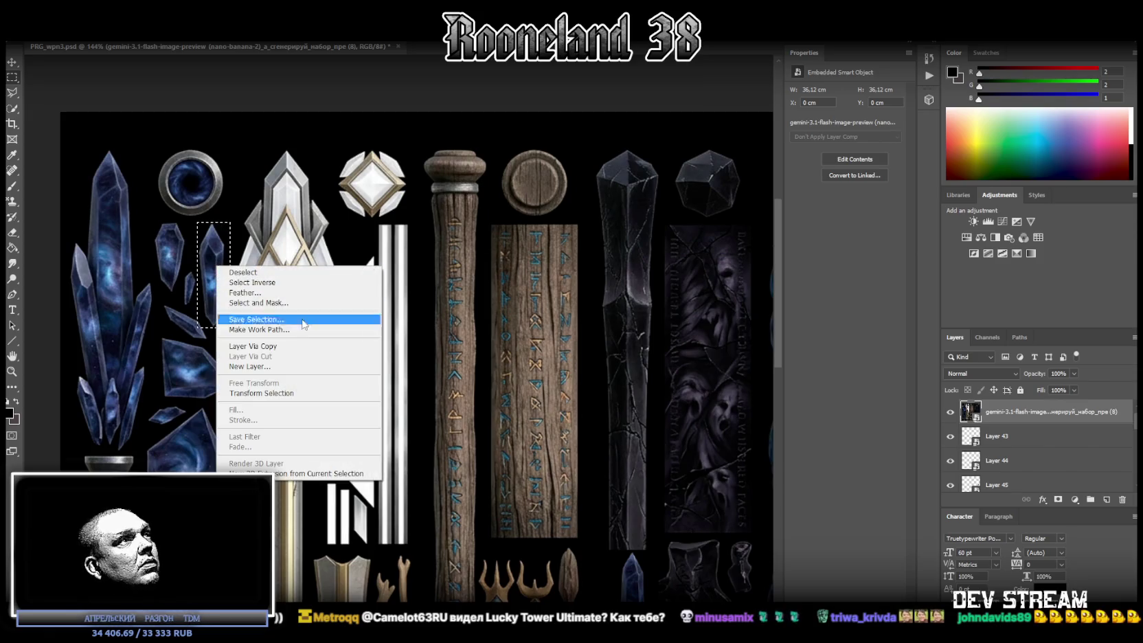
left_click(272, 346)
scroll(165, 412, "down", 1)
scroll(165, 412, "down", 4)
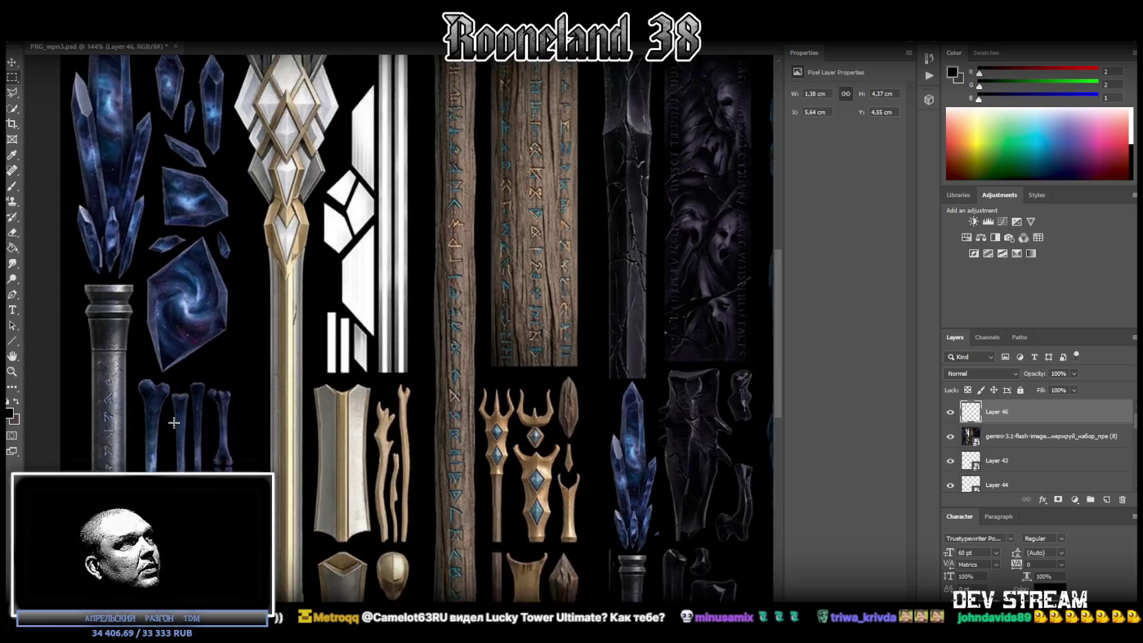
left_click(12, 371)
left_click_drag(295, 362, 235, 406)
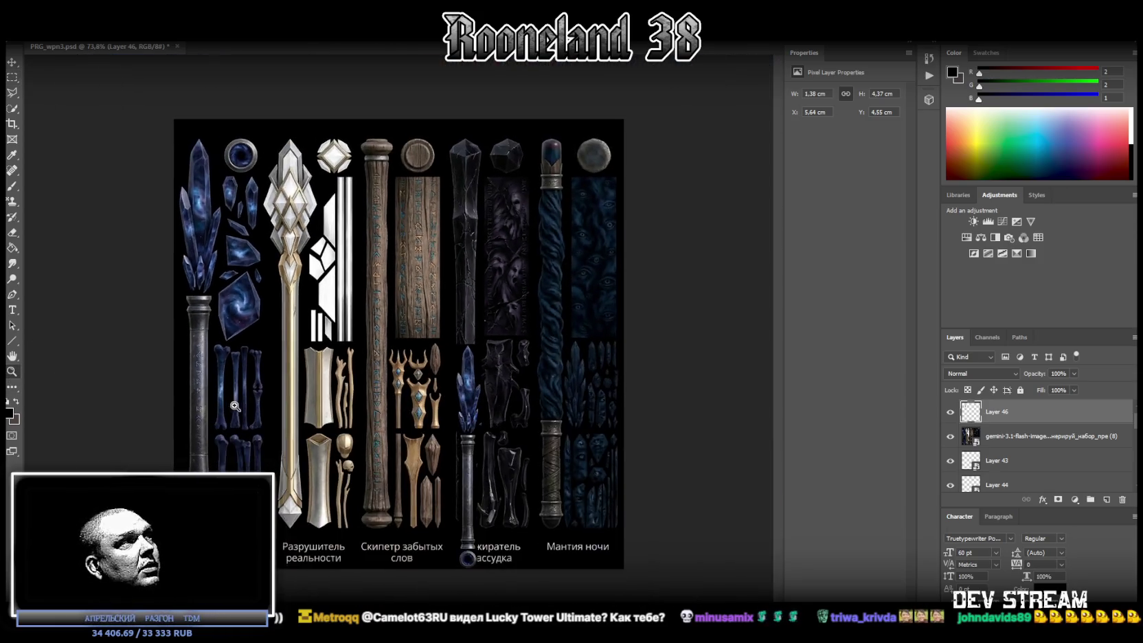
Step: Convert Layer 46 to a smart object, delete the generated sheet, and move the crystal into the right-side gap
right_click(970, 413)
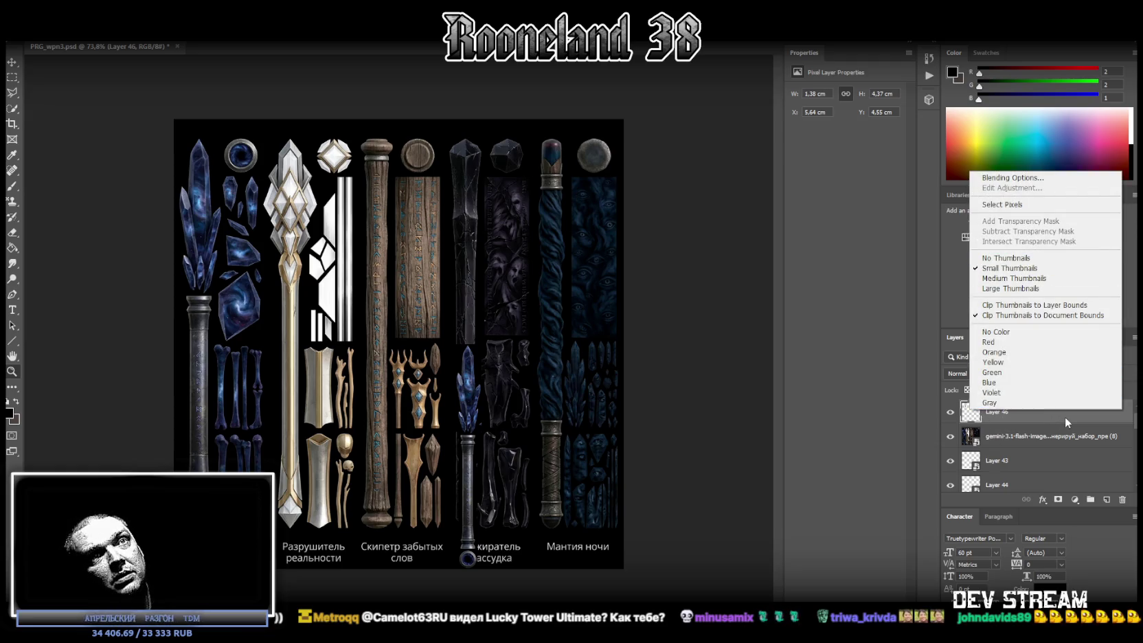
right_click(1068, 421)
left_click(991, 303)
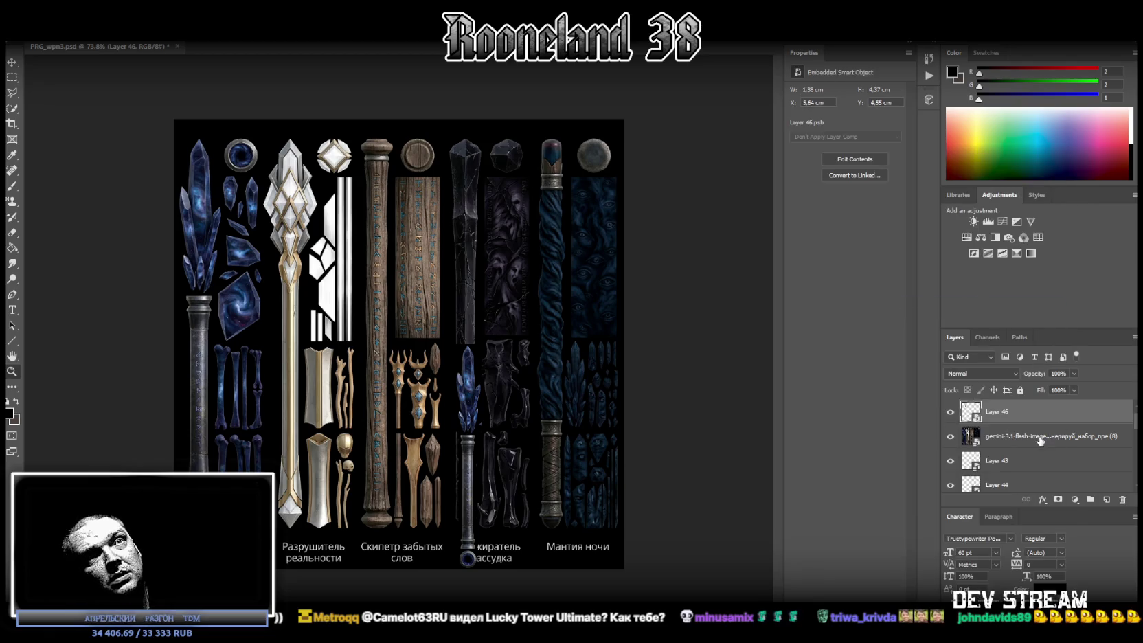
left_click_drag(1041, 440, 1122, 499)
left_click(263, 176)
left_click_drag(254, 192, 583, 165)
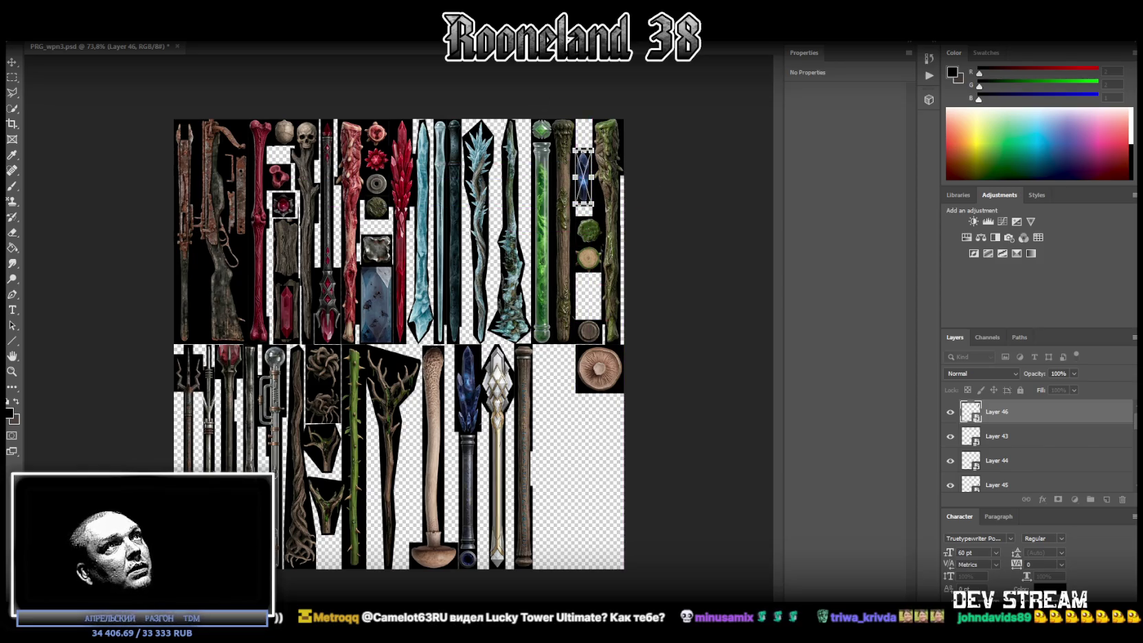
Step: Move the Layer 34 tangled root piece beside the mushroom and enlarge it
key("Return")
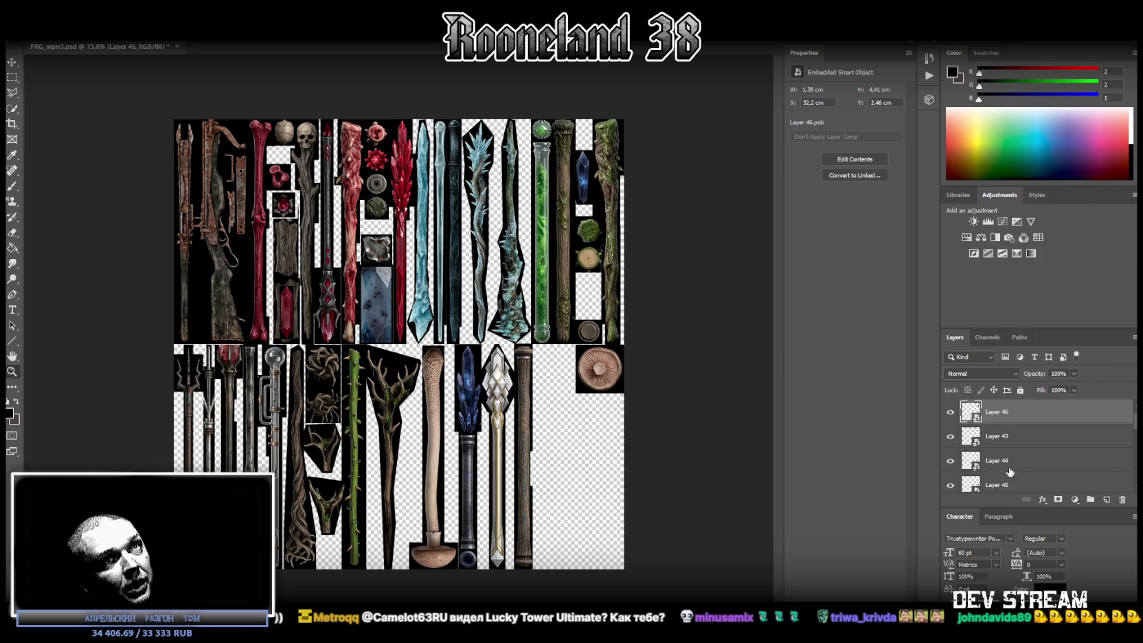
right_click(338, 402)
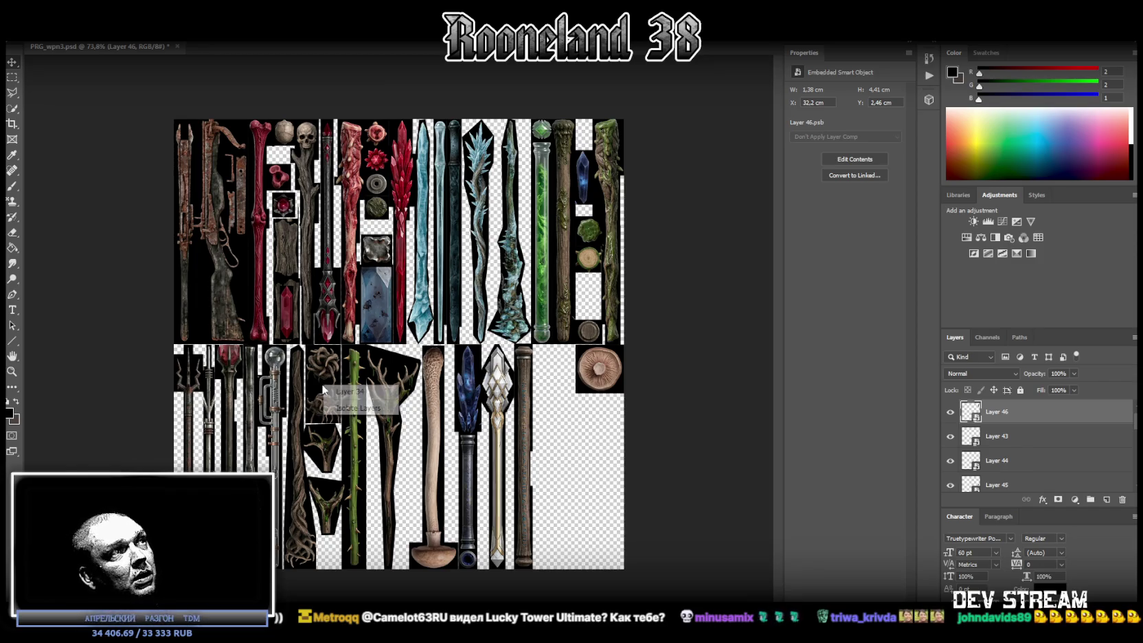
left_click(357, 392)
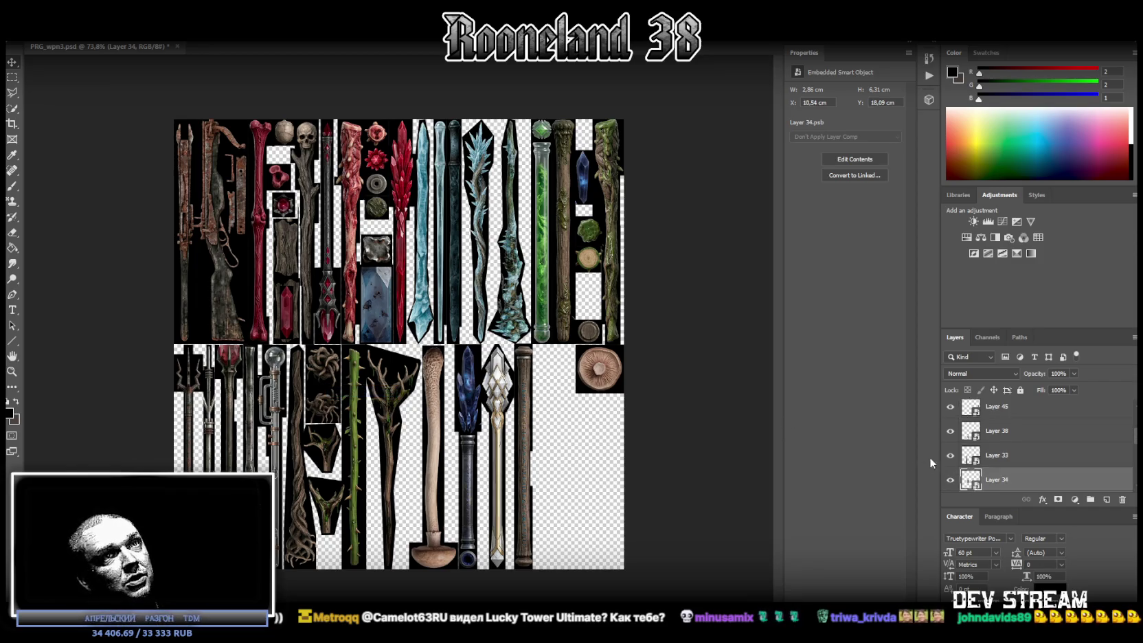
left_click_drag(331, 391, 599, 434)
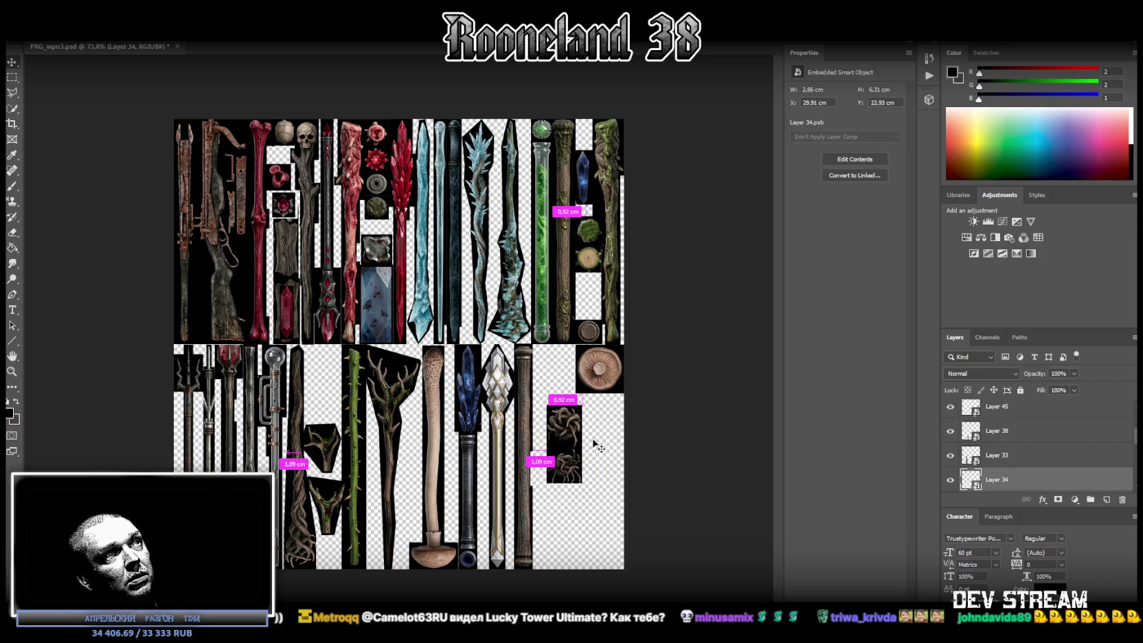
key("ctrl+t")
mouse_move(610, 435)
left_mouse_down()
mouse_move(624, 432)
mouse_move(614, 447)
left_mouse_up()
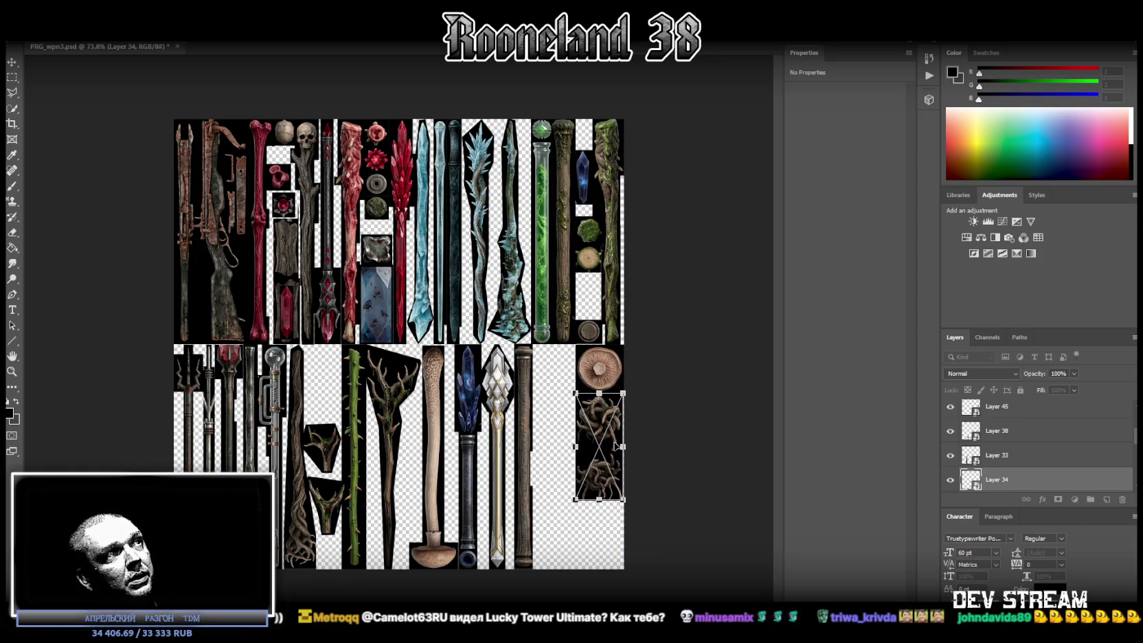
key("Return")
left_click(320, 447)
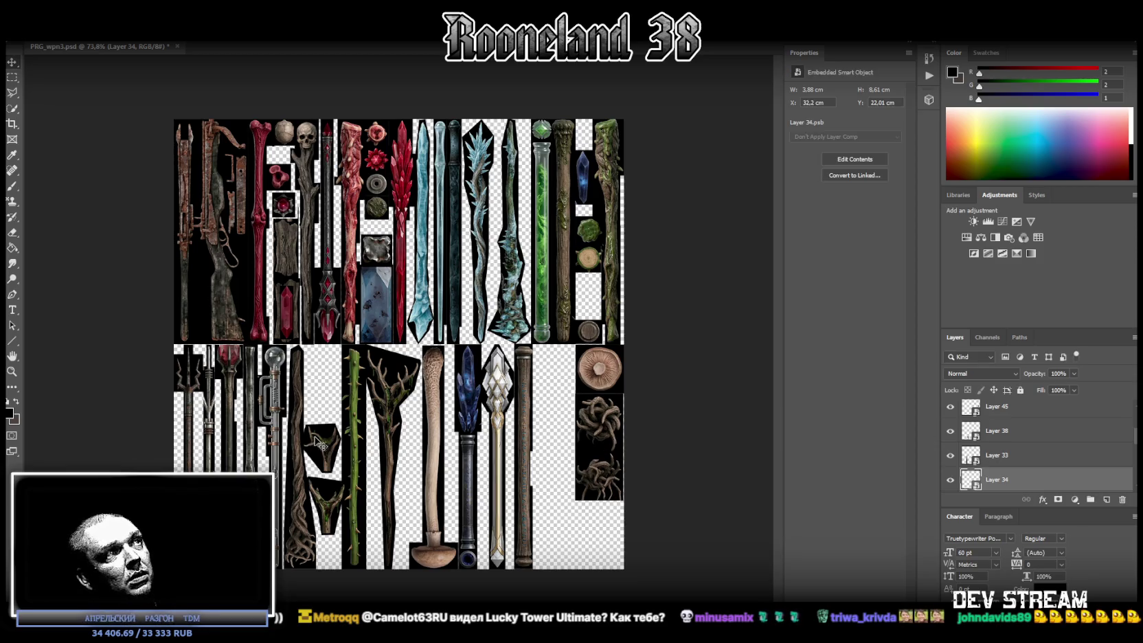
key("ctrl+t")
Step: Scale up the forked branch piece, rotate it 90°, flip it horizontally, and snap it into the bottom-right corner
mouse_move(335, 447)
left_mouse_down()
mouse_move(415, 447)
mouse_move(611, 487)
mouse_move(582, 494)
mouse_move(572, 516)
left_mouse_up()
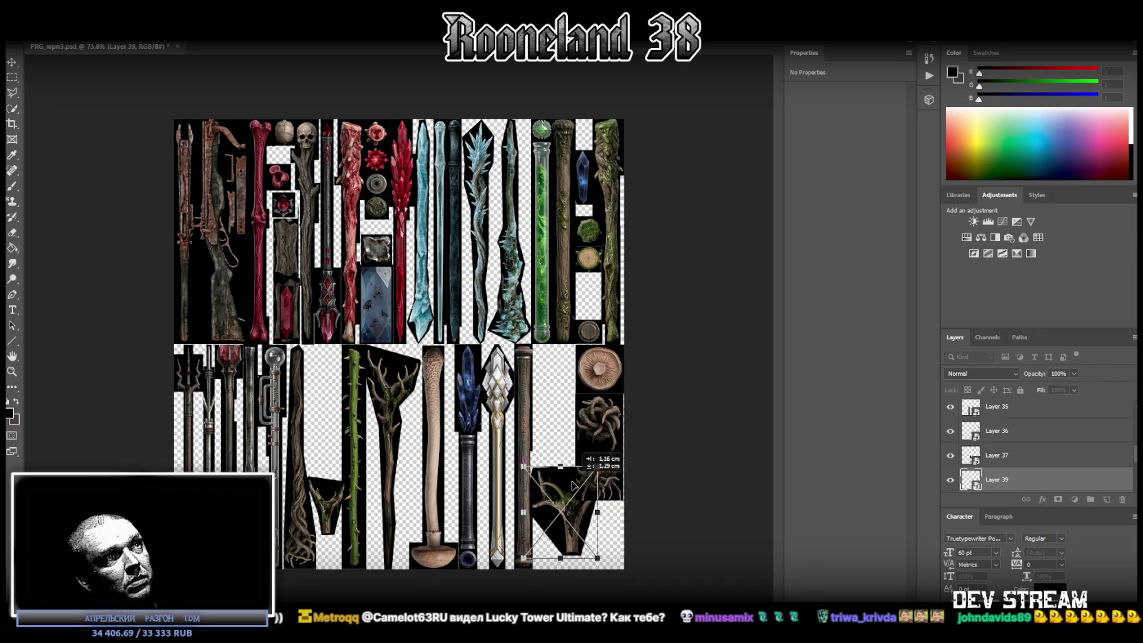
mouse_move(580, 435)
left_mouse_down()
mouse_move(630, 501)
mouse_move(622, 526)
left_mouse_up()
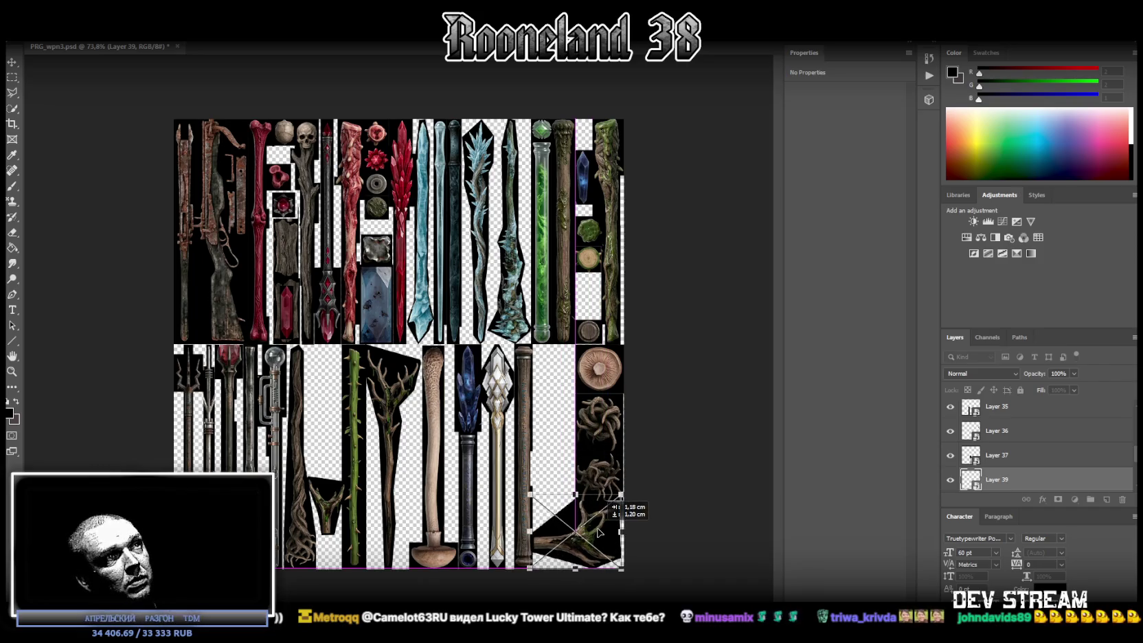
right_click(610, 524)
left_click(647, 507)
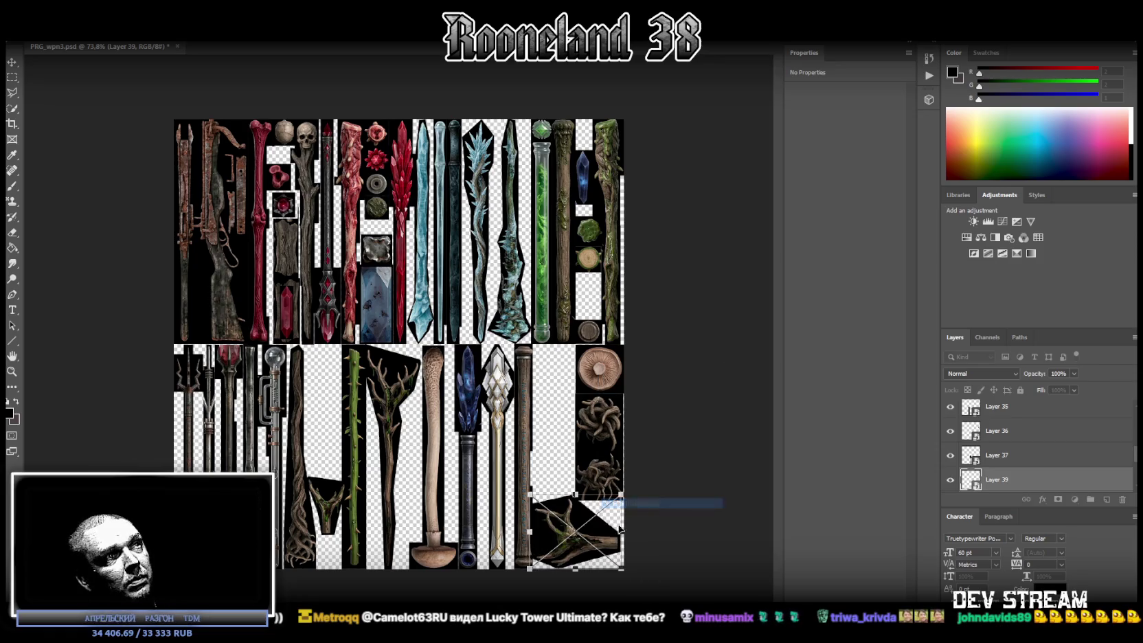
left_click_drag(551, 522, 556, 526)
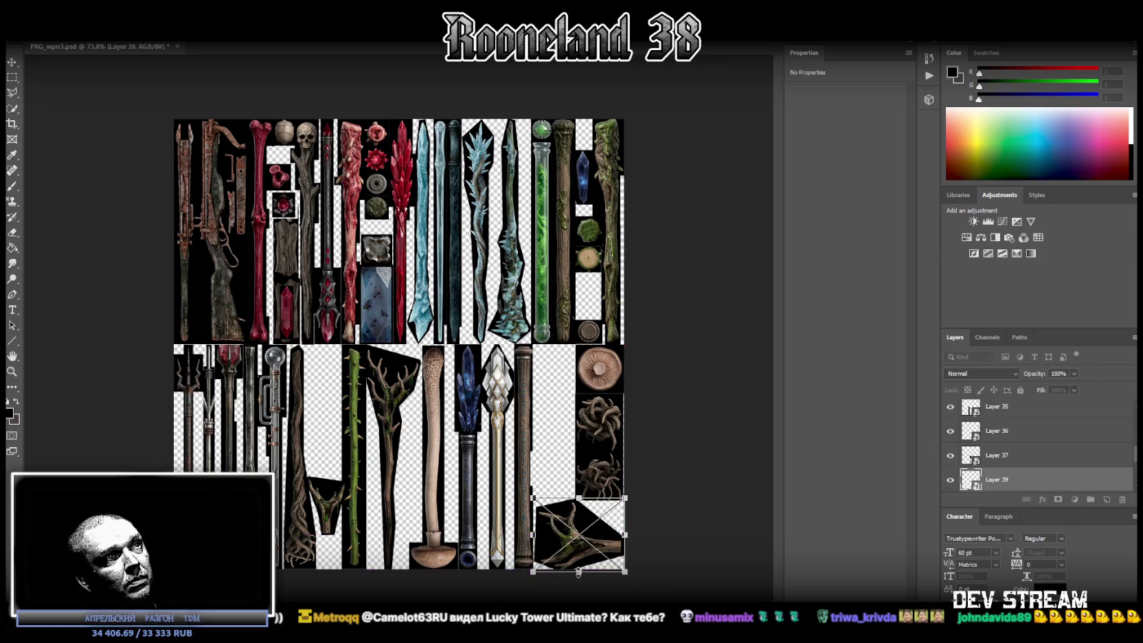
left_click_drag(556, 526, 575, 553)
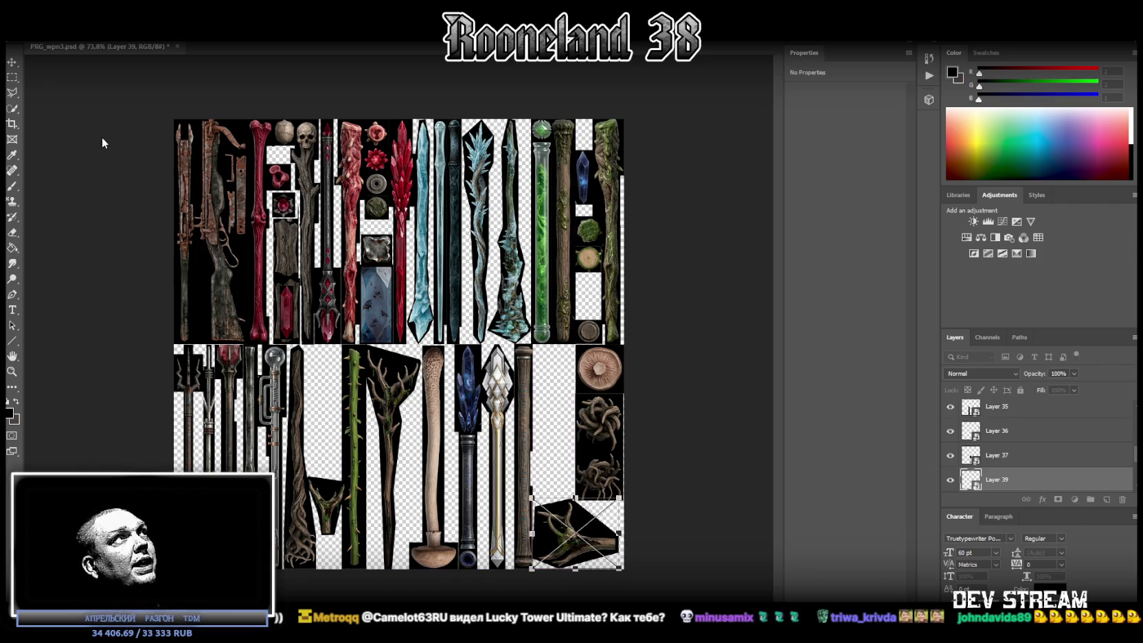
key("Return")
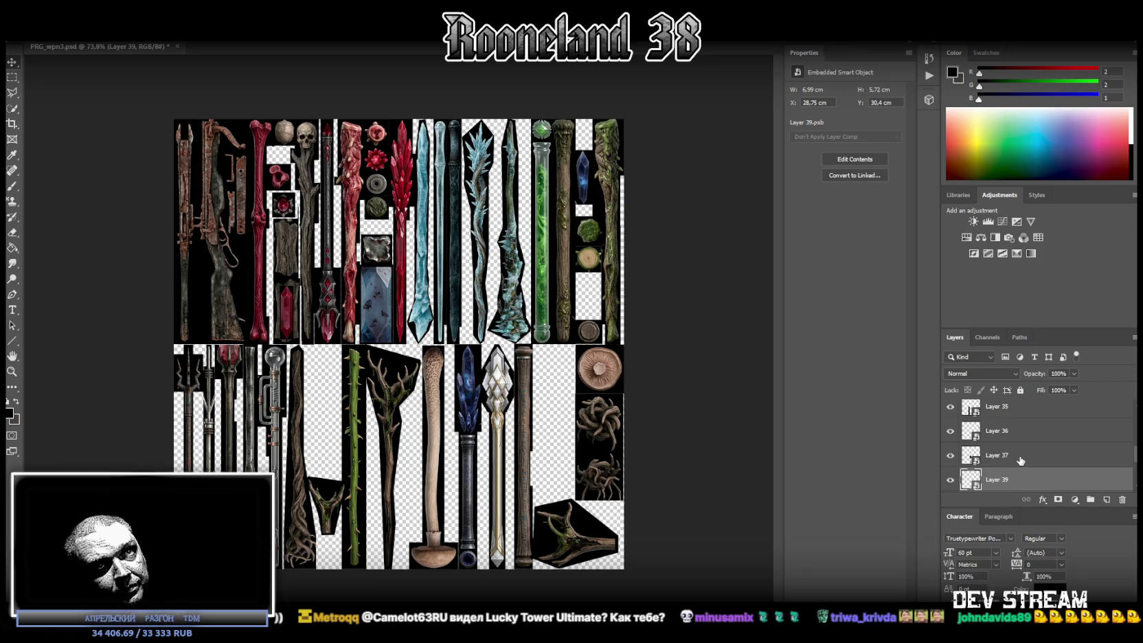
Step: Move the small Y-shaped branch (Layer 38) up into the empty space
left_click(354, 509)
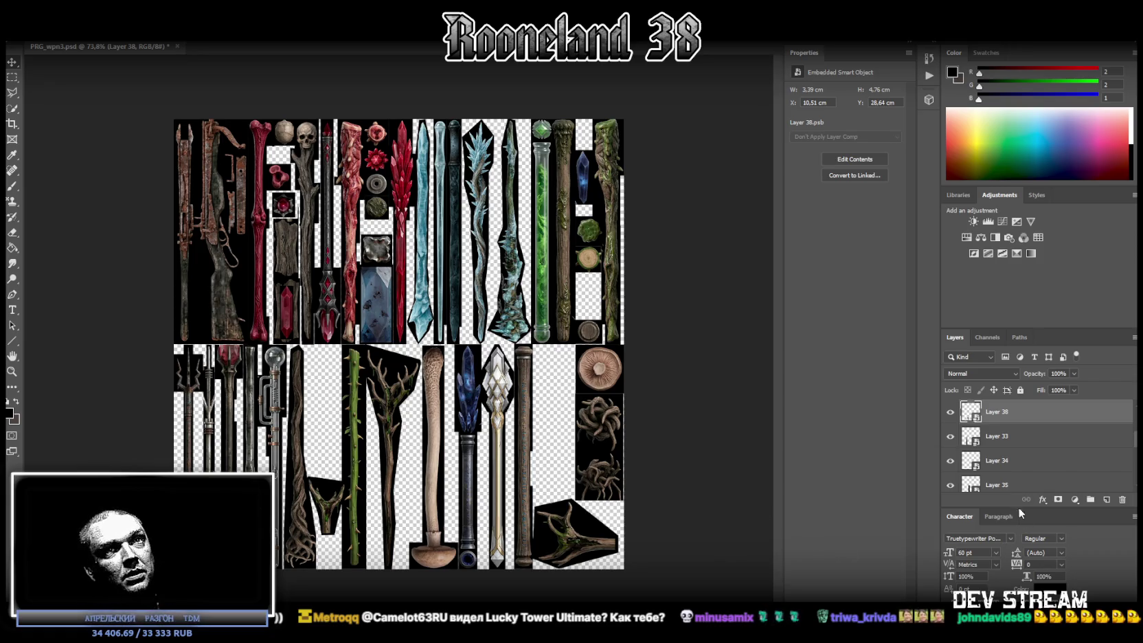
mouse_move(333, 505)
left_mouse_down()
mouse_move(393, 440)
mouse_move(578, 412)
mouse_move(559, 412)
mouse_move(566, 453)
left_mouse_up()
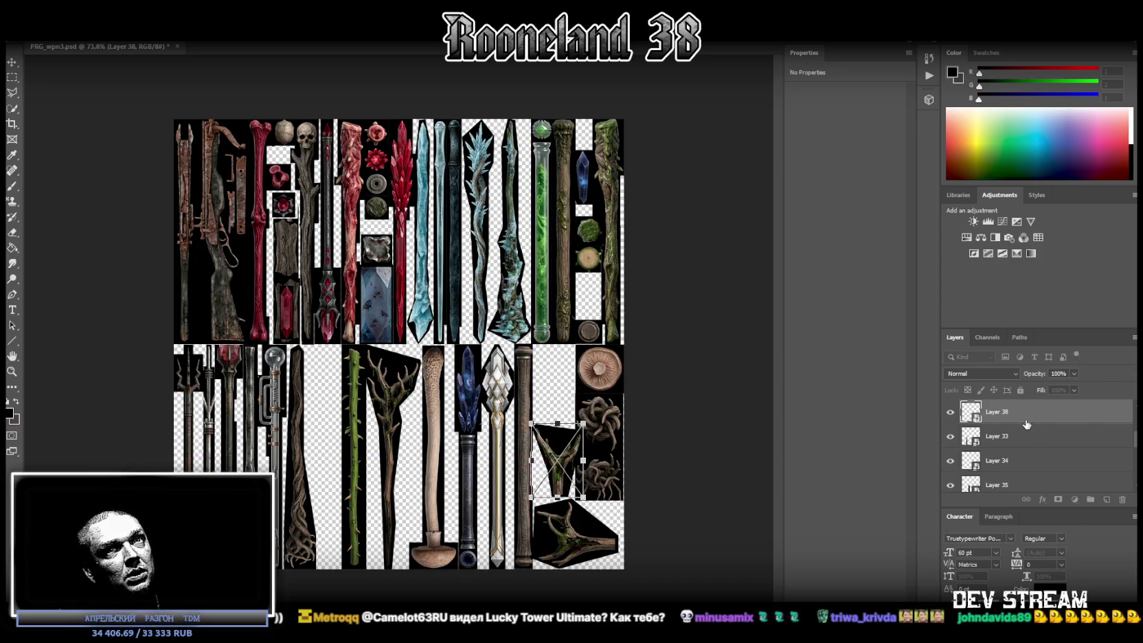
key("Return")
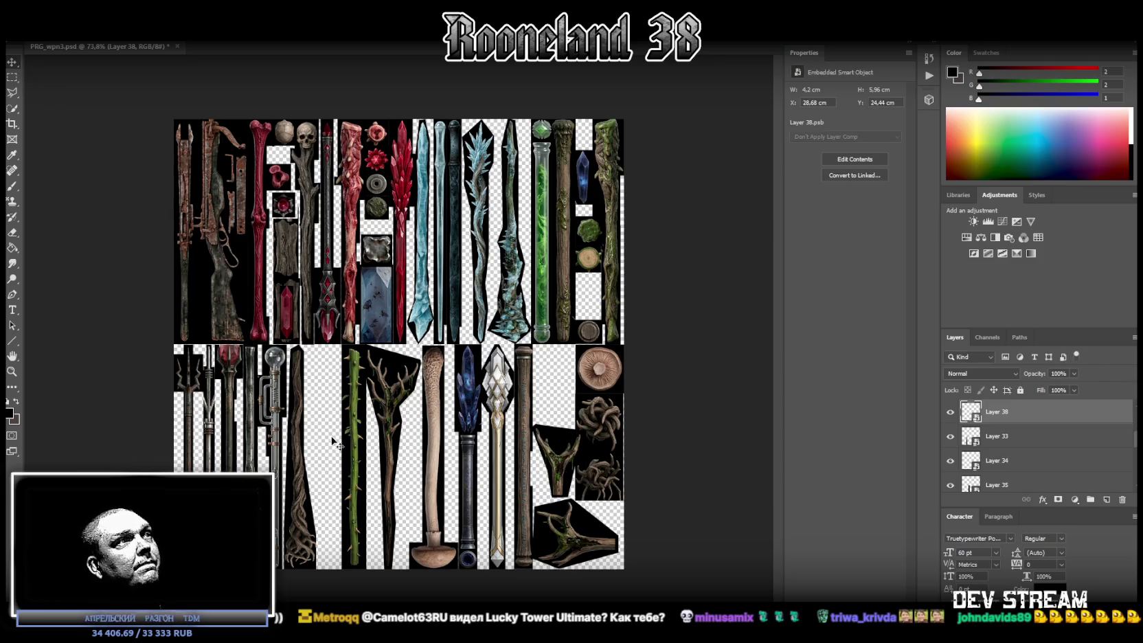
left_click(481, 429)
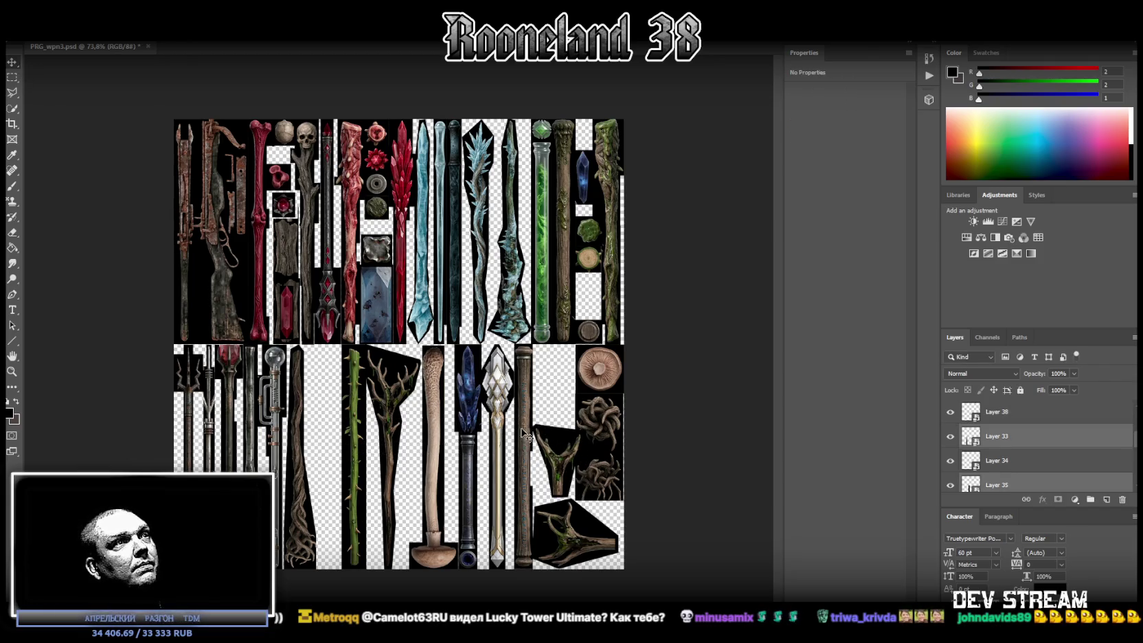
Step: Shift the green thorny, antler and mushroom staffs left to close the lower-row gaps
right_click(357, 406)
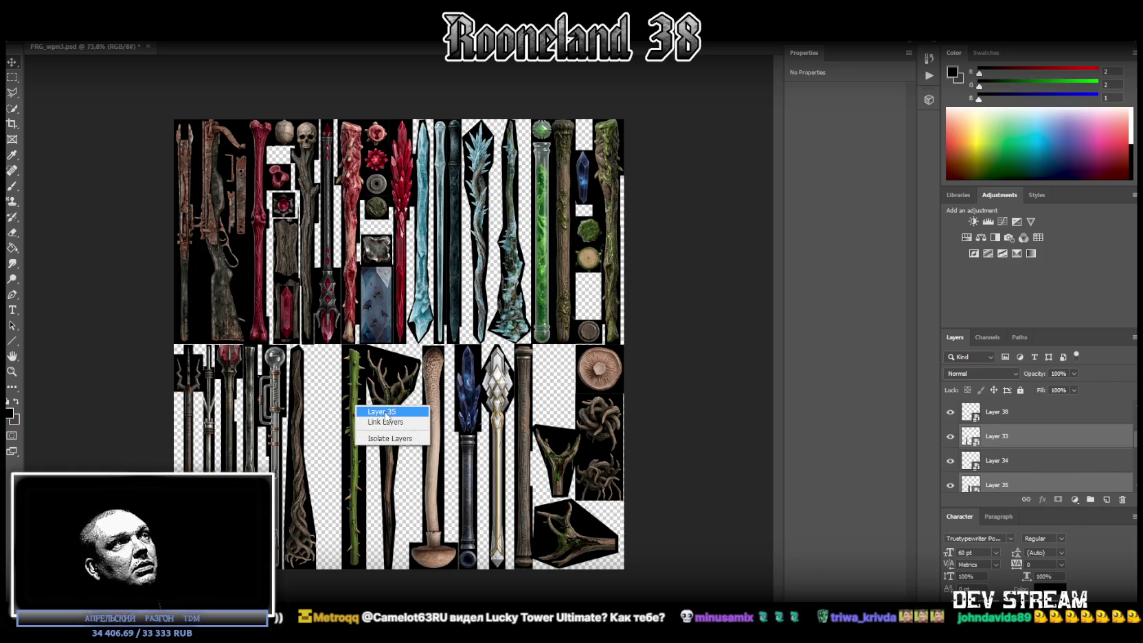
left_click(385, 412)
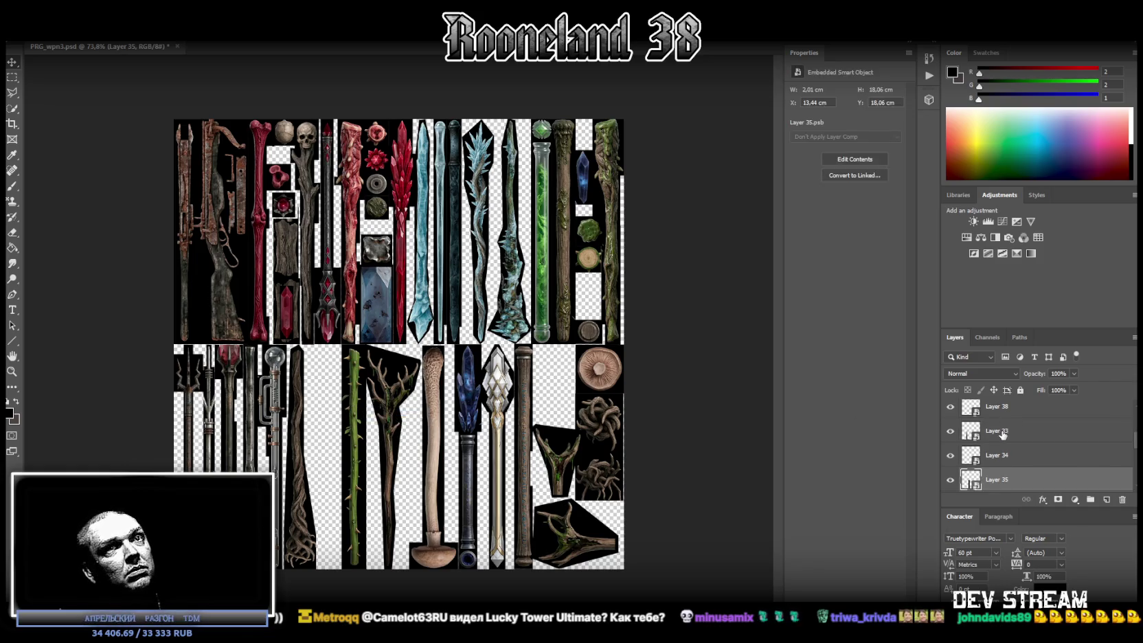
left_click_drag(348, 421, 321, 419)
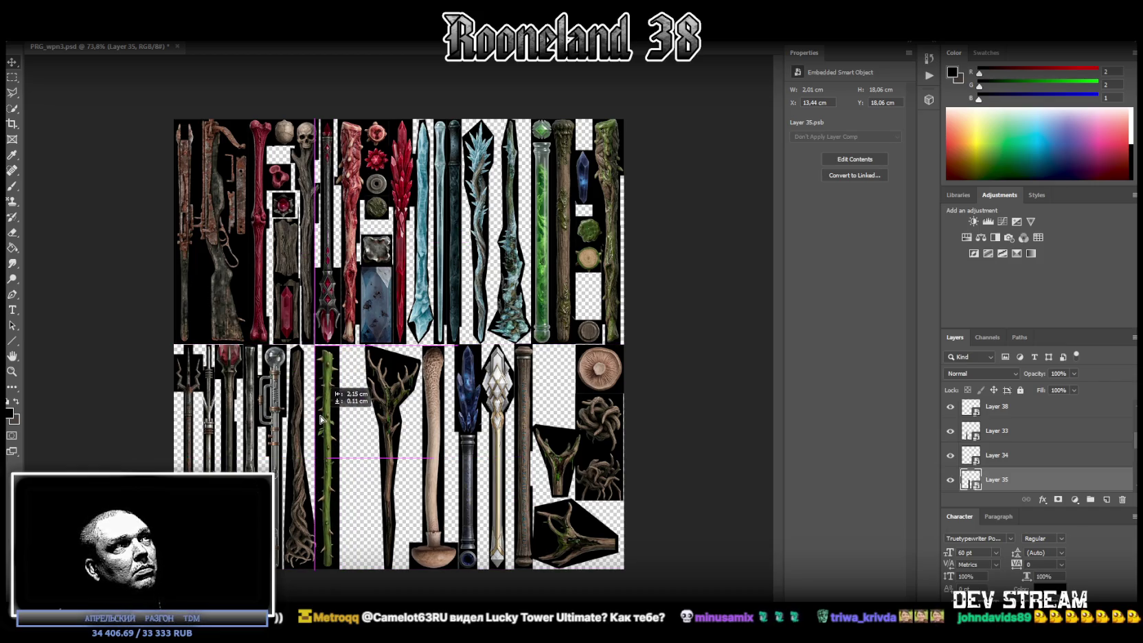
right_click(374, 377)
left_click(401, 383)
left_click_drag(401, 383, 370, 386)
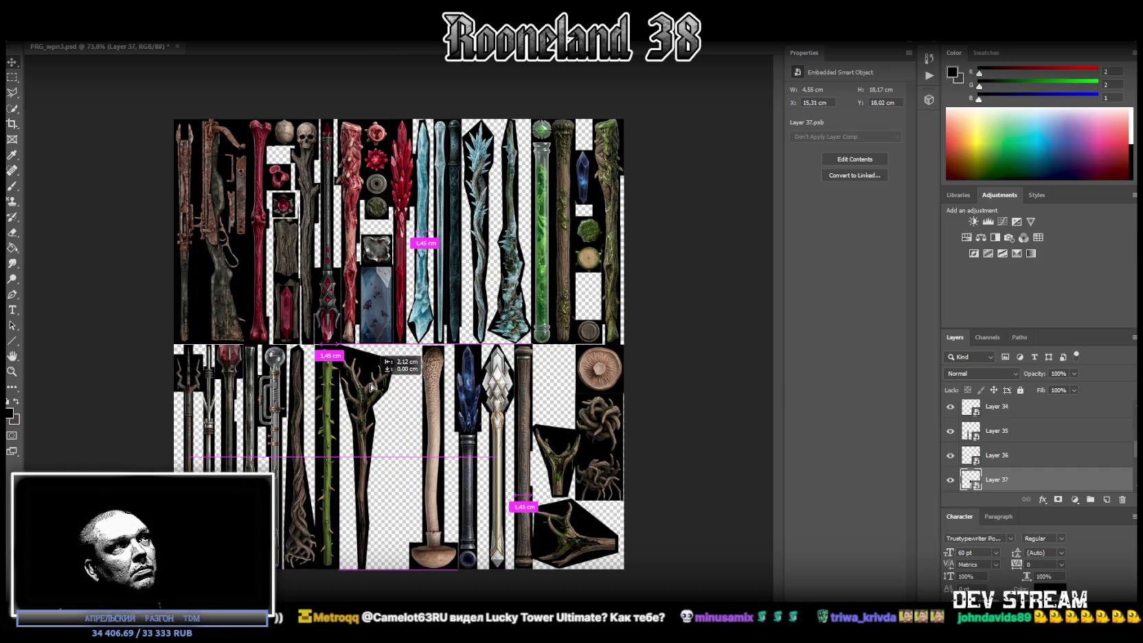
right_click(439, 376)
left_click(454, 382)
left_click_drag(431, 378, 403, 377)
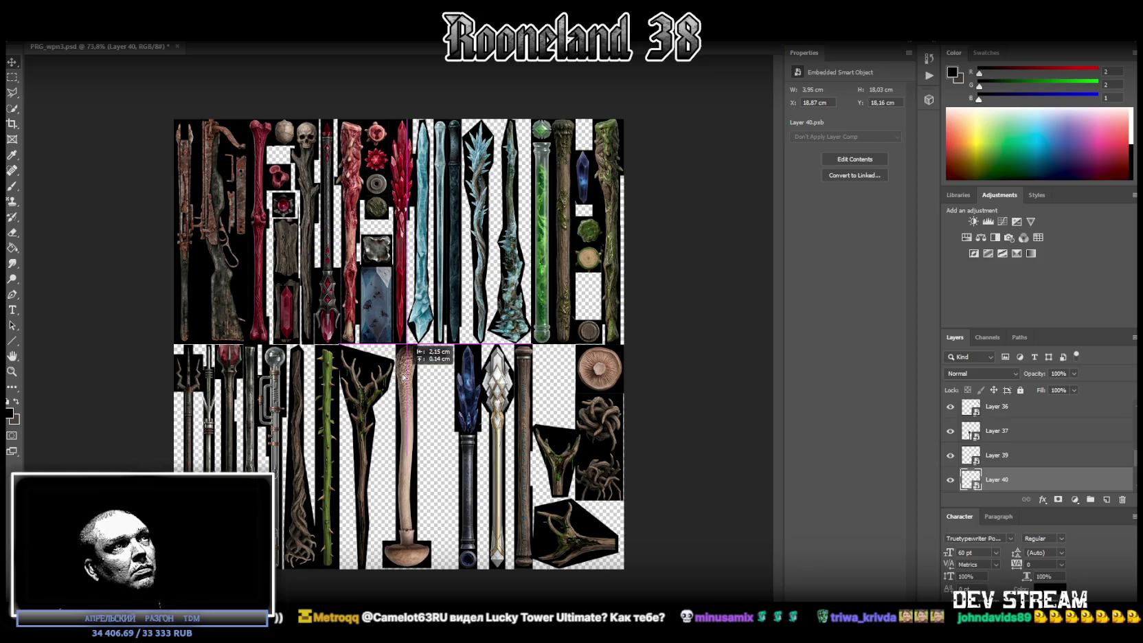
Step: Stretch the mushroom staff down to the bottom edge and move the blue crystal staff and silver spear left
key("ctrl+t")
left_click_drag(407, 569, 407, 570)
key("Return")
left_click_drag(463, 383, 435, 382)
left_click_drag(516, 382, 469, 387)
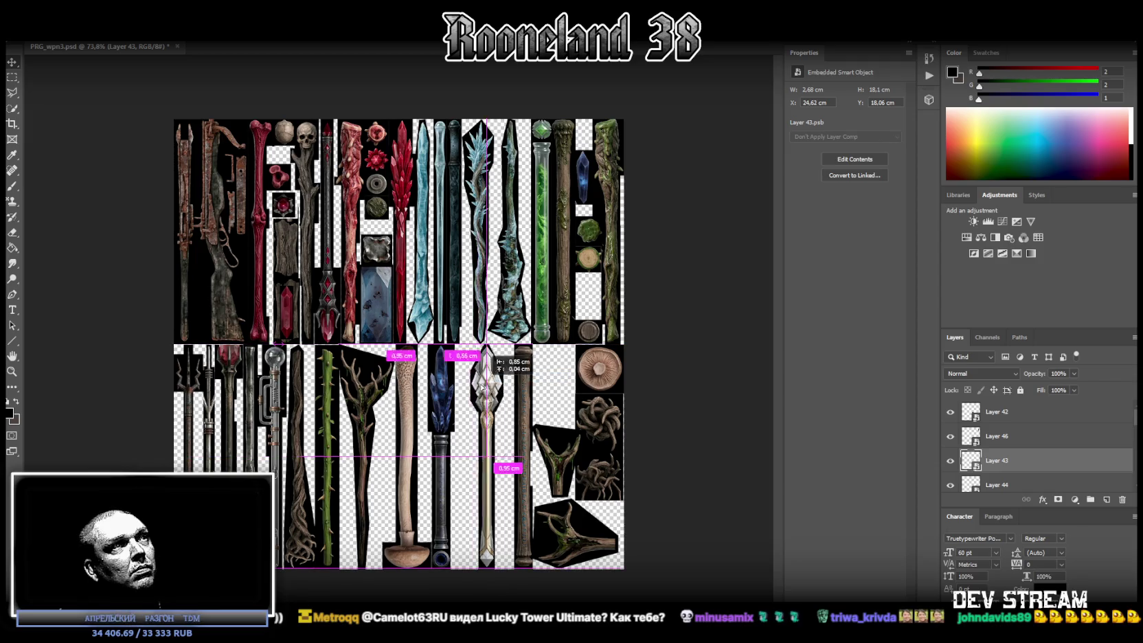
left_click_drag(470, 387, 500, 389)
left_click(523, 388)
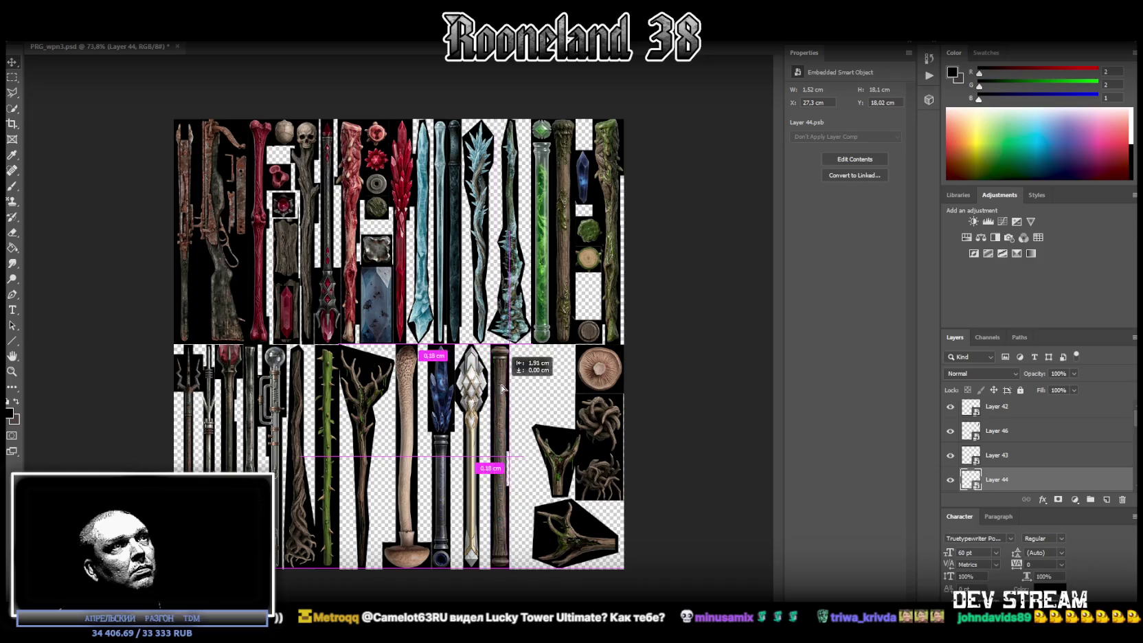
Step: Shift the Y-shaped branch slightly and begin widening it toward 5.47 cm
right_click(570, 529)
right_click(568, 461)
left_click(591, 467)
mouse_move(567, 457)
left_mouse_down()
mouse_move(542, 457)
mouse_move(574, 456)
left_mouse_up()
key("ctrl+t")
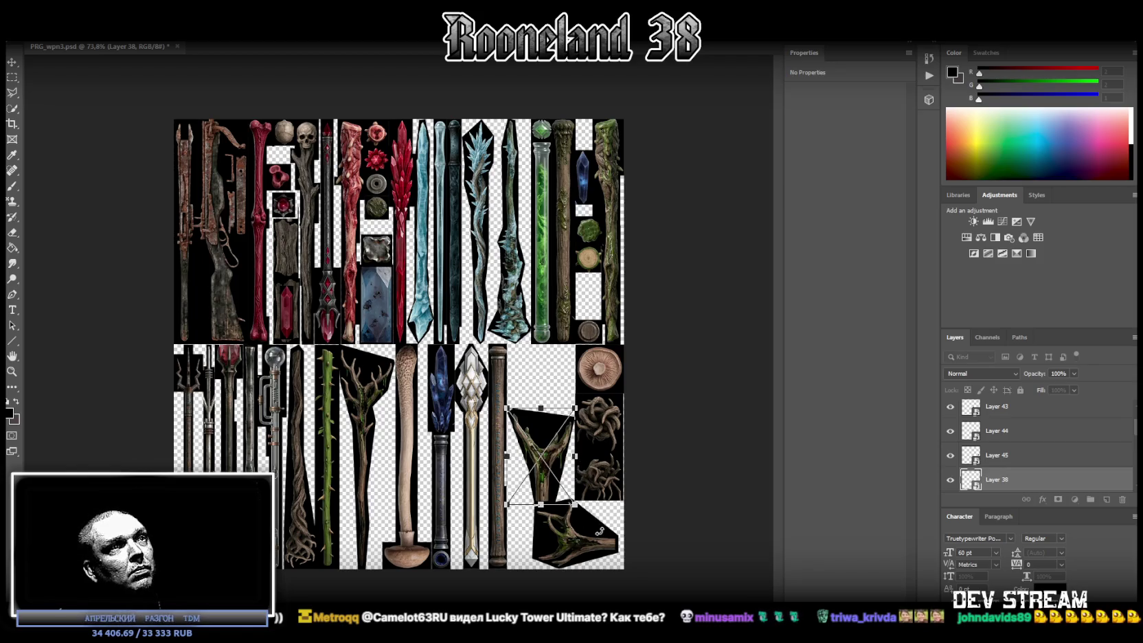
Step: Apply the Y-shaped branch's widening to 5.5 × 7.8 cm and move it up beside the mushroom
key("Return")
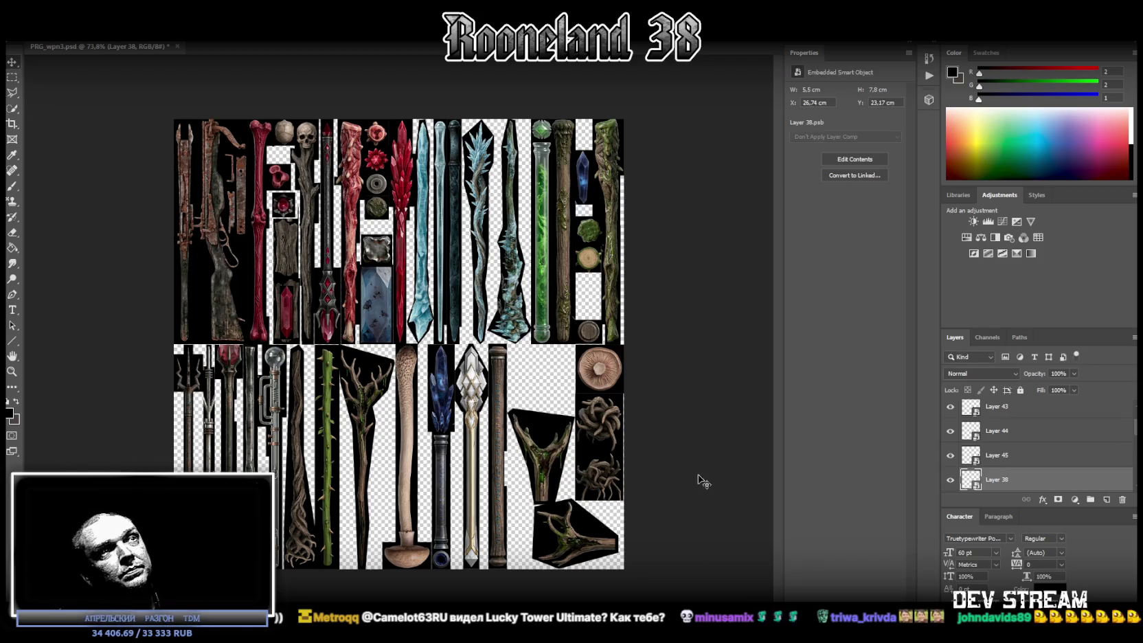
left_click_drag(558, 434, 552, 366)
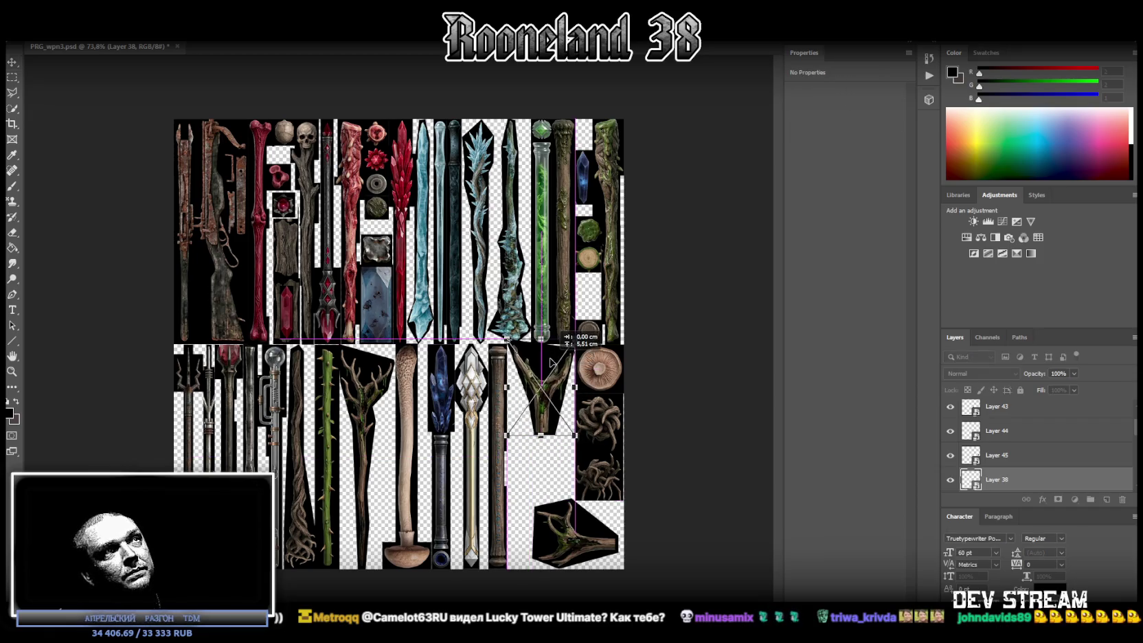
left_click_drag(552, 365, 551, 365)
key("Return")
Step: Move the forked branch piece up under the Y-shaped branch, flip it, and fine-tune its position
right_click(575, 533)
mouse_move(601, 540)
left_mouse_down()
mouse_move(539, 480)
mouse_move(546, 474)
left_mouse_up()
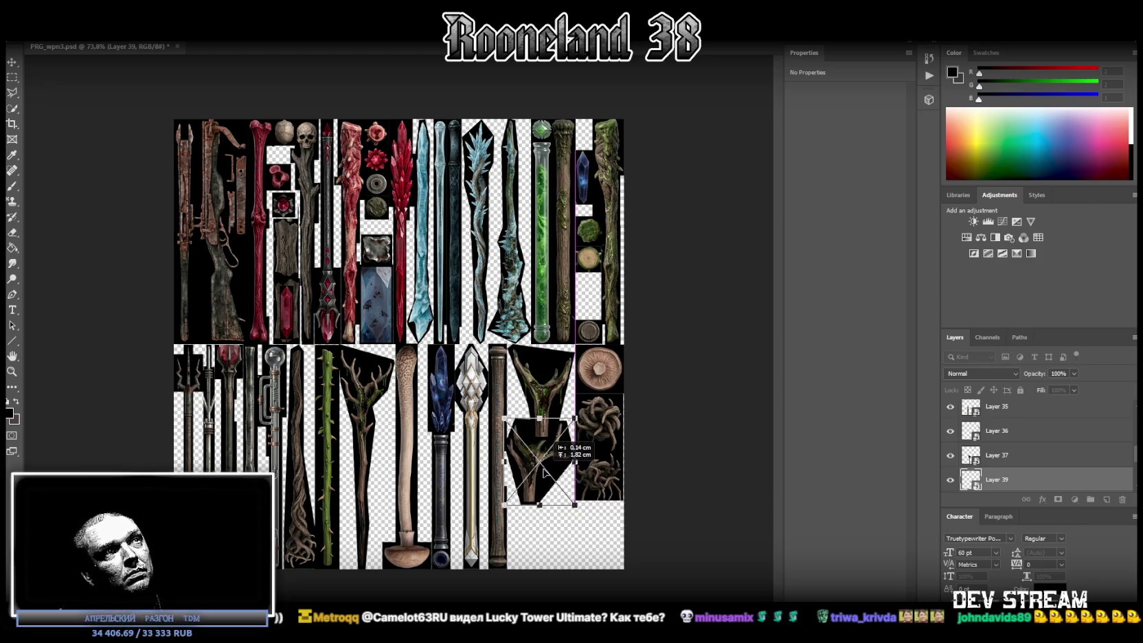
right_click(555, 462)
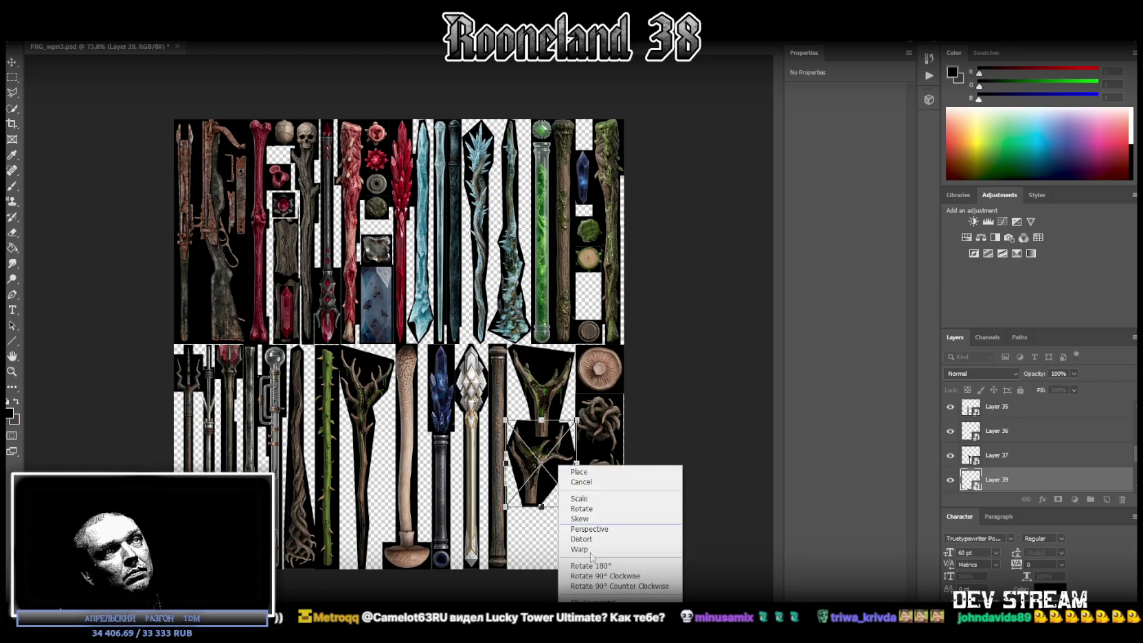
left_click(584, 599)
left_click_drag(562, 480, 563, 467)
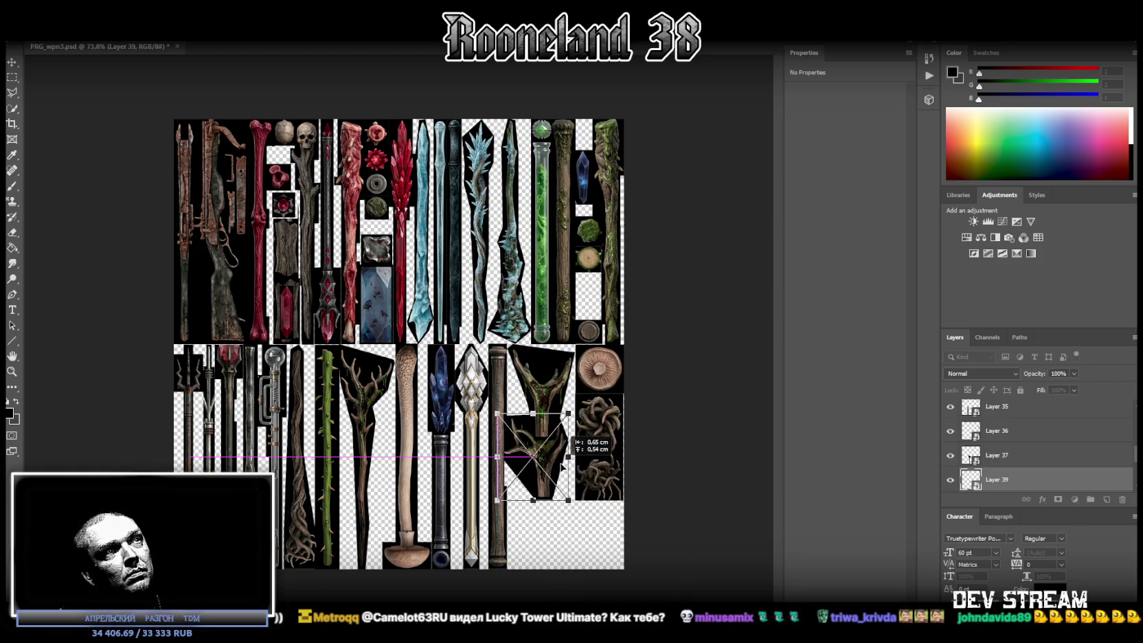
left_click_drag(566, 467, 563, 476)
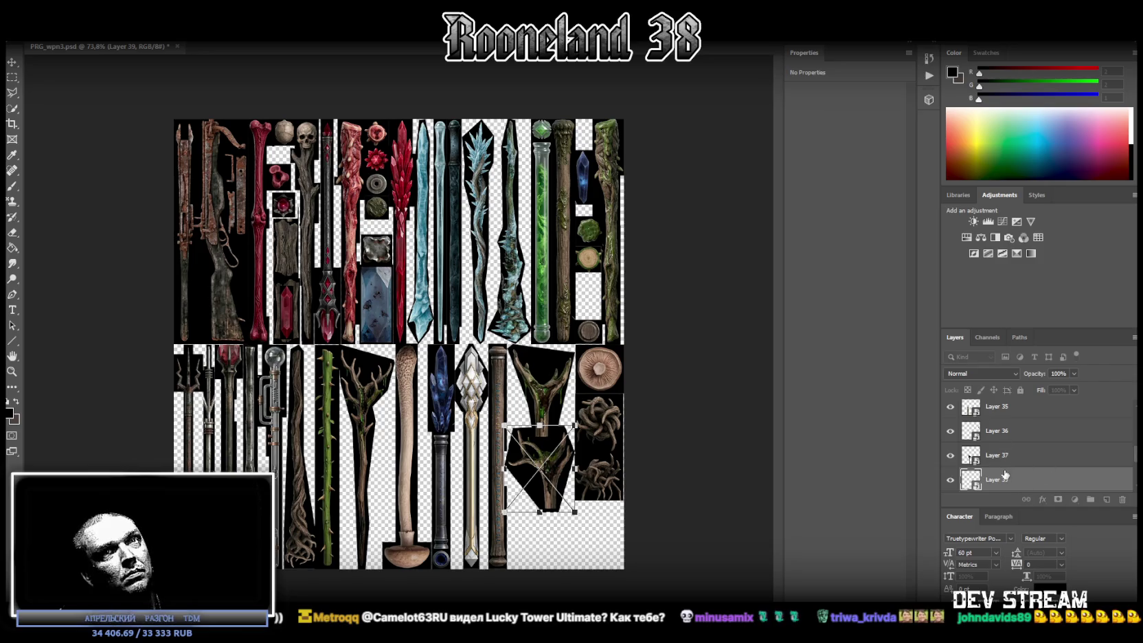
scroll(1005, 474, "down", 3)
Step: Move Layer 38 directly above Layer 39 and select both branching sprites together
left_click(1012, 411)
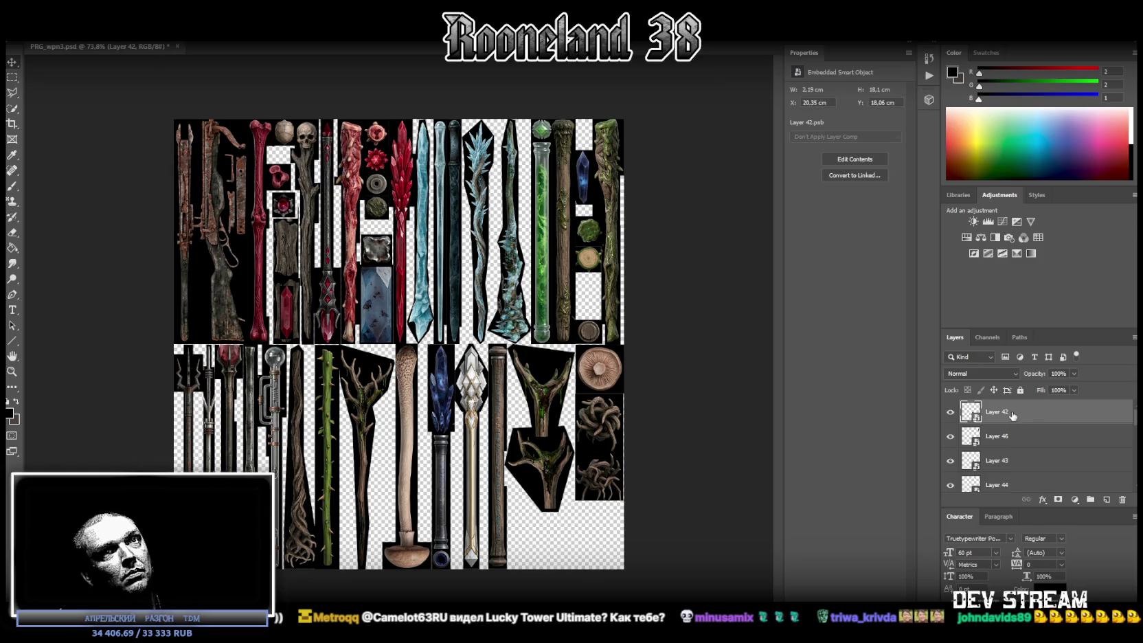
right_click(543, 402)
left_click(583, 410)
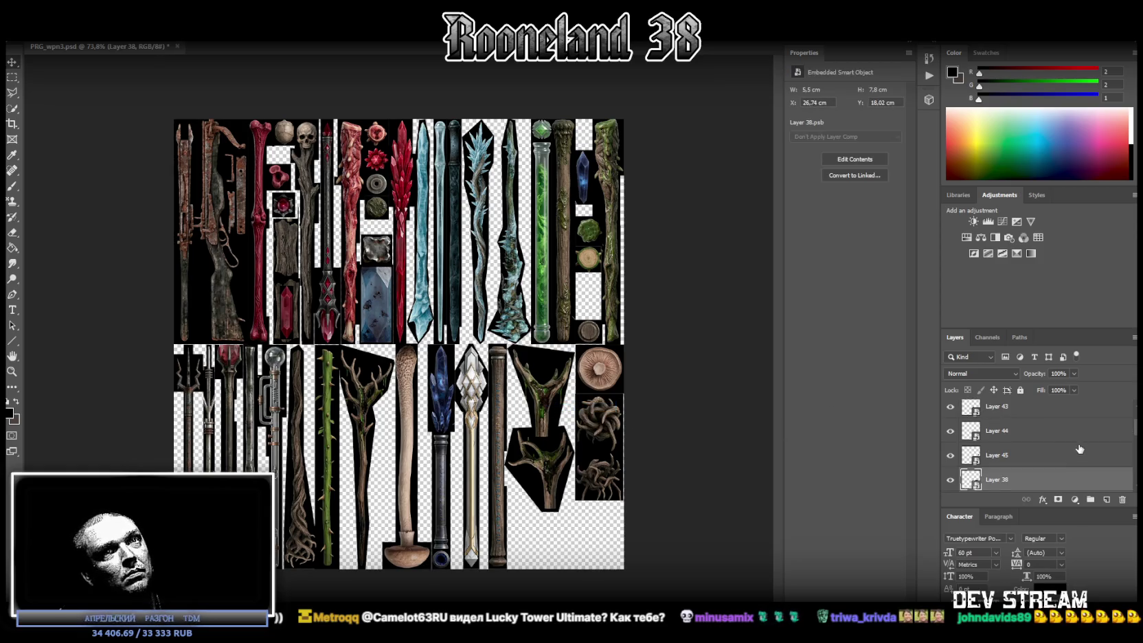
right_click(555, 469)
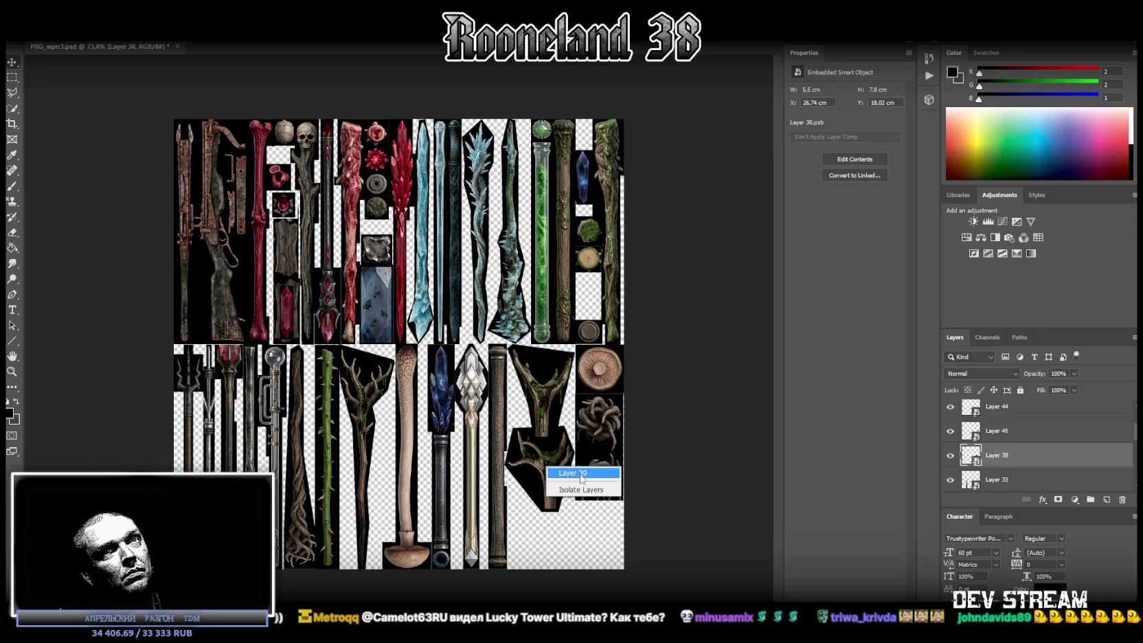
left_click(564, 473)
scroll(1063, 450, "down", 3)
scroll(1064, 450, "up", 1)
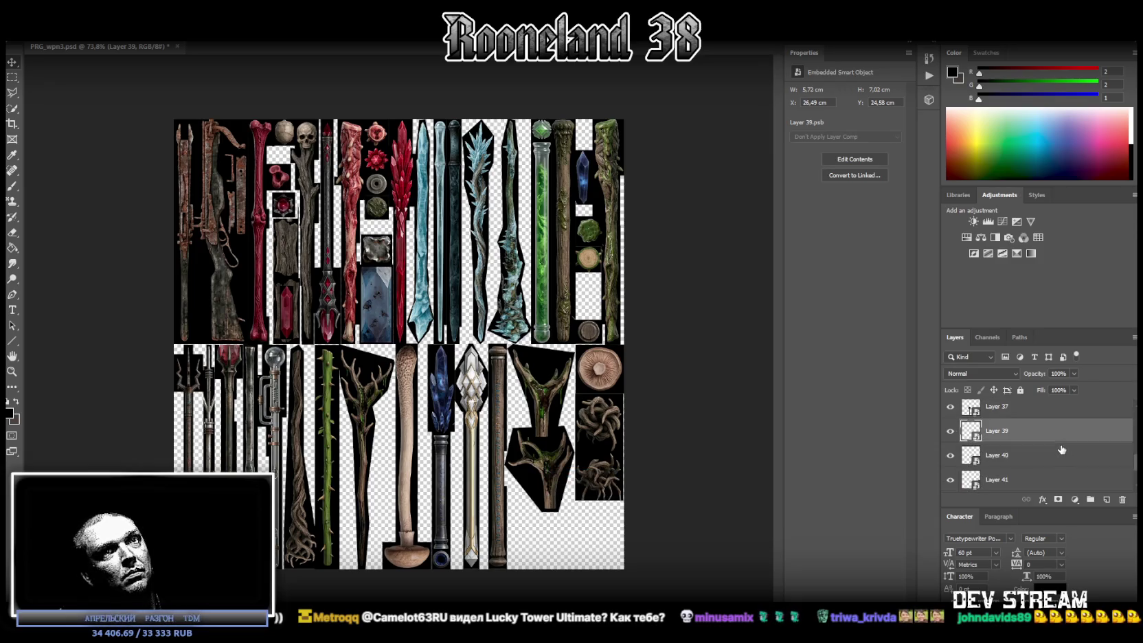
right_click(563, 479)
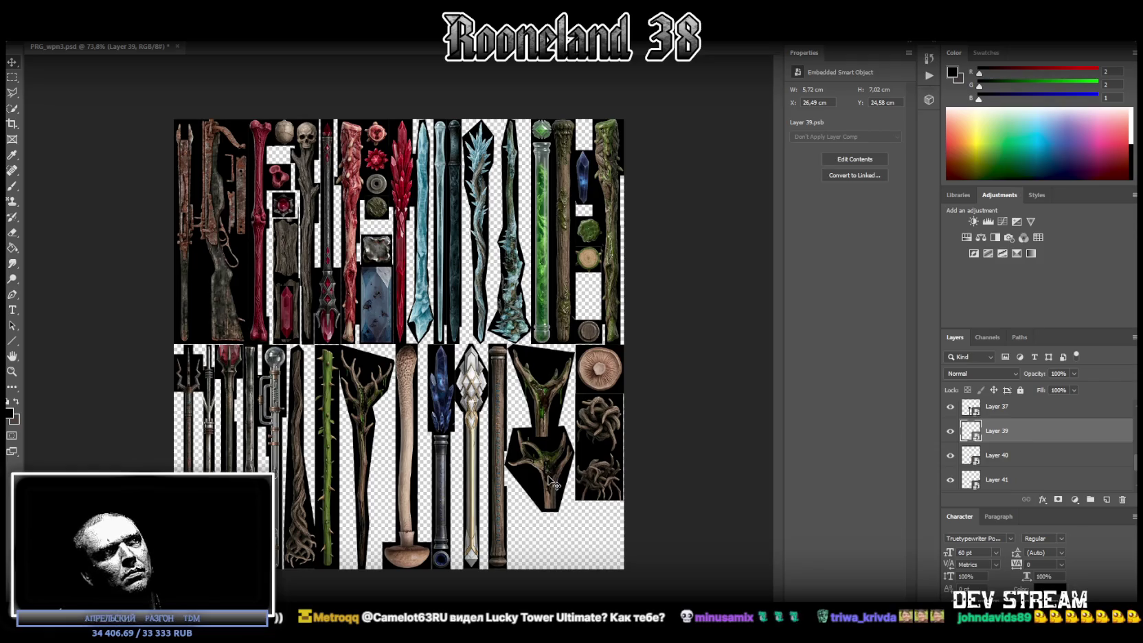
right_click(559, 398)
scroll(1030, 447, "up", 4)
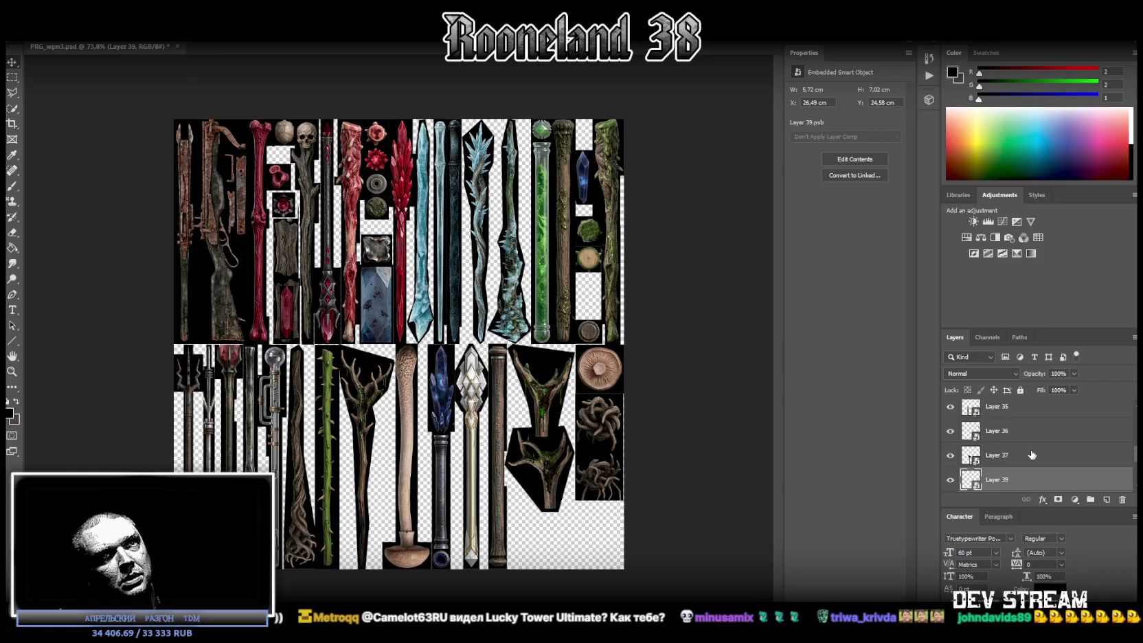
mouse_move(1033, 456)
left_mouse_down()
mouse_move(1026, 494)
mouse_move(1032, 468)
left_mouse_up()
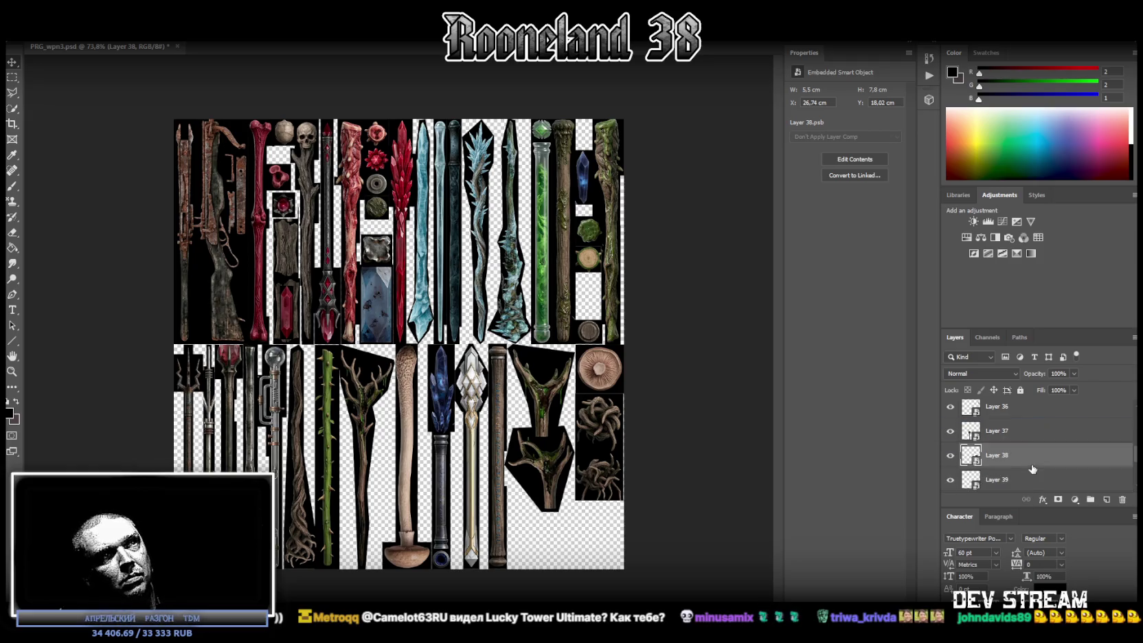
left_click(1012, 481, "shift")
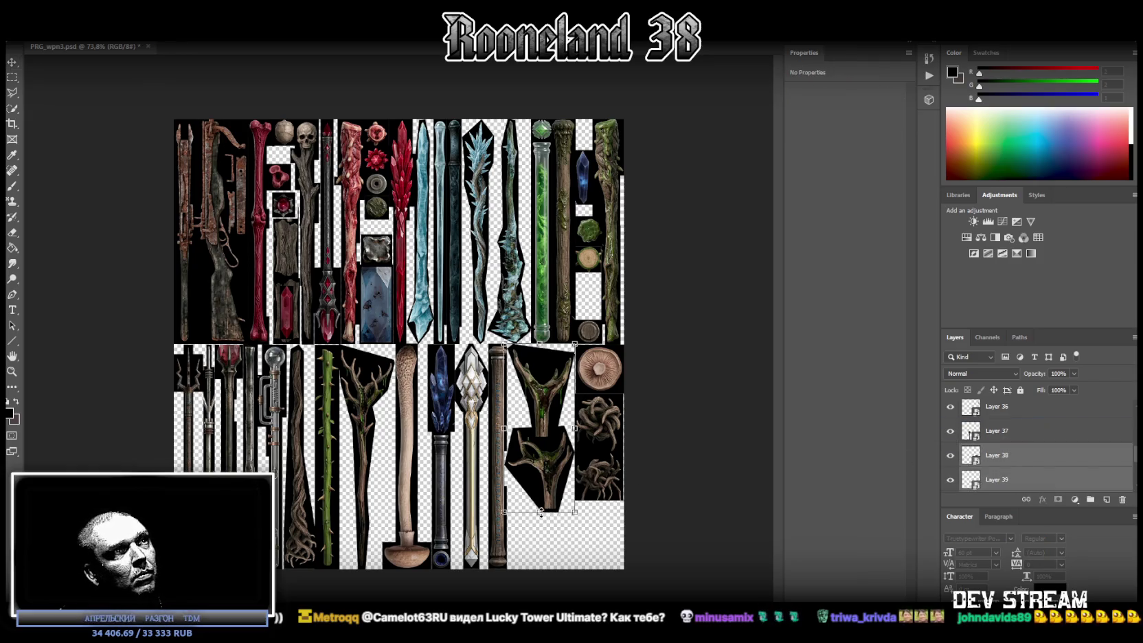
Step: Squash the two branching sprites slightly shorter and nudge them right
left_click_drag(541, 512, 541, 500)
key("Right")
key("Right")
key("Right")
key("Right")
key("Return")
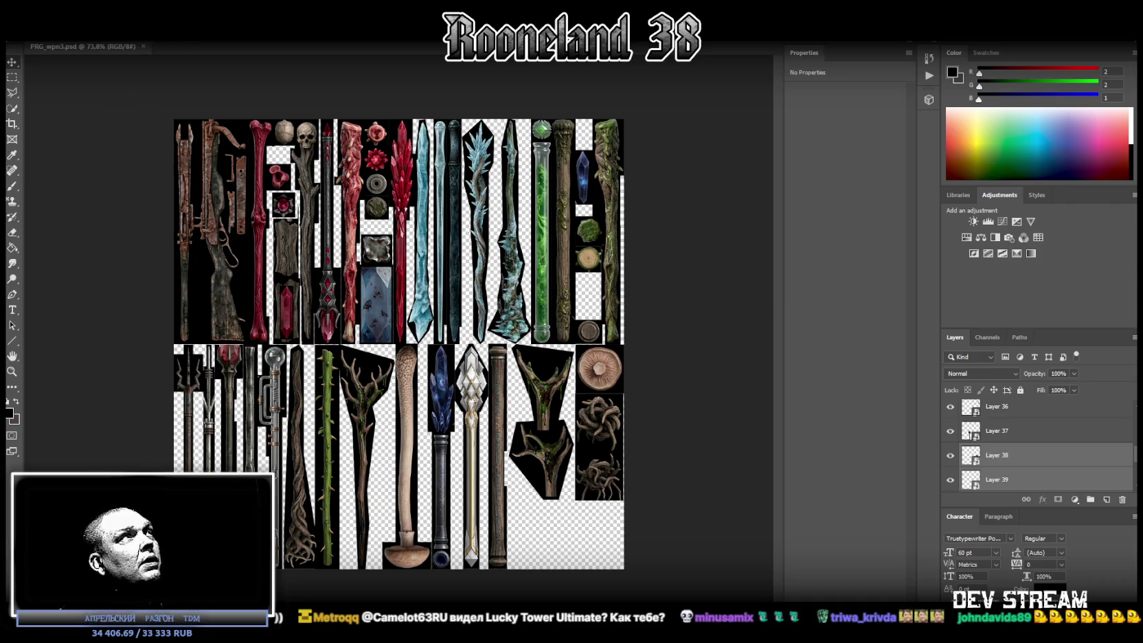
Step: Turn on the black Background layer and save the texture sheet
key("alt+f")
left_click(92, 142)
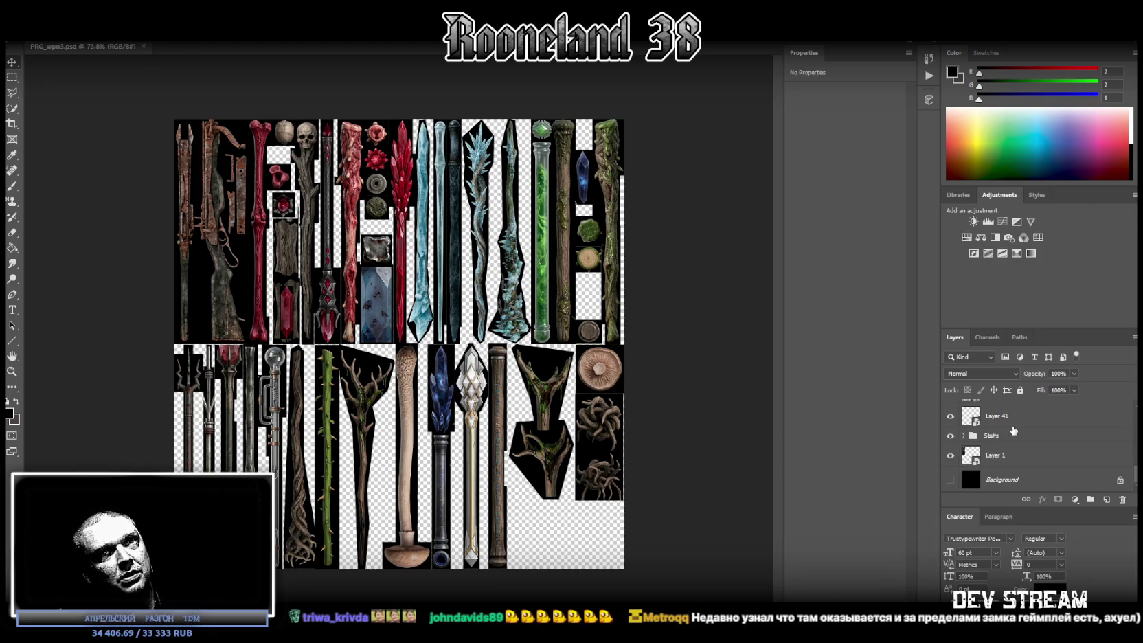
left_click(950, 479)
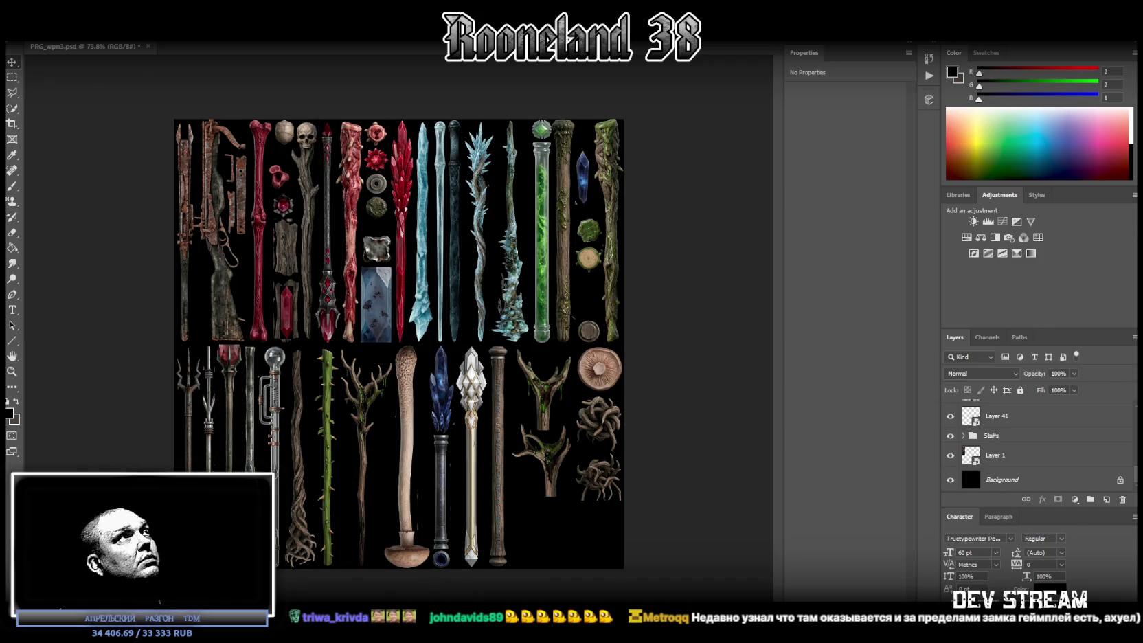
left_click(31, 35)
left_click(73, 143)
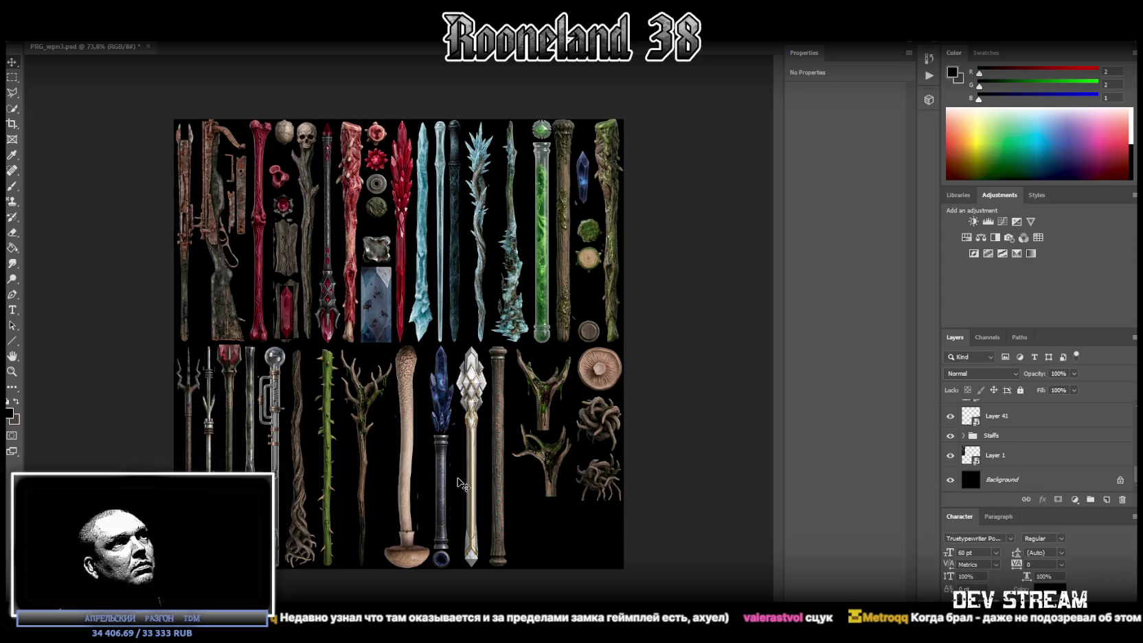
key("ctrl+s")
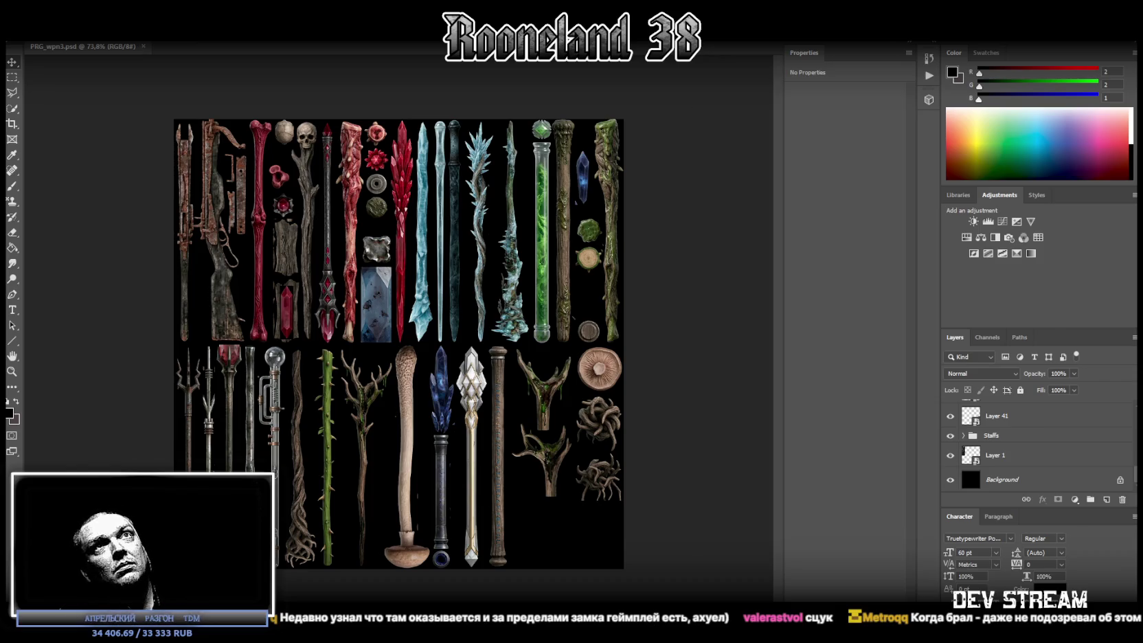
key("alt+Tab")
right_click(61, 210)
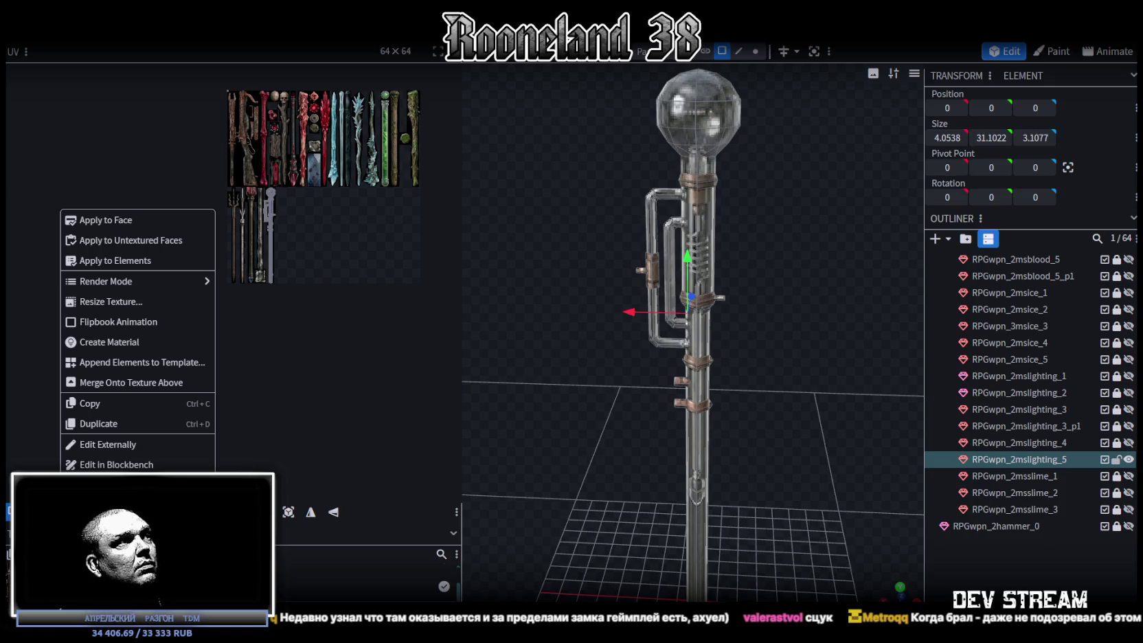
Step: Reload the updated weapon texture and hide the RPGwpn_2mslighting staffs
left_click(103, 563)
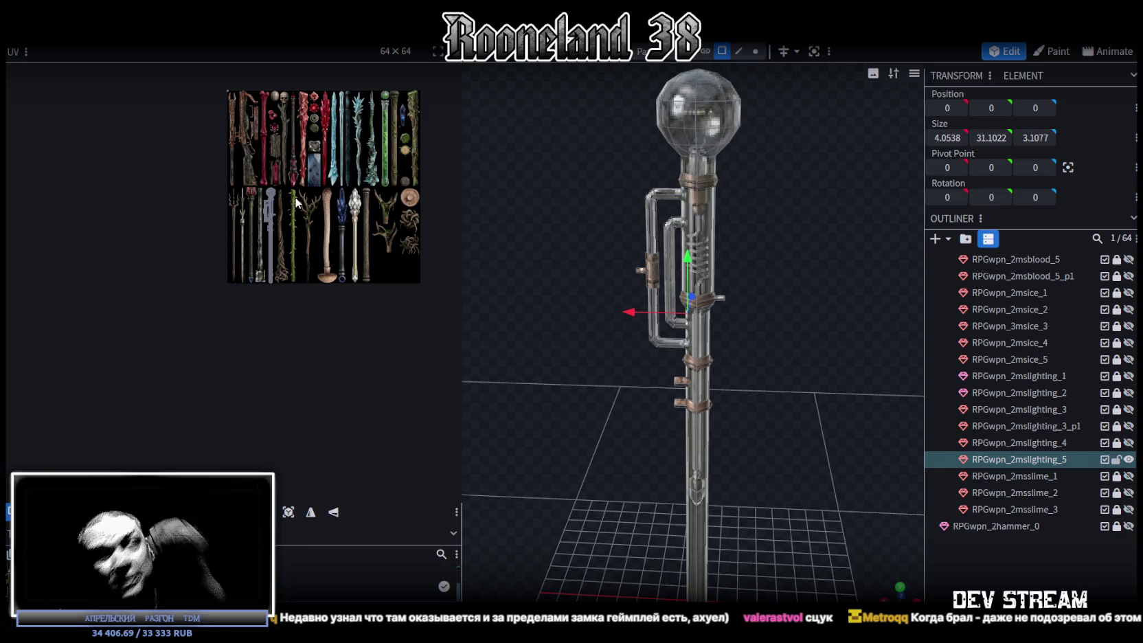
left_click(1128, 459)
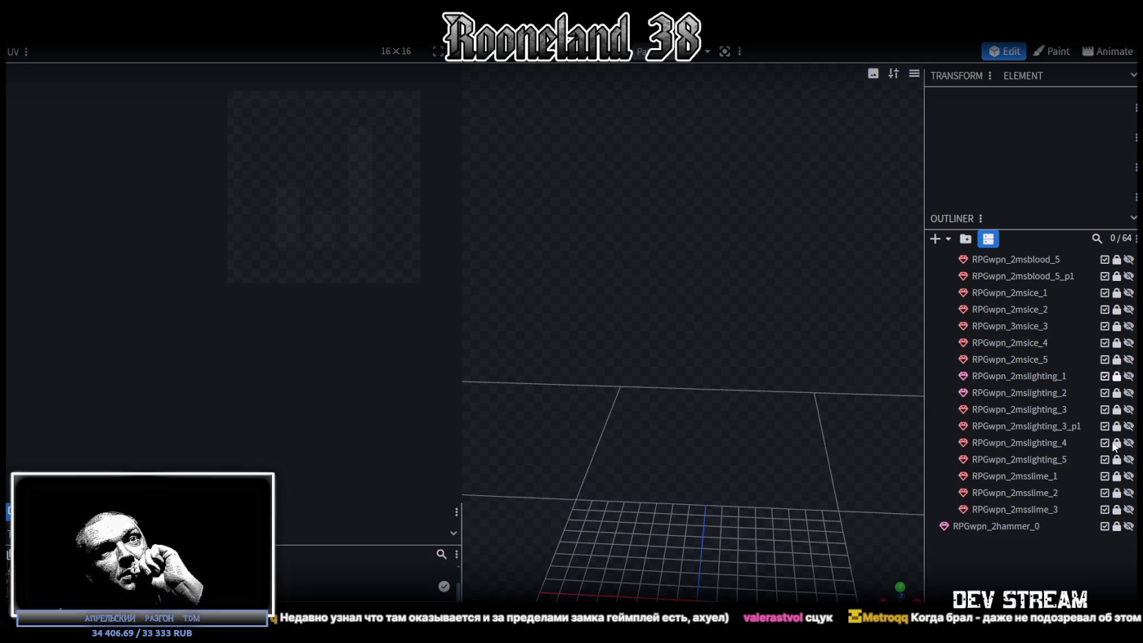
left_click(1128, 375)
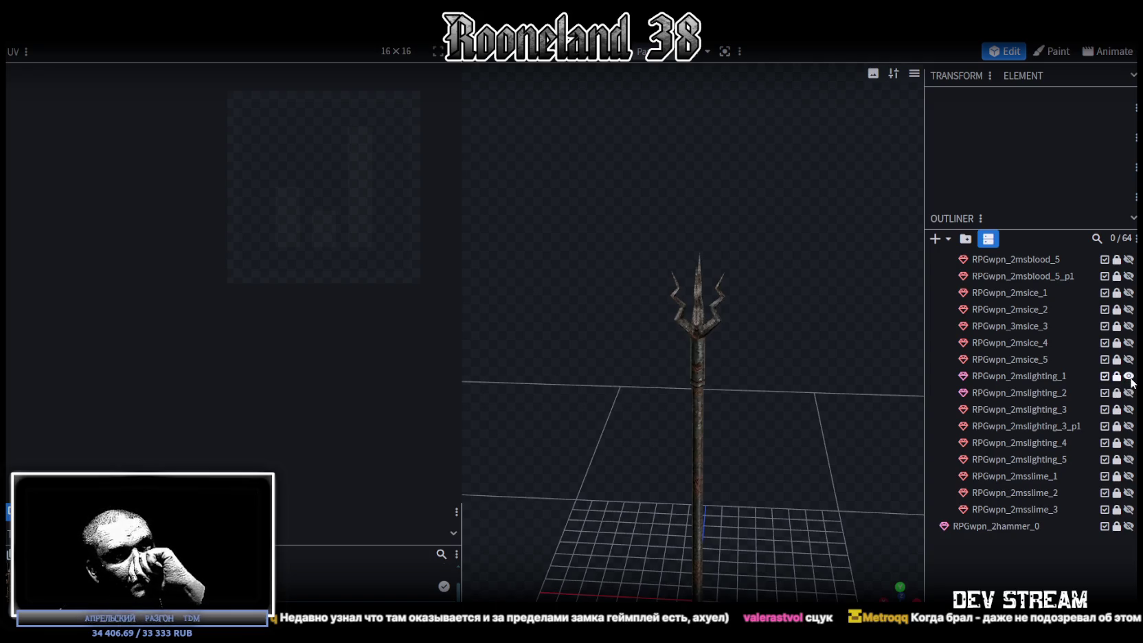
left_click(1129, 376)
scroll(1118, 371, "up", 2)
scroll(1117, 372, "up", 1)
scroll(1117, 372, "up", 1)
scroll(1123, 368, "down", 1)
scroll(1128, 362, "down", 1)
Step: Show only the RPGwpn_2msice_1 ice staff mesh and duplicate it
left_click(1128, 353)
left_click(1128, 353)
left_click(1128, 369)
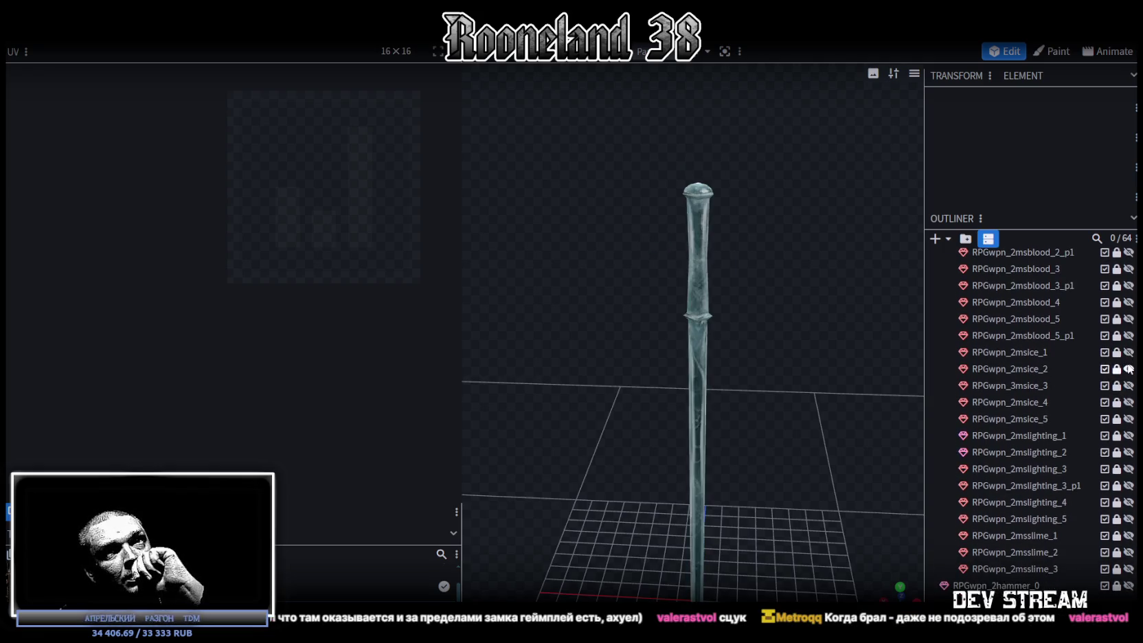
left_click(1129, 369)
left_click(1129, 352)
scroll(681, 478, "down", 2)
left_click(1118, 353)
key("ctrl+d")
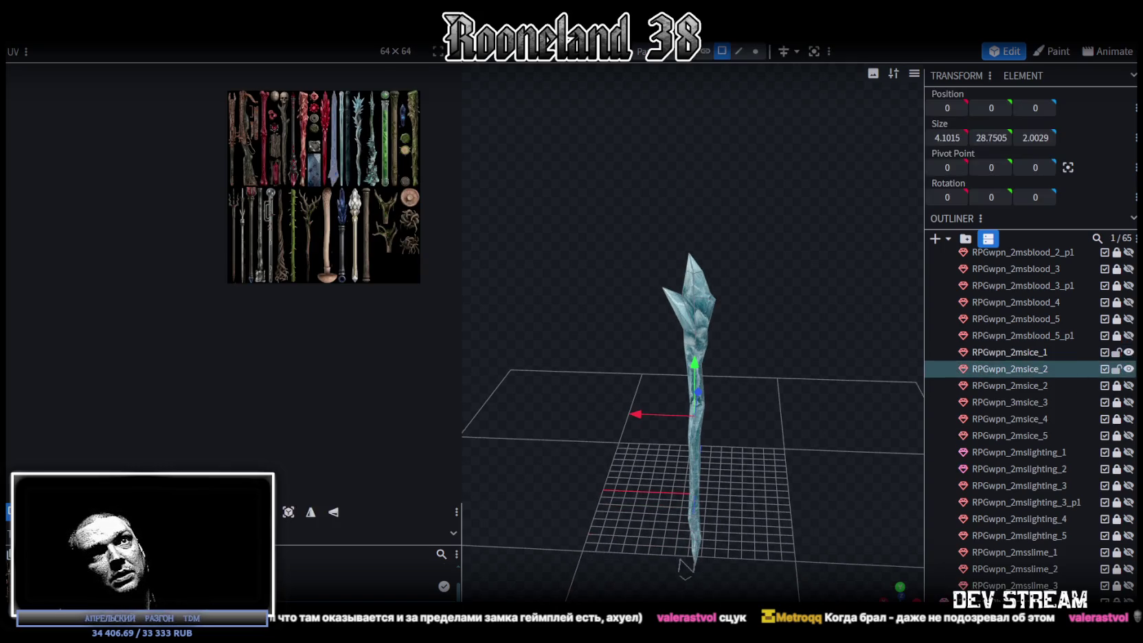
Step: Move the duplicated mesh to the end of the outliner and rename it RPGwpn_2msnature_1
left_click_drag(1030, 368, 1037, 592)
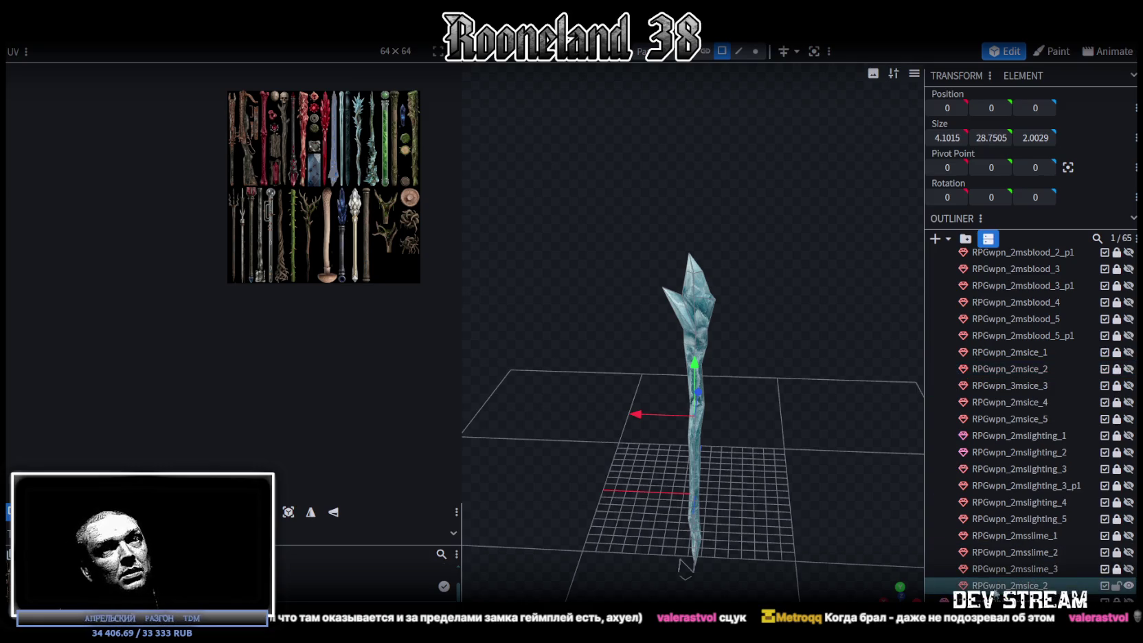
double_click(1028, 585)
type("1")
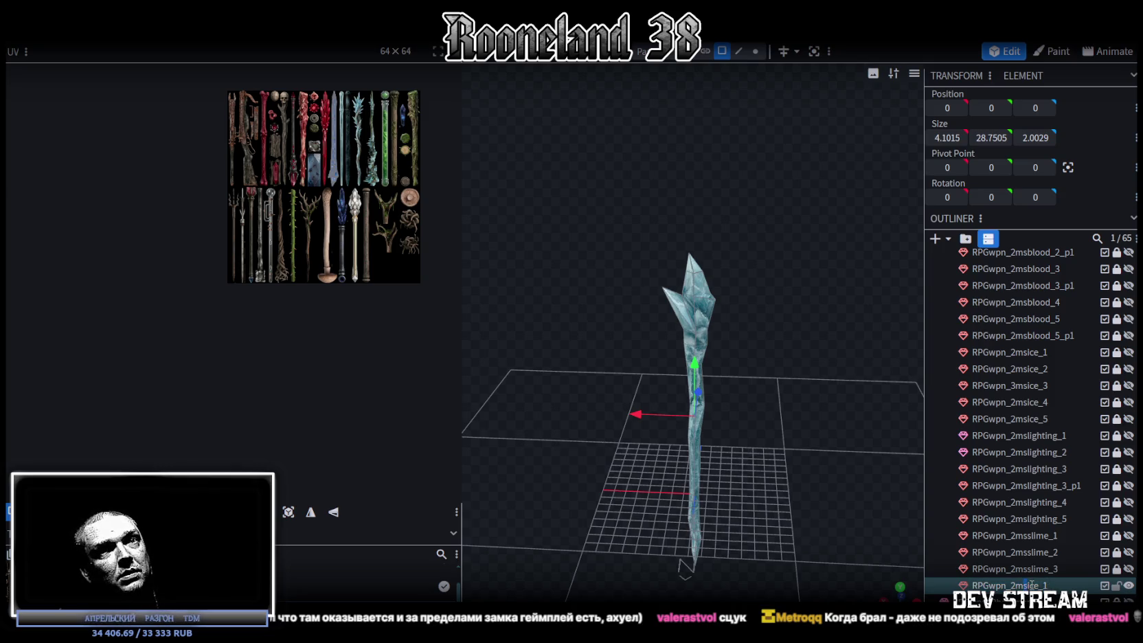
key("BackSpace")
key("BackSpace")
key("BackSpace")
type("nature")
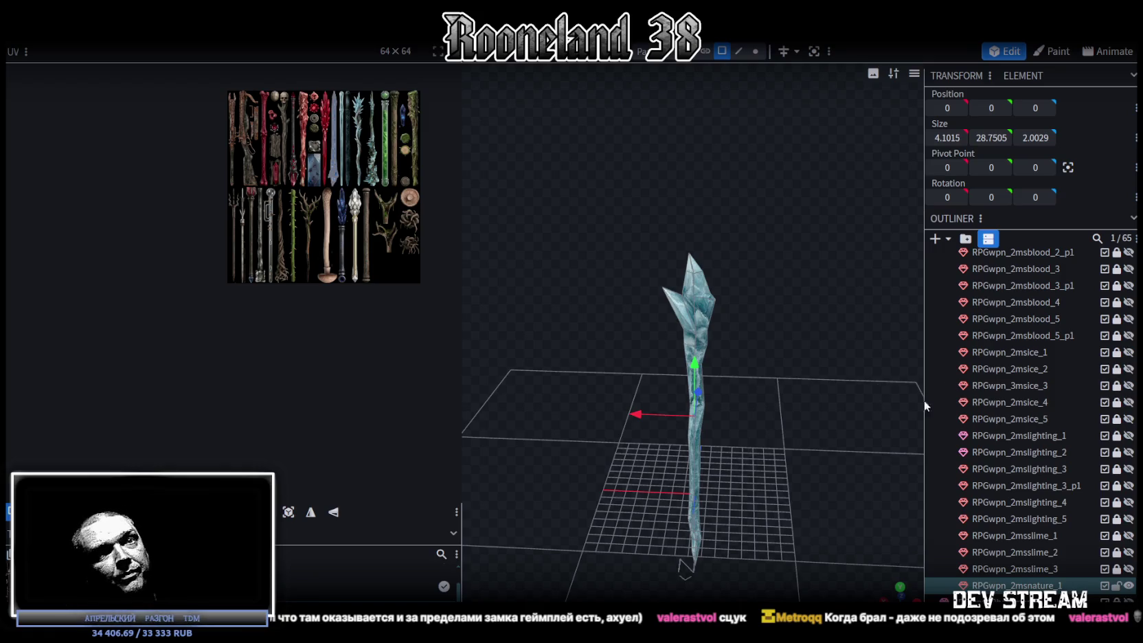
Step: Select every face of the staff mesh and widen the UV editor panel
key("ctrl+a")
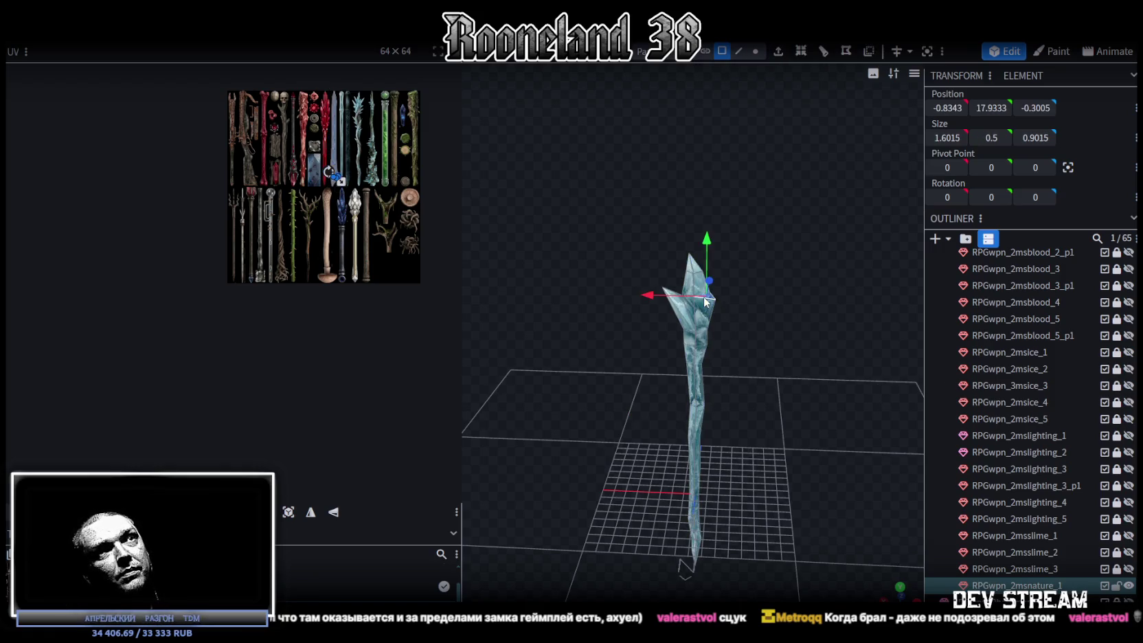
right_click(898, 581)
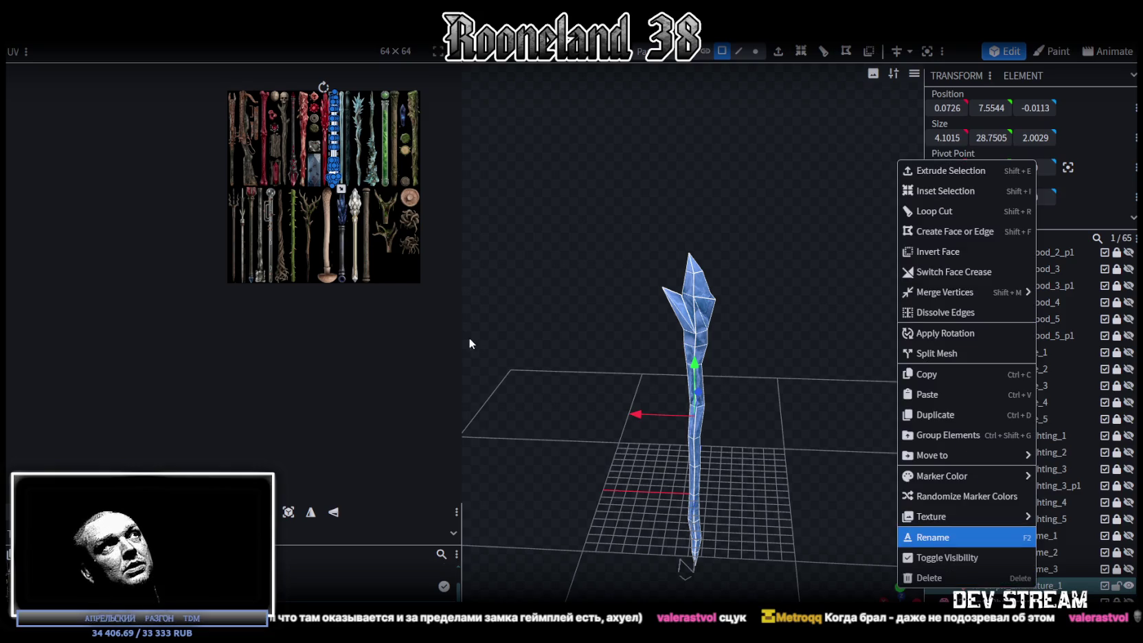
left_click(467, 148)
mouse_move(462, 146)
left_mouse_down()
mouse_move(664, 175)
mouse_move(357, 158)
left_mouse_up()
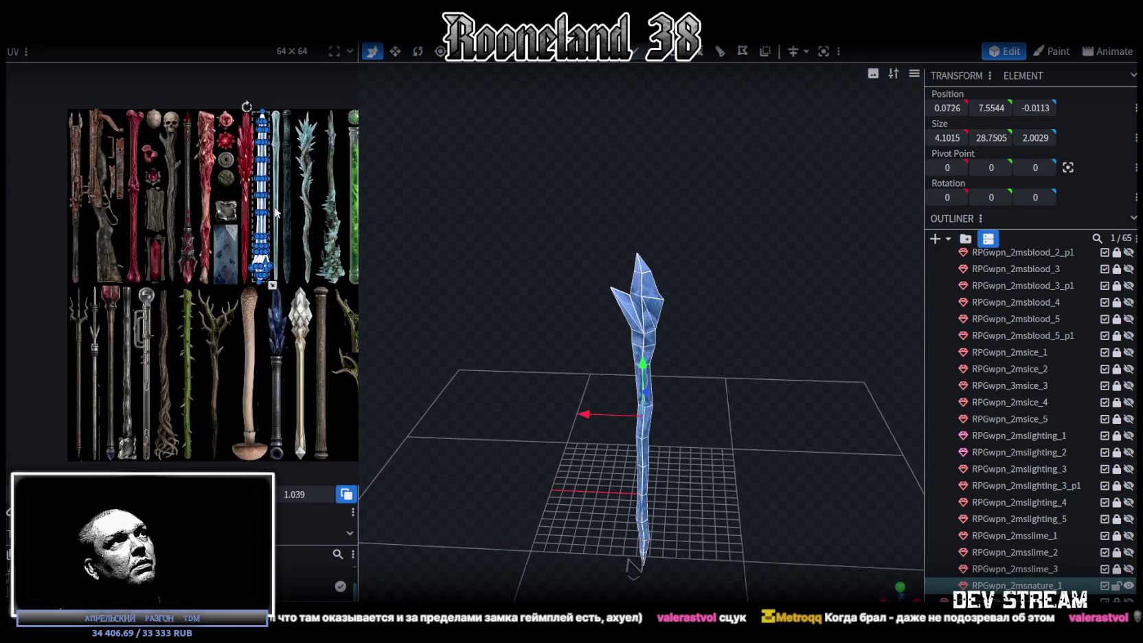
scroll(263, 338, "up", 2)
scroll(263, 338, "down", 2)
scroll(263, 338, "down", 1)
scroll(201, 292, "up", 1)
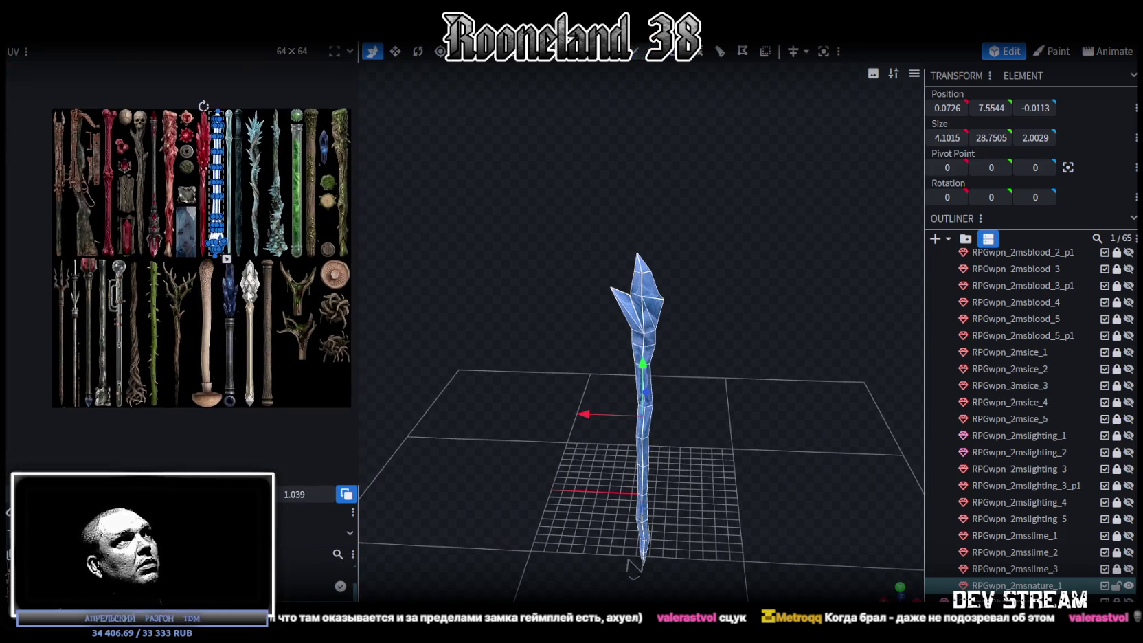
scroll(200, 292, "up", 1)
Step: Move the staff's UV island onto the root texture, nudging and shrinking it to fit
left_click_drag(203, 214, 104, 375)
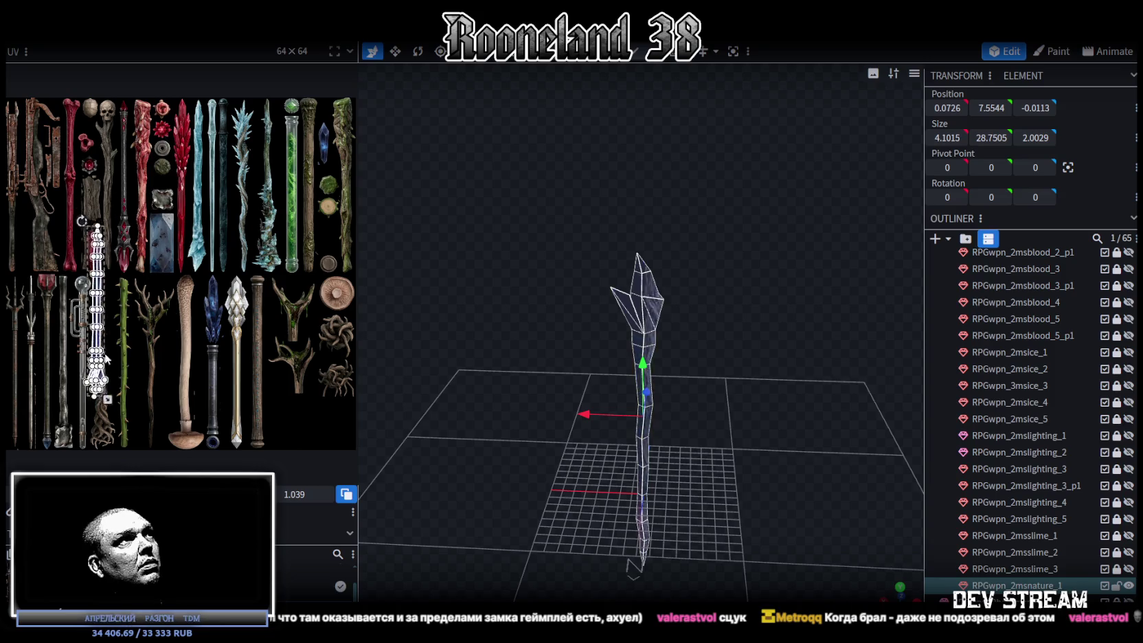
scroll(119, 283, "up", 2)
scroll(119, 283, "up", 1)
left_click_drag(179, 274, 170, 346)
scroll(170, 347, "down", 1)
scroll(248, 302, "up", 2)
scroll(254, 299, "up", 1)
scroll(254, 299, "up", 1)
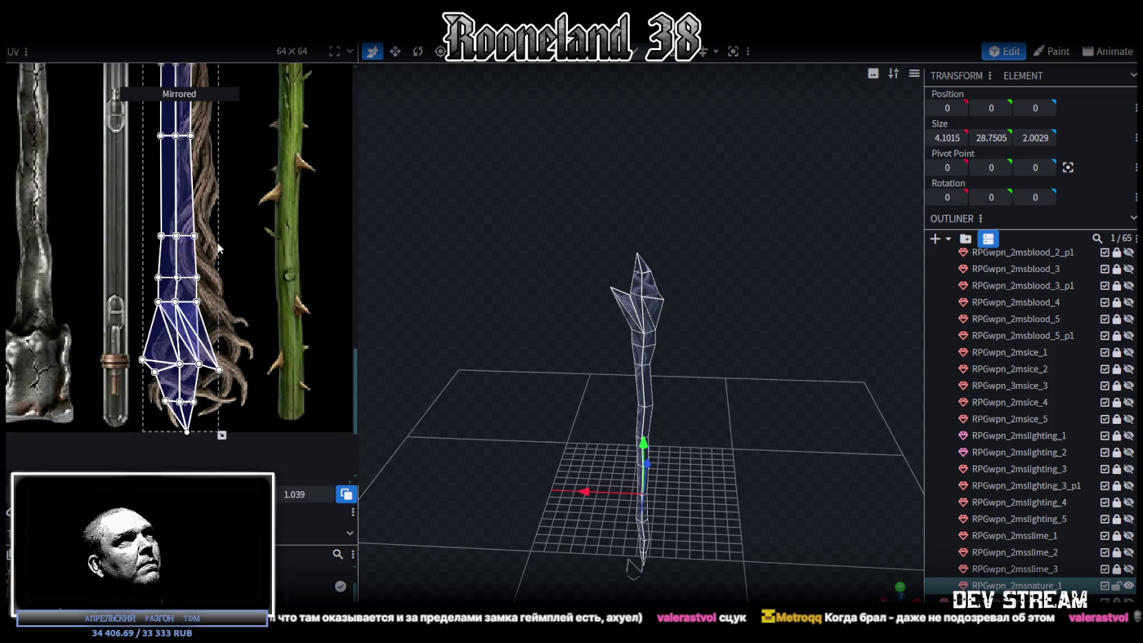
scroll(223, 250, "up", 3)
left_click_drag(213, 233, 225, 234)
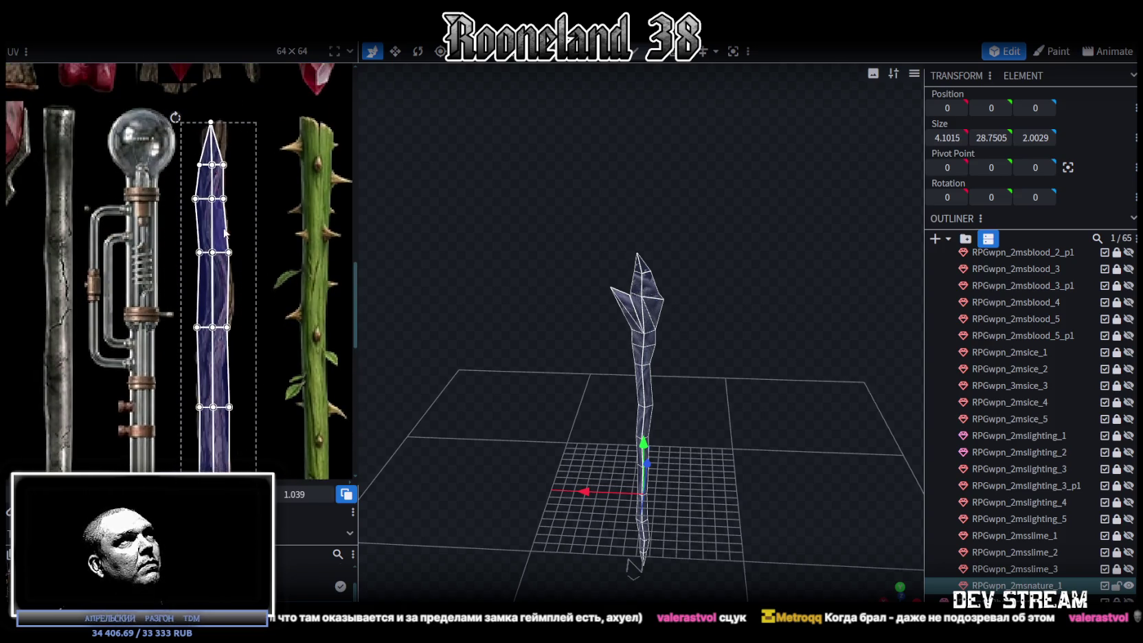
scroll(224, 242, "down", 3)
scroll(254, 412, "up", 3)
scroll(267, 434, "up", 2)
left_click_drag(248, 433, 236, 430)
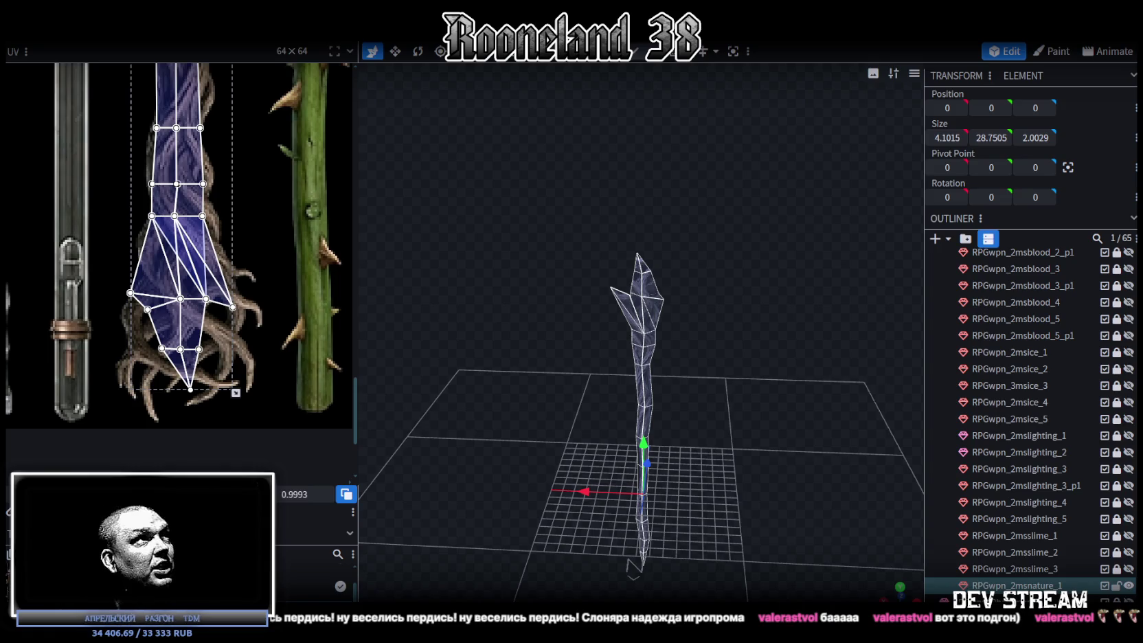
Step: Box-select the staff's pointed tip in the UV editor and delete it
scroll(197, 315, "down", 3)
scroll(197, 314, "down", 2)
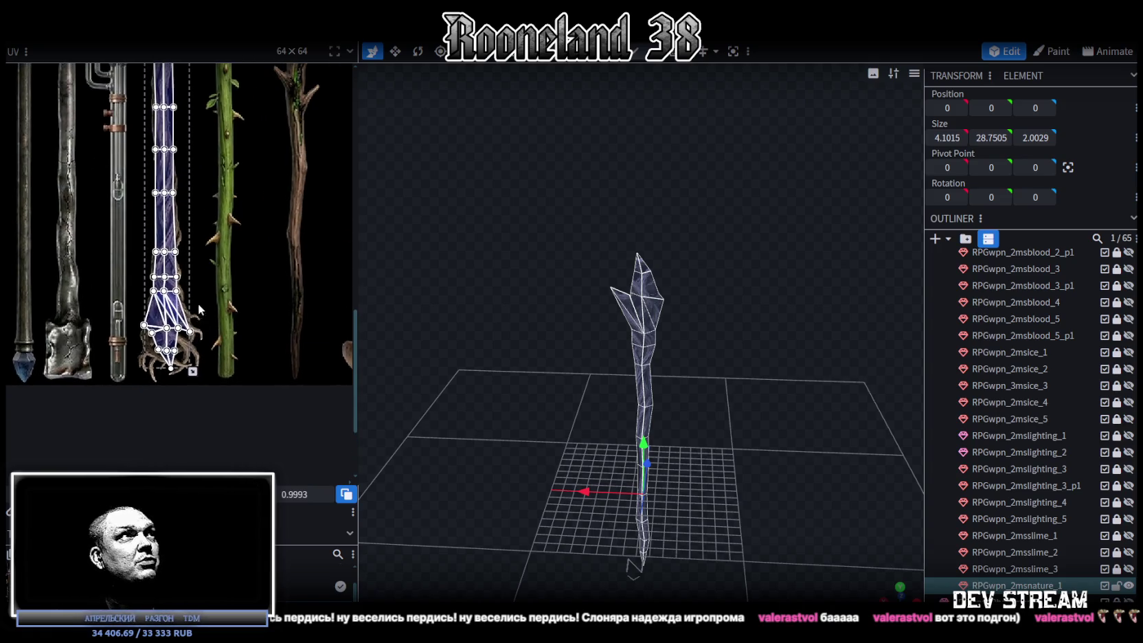
scroll(556, 456, "up", 3)
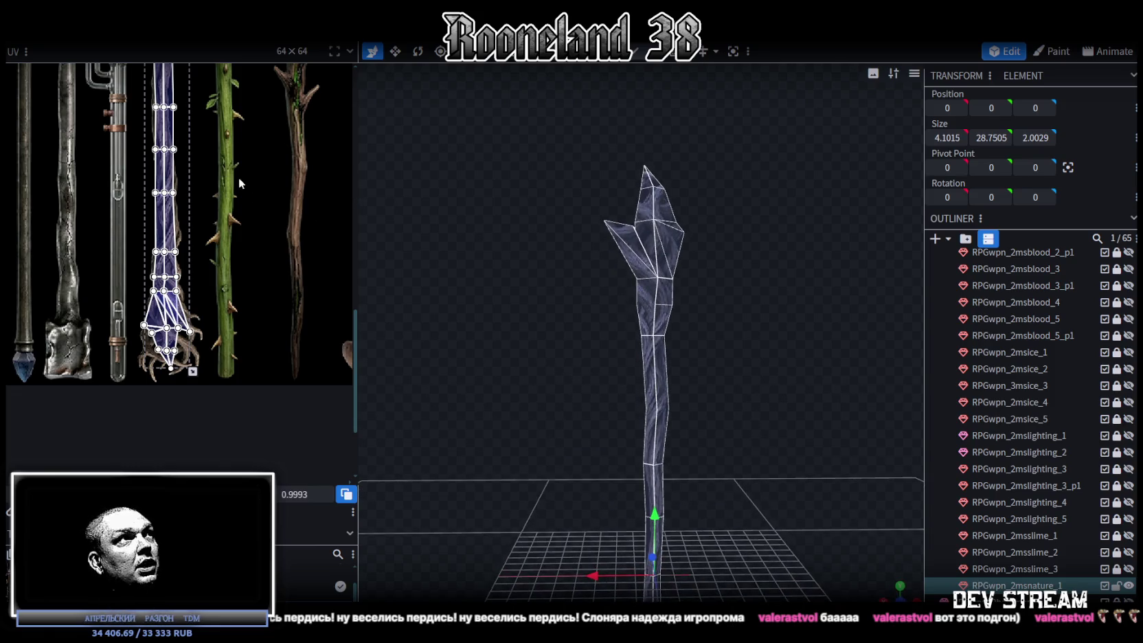
scroll(163, 191, "up", 2)
scroll(230, 172, "up", 2)
scroll(237, 197, "up", 2)
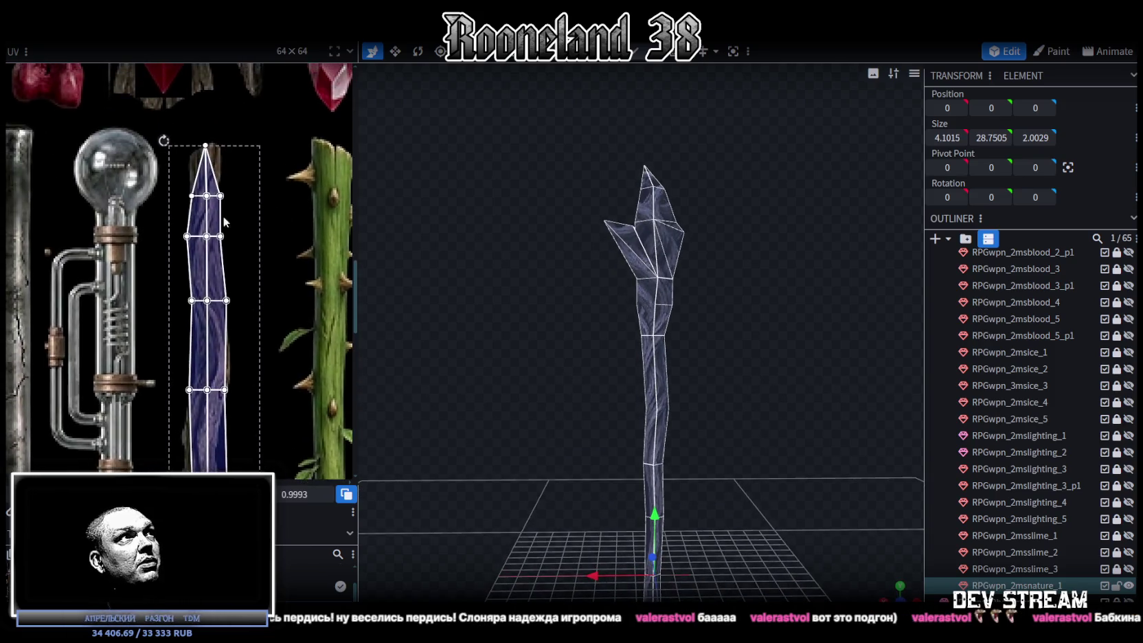
mouse_move(570, 349)
left_mouse_down()
mouse_move(632, 200)
mouse_move(748, 456)
left_mouse_up()
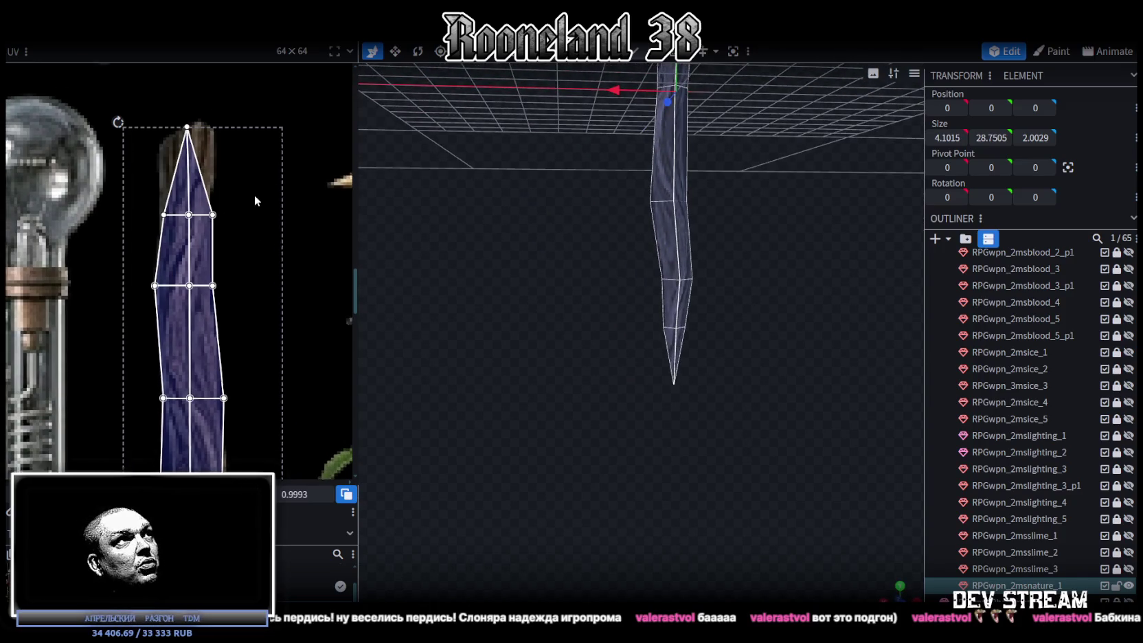
middle_click_drag(289, 175, 286, 226)
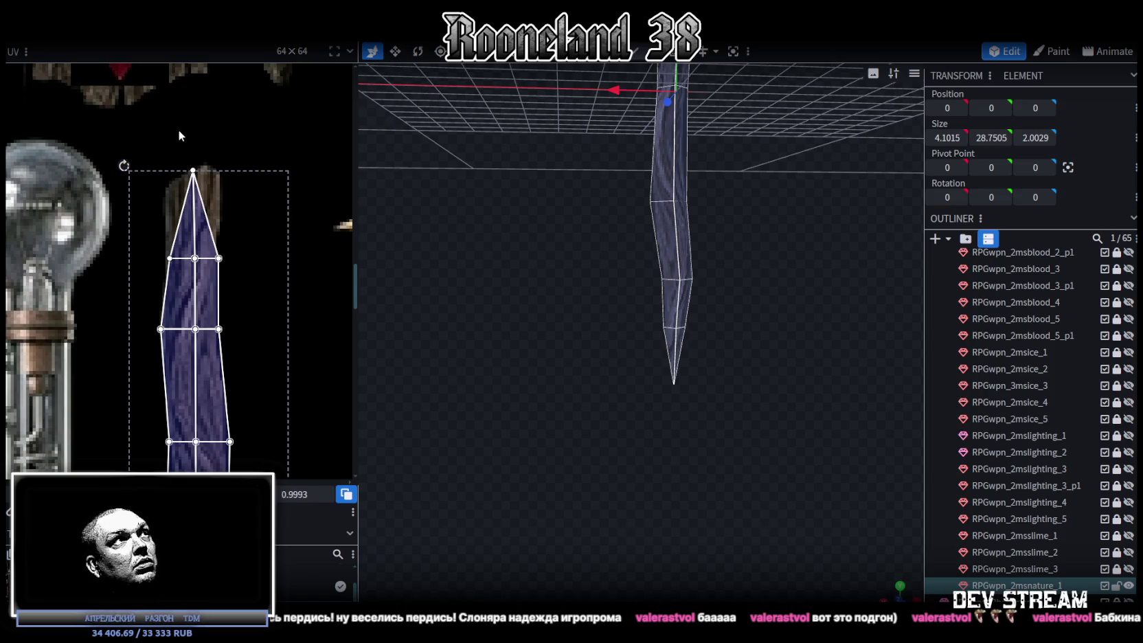
left_click_drag(147, 143, 250, 219)
key("Delete")
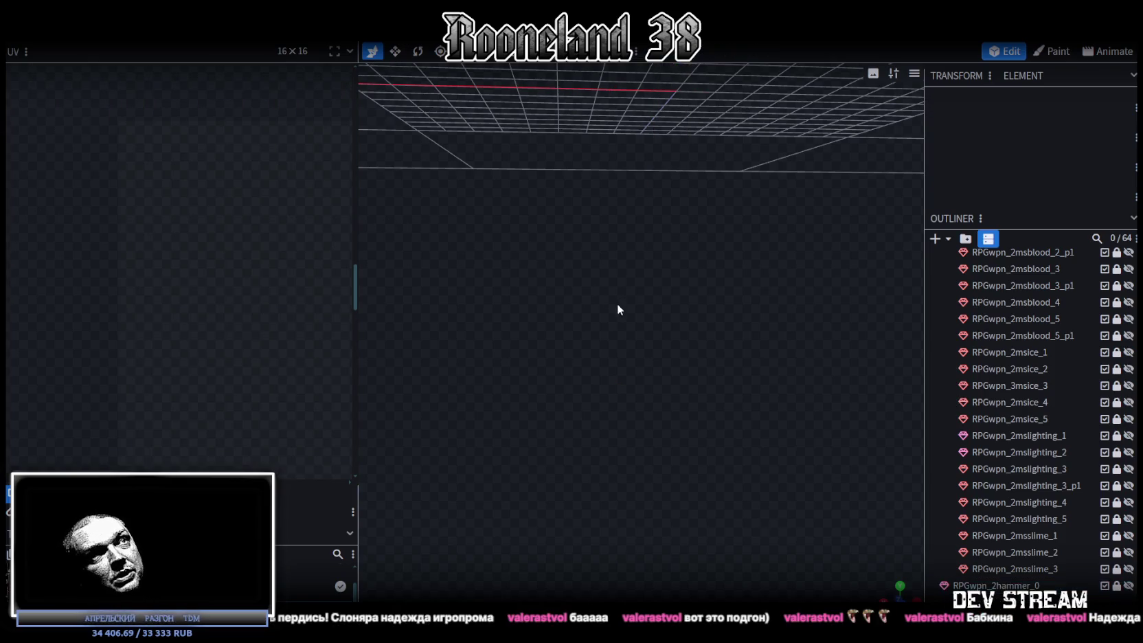
Step: Delete the pointed tip vertices and lower the handle's bottom vertices along Y
mouse_move(628, 421)
left_mouse_down()
mouse_move(714, 348)
mouse_move(714, 364)
left_mouse_up()
key("Delete")
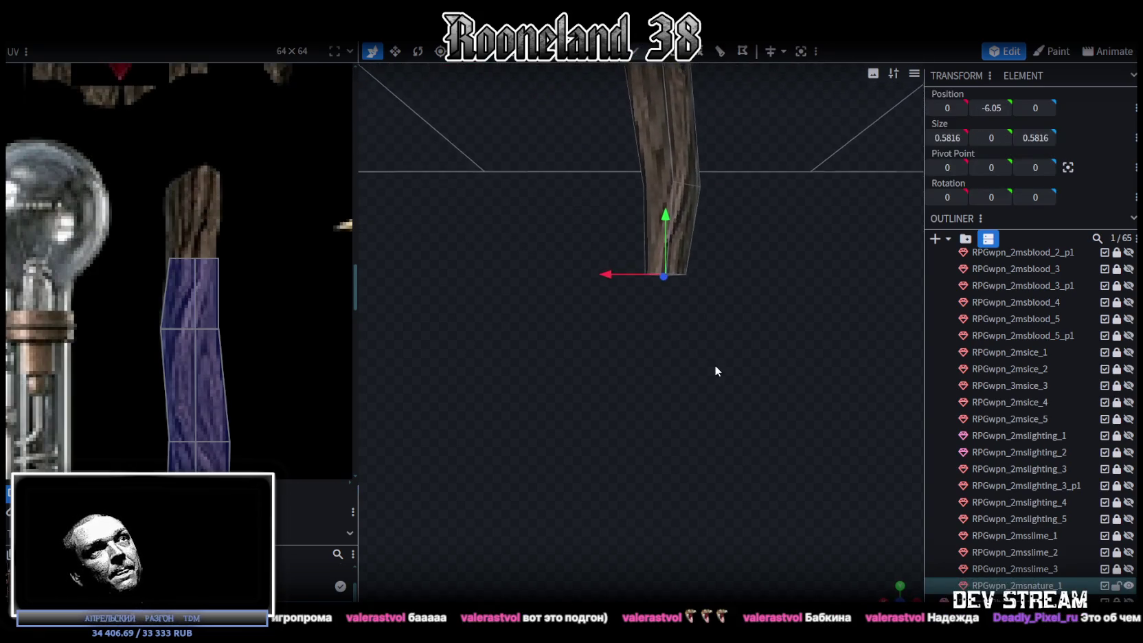
left_click_drag(609, 348, 745, 165)
left_click(638, 52)
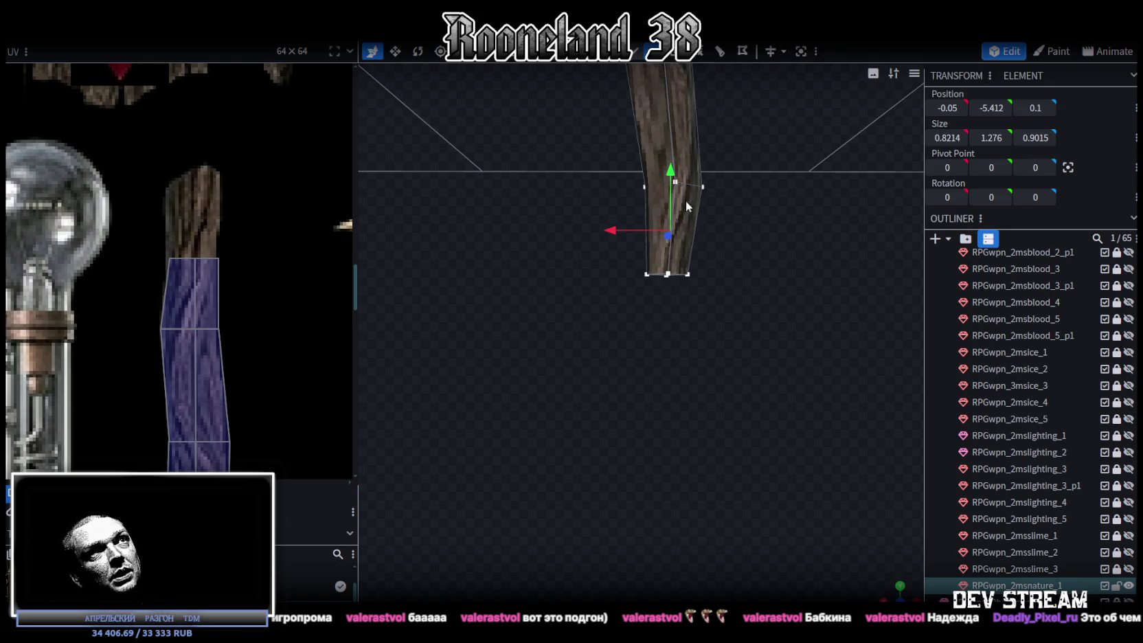
mouse_move(586, 330)
left_mouse_down()
mouse_move(725, 230)
mouse_move(701, 286)
left_mouse_up()
Step: Rotate the handle's bottom vertices about -19° to bend the end at an angle
key("r")
left_click_drag(798, 329, 735, 290)
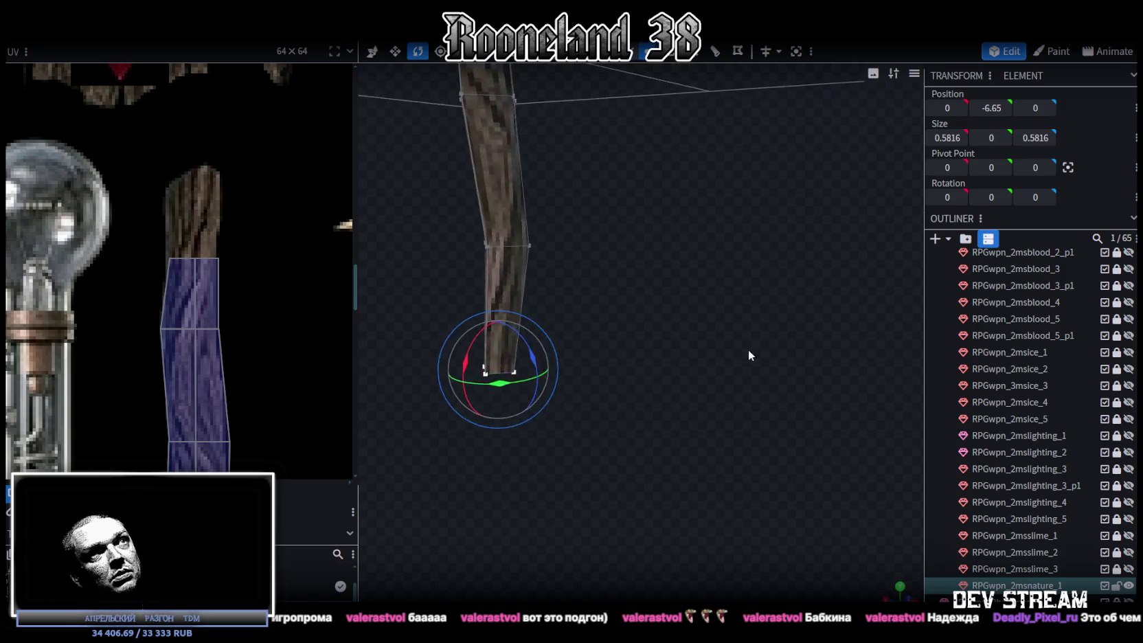
left_click_drag(661, 288, 772, 93)
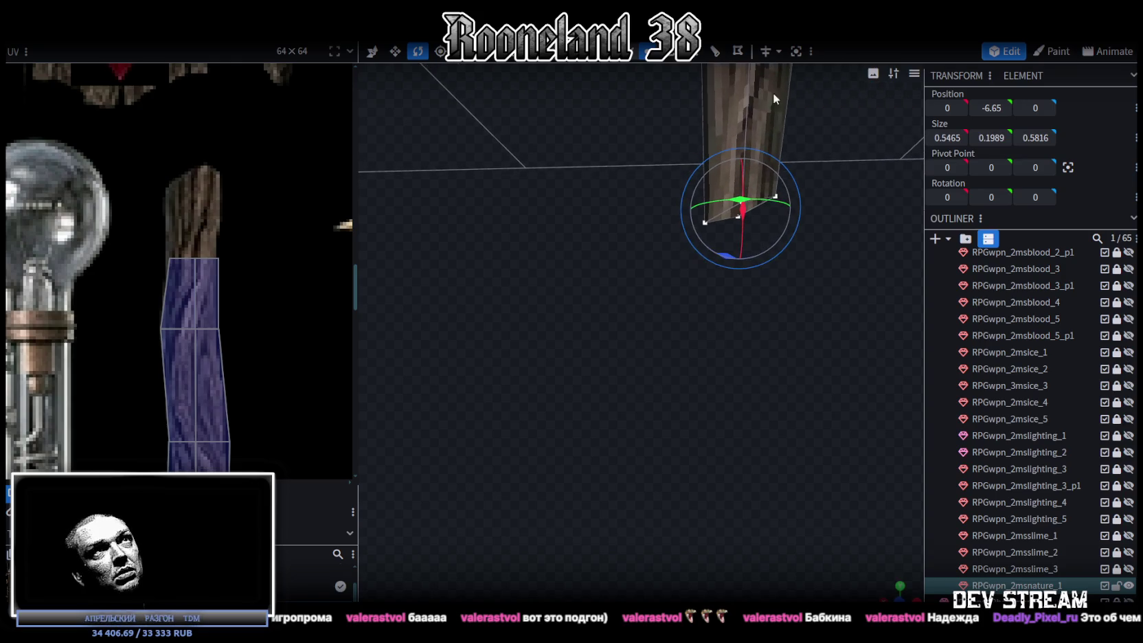
left_click_drag(838, 140, 802, 165)
mouse_move(650, 199)
left_mouse_down()
mouse_move(650, 229)
mouse_move(647, 154)
left_mouse_up()
key("v")
left_click(642, 230)
scroll(189, 300, "down", 2)
scroll(189, 300, "down", 3)
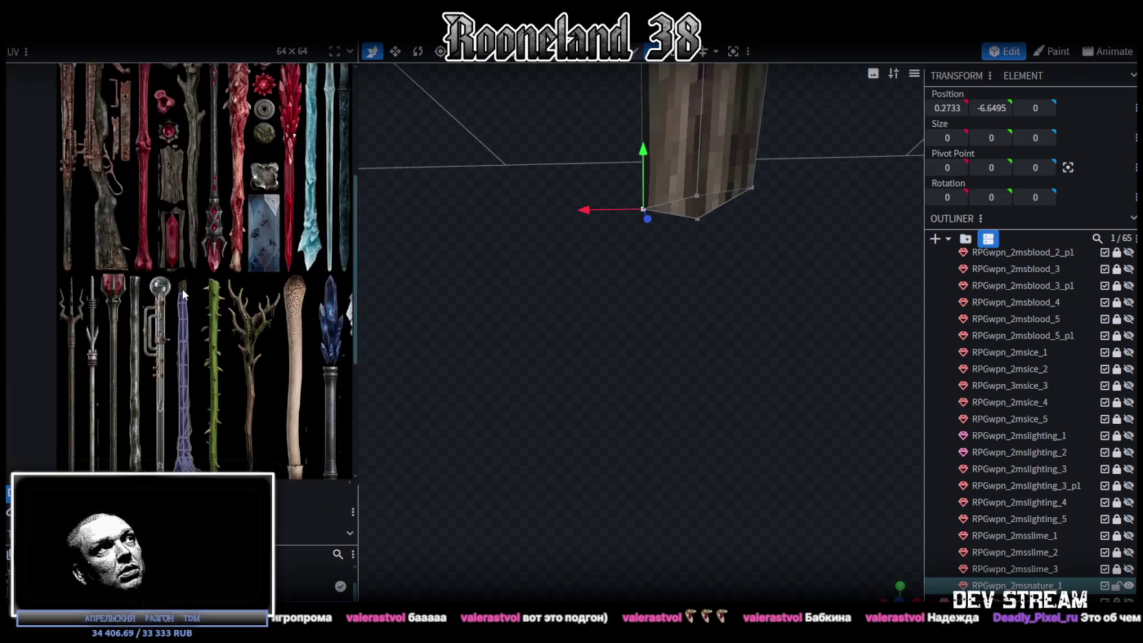
scroll(189, 300, "up", 3)
Step: Select the whole bottom cap face of the handle
left_click_drag(623, 257, 708, 233)
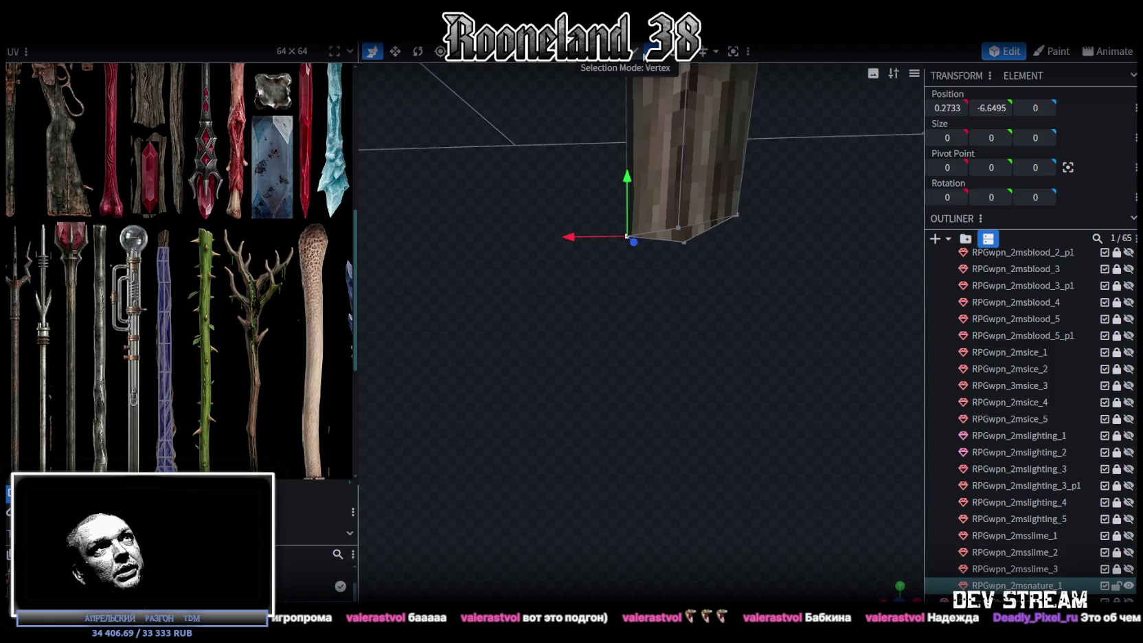
left_click(668, 228)
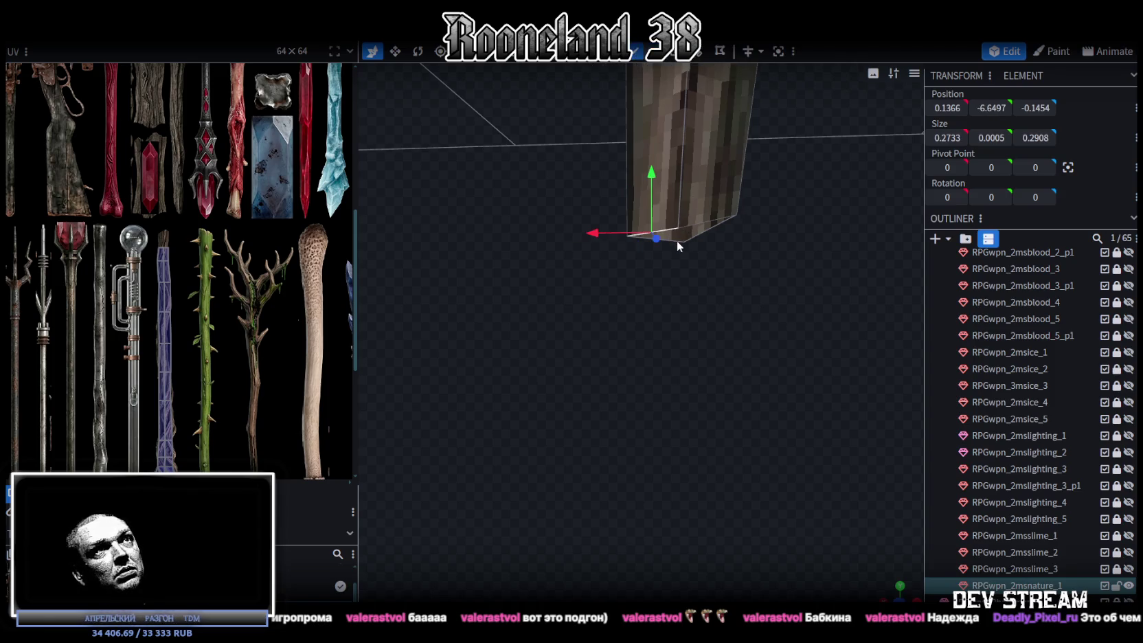
left_click(692, 237)
left_click_drag(692, 239, 696, 124)
mouse_move(685, 243)
left_mouse_down()
mouse_move(765, 347)
mouse_move(643, 225)
mouse_move(734, 277)
mouse_move(681, 138)
left_mouse_up()
left_click(681, 138)
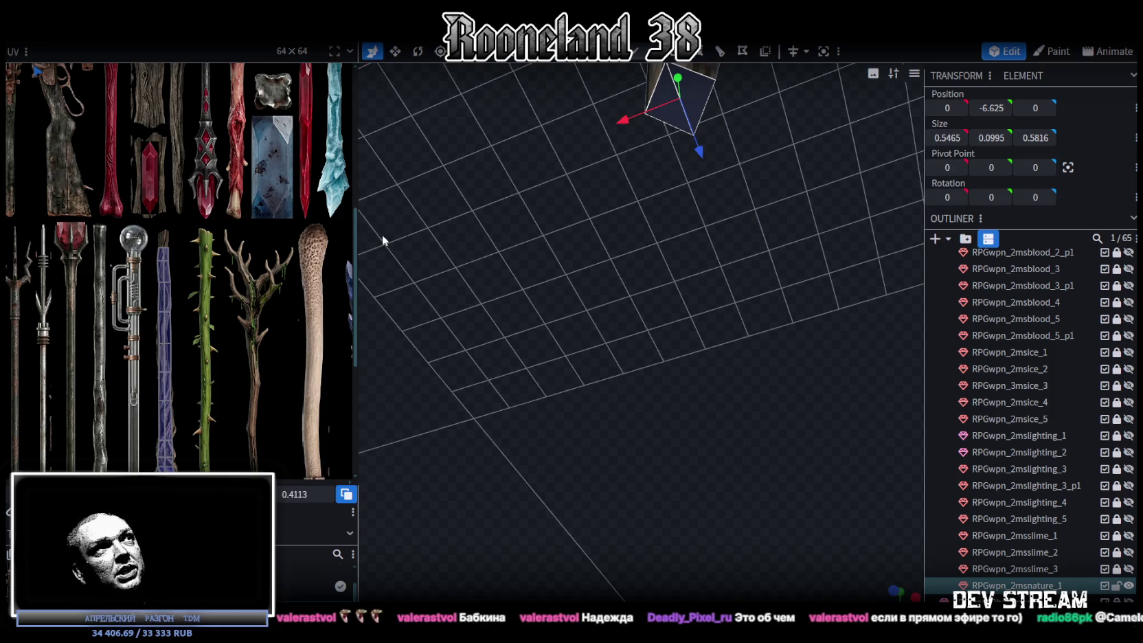
Step: Drag the bottom face's UV from its old spot onto the staff textures in the atlas
scroll(103, 113, "down", 3)
scroll(181, 295, "up", 2)
mouse_move(563, 343)
left_mouse_down()
mouse_move(599, 358)
mouse_move(612, 324)
mouse_move(682, 434)
mouse_move(681, 387)
mouse_move(692, 397)
left_mouse_up()
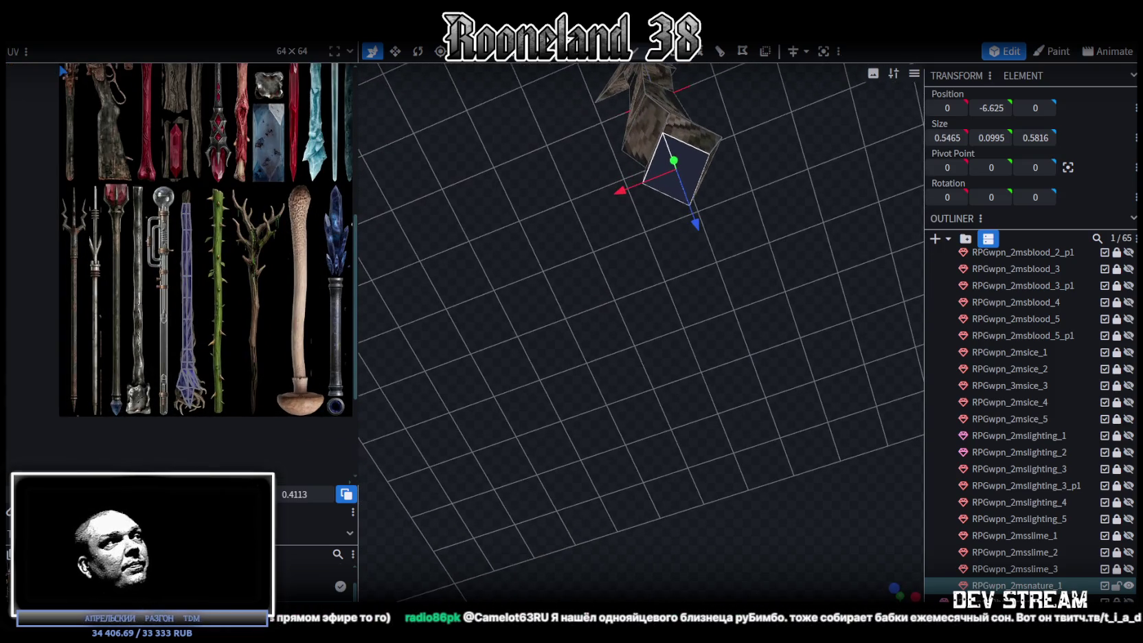
scroll(241, 221, "down", 2)
middle_click_drag(241, 221, 276, 396)
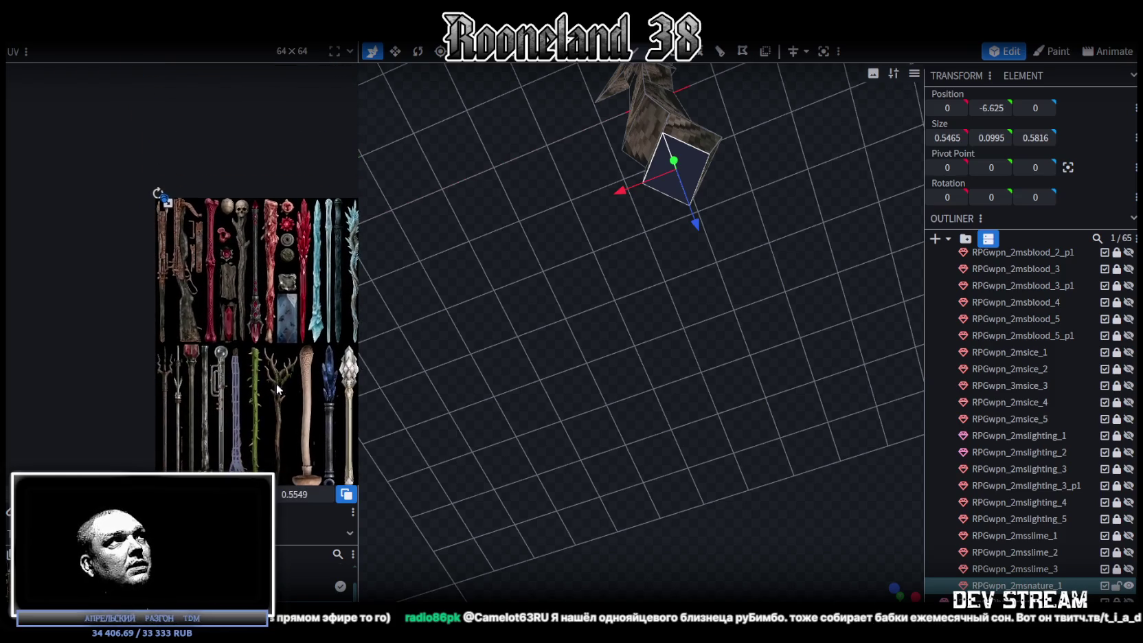
left_click_drag(177, 215, 264, 385)
scroll(263, 380, "up", 2)
mouse_move(263, 380)
middle_mouse_down()
mouse_move(123, 180)
mouse_move(160, 323)
middle_mouse_up()
scroll(155, 183, "up", 1)
mouse_move(194, 265)
middle_mouse_down()
mouse_move(149, 244)
mouse_move(151, 230)
middle_mouse_up()
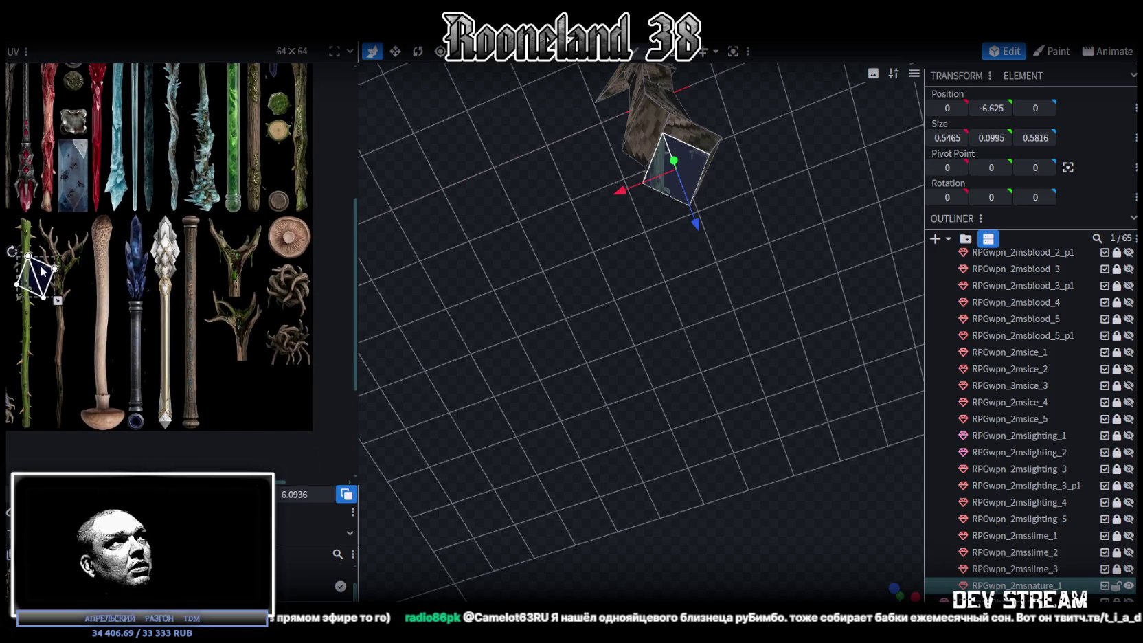
Step: Place the face's UV on the tangled roots and shrink it to a small patch
left_click_drag(41, 270, 287, 297)
scroll(287, 265, "up", 3)
scroll(288, 265, "up", 2)
scroll(247, 254, "up", 1)
middle_click_drag(247, 254, 241, 246)
left_click_drag(241, 246, 262, 411)
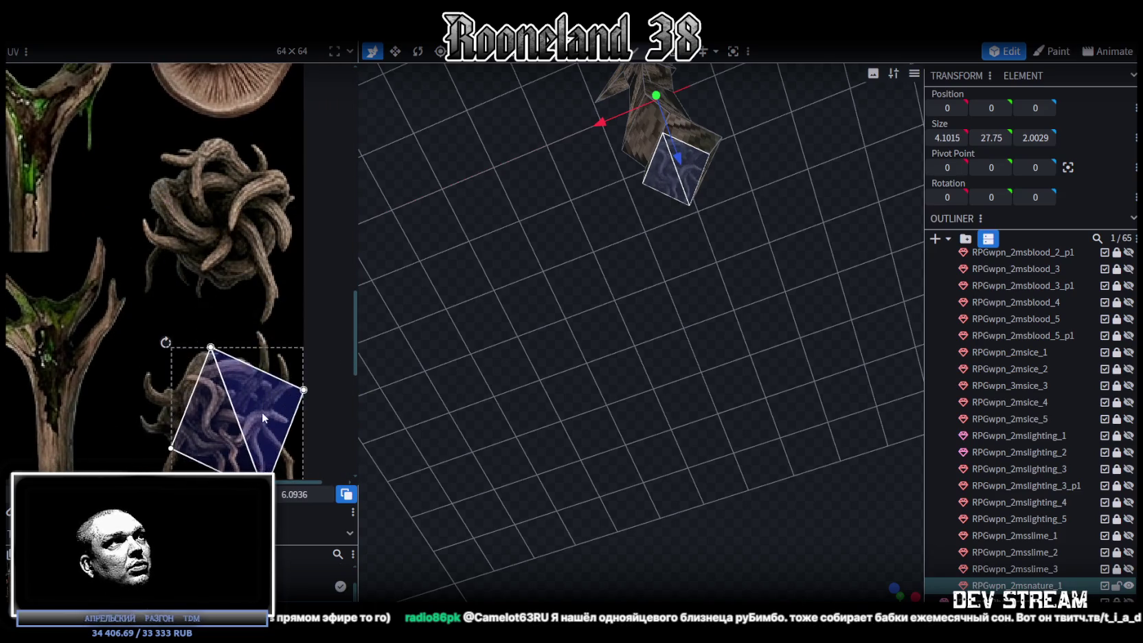
middle_click_drag(282, 403, 266, 337)
mouse_move(278, 391)
left_mouse_down()
mouse_move(175, 279)
mouse_move(172, 291)
left_mouse_up()
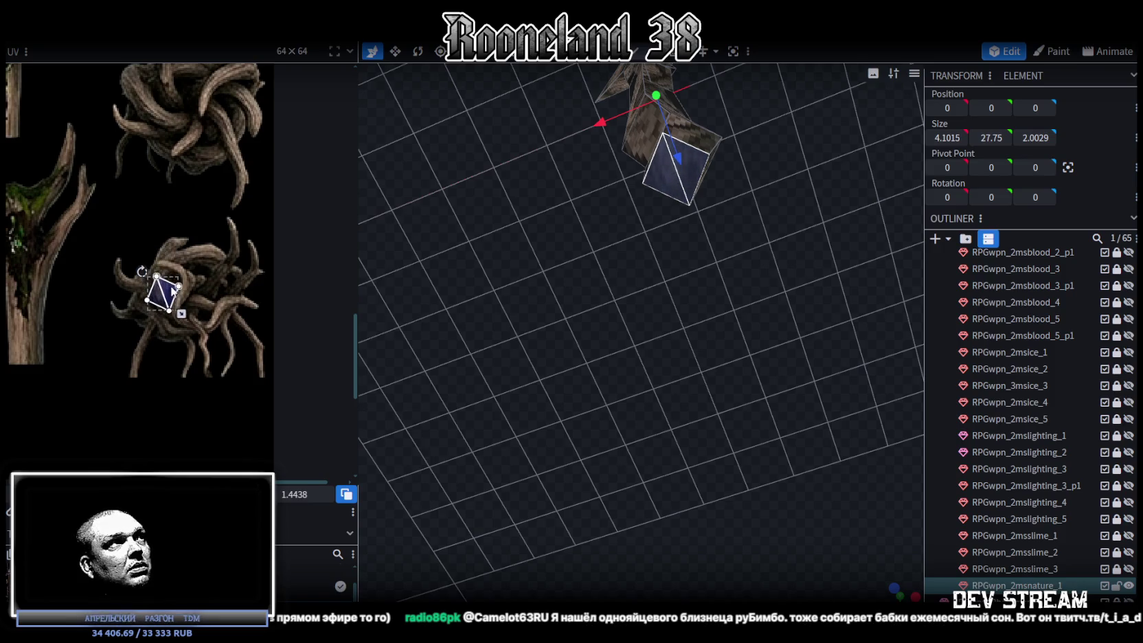
scroll(115, 199, "down", 4)
scroll(118, 179, "down", 2)
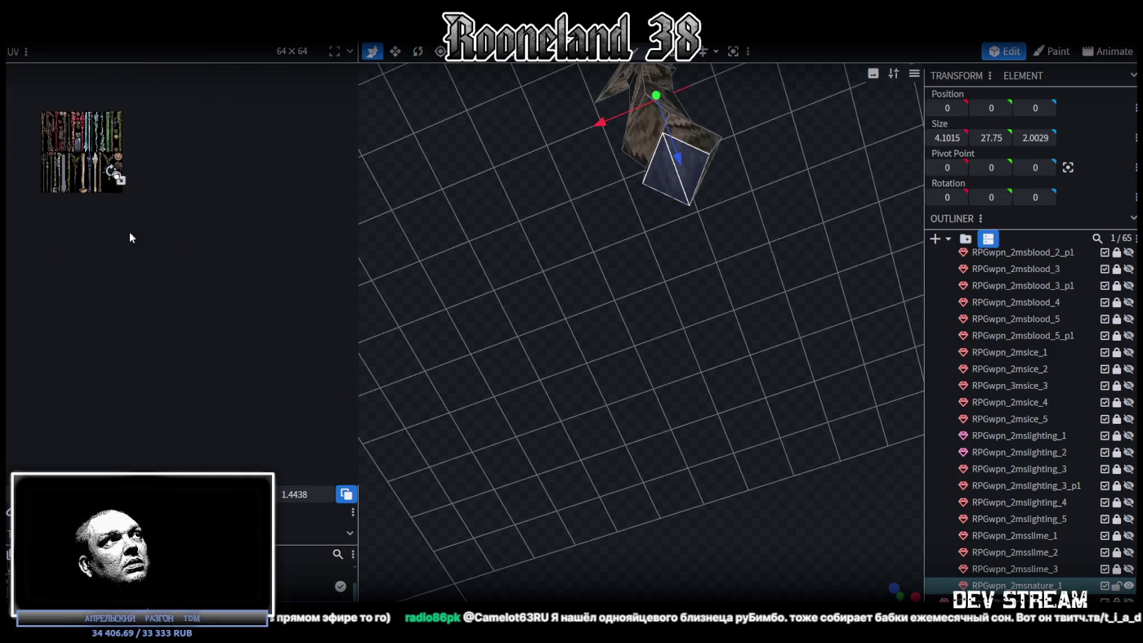
scroll(122, 252, "up", 2)
scroll(163, 224, "up", 3)
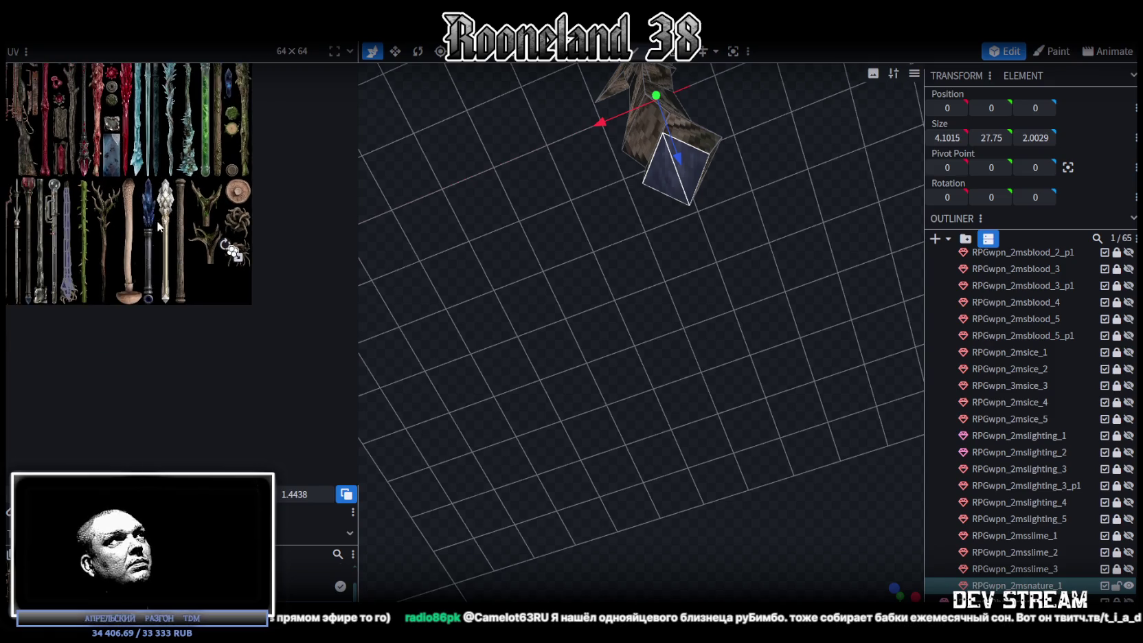
scroll(186, 316, "down", 2)
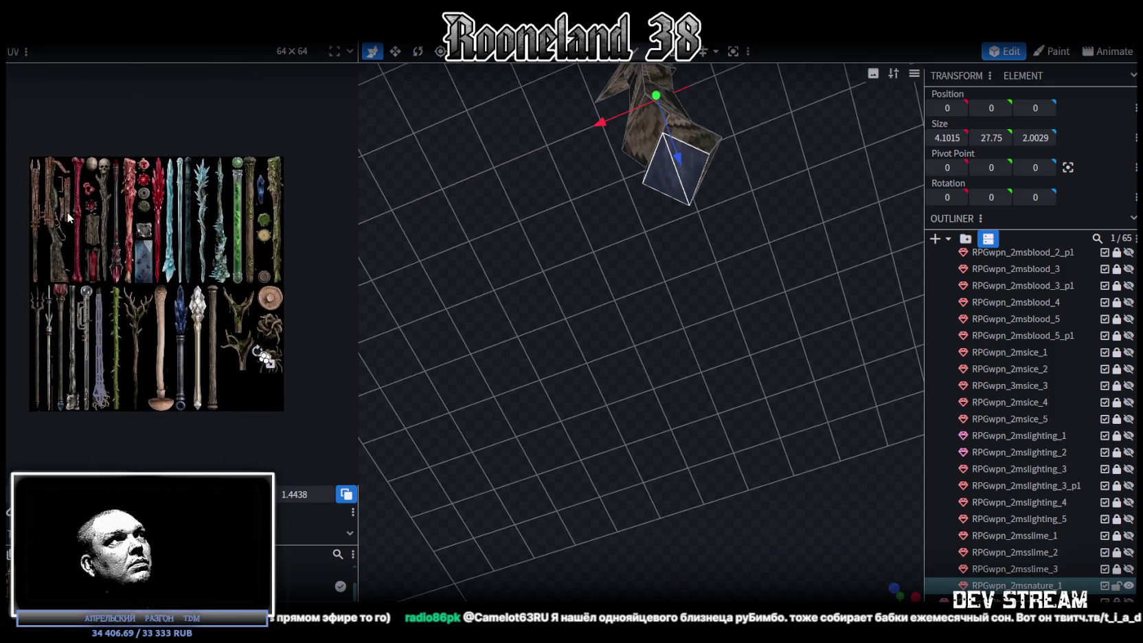
scroll(68, 213, "up", 3)
scroll(156, 319, "down", 2)
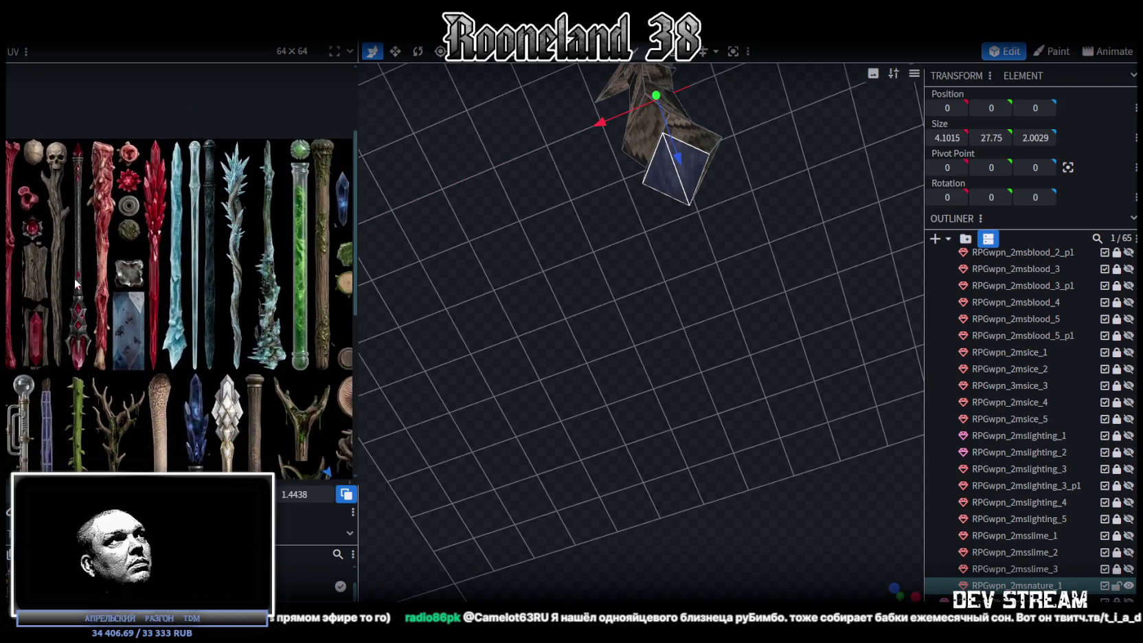
scroll(181, 290, "up", 2)
scroll(180, 290, "down", 2)
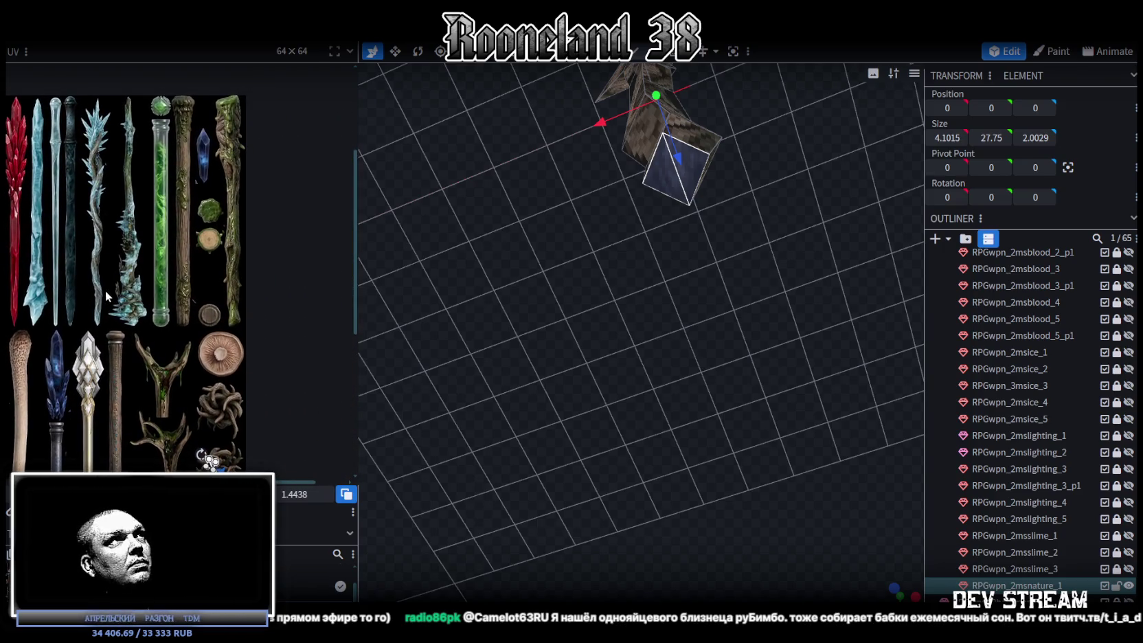
scroll(105, 290, "down", 2)
scroll(143, 262, "down", 2)
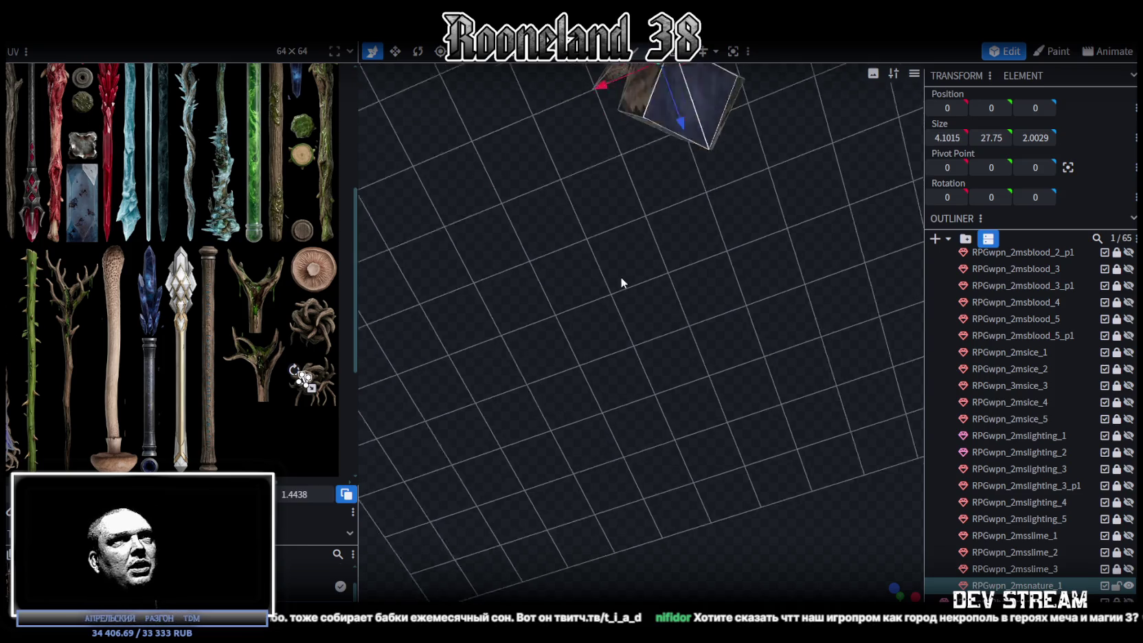
right_click_drag(618, 276, 639, 348)
scroll(240, 243, "down", 2)
scroll(240, 243, "up", 3)
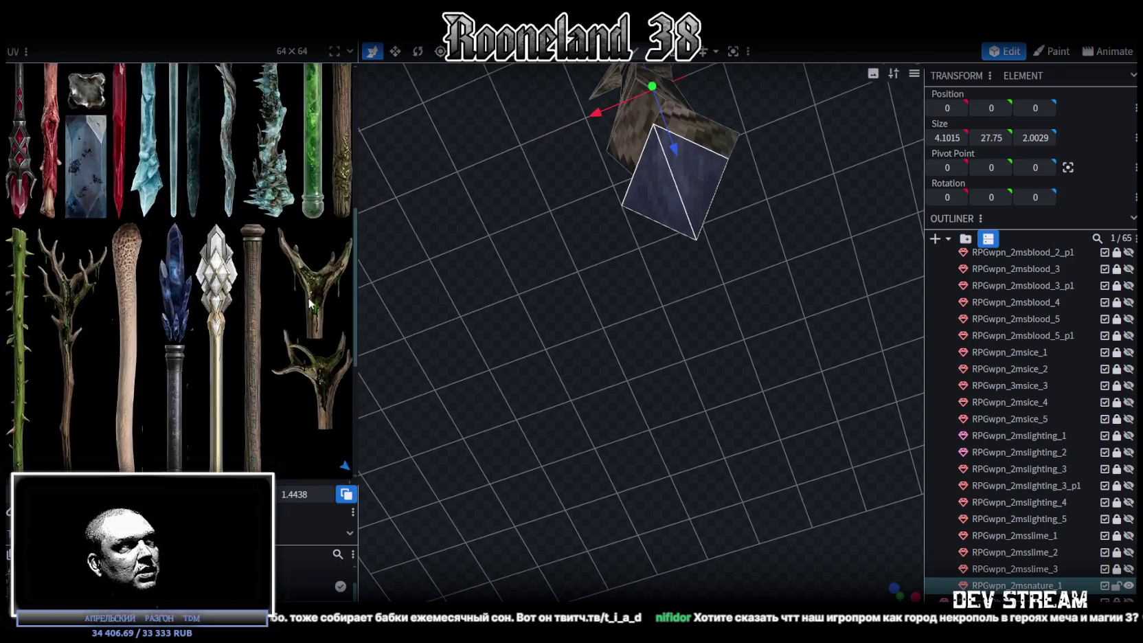
scroll(199, 318, "up", 2)
scroll(199, 318, "up", 2)
scroll(197, 282, "up", 3)
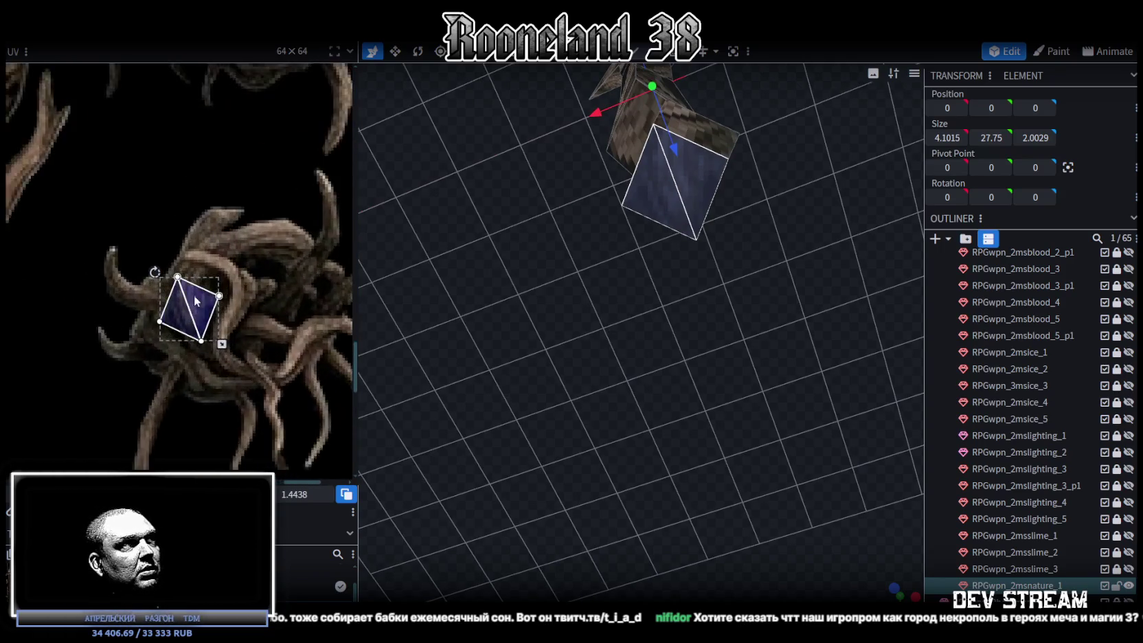
scroll(194, 295, "up", 2)
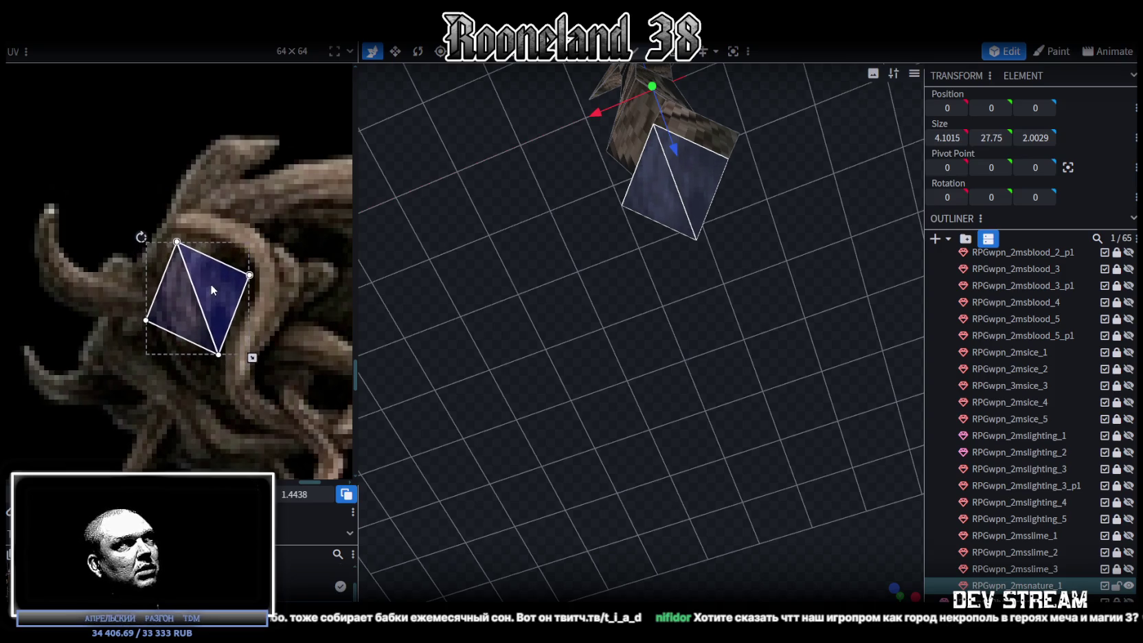
scroll(206, 289, "down", 3)
scroll(205, 281, "down", 2)
scroll(278, 261, "down", 2)
mouse_move(632, 243)
left_mouse_down()
mouse_move(793, 280)
mouse_move(817, 398)
mouse_move(756, 257)
left_mouse_up()
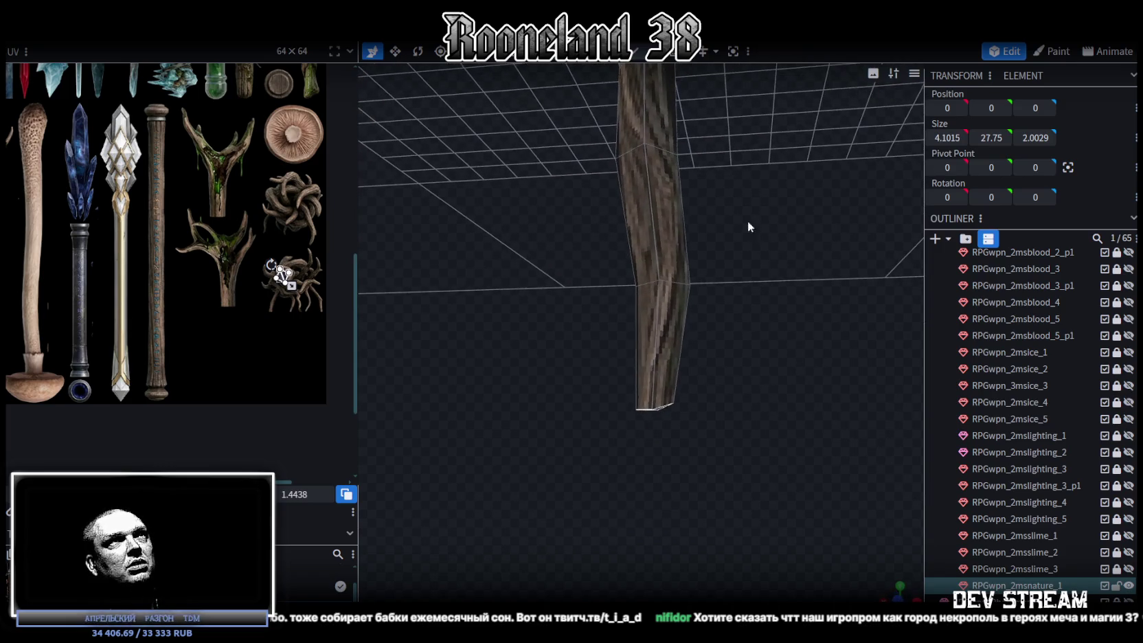
Step: Lower the staff's bottom vertices by 0.5 and stretch its top UV faces up onto the wood
left_click_drag(586, 427, 725, 340)
left_click_drag(654, 352, 637, 375)
mouse_move(152, 200)
middle_mouse_down()
mouse_move(293, 284)
mouse_move(249, 299)
mouse_move(159, 198)
middle_mouse_up()
scroll(158, 197, "up", 3)
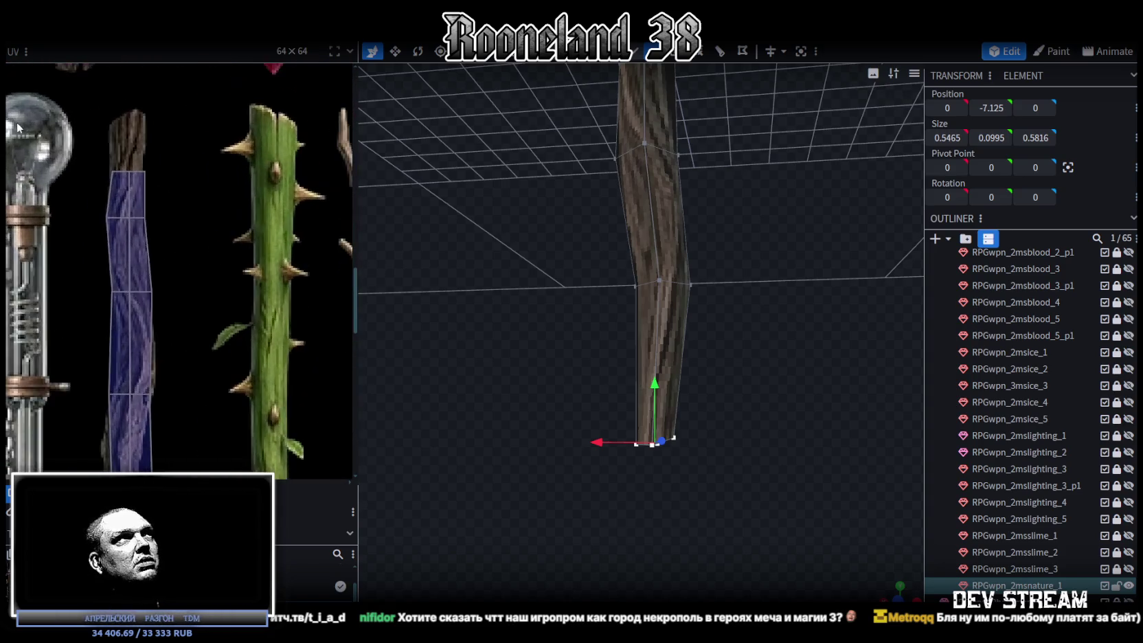
scroll(125, 147, "up", 3)
left_click_drag(127, 159, 264, 262)
middle_click_drag(263, 262, 257, 306)
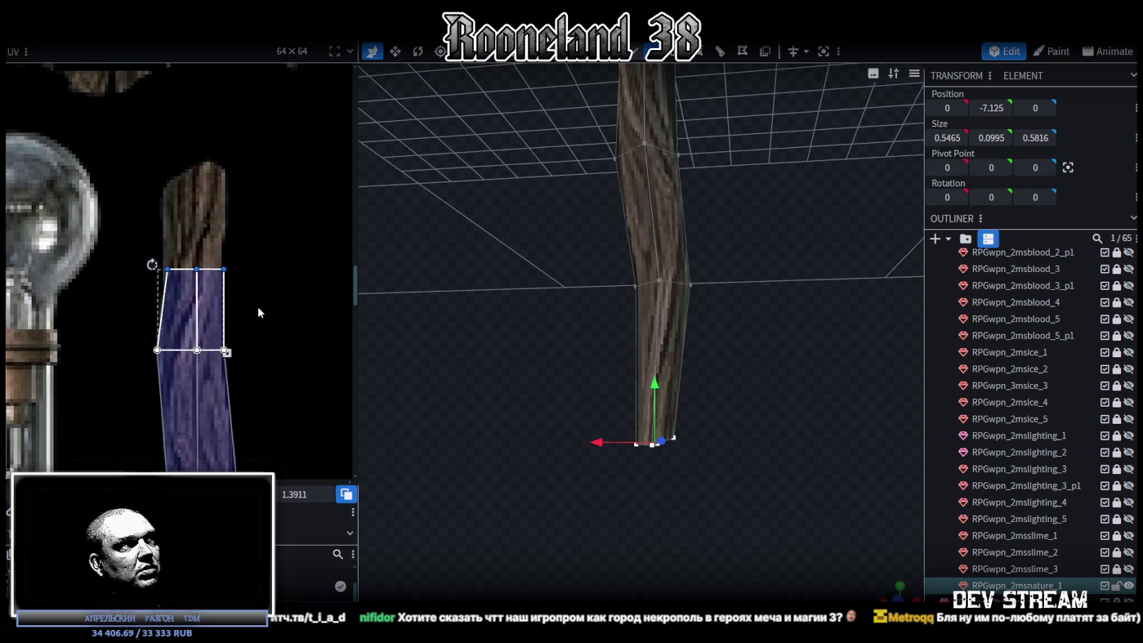
left_click_drag(196, 268, 197, 180)
Step: Raise a single top UV face's upper vertices onto the wood texture
scroll(283, 193, "up", 1)
scroll(284, 193, "up", 1)
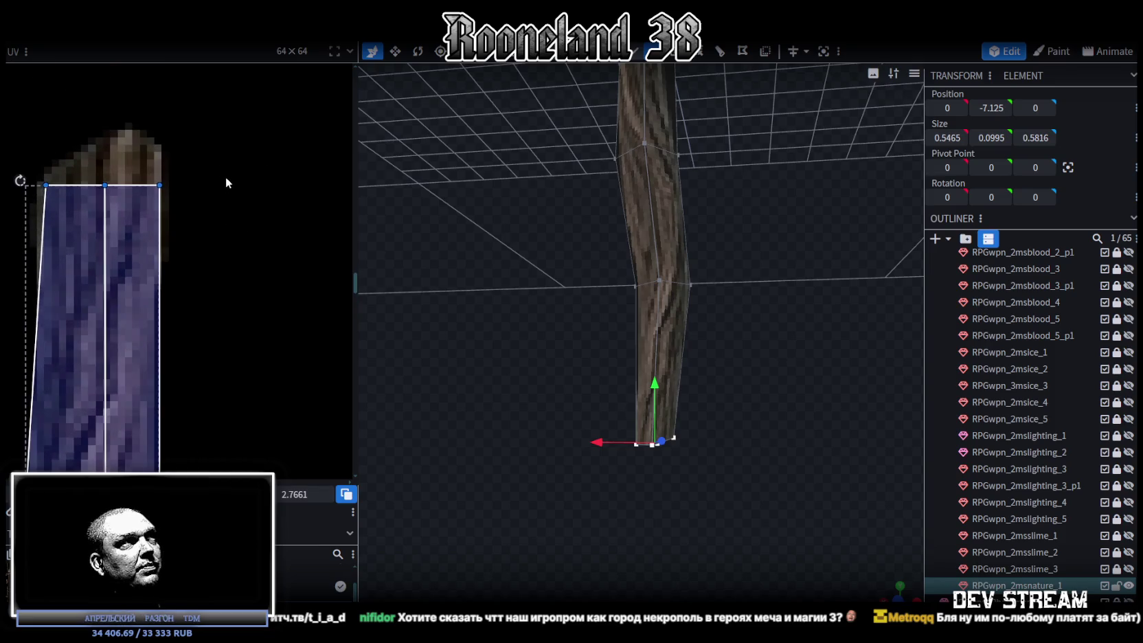
left_click_drag(300, 218, 140, 298)
left_click_drag(199, 264, 199, 218)
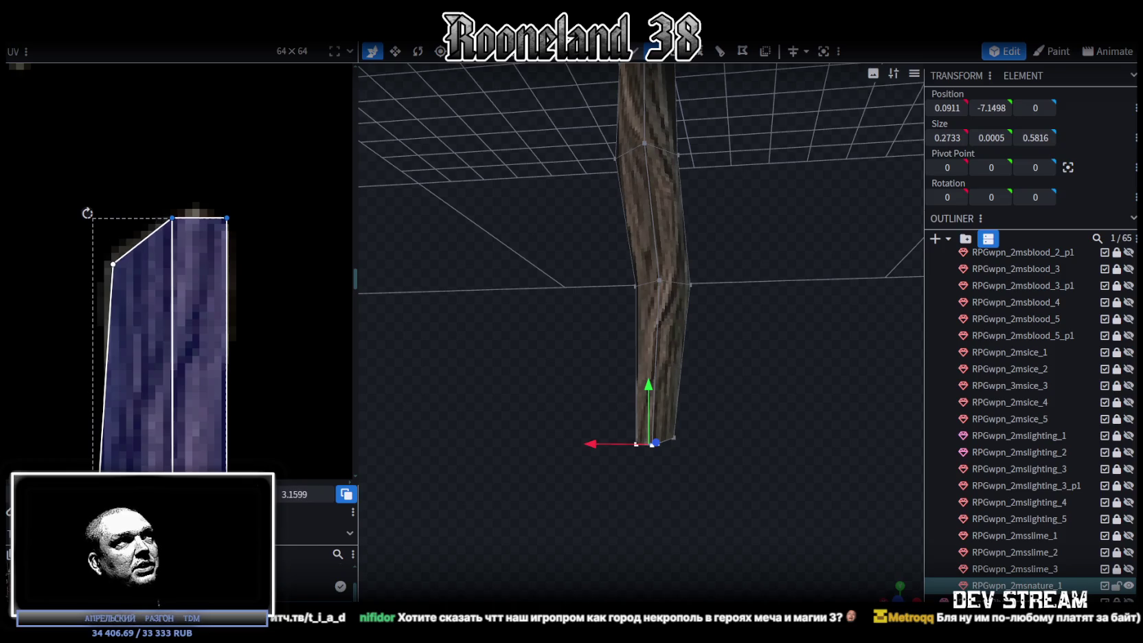
left_click(171, 218)
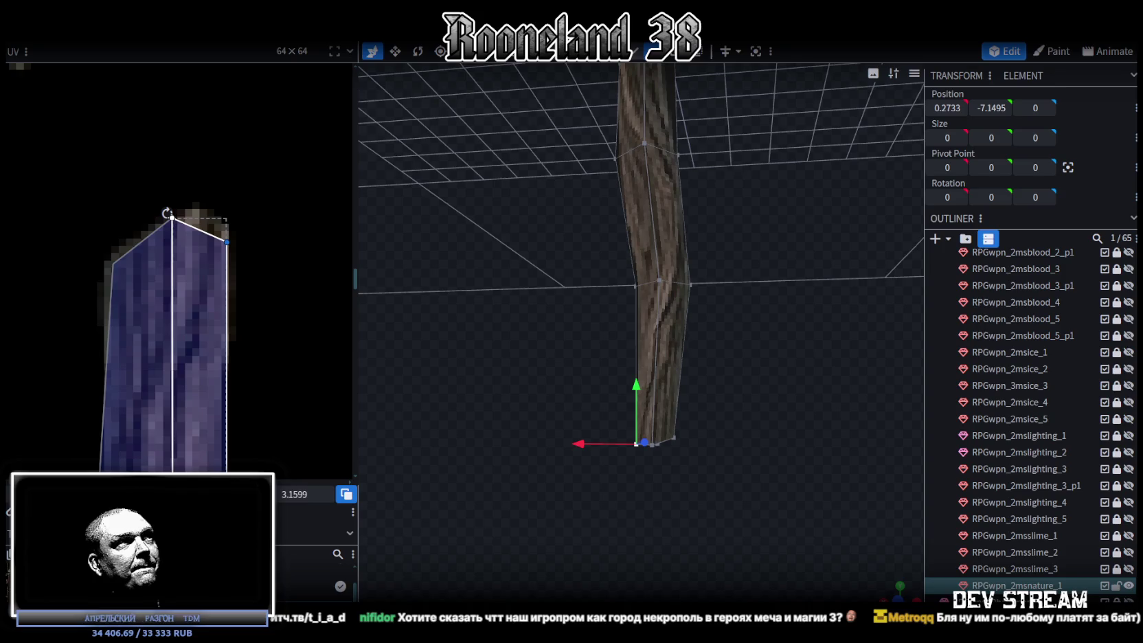
Step: Raise each of the staff's two bottom vertices slightly, about 0.1 on Y
mouse_move(683, 491)
left_mouse_down()
mouse_move(730, 489)
mouse_move(721, 326)
mouse_move(673, 460)
mouse_move(702, 452)
left_mouse_up()
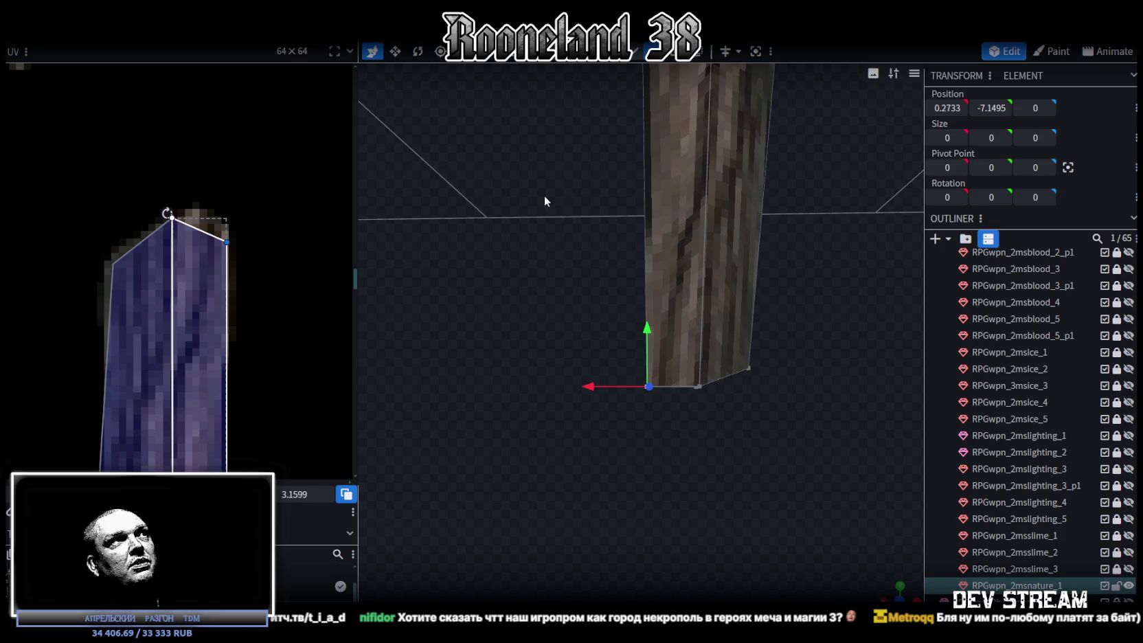
left_click(113, 264)
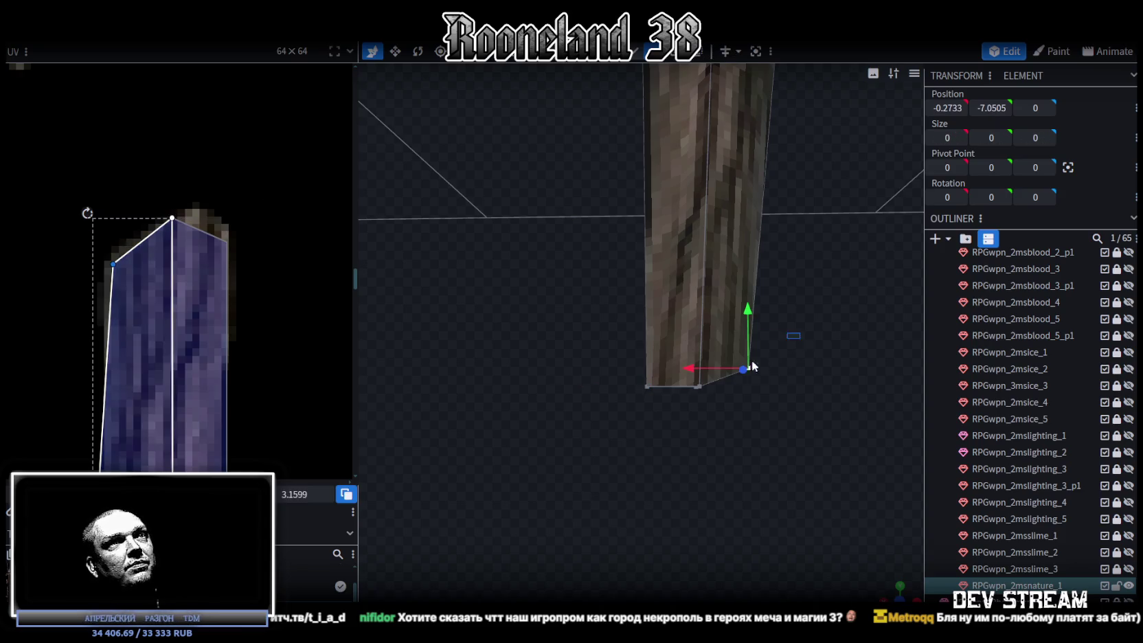
left_click_drag(797, 334, 714, 398)
left_click_drag(748, 312, 747, 286)
left_click_drag(689, 349, 691, 349)
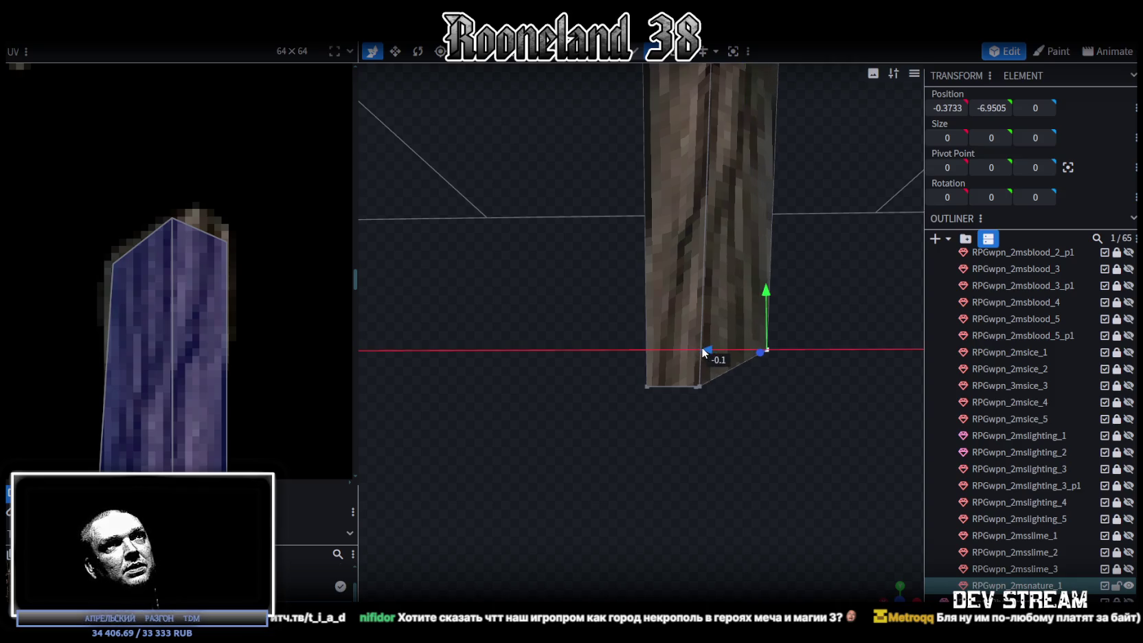
mouse_move(612, 421)
left_mouse_down()
mouse_move(666, 371)
mouse_move(654, 316)
left_mouse_up()
mouse_move(667, 427)
left_mouse_down()
mouse_move(777, 403)
mouse_move(877, 565)
mouse_move(723, 468)
mouse_move(695, 424)
mouse_move(643, 446)
mouse_move(692, 478)
mouse_move(764, 490)
left_mouse_up()
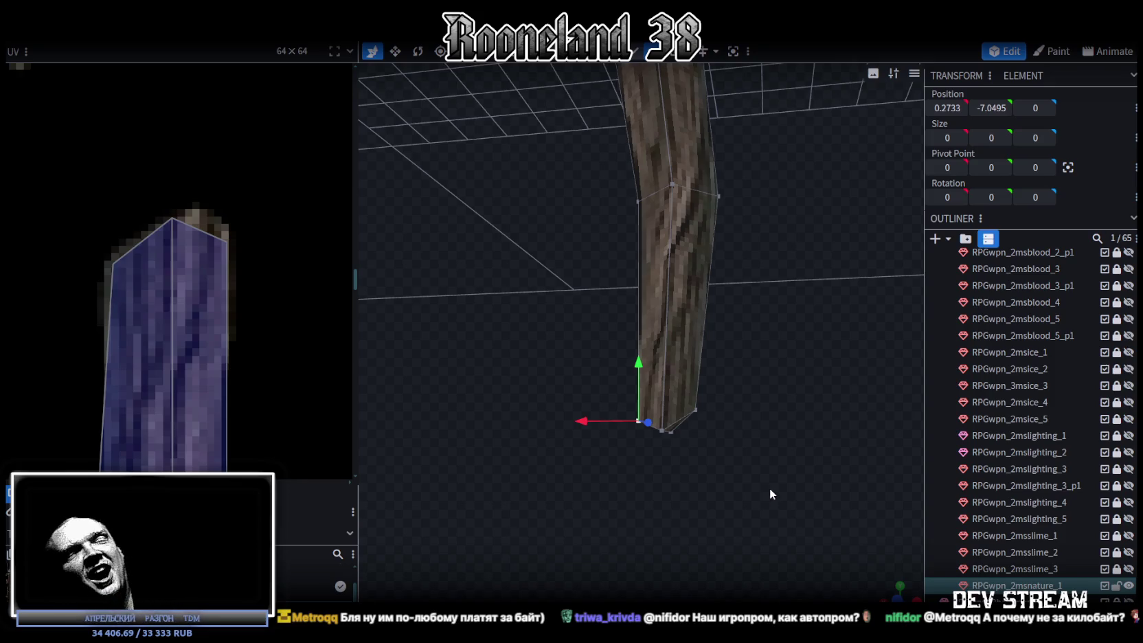
Step: Pull the first UV row's right vertex inward and slide the row left onto the painted root
mouse_move(682, 406)
left_mouse_down()
mouse_move(696, 451)
mouse_move(721, 454)
mouse_move(740, 397)
left_mouse_up()
scroll(123, 271, "down", 3)
scroll(183, 319, "down", 2)
scroll(183, 319, "up", 2)
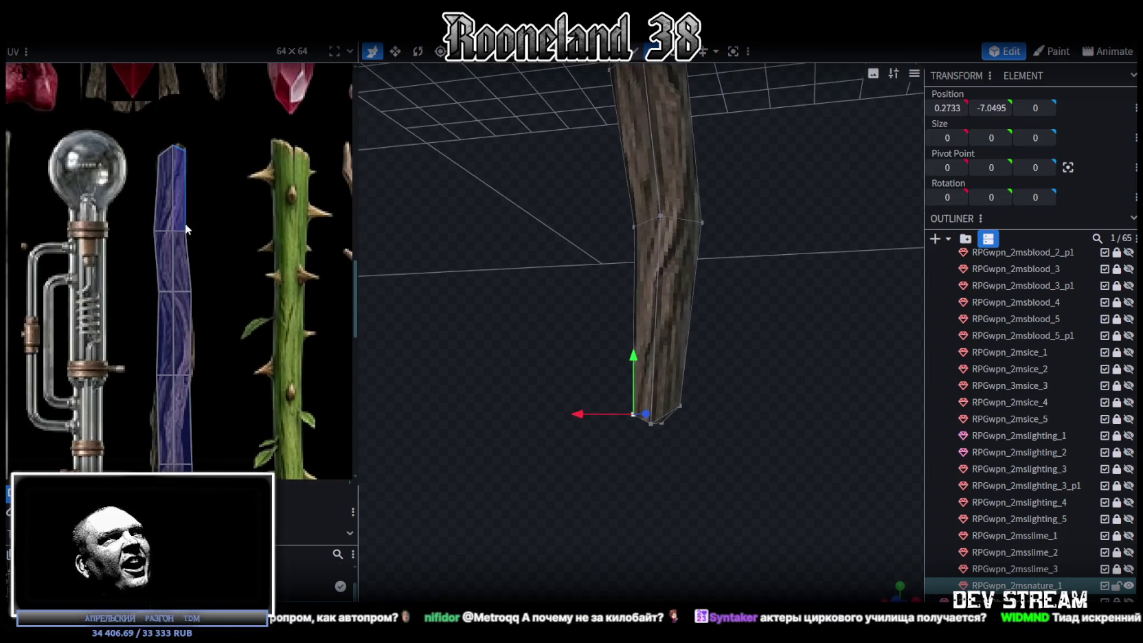
scroll(184, 223, "up", 3)
mouse_move(109, 234)
left_mouse_down()
mouse_move(173, 306)
mouse_move(177, 289)
left_mouse_up()
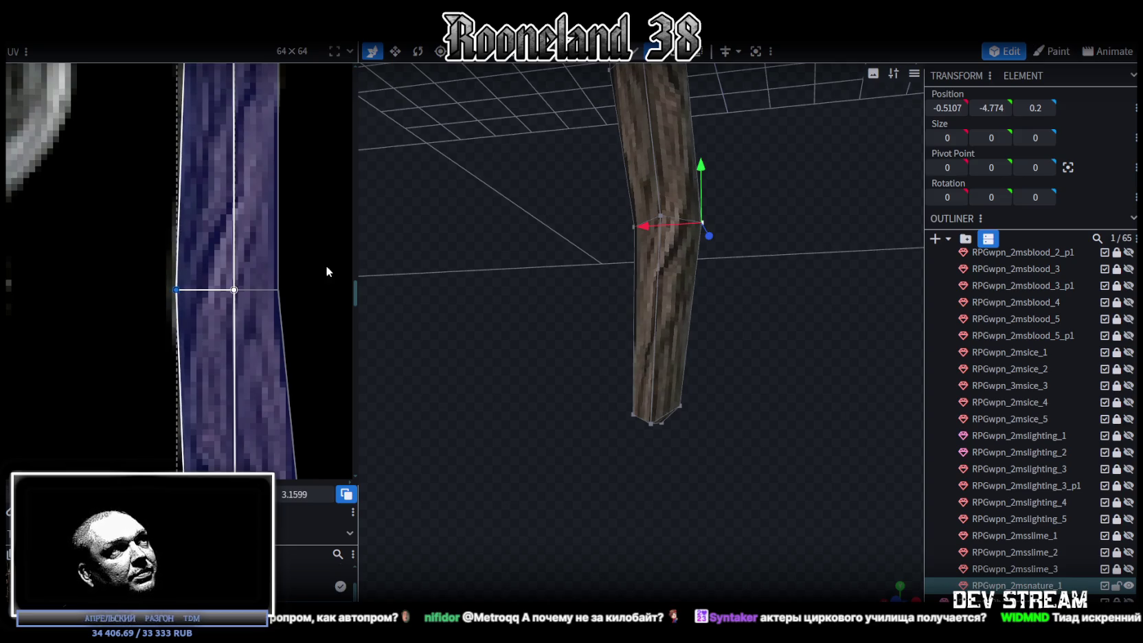
left_click_drag(322, 263, 274, 298)
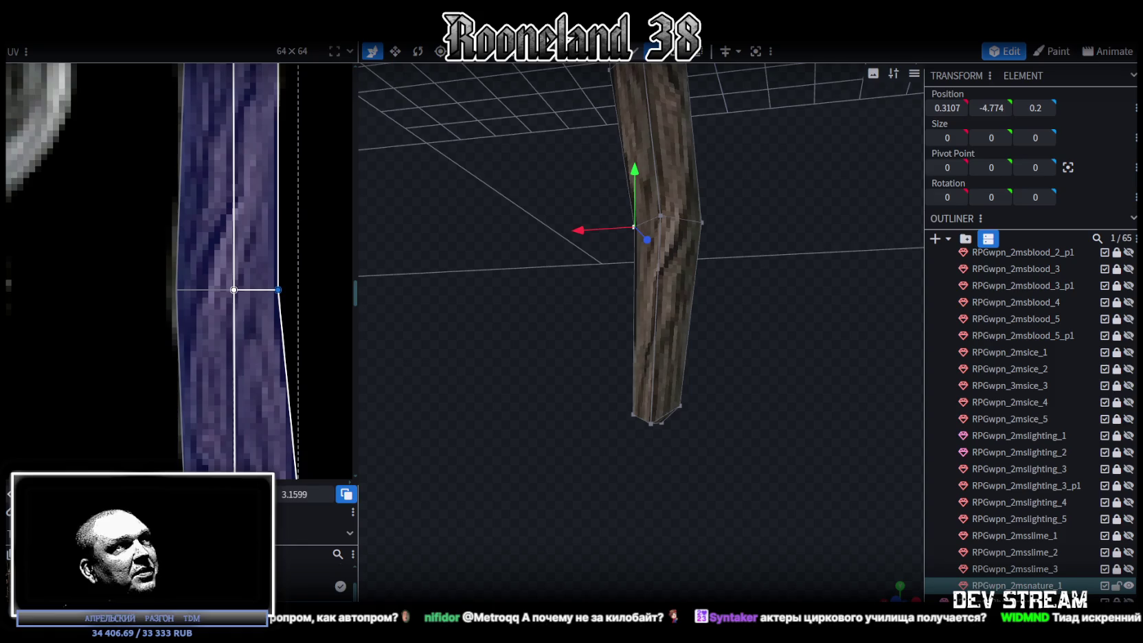
left_click_drag(268, 364, 260, 364)
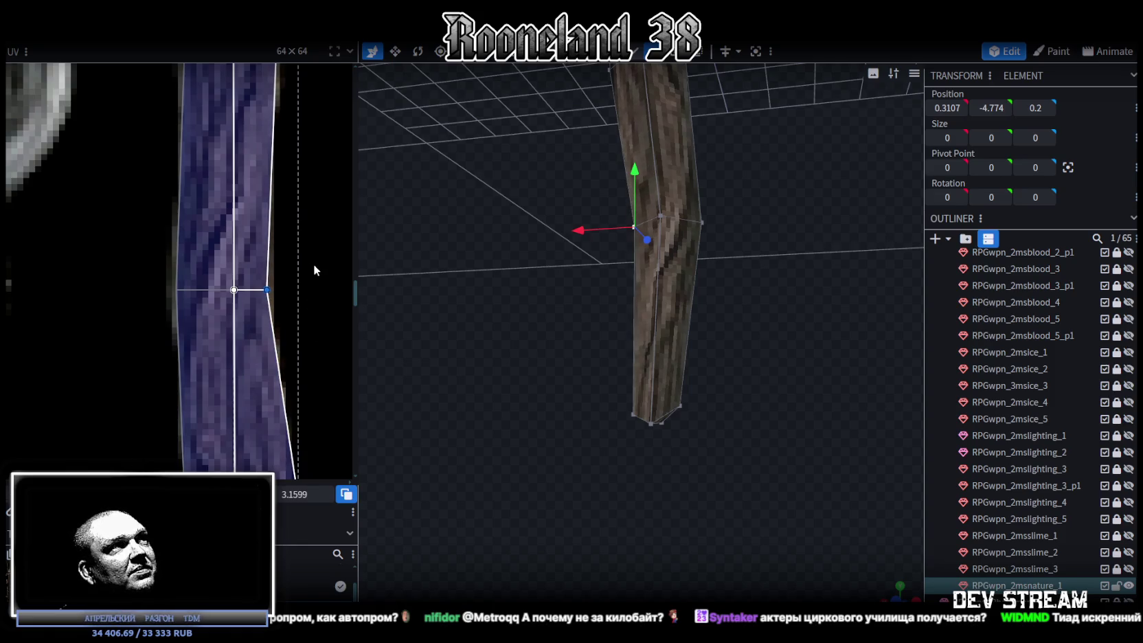
left_click_drag(307, 261, 172, 321)
left_click_drag(292, 289, 274, 289)
Step: Fit the next UV face's vertices to the root's edges, nudging the left one a pixel right
left_click(274, 280)
left_click(249, 289)
left_click_drag(249, 289, 265, 289)
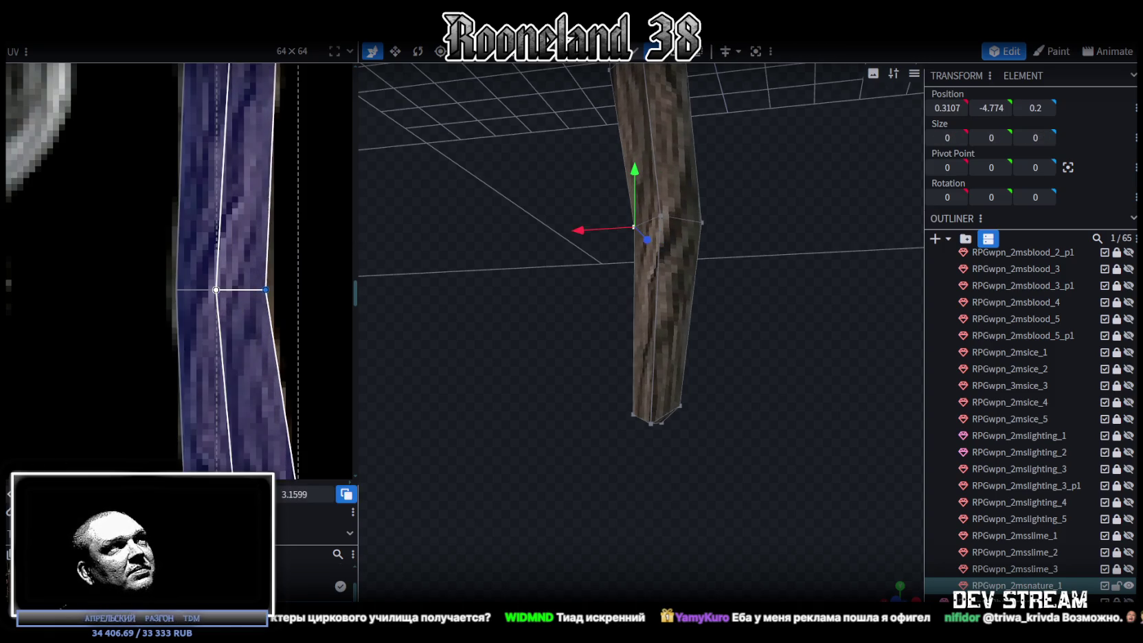
scroll(225, 277, "down", 3)
scroll(288, 254, "up", 3)
left_click_drag(279, 306, 209, 213)
left_click_drag(246, 263, 238, 261)
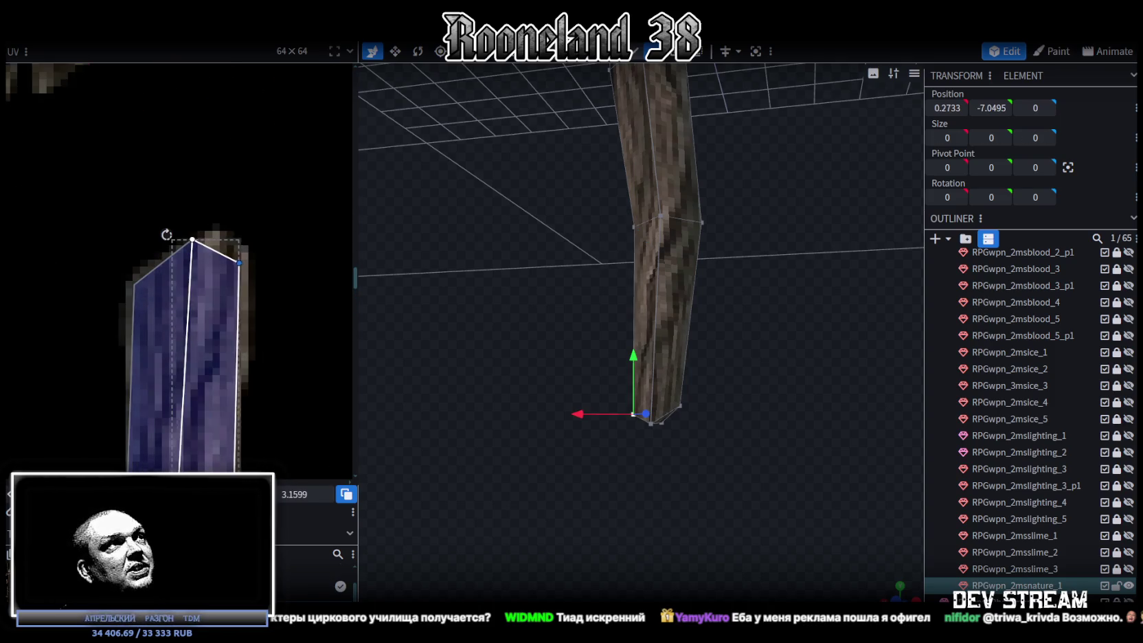
left_click_drag(107, 242, 151, 307)
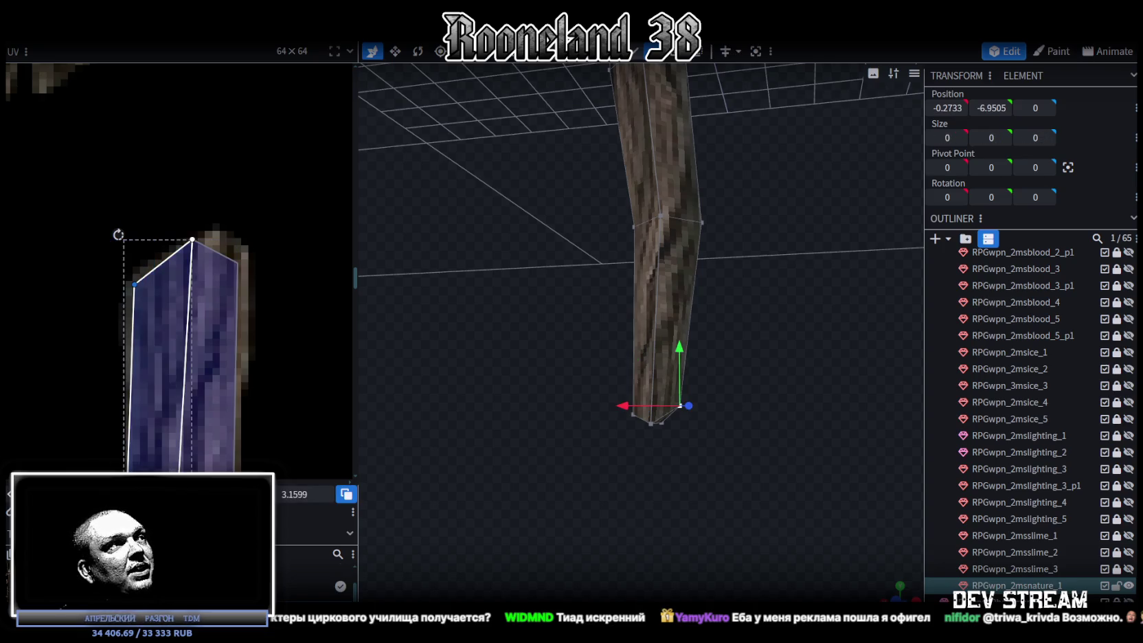
key("Right")
Step: Nudge the middle row of UV vertices right along the root
scroll(198, 361, "down", 3)
scroll(215, 382, "up", 2)
scroll(203, 226, "up", 3)
middle_click_drag(180, 357, 223, 241)
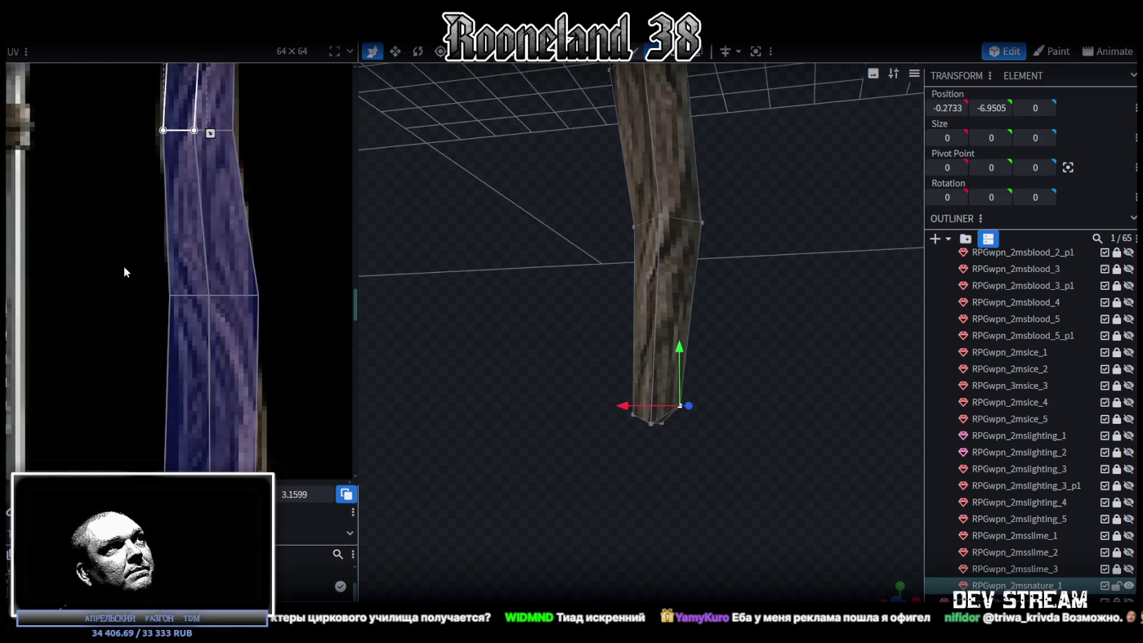
left_click_drag(127, 270, 247, 330)
key("Right")
key("Right")
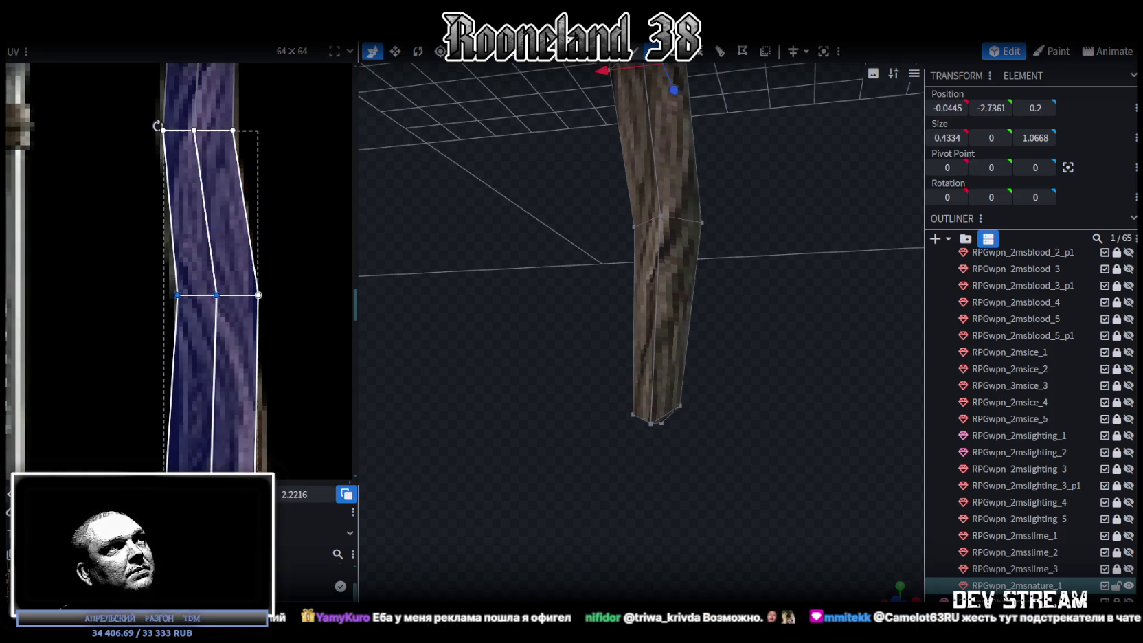
left_click_drag(291, 275, 244, 328)
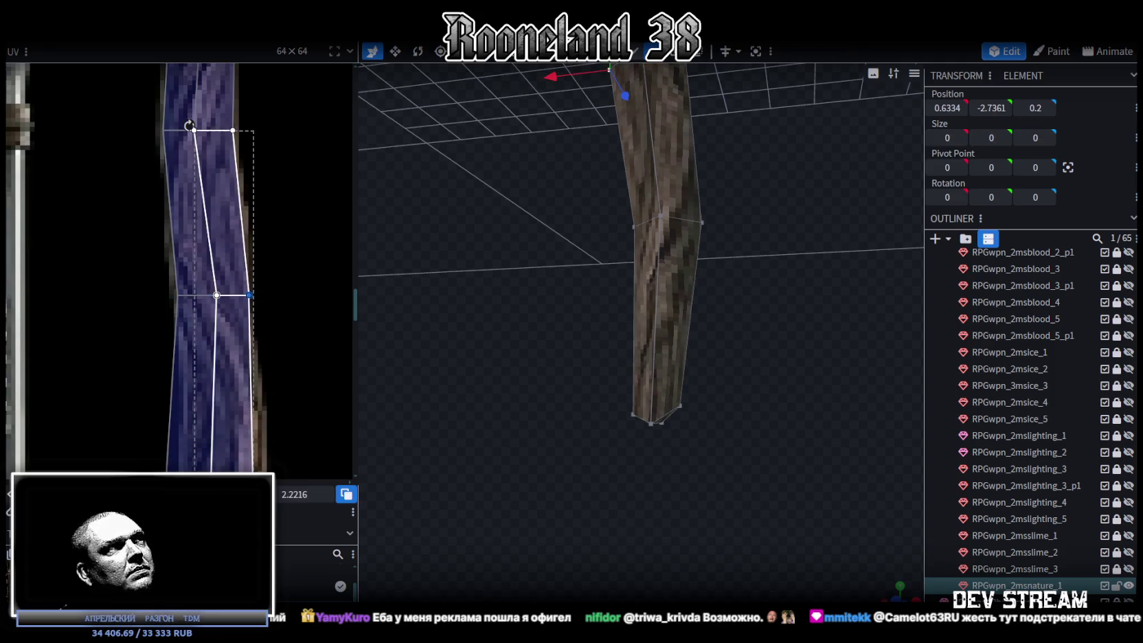
Step: Move the bottom UV row up and slightly right onto the root
scroll(281, 313, "down", 2)
scroll(281, 312, "down", 2)
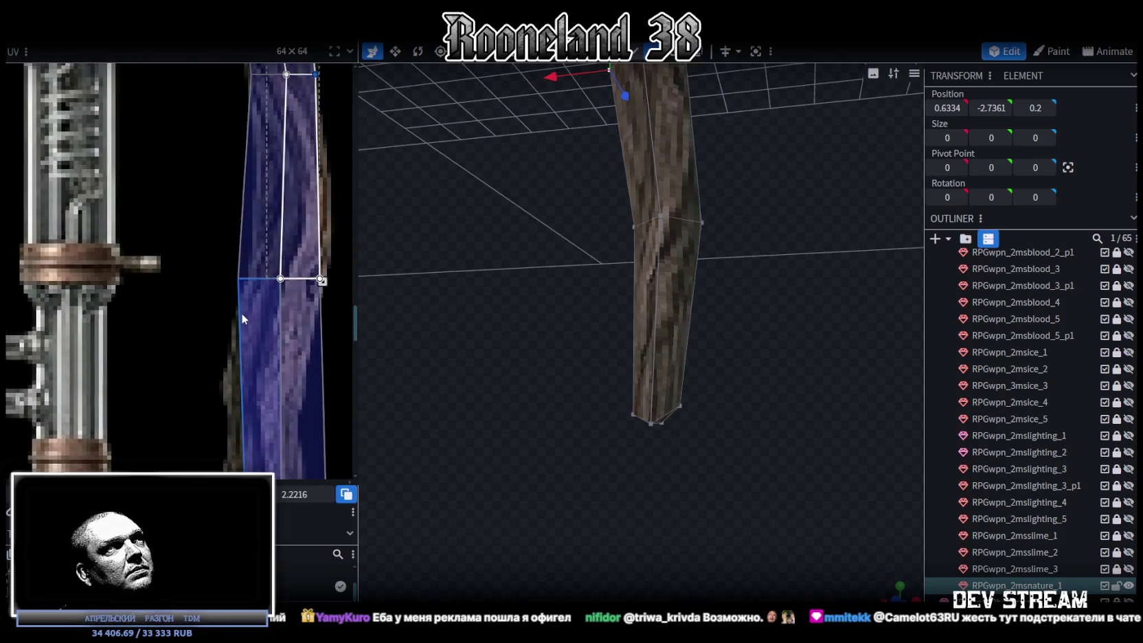
middle_click_drag(244, 312, 168, 364)
left_click_drag(607, 387, 556, 382)
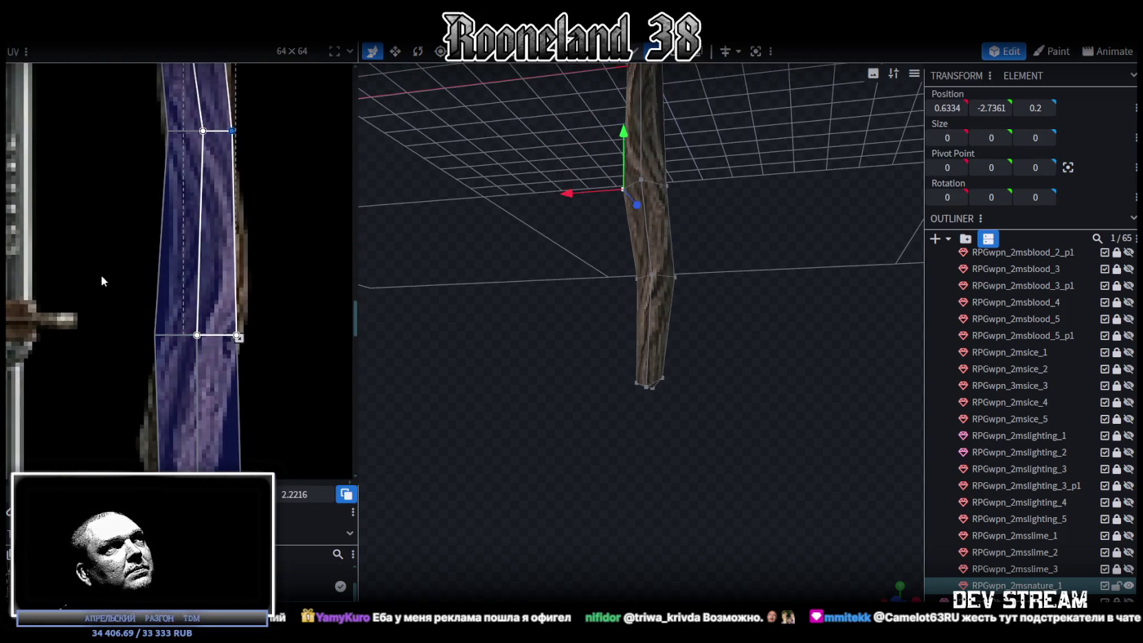
left_click_drag(100, 275, 264, 340)
scroll(270, 374, "up", 2)
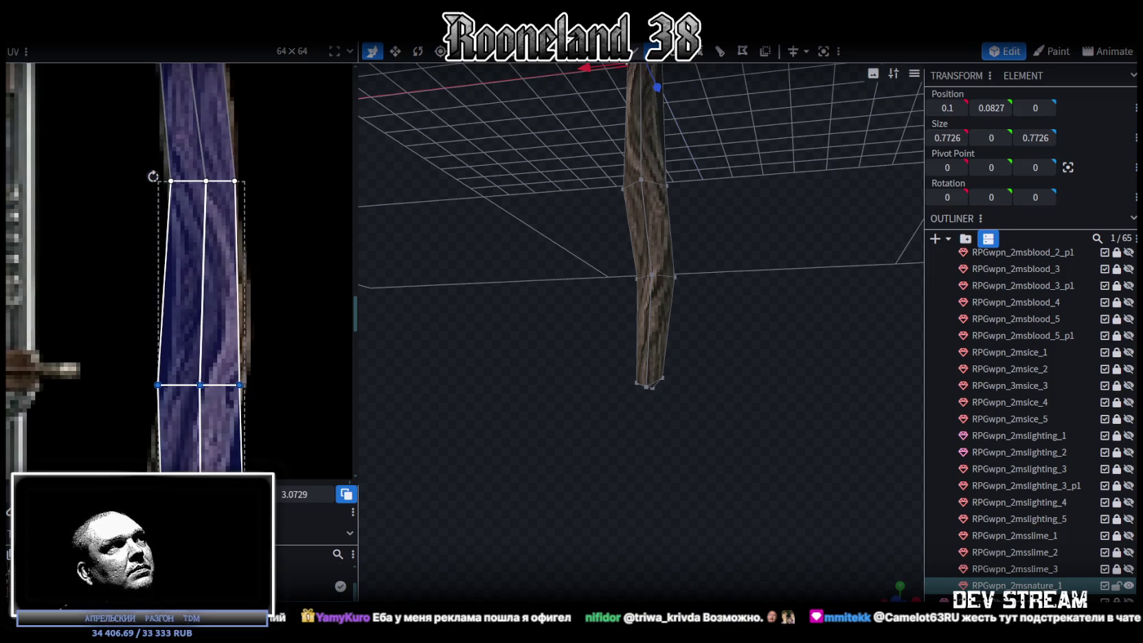
left_click_drag(200, 385, 200, 318)
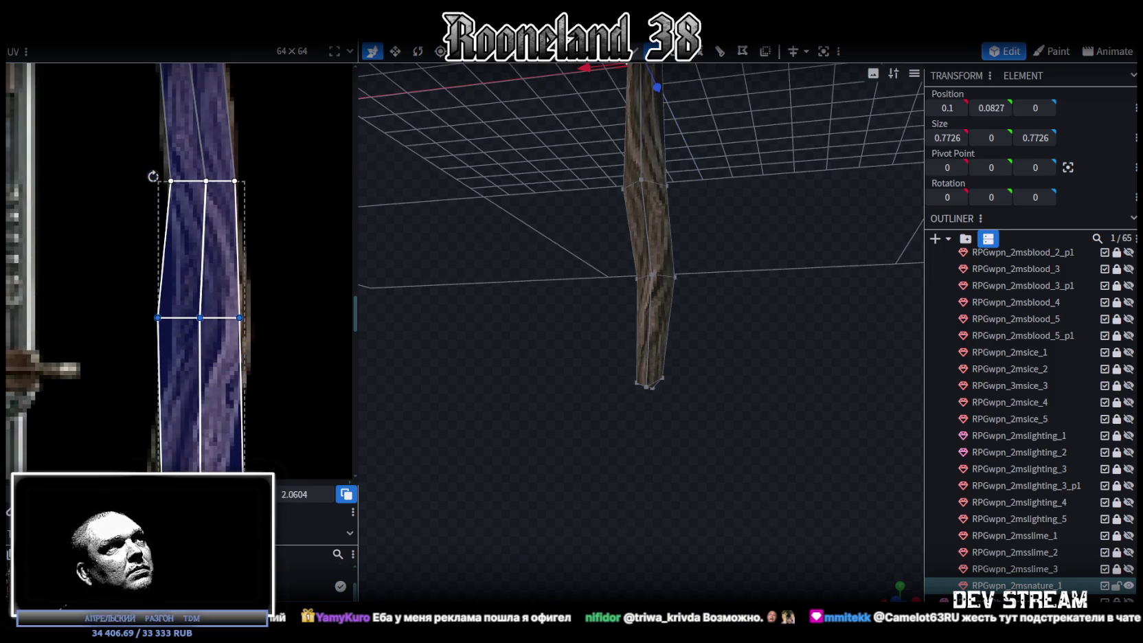
left_click_drag(200, 318, 208, 317)
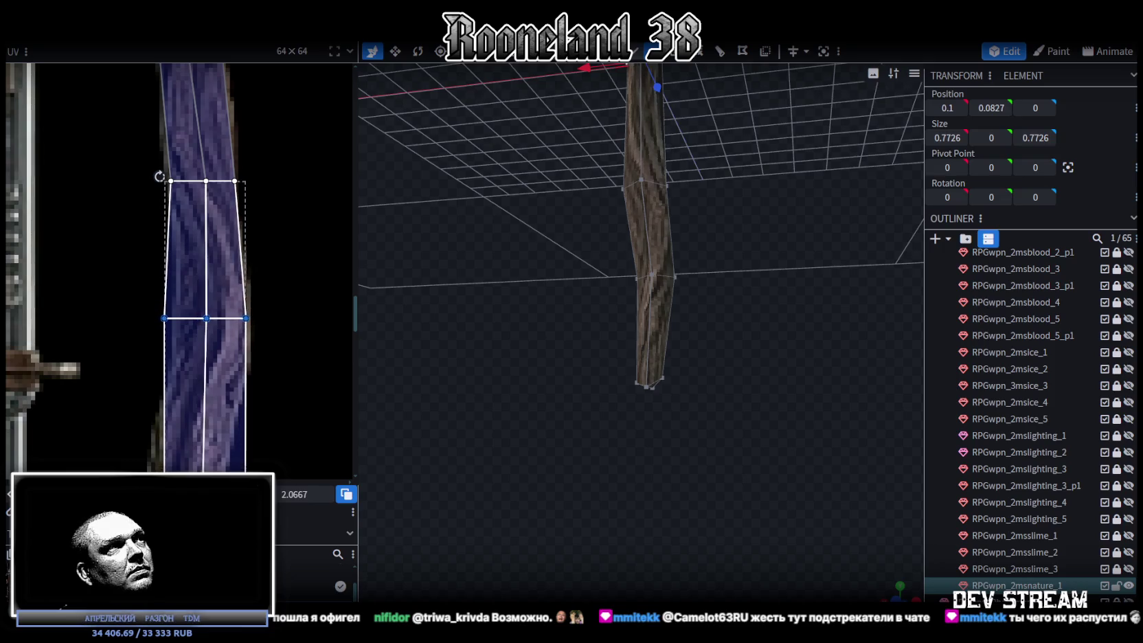
mouse_move(108, 283)
left_mouse_down()
mouse_move(230, 347)
mouse_move(199, 318)
left_mouse_up()
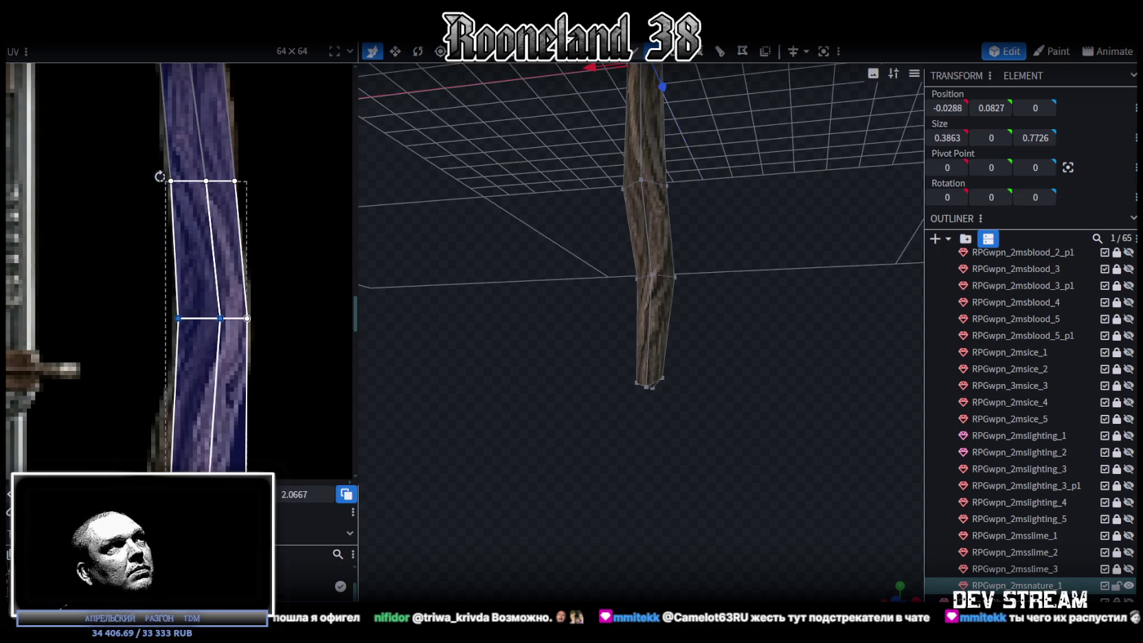
Step: Shift a ring of shaft vertices sideways to X 0.4 to bend the handle
scroll(192, 322, "down", 3)
mouse_move(567, 385)
left_mouse_down()
mouse_move(664, 307)
mouse_move(771, 317)
mouse_move(734, 397)
mouse_move(678, 264)
left_mouse_up()
scroll(768, 329, "up", 3)
scroll(767, 336, "up", 2)
left_click_drag(571, 184, 728, 275)
mouse_move(615, 236)
left_mouse_down()
mouse_move(587, 234)
mouse_move(569, 371)
mouse_move(570, 348)
mouse_move(439, 348)
left_mouse_up()
scroll(255, 336, "down", 2)
scroll(234, 261, "up", 4)
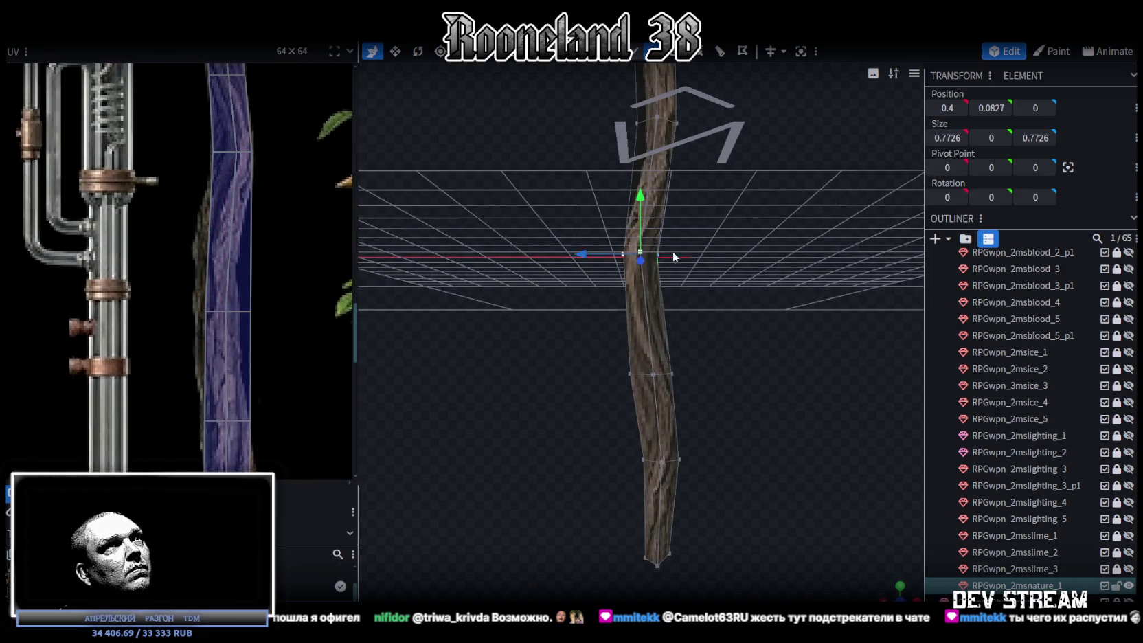
Step: Lower the selected shaft ring and pull its right middle UV vertex left to match the root
left_click_drag(661, 263, 710, 300)
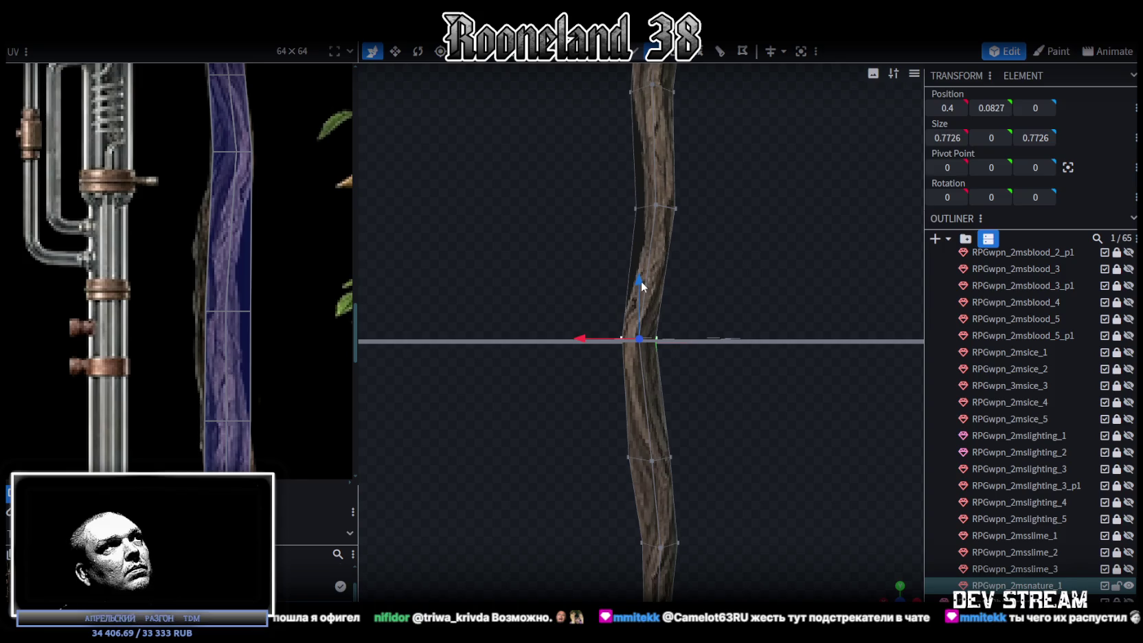
left_click_drag(641, 283, 647, 327)
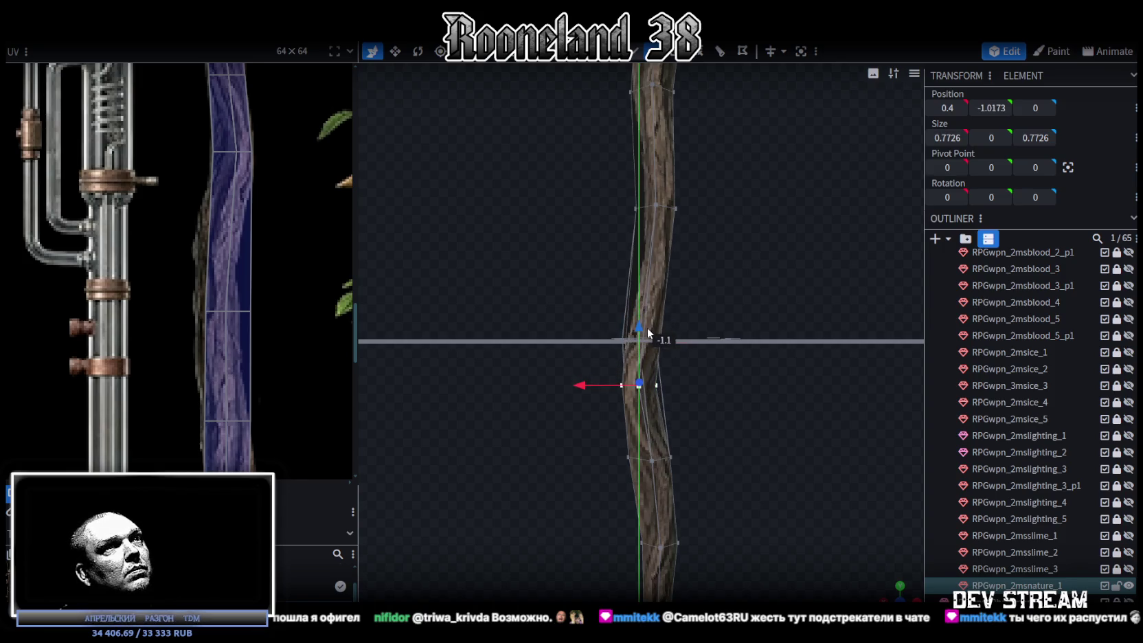
scroll(284, 357, "down", 1)
mouse_move(154, 254)
left_mouse_down()
mouse_move(279, 313)
mouse_move(228, 281)
mouse_move(219, 223)
left_mouse_up()
left_click(216, 203)
key("Delete")
left_click_drag(243, 223, 239, 223)
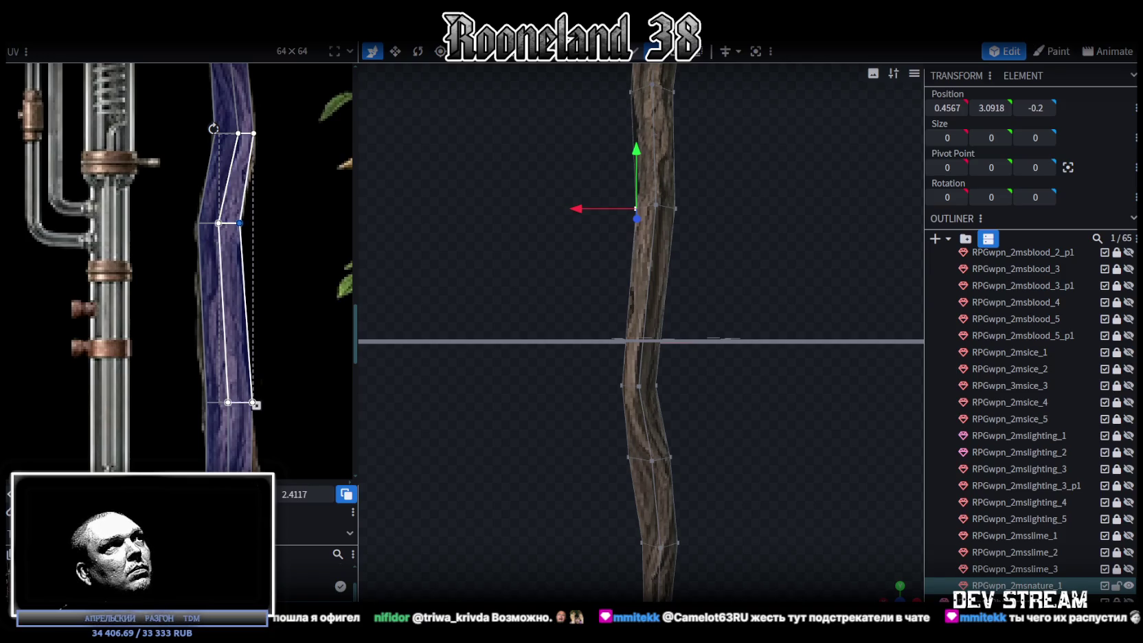
Step: Raise a vertex ring higher up the shaft and shift it slightly left
scroll(224, 260, "down", 3)
scroll(746, 375, "down", 2)
mouse_move(744, 371)
left_mouse_down()
mouse_move(667, 372)
mouse_move(752, 289)
left_mouse_up()
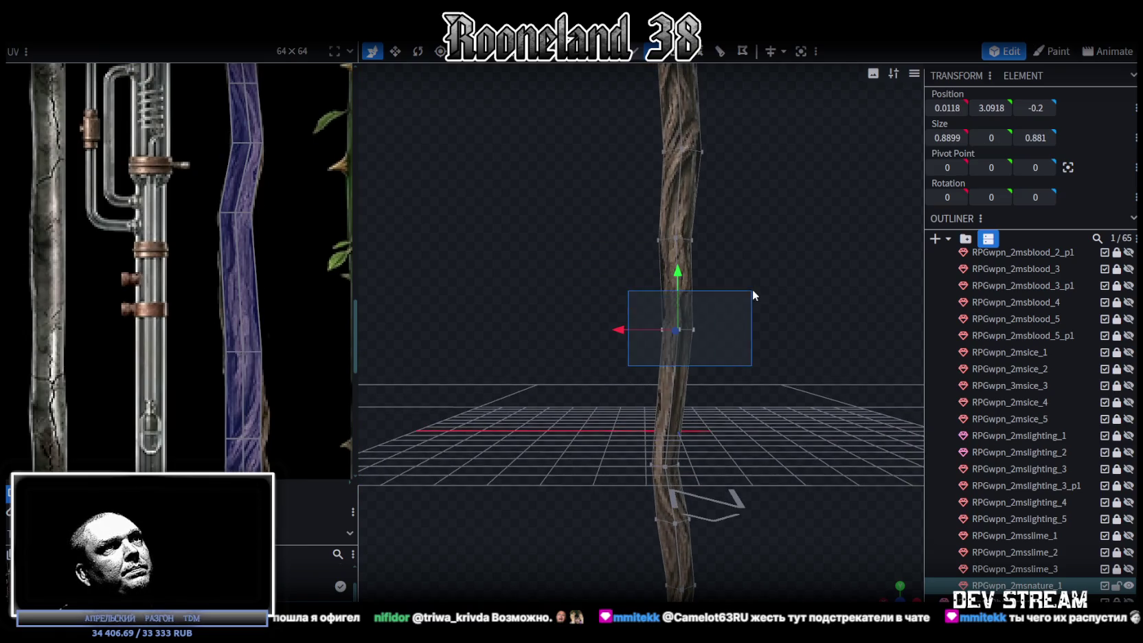
scroll(752, 417, "up", 2)
mouse_move(752, 417)
left_mouse_down()
mouse_move(616, 151)
mouse_move(647, 246)
left_mouse_up()
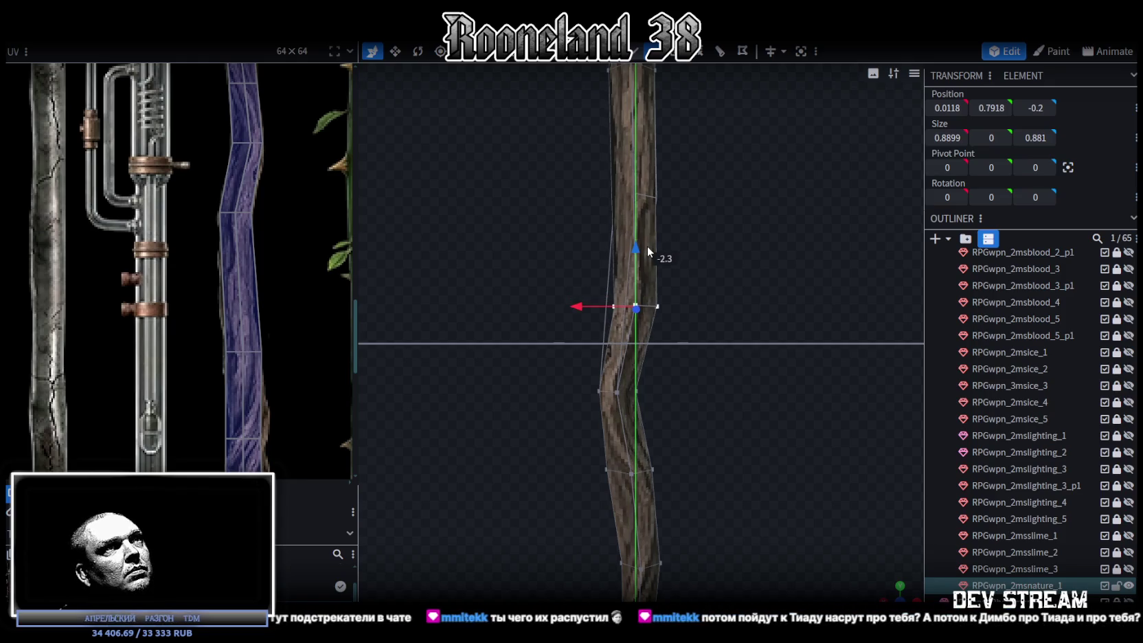
left_click_drag(647, 246, 624, 233)
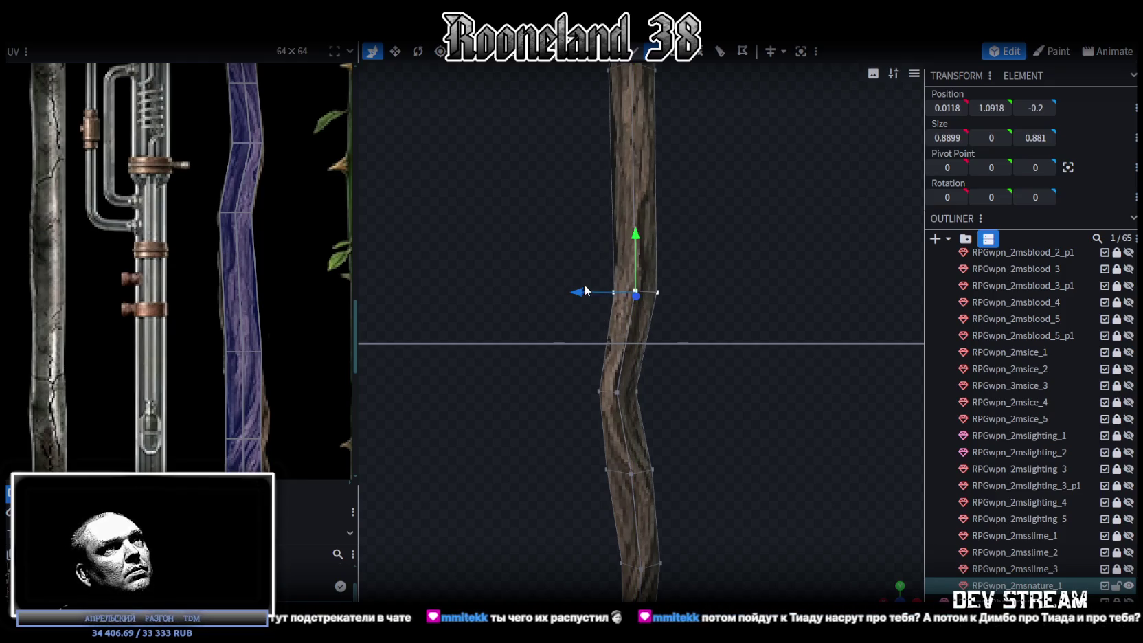
left_click_drag(585, 288, 577, 290)
left_click_drag(577, 302, 609, 402)
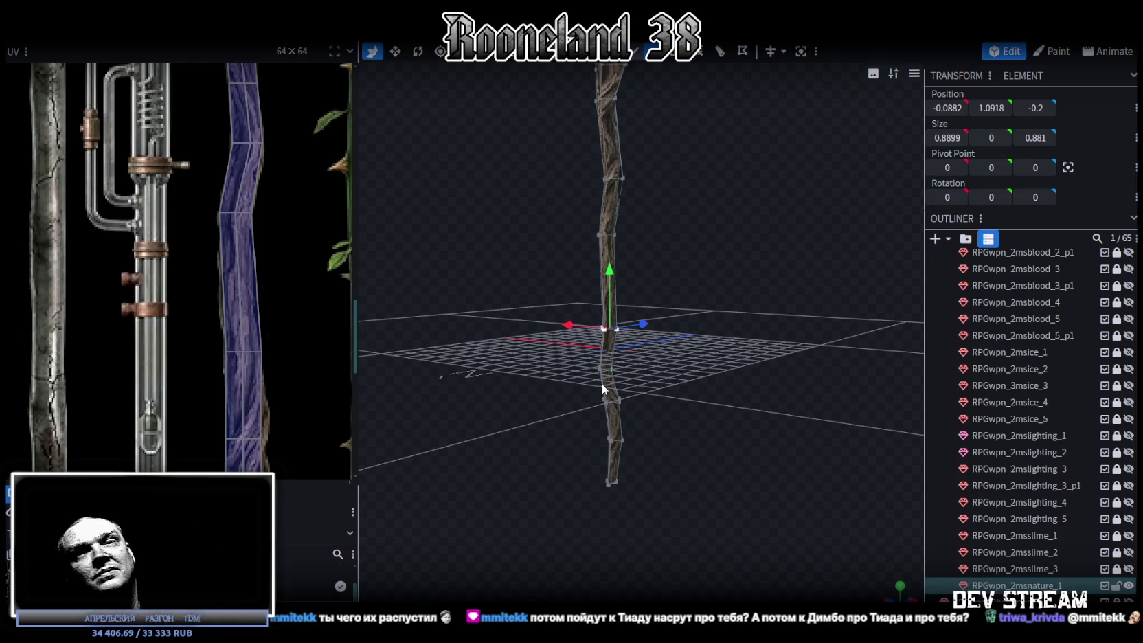
mouse_move(640, 340)
left_mouse_down()
mouse_move(711, 419)
mouse_move(700, 410)
left_mouse_up()
Step: Lower the upper shaft vertices and move them -0.2 along X to bend the trunk
scroll(192, 275, "down", 3)
mouse_move(678, 317)
left_mouse_down()
mouse_move(697, 316)
mouse_move(718, 278)
mouse_move(756, 288)
mouse_move(765, 307)
mouse_move(739, 306)
mouse_move(774, 308)
mouse_move(559, 314)
mouse_move(522, 301)
mouse_move(752, 309)
mouse_move(733, 305)
mouse_move(742, 310)
left_mouse_up()
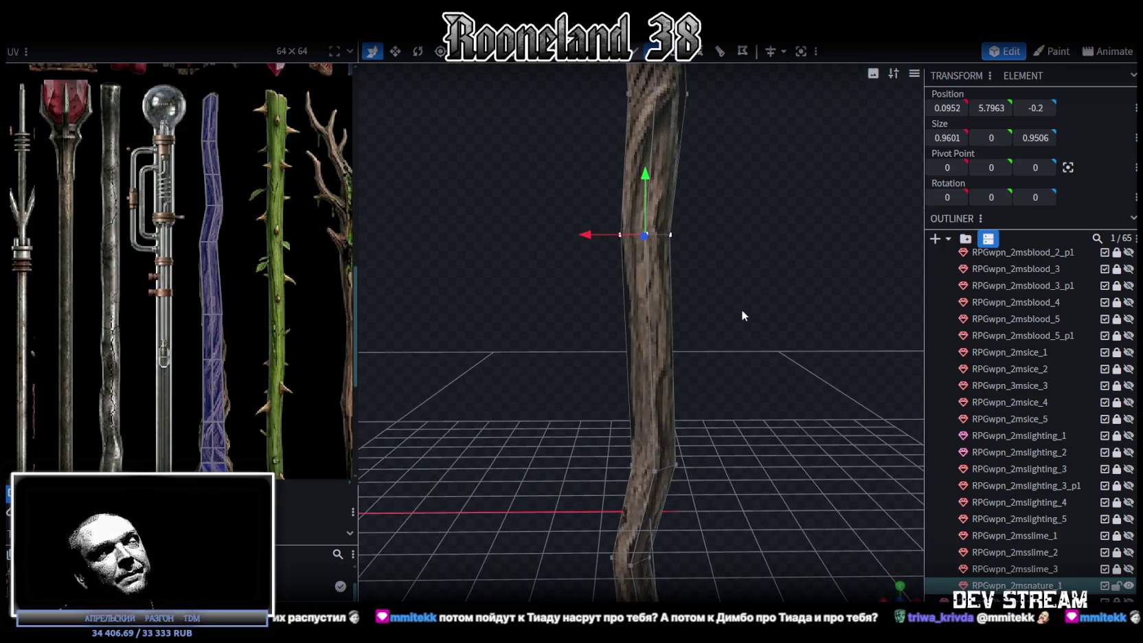
left_click_drag(577, 323, 732, 221)
mouse_move(645, 177)
left_mouse_down()
mouse_move(652, 246)
mouse_move(692, 282)
left_mouse_up()
mouse_move(567, 294)
left_mouse_down()
mouse_move(587, 298)
mouse_move(572, 298)
left_mouse_up()
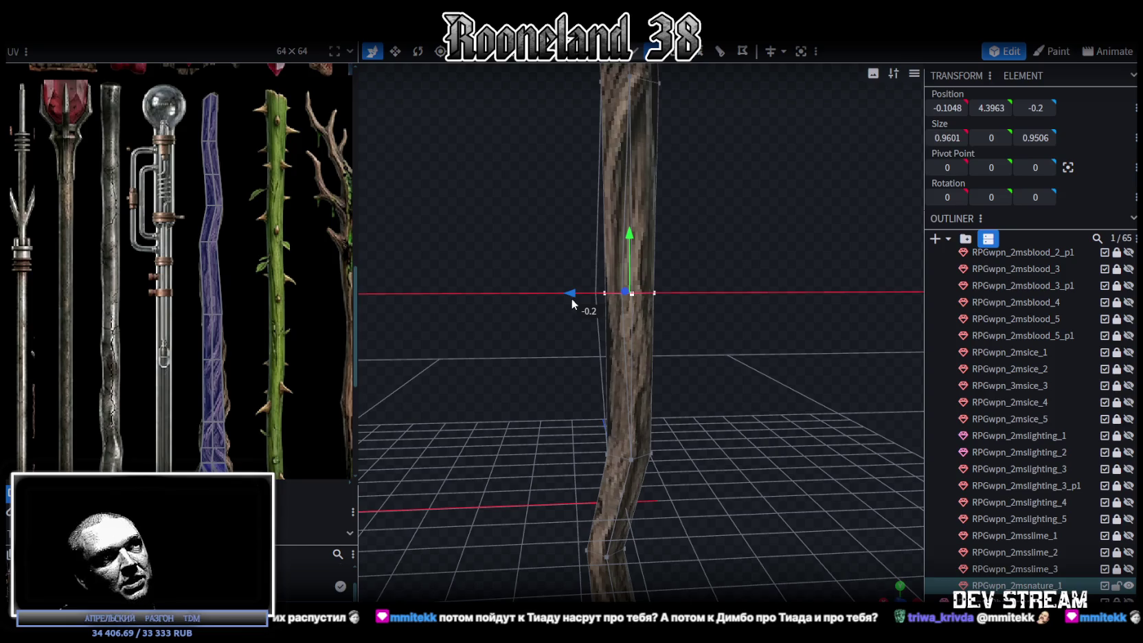
mouse_move(646, 344)
left_mouse_down()
mouse_move(728, 389)
mouse_move(718, 342)
mouse_move(740, 359)
left_mouse_up()
scroll(227, 288, "up", 3)
left_click(196, 309)
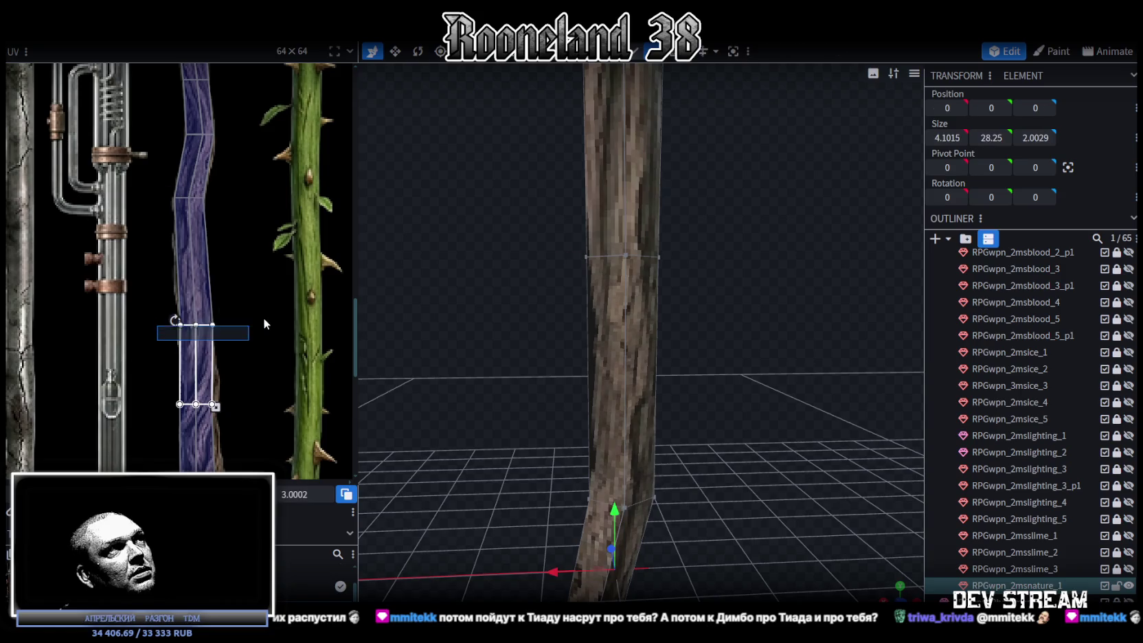
Step: Raise the shaft face's middle UV edge and shift its vertices left to follow the root
left_click_drag(196, 324, 196, 277)
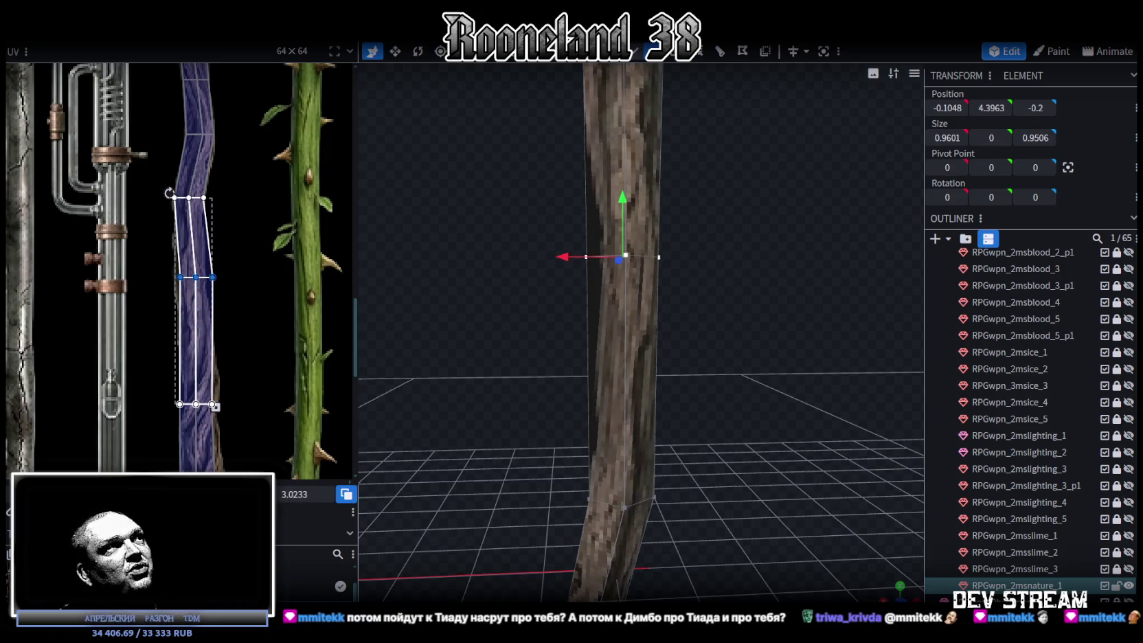
scroll(153, 263, "up", 2)
scroll(171, 263, "up", 1)
scroll(158, 261, "up", 1)
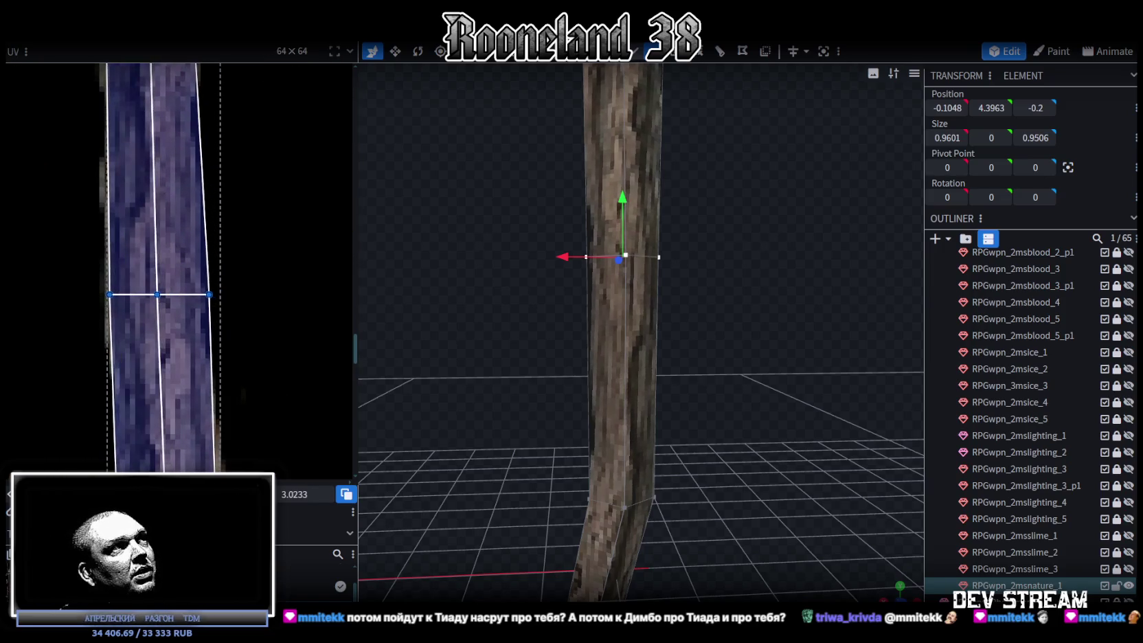
left_click_drag(304, 271, 107, 248)
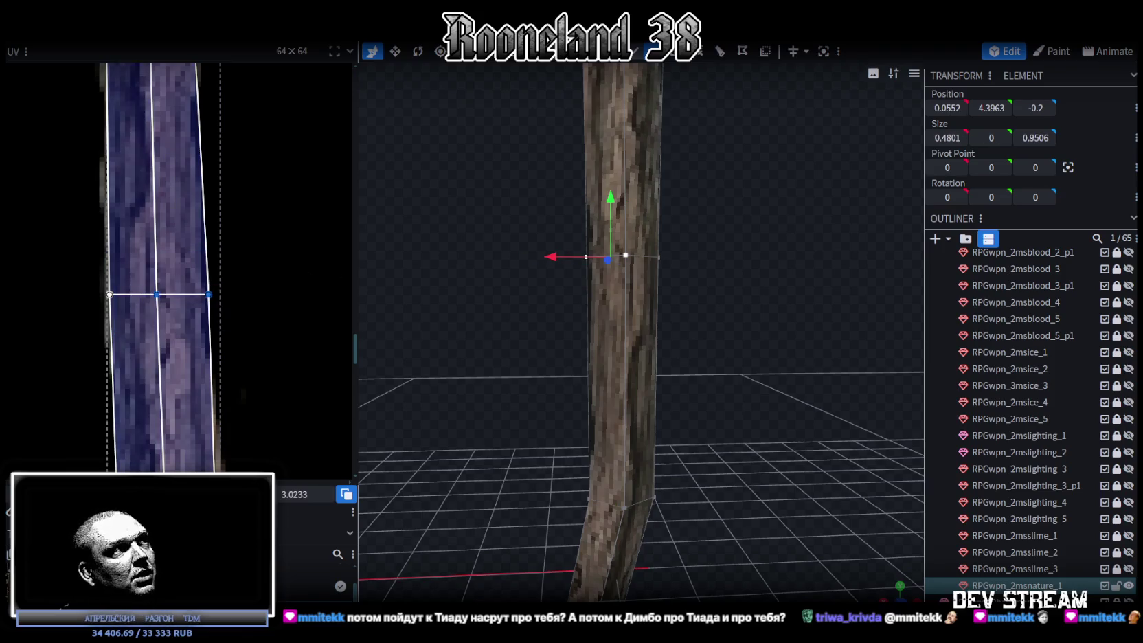
left_click_drag(156, 294, 149, 294)
left_click(202, 288)
left_click(148, 294)
left_click_drag(202, 294, 193, 294)
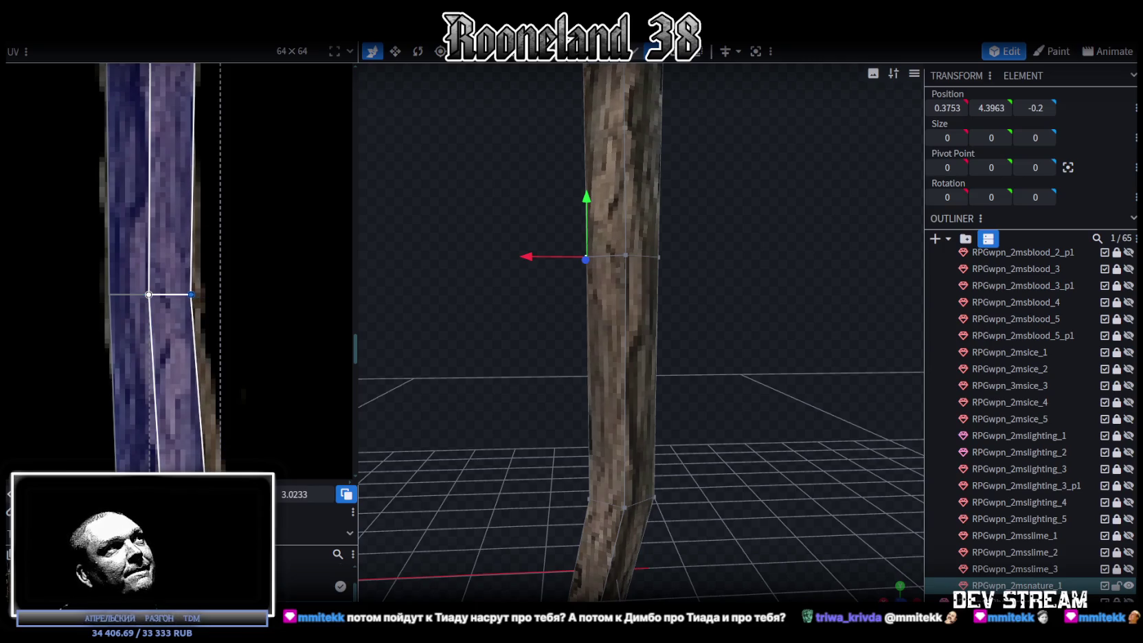
Step: Move selected shaft vertices sideways along X to add to the bend
left_click_drag(631, 345, 666, 400)
left_click_drag(491, 285, 629, 368, "ctrl")
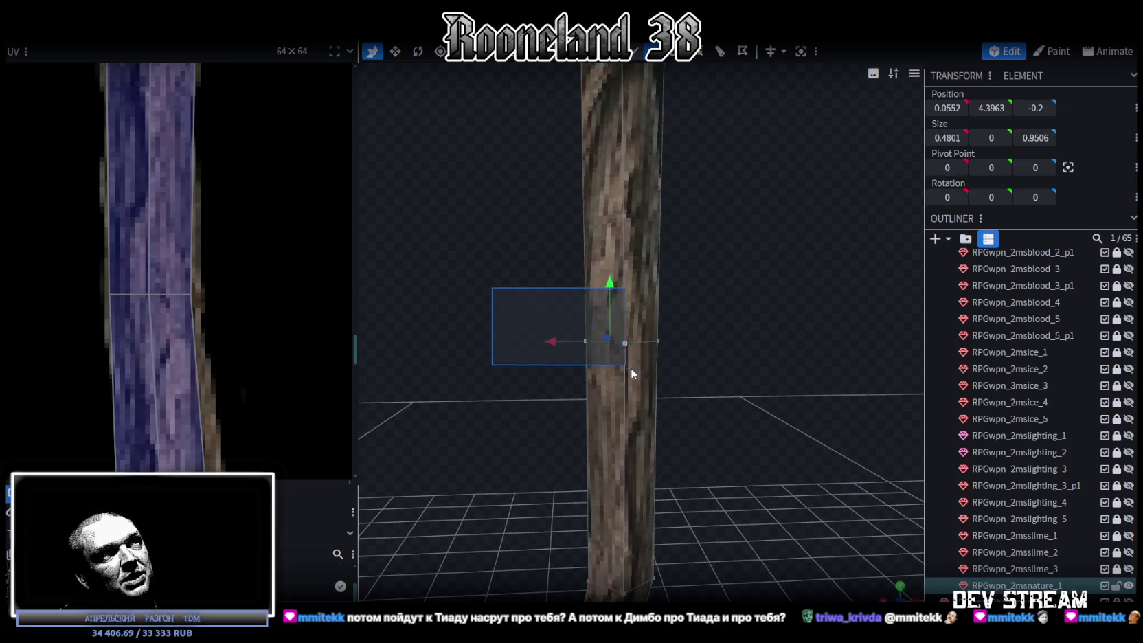
left_click_drag(557, 345, 562, 341)
mouse_move(540, 300)
left_mouse_down("ctrl")
mouse_move(593, 351)
mouse_move(553, 351)
mouse_move(764, 387)
left_mouse_up("ctrl")
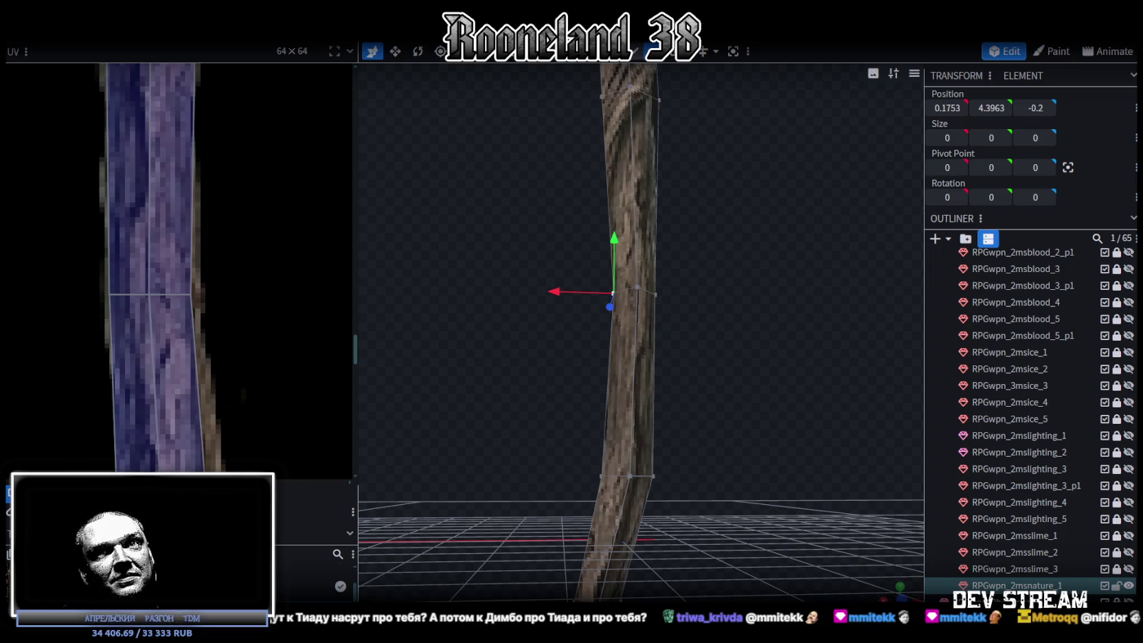
mouse_move(421, 411)
left_mouse_down()
mouse_move(772, 345)
mouse_move(769, 370)
left_mouse_up()
Step: Select an edge loop higher up the trunk
scroll(199, 343, "down", 3)
scroll(199, 344, "down", 2)
scroll(198, 344, "down", 2)
mouse_move(510, 270)
left_mouse_down()
mouse_move(757, 327)
mouse_move(751, 377)
left_mouse_up()
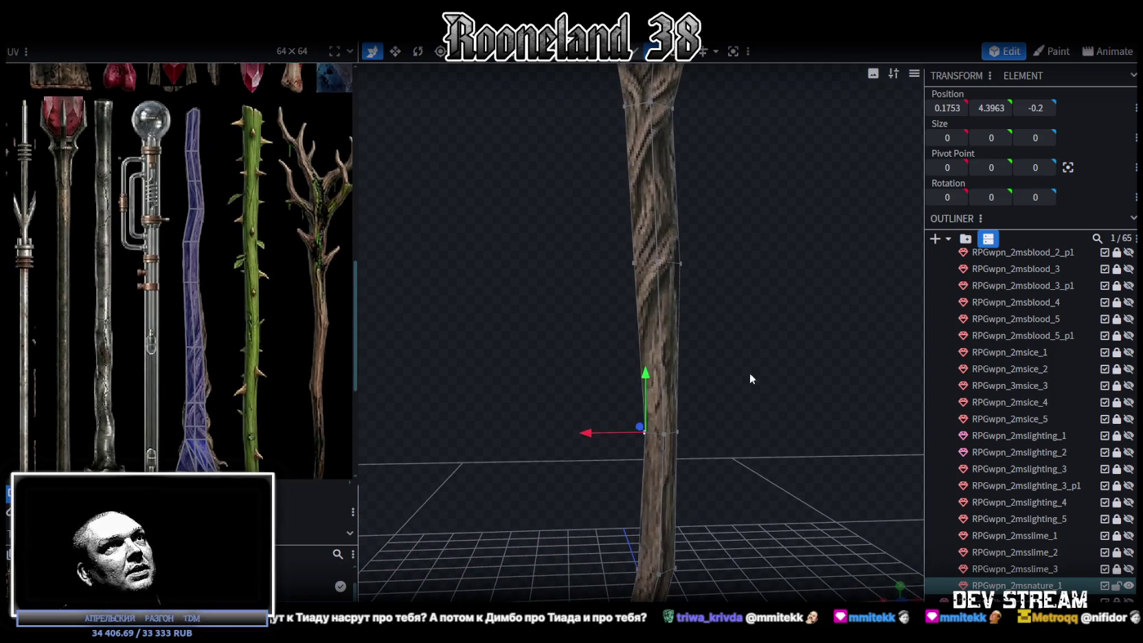
scroll(776, 305, "up", 2)
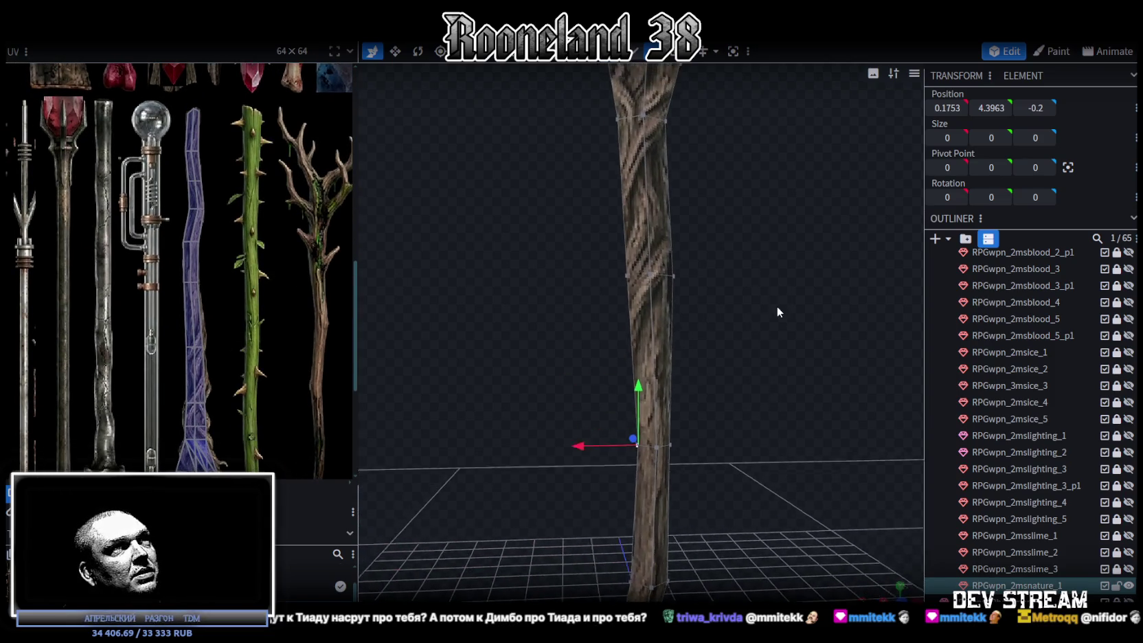
left_click(600, 255)
mouse_move(722, 324)
left_mouse_down()
mouse_move(715, 361)
mouse_move(690, 300)
left_mouse_up()
scroll(196, 336, "up", 3)
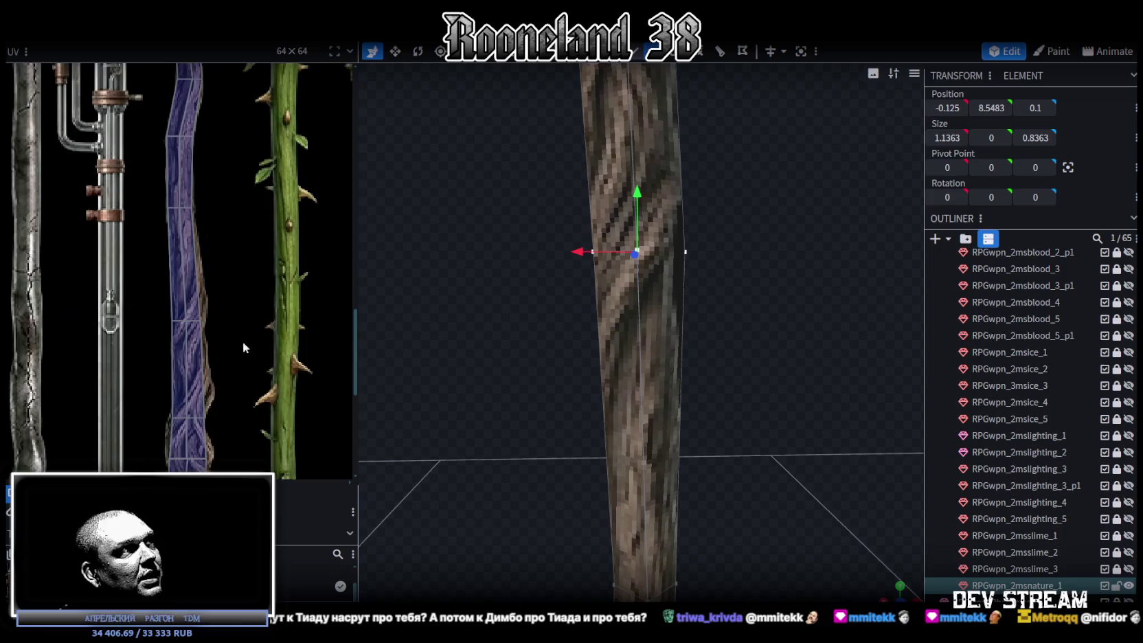
scroll(234, 295, "up", 3)
Step: Nudge the middle UV edge onto the root and shift the edge loop 0.2 along X
left_click_drag(211, 296, 103, 368)
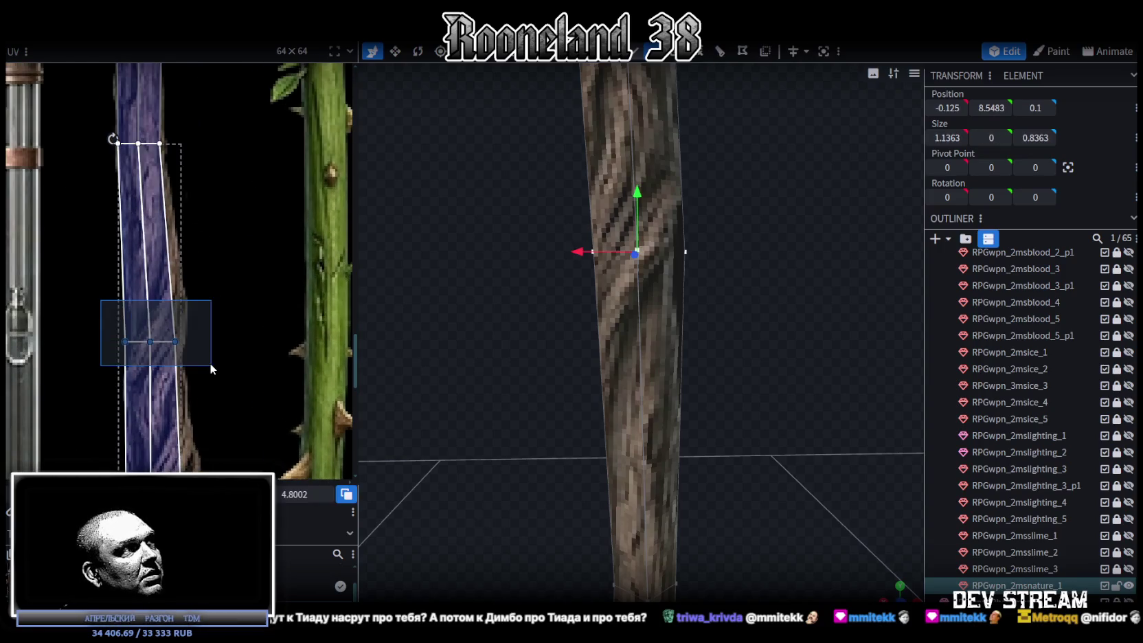
scroll(296, 493, "down", 8)
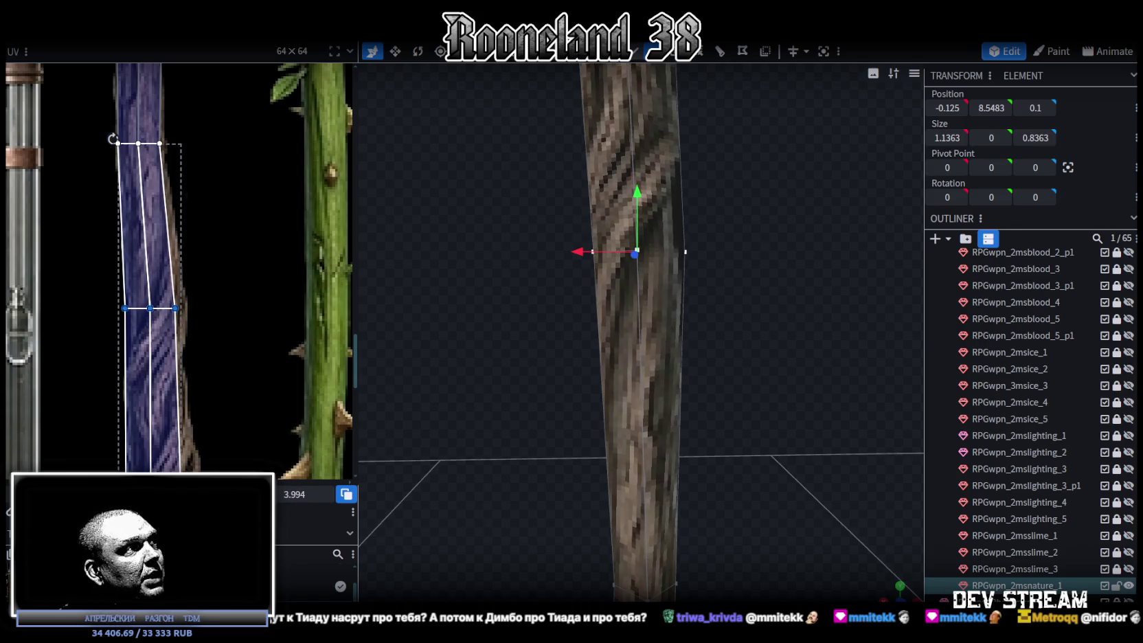
key("Right")
key("Right")
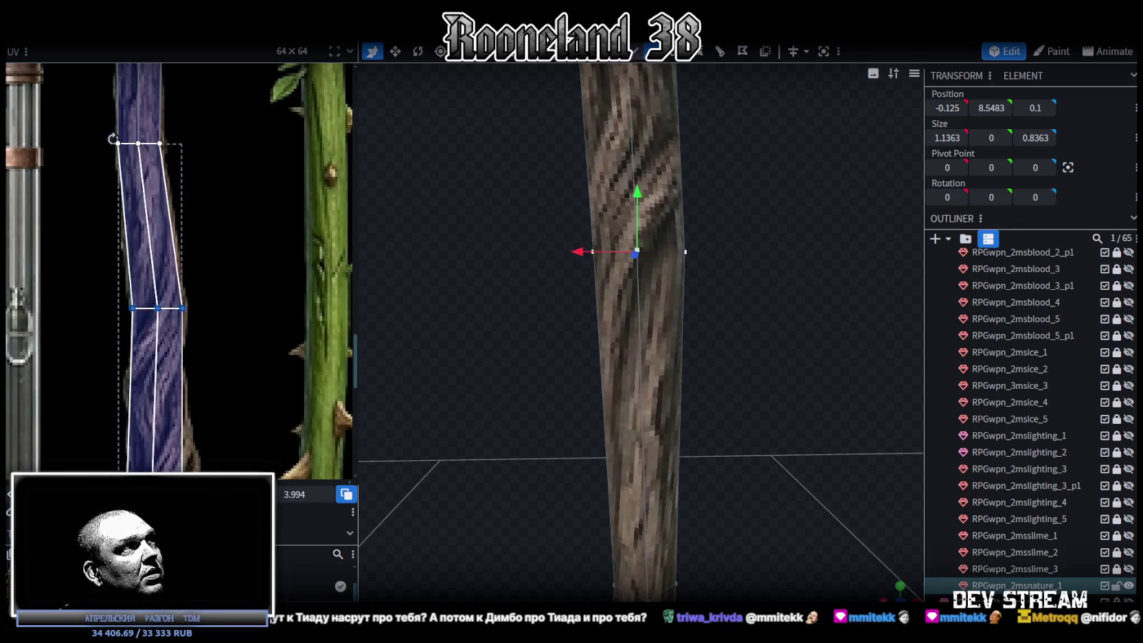
key("Left")
scroll(732, 275, "up", 3)
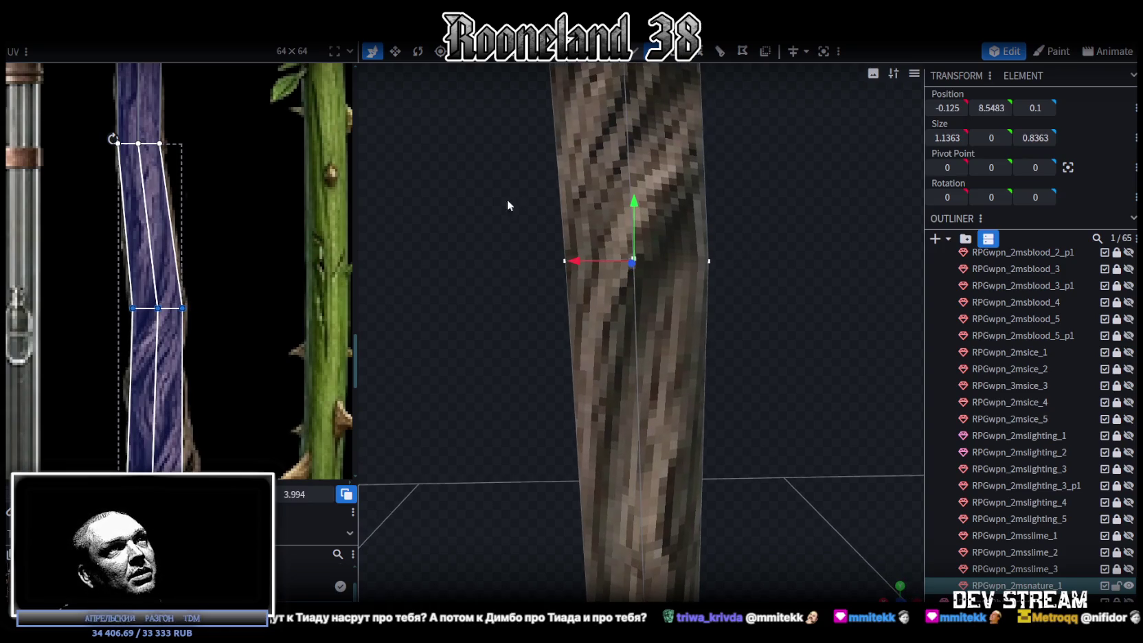
left_click(645, 254)
left_click_drag(575, 262, 545, 261)
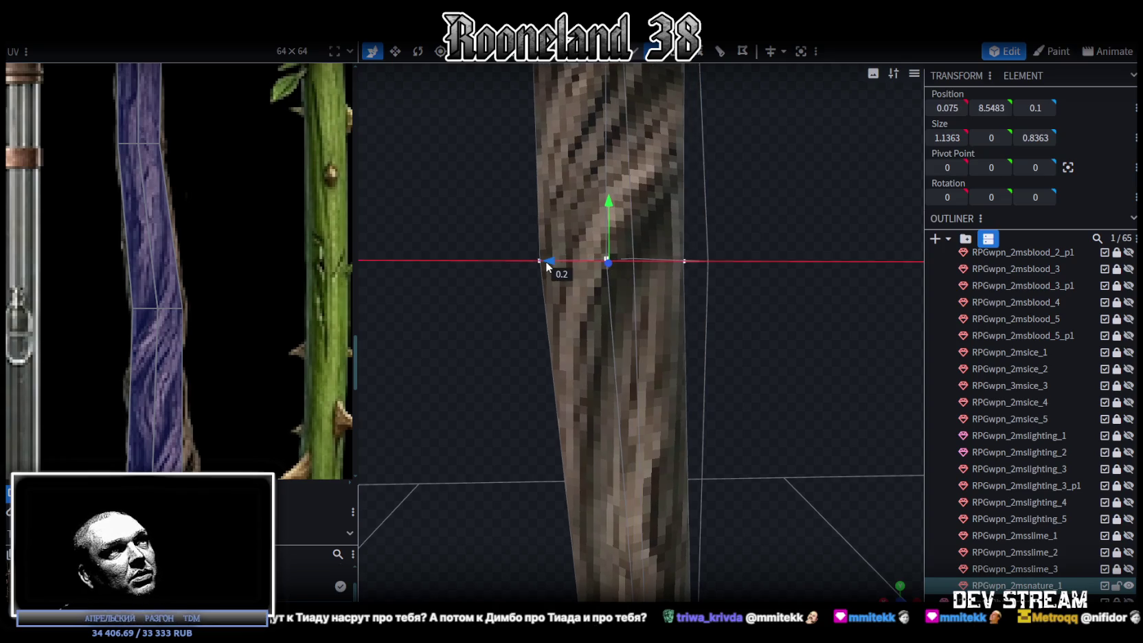
Step: Shift the upper section's middle row of UV vertices right
scroll(631, 378, "down", 3)
mouse_move(654, 377)
left_mouse_down()
mouse_move(743, 375)
mouse_move(601, 408)
mouse_move(707, 404)
mouse_move(759, 383)
mouse_move(652, 393)
mouse_move(733, 412)
mouse_move(786, 350)
mouse_move(777, 326)
mouse_move(791, 356)
left_mouse_up()
scroll(276, 350, "down", 3)
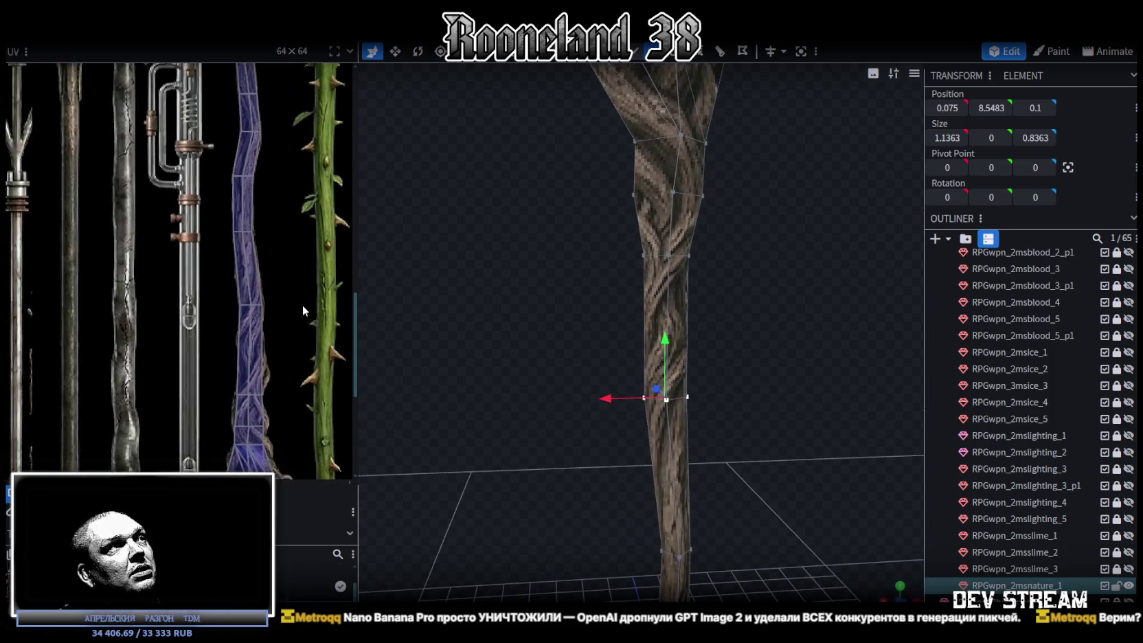
scroll(302, 330, "up", 3)
left_click_drag(190, 298, 310, 347)
mouse_move(473, 262)
left_mouse_down()
mouse_move(712, 268)
mouse_move(725, 288)
mouse_move(682, 273)
mouse_move(643, 280)
mouse_move(742, 290)
mouse_move(721, 359)
mouse_move(756, 364)
mouse_move(765, 393)
left_mouse_up()
scroll(755, 367, "up", 5)
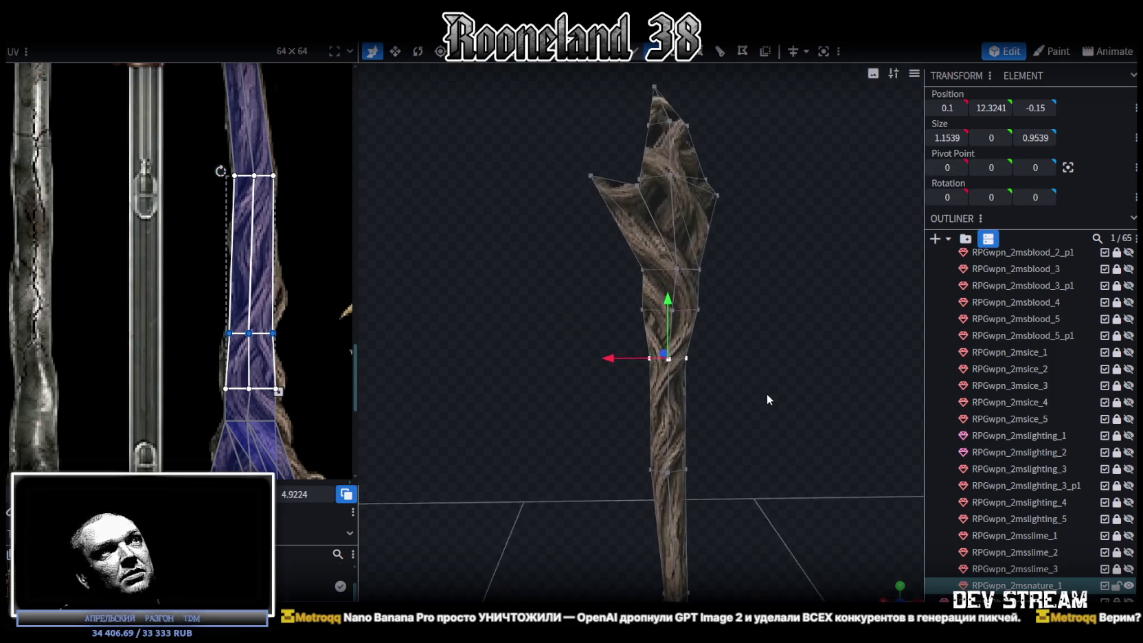
scroll(687, 371, "up", 3)
left_click_drag(687, 371, 645, 376)
scroll(199, 295, "down", 2)
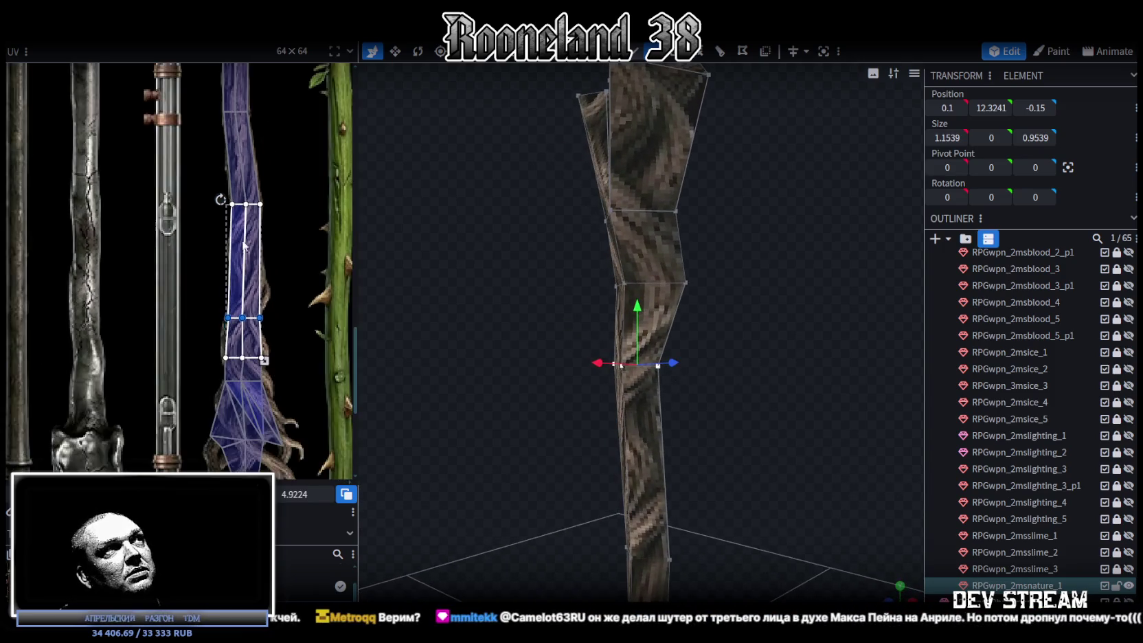
scroll(246, 332, "down", 2)
left_click_drag(702, 349, 652, 353)
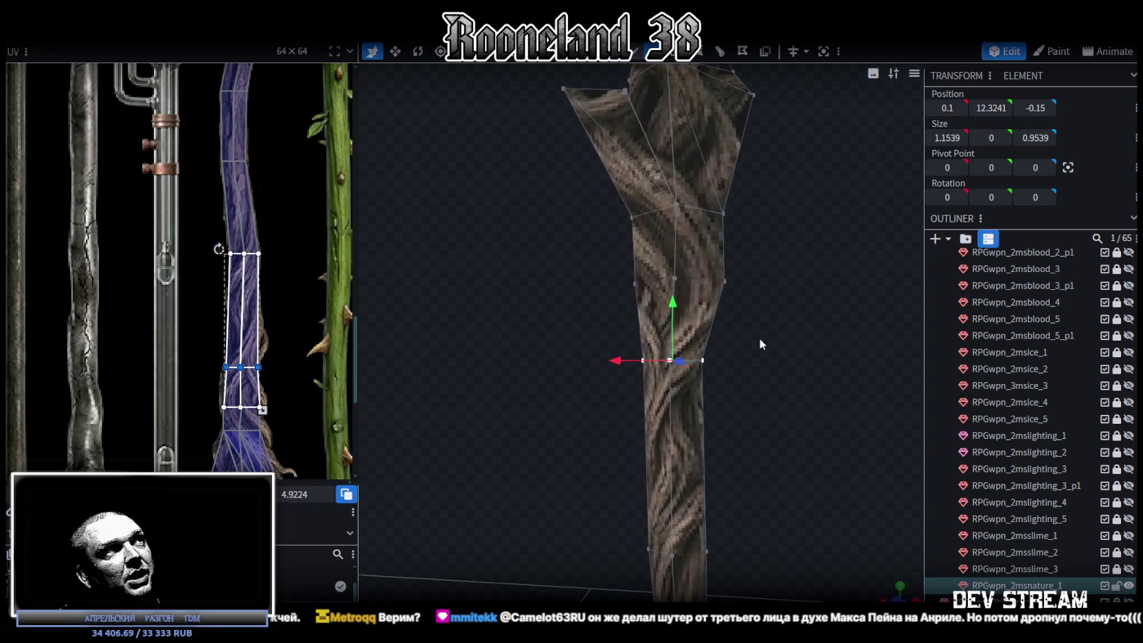
scroll(216, 354, "up", 2)
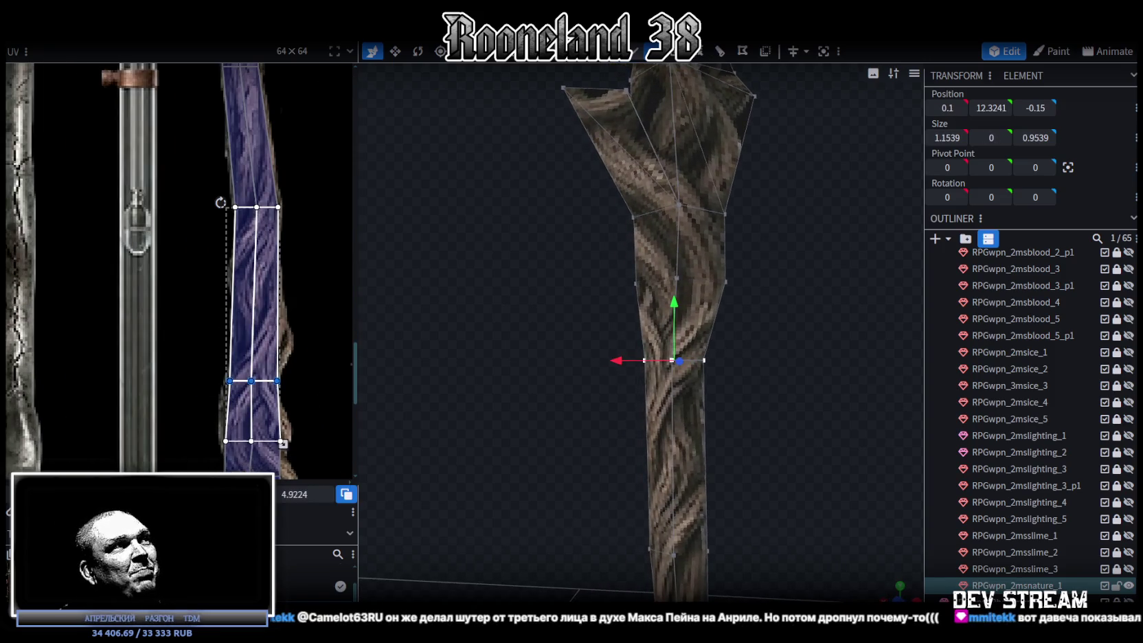
left_click_drag(251, 380, 254, 320)
Step: Lower the vertices below the branching head by 1 unit
mouse_move(763, 289)
left_mouse_down()
mouse_move(800, 366)
mouse_move(578, 308)
mouse_move(833, 232)
left_mouse_up()
mouse_move(675, 220)
left_mouse_down()
mouse_move(673, 302)
mouse_move(759, 293)
mouse_move(781, 311)
left_mouse_up()
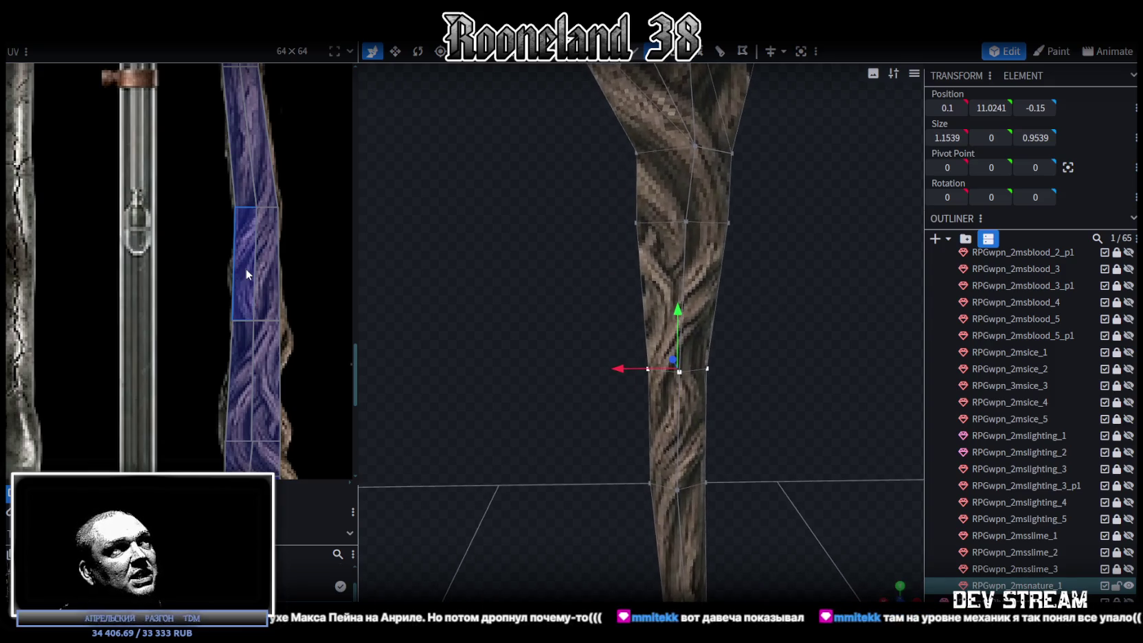
scroll(268, 271, "down", 3)
scroll(206, 312, "up", 4)
Step: Raise the face strip's middle UV edge and shift it slightly left
left_click_drag(215, 227, 318, 364)
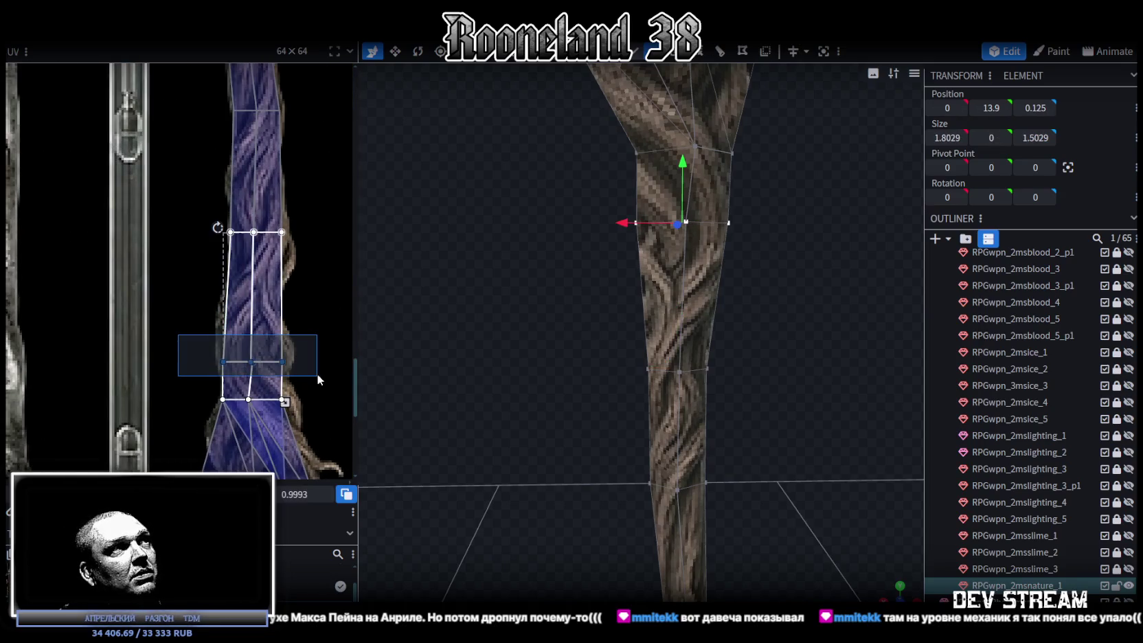
left_click_drag(239, 359, 239, 303)
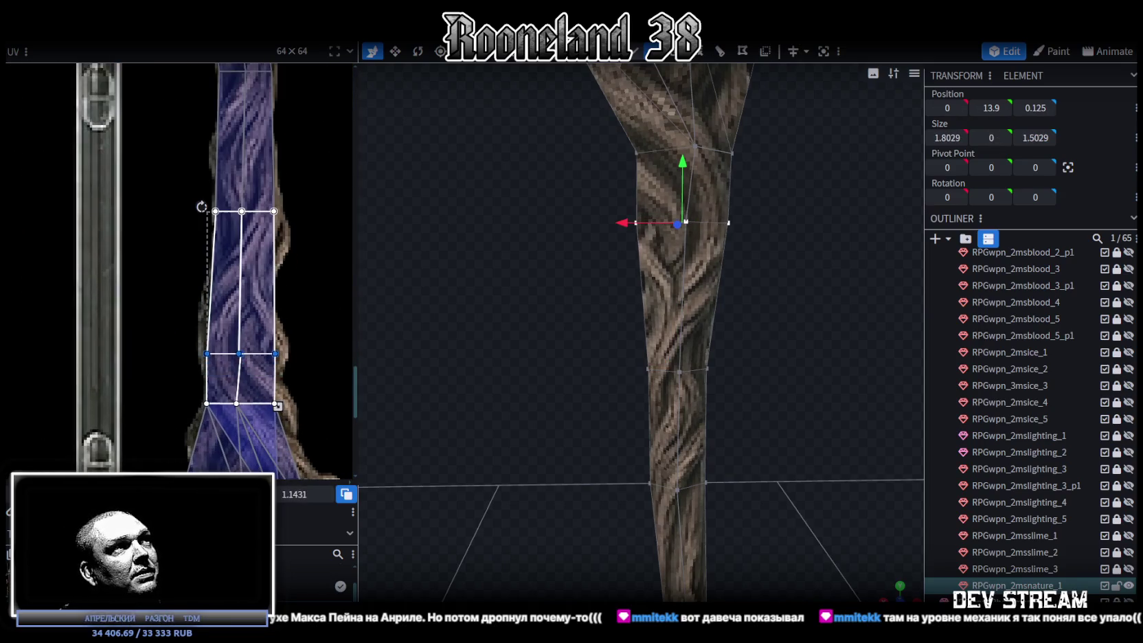
left_click_drag(239, 303, 239, 299)
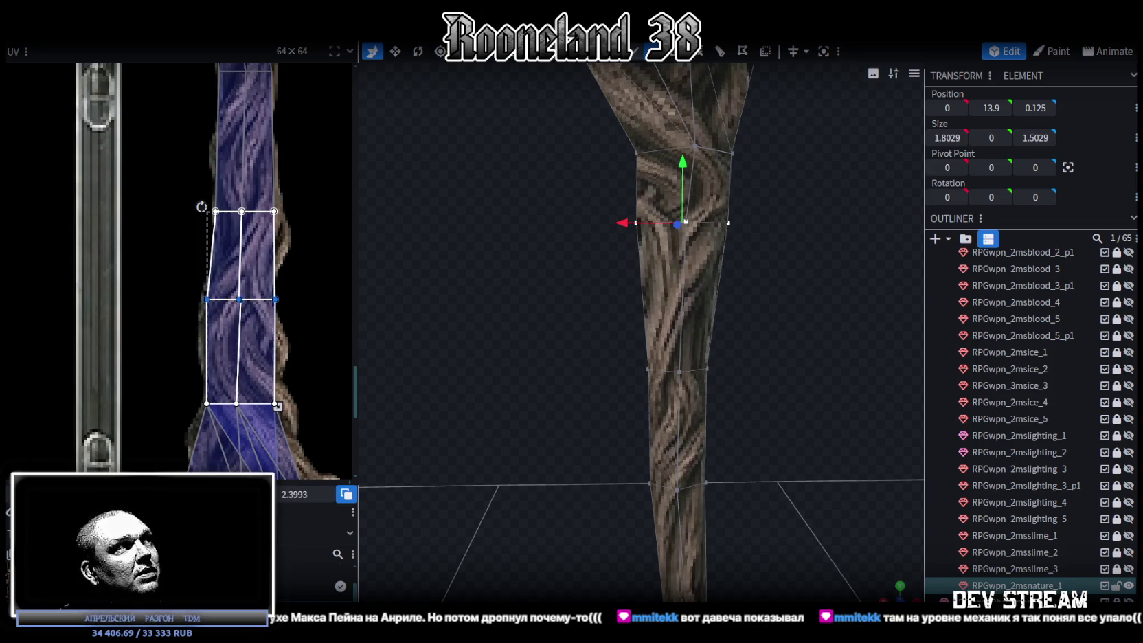
left_click_drag(238, 299, 234, 299)
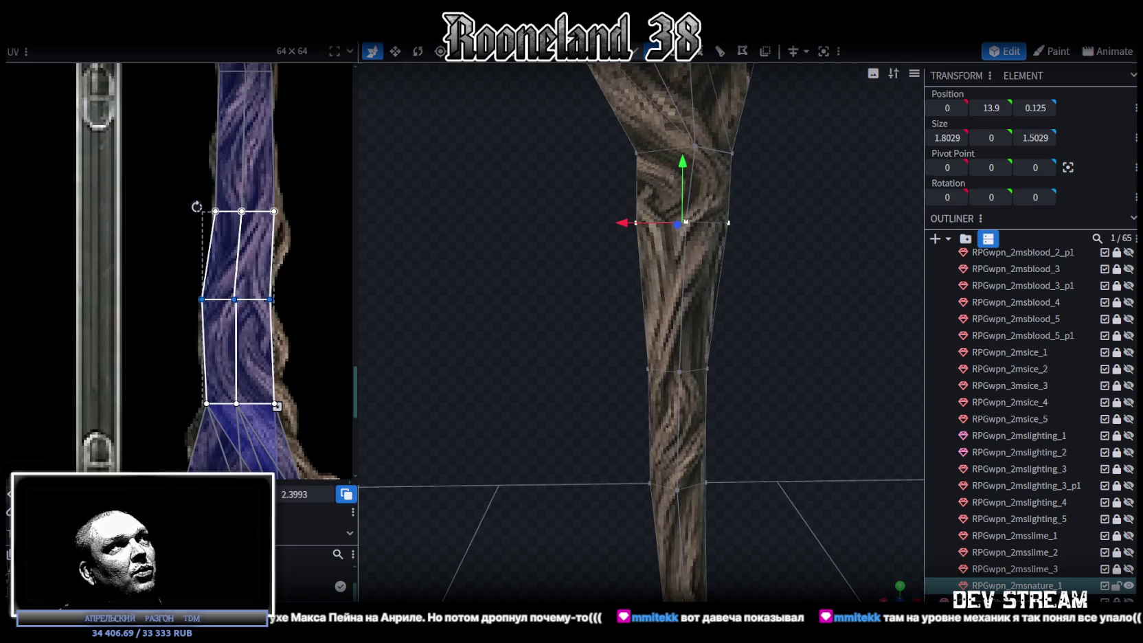
scroll(281, 339, "up", 1)
scroll(294, 338, "up", 1)
scroll(210, 269, "up", 2)
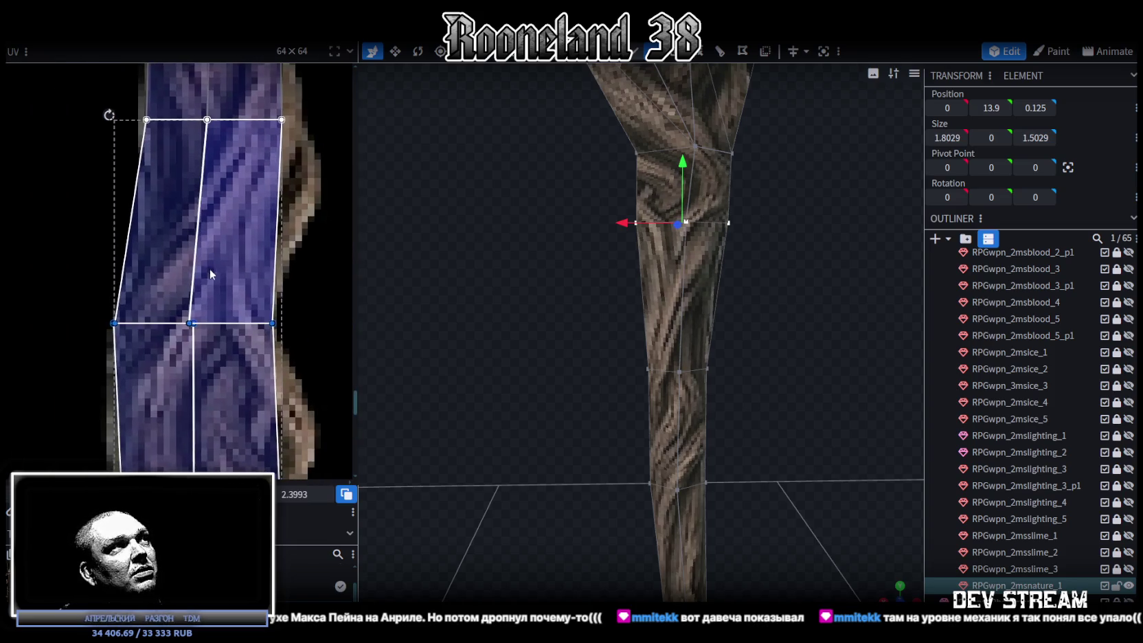
Step: Move the lower-left UV vertex right and select the middle UV vertex row
left_click_drag(72, 280, 131, 345)
left_click_drag(114, 323, 125, 323)
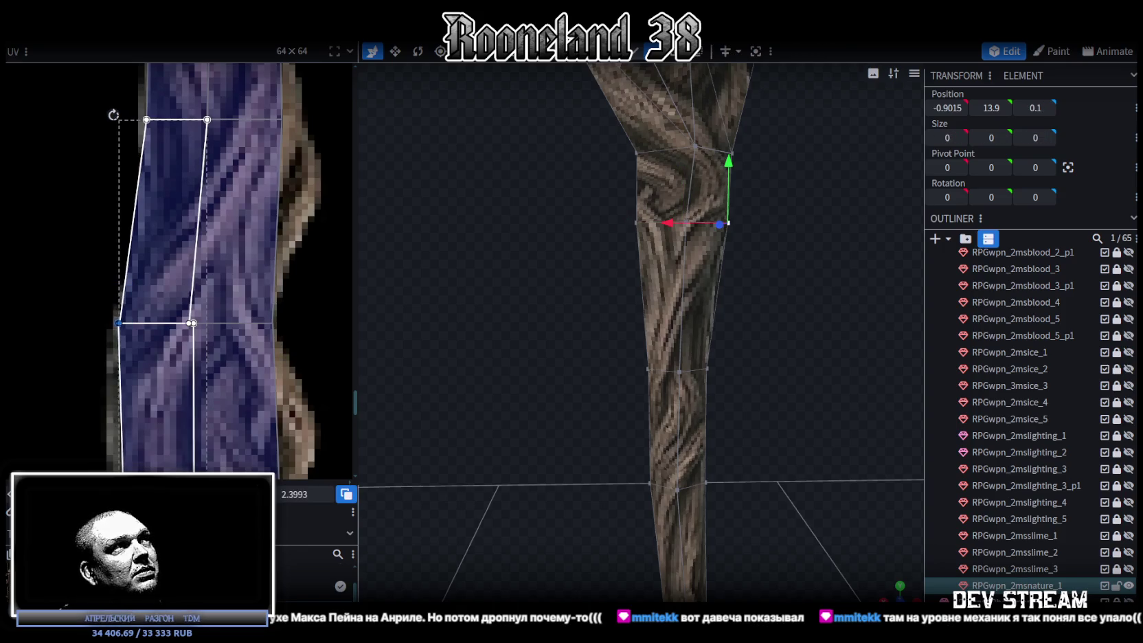
left_click_drag(309, 344, 254, 288)
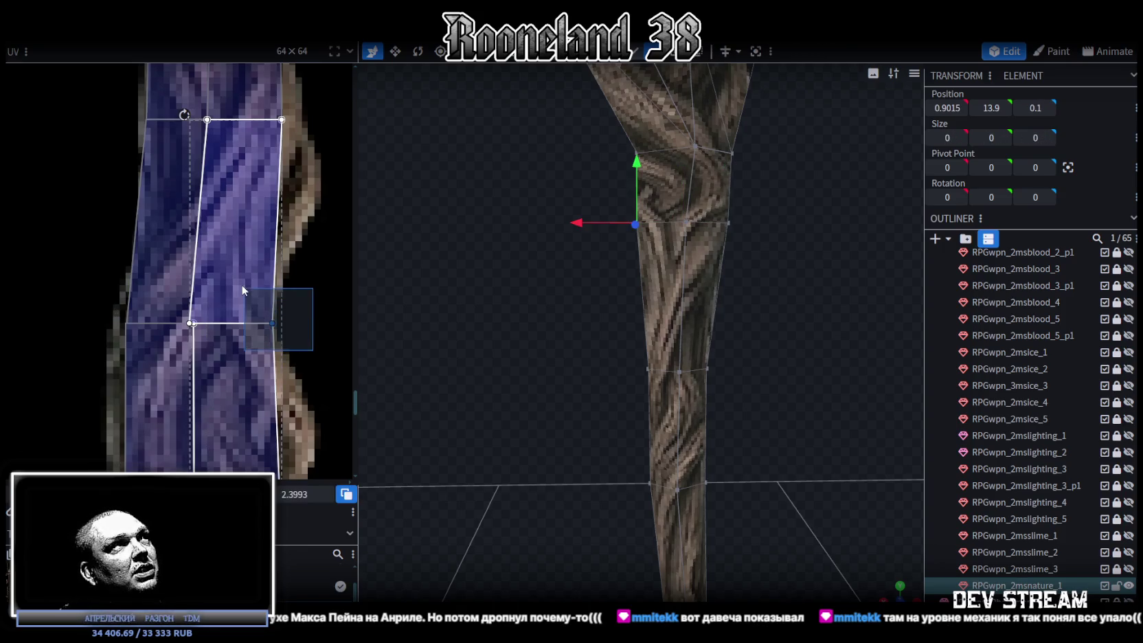
scroll(292, 335, "up", 5)
left_click_drag(301, 382, 40, 310)
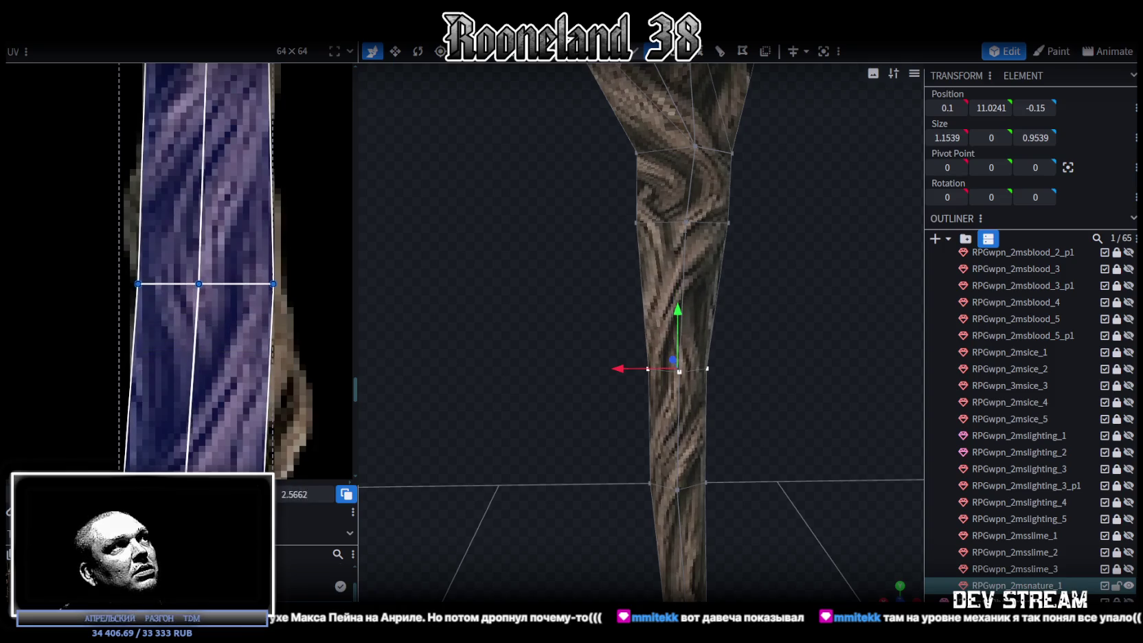
scroll(164, 432, "down", 4)
left_click_drag(115, 319, 199, 386)
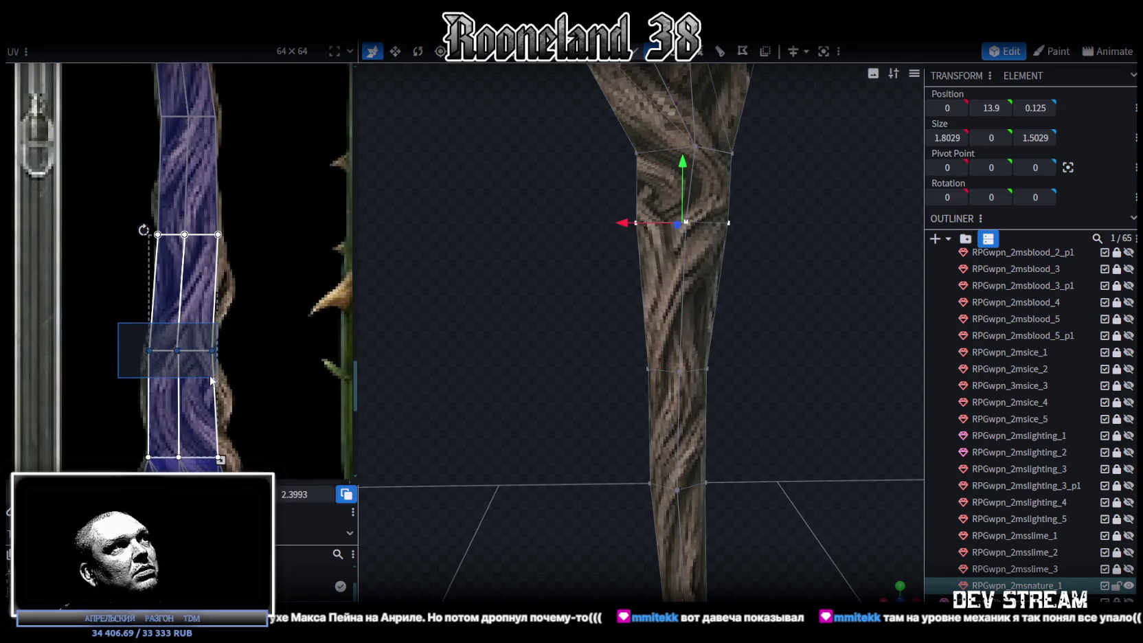
Step: Nudge the selected middle UV row right so the bark follows the root's curve
key("Right")
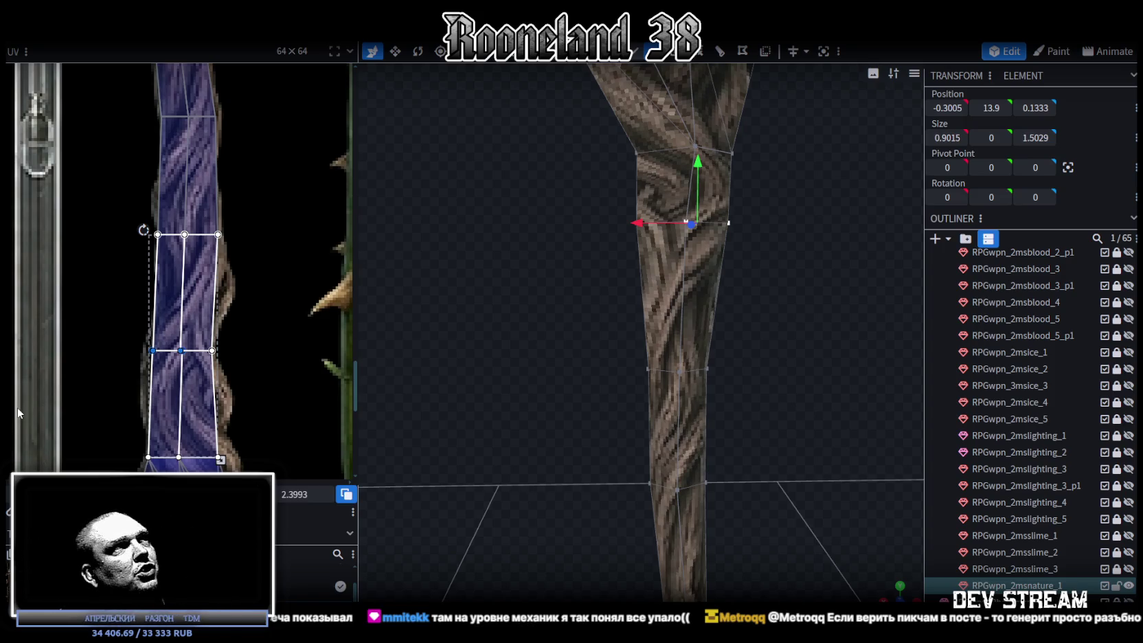
Step: Add a horizontal edge loop across the shaft and shift its new UV vertex right along the root
left_click(686, 291)
left_click(151, 284)
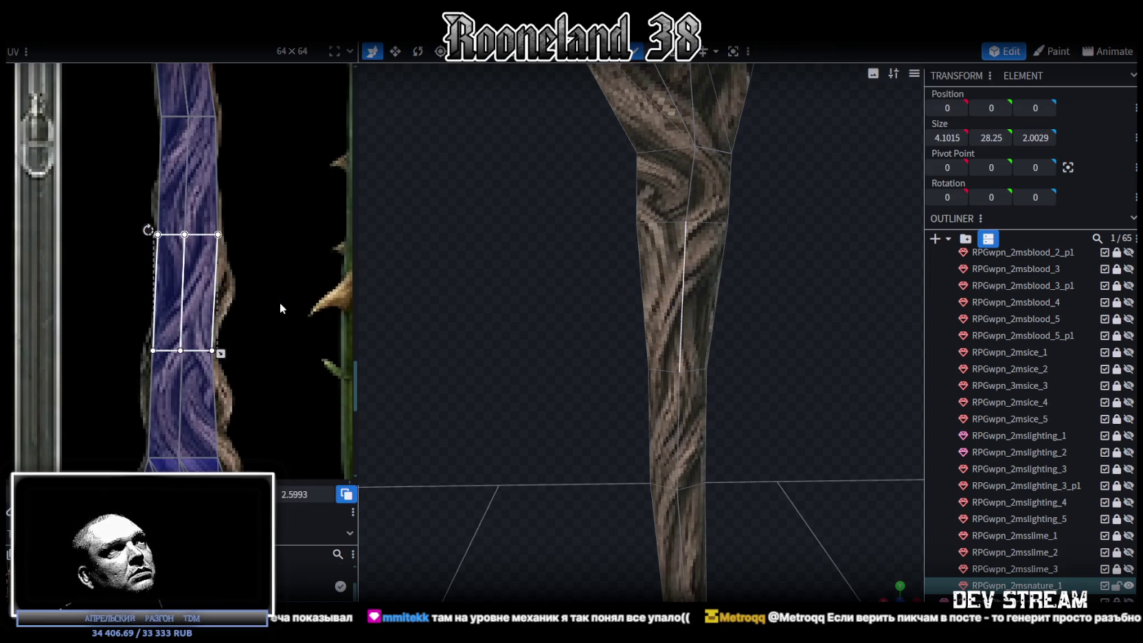
left_click(684, 282)
key("ctrl+r")
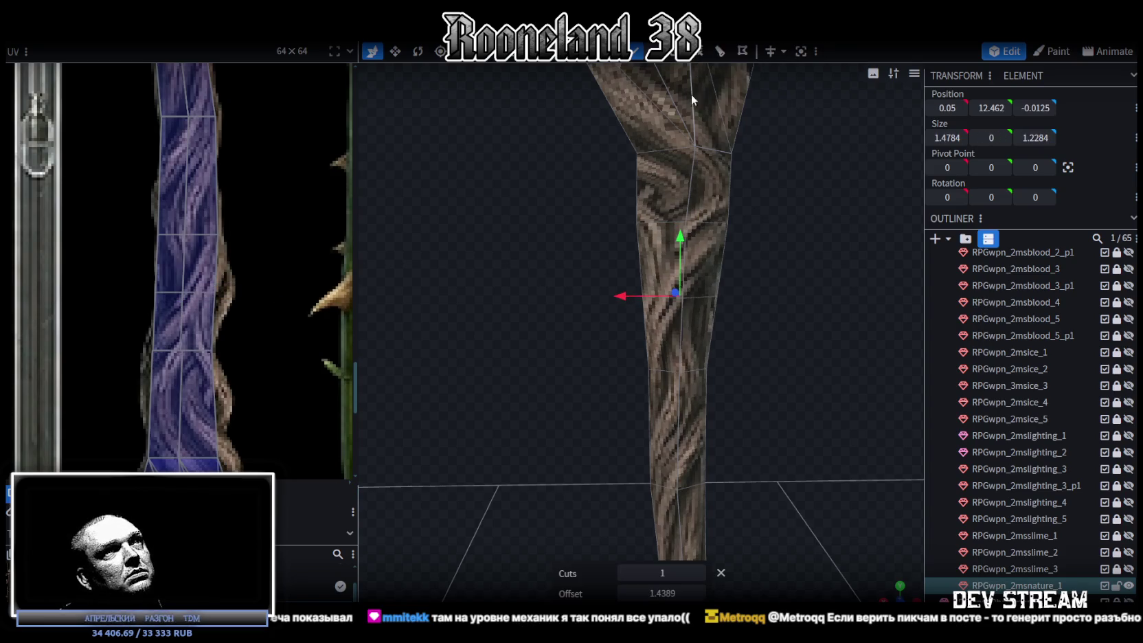
left_click(215, 292)
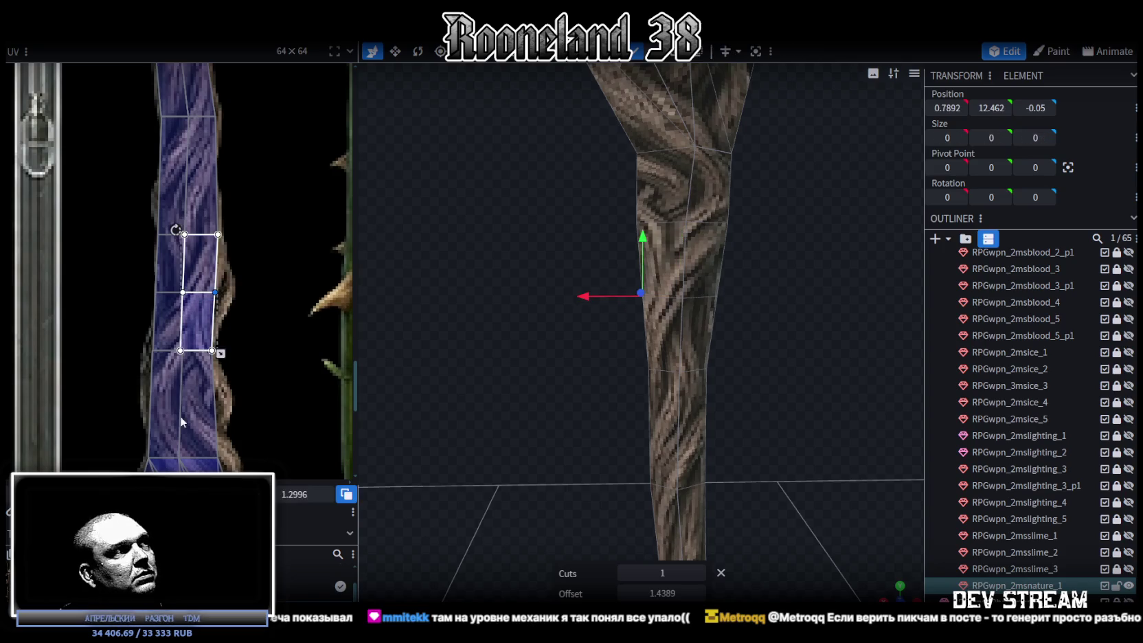
left_click_drag(215, 292, 229, 292)
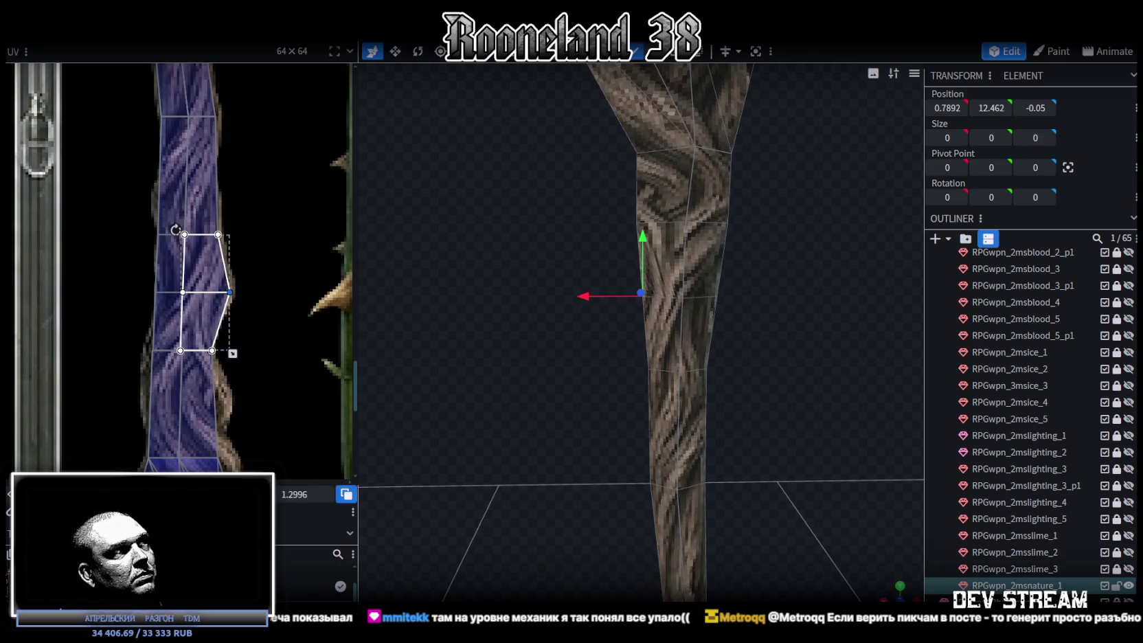
Step: Push the new loop's left vertex outward along X to bend the shaft into a knee
scroll(659, 316, "up", 2)
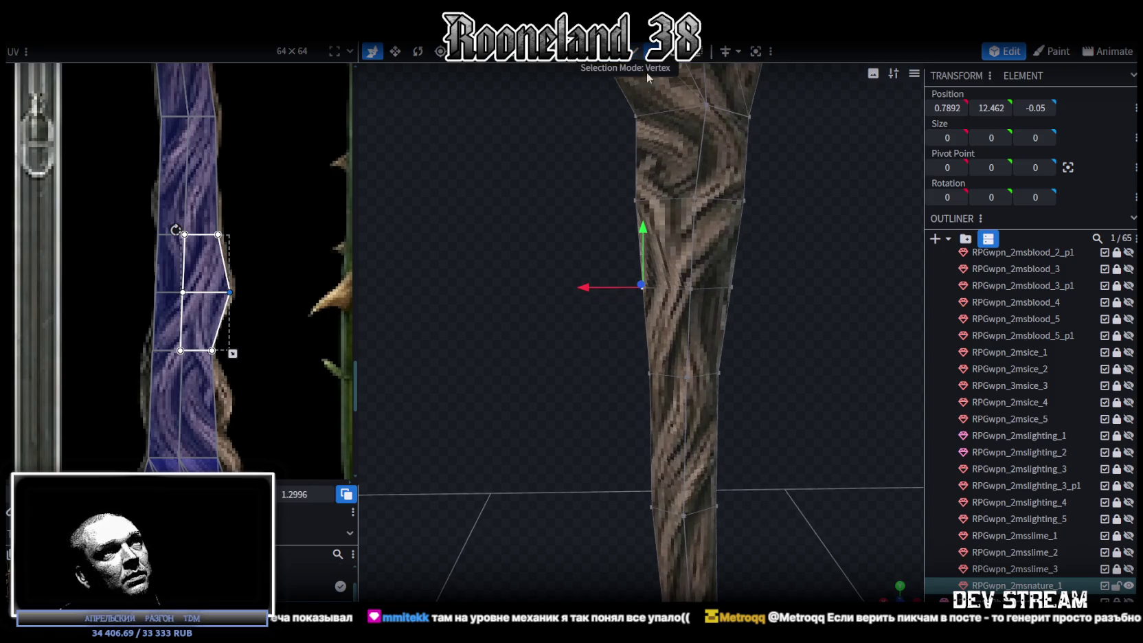
left_click_drag(590, 255, 650, 309)
left_click_drag(575, 288, 560, 290)
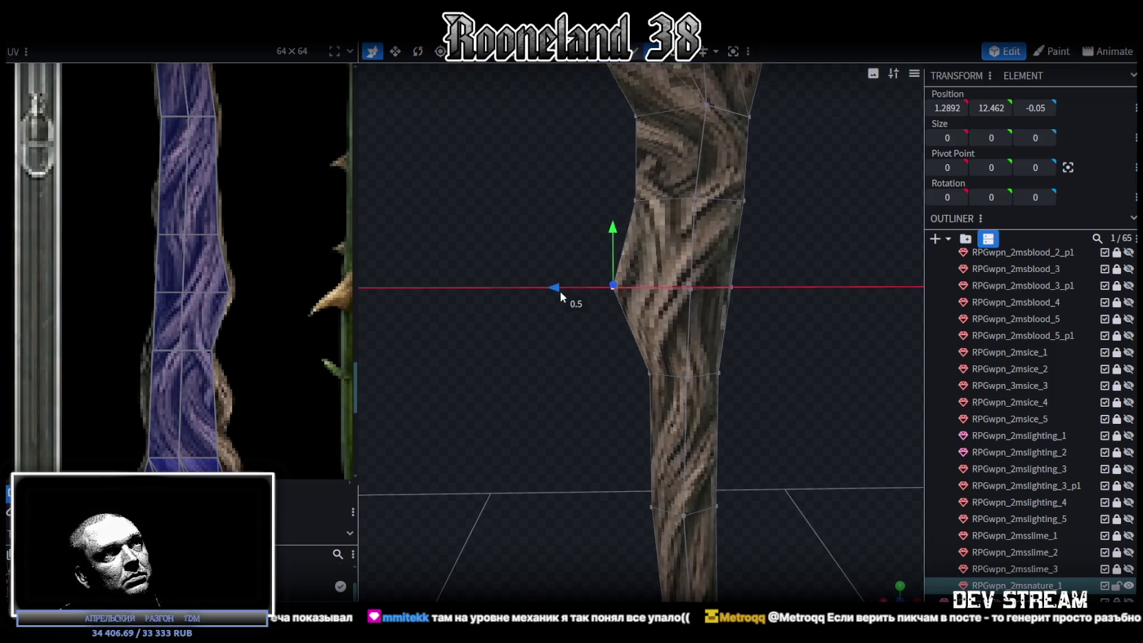
scroll(573, 333, "down", 5)
left_click_drag(573, 331, 723, 329)
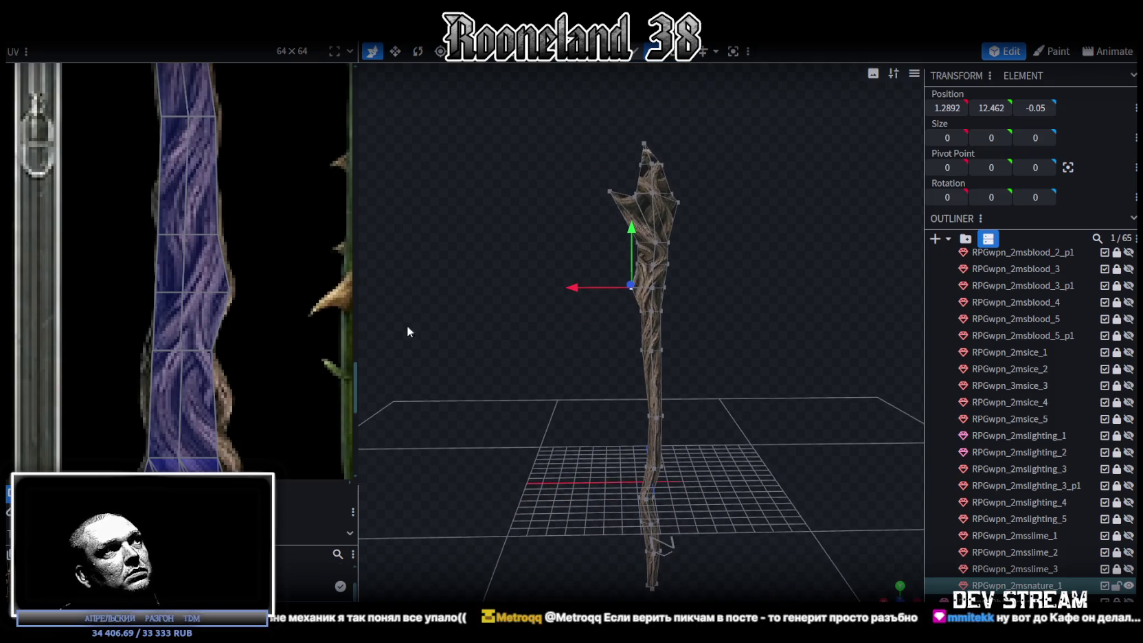
Step: Widen the knee face's UV mapping by pulling its UV edge left
scroll(274, 320, "down", 2)
scroll(274, 320, "up", 2, "ctrl")
scroll(206, 275, "up", 2, "ctrl")
scroll(118, 270, "up", 2, "ctrl")
scroll(164, 243, "up", 2, "ctrl")
left_click(172, 256)
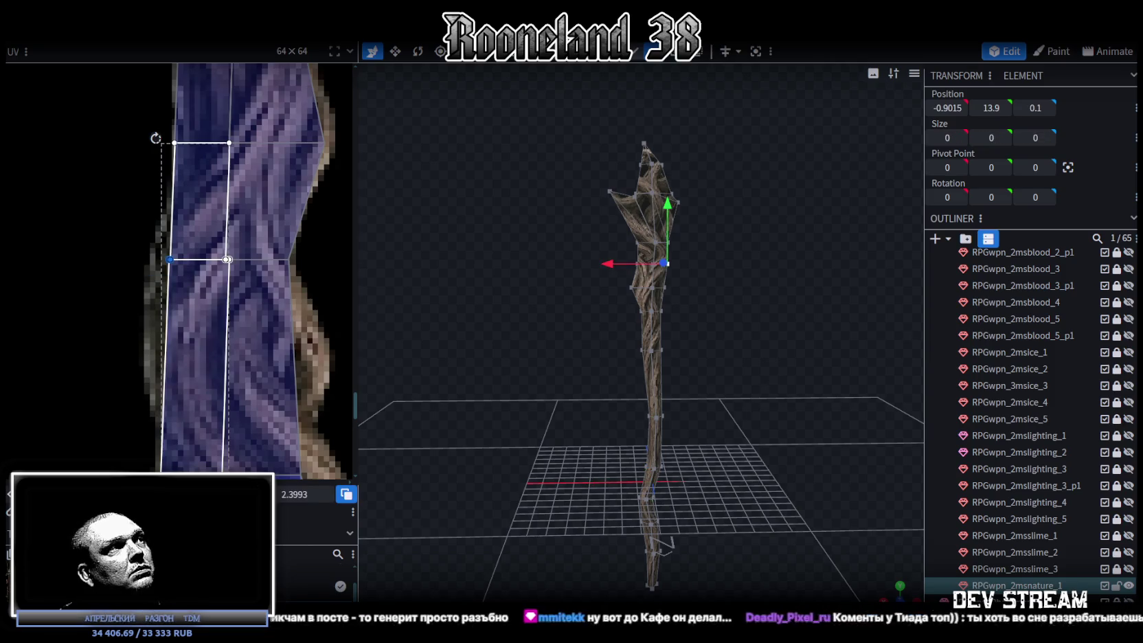
left_click_drag(165, 260, 160, 259)
Step: Push the knee vertex further out to the left
scroll(703, 355, "up", 2)
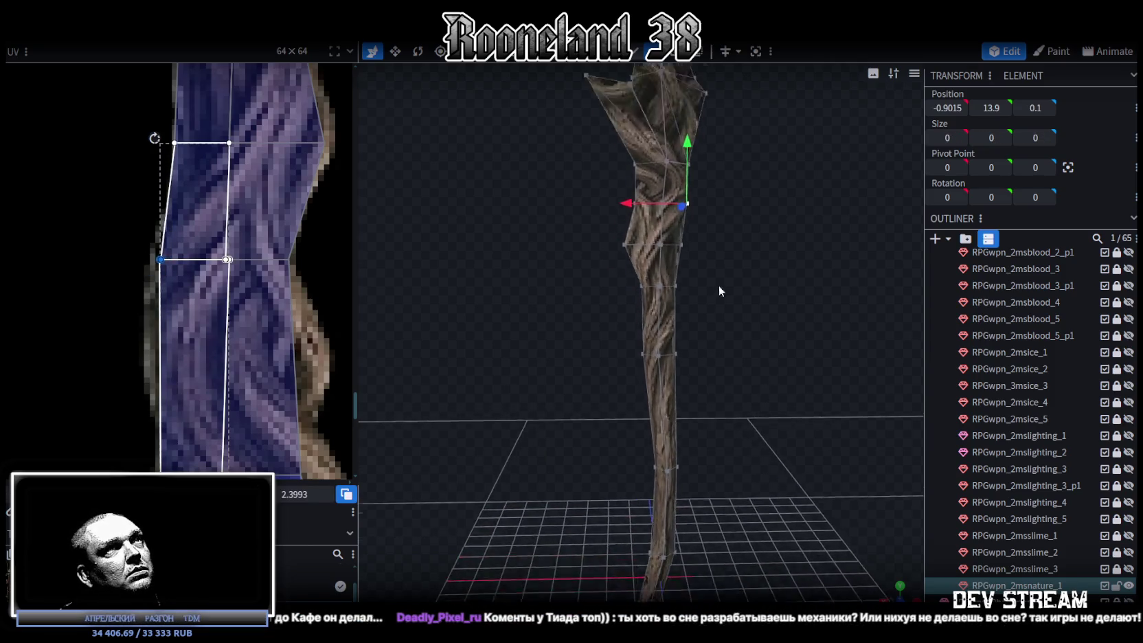
scroll(717, 288, "up", 2)
scroll(710, 420, "up", 2)
scroll(718, 348, "up", 2)
left_click(724, 339)
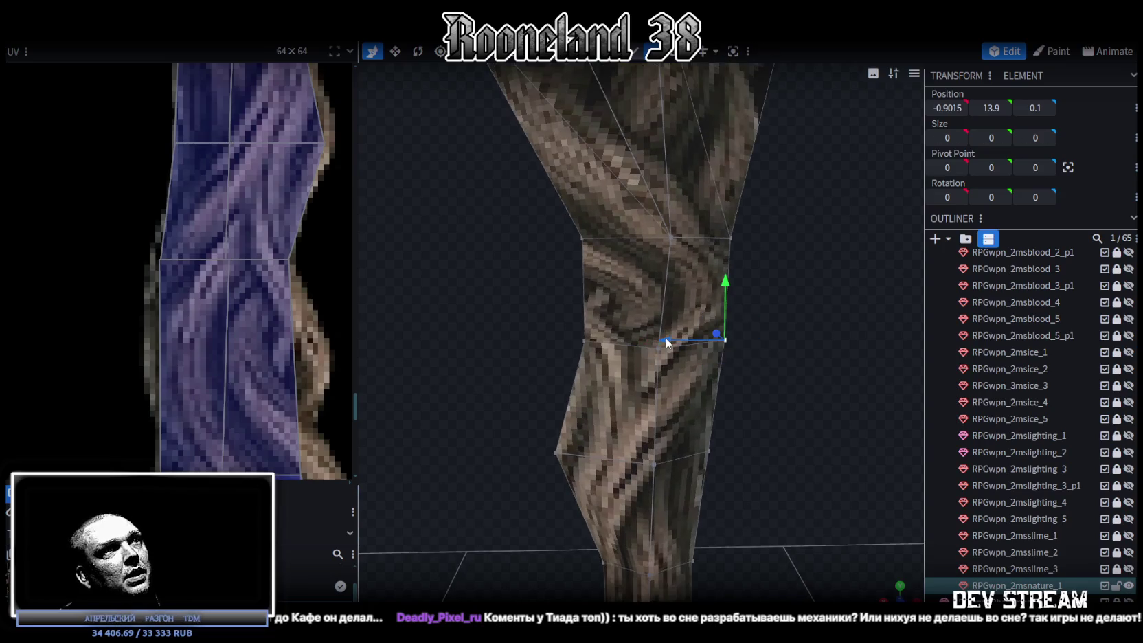
left_click_drag(710, 339, 675, 336)
Step: Box-select the staff head's upper vertices and adjust their height on Y
scroll(796, 343, "down", 1)
scroll(284, 342, "down", 3)
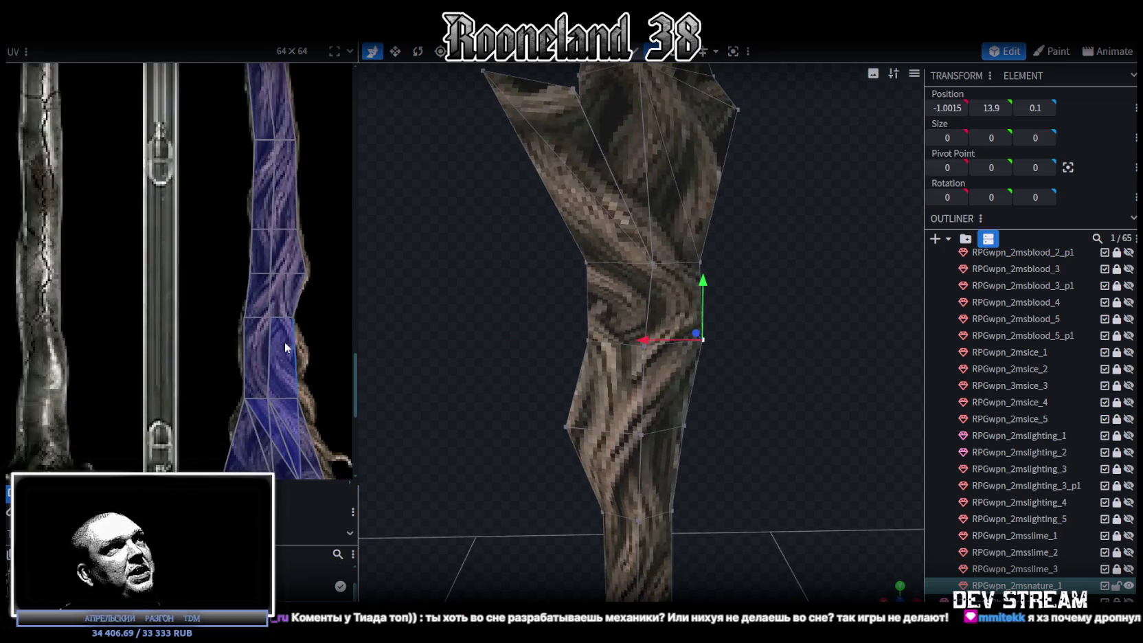
scroll(783, 288, "down", 3)
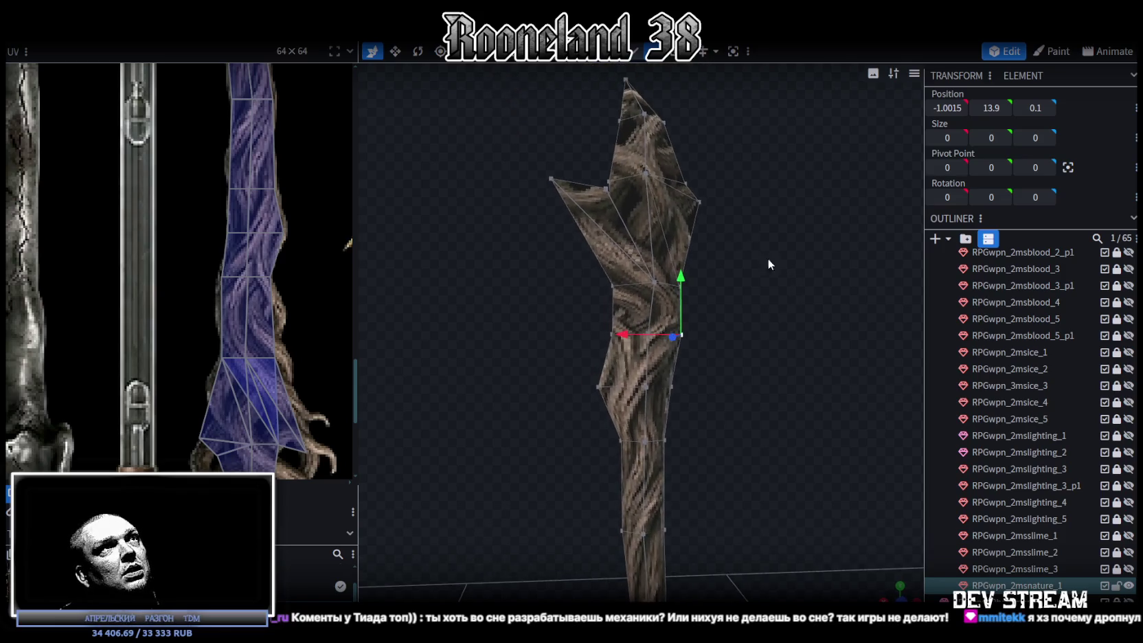
left_click_drag(505, 152, 723, 367)
mouse_move(627, 223)
left_mouse_down()
mouse_move(623, 193)
mouse_move(622, 203)
left_mouse_up()
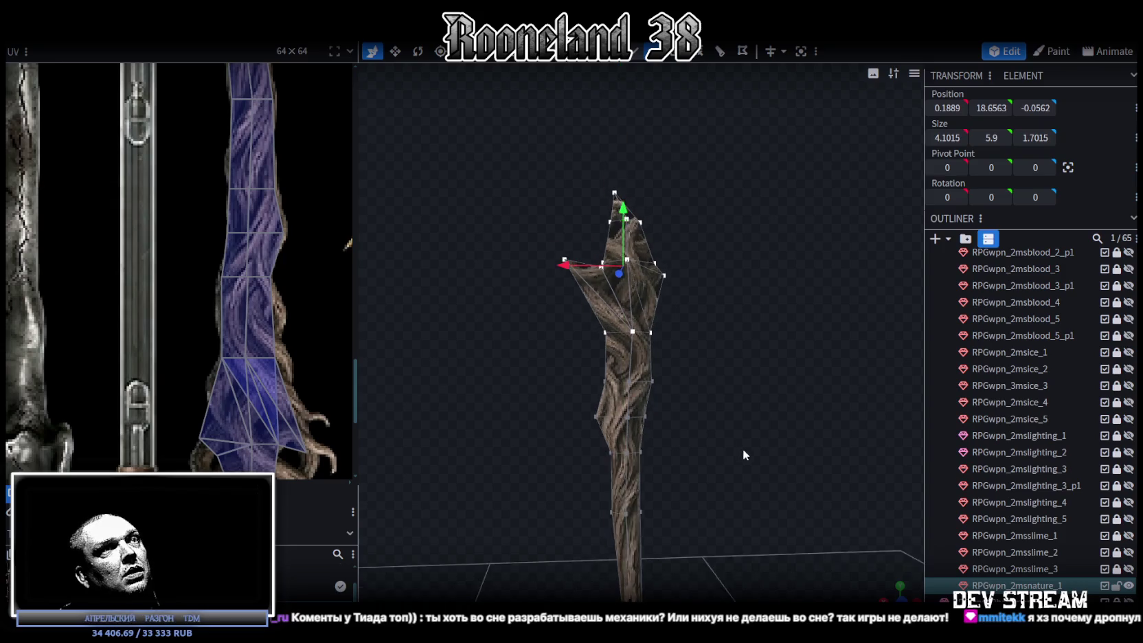
left_click_drag(743, 448, 710, 329)
Step: Select most of the staff's vertices and move the upper staff down
scroll(710, 329, "up", 2)
scroll(710, 339, "up", 2)
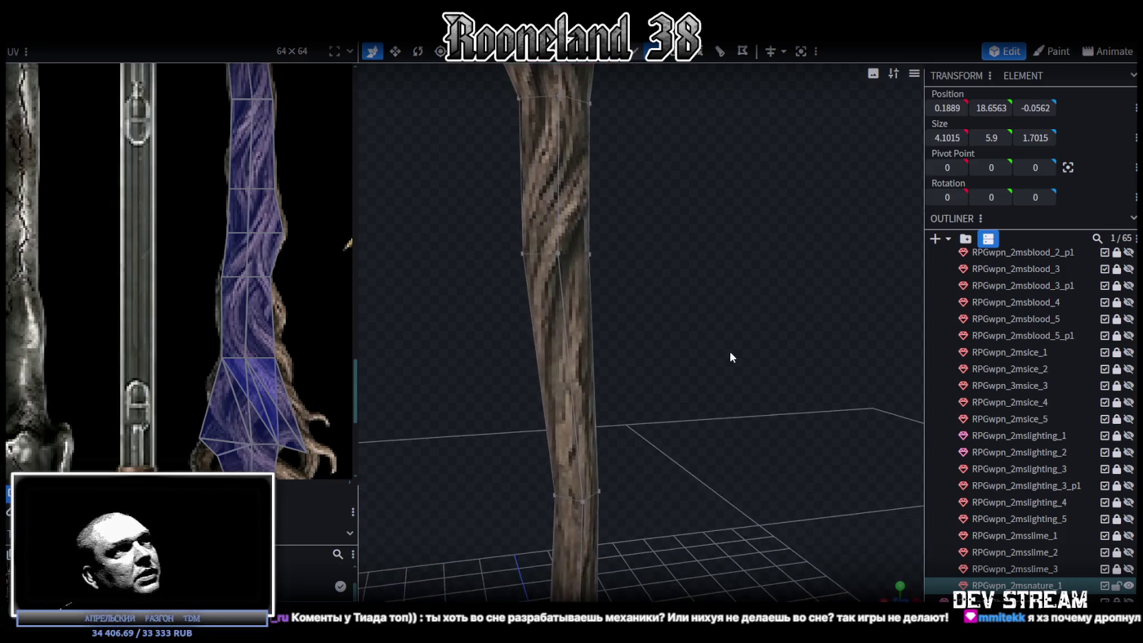
scroll(729, 351, "up", 2)
scroll(730, 353, "up", 2)
scroll(729, 348, "down", 3)
scroll(717, 348, "down", 3)
scroll(728, 408, "down", 1)
mouse_move(541, 435)
left_mouse_down()
mouse_move(705, 132)
mouse_move(695, 110)
left_mouse_up()
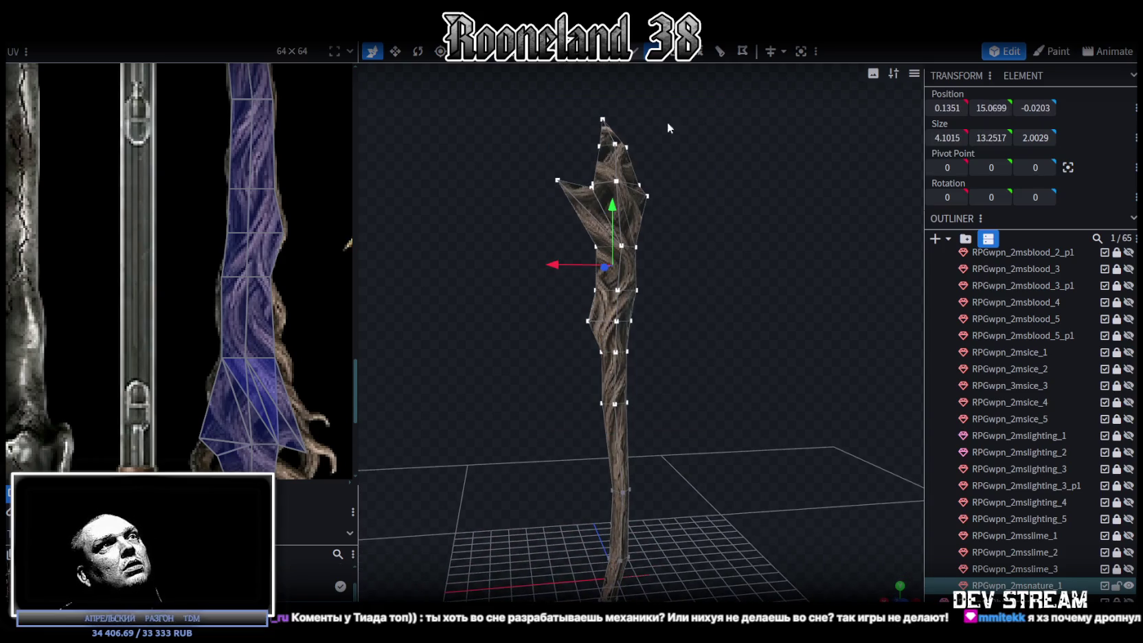
mouse_move(614, 205)
left_mouse_down()
mouse_move(766, 451)
mouse_move(719, 450)
mouse_move(741, 350)
mouse_move(750, 377)
mouse_move(738, 371)
mouse_move(713, 392)
mouse_move(487, 93)
left_mouse_up()
Step: Lower the selected upper vertices a little further
scroll(725, 378, "up", 3)
scroll(717, 379, "up", 2)
scroll(751, 379, "down", 5)
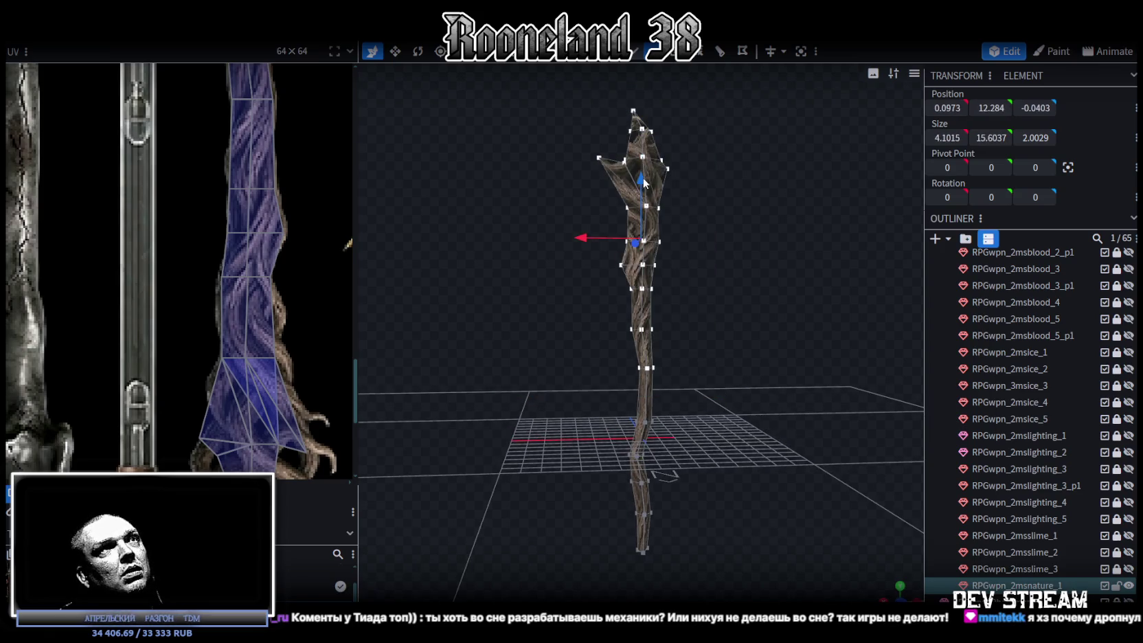
left_click_drag(641, 180, 642, 205)
scroll(718, 348, "up", 2)
scroll(719, 360, "up", 2)
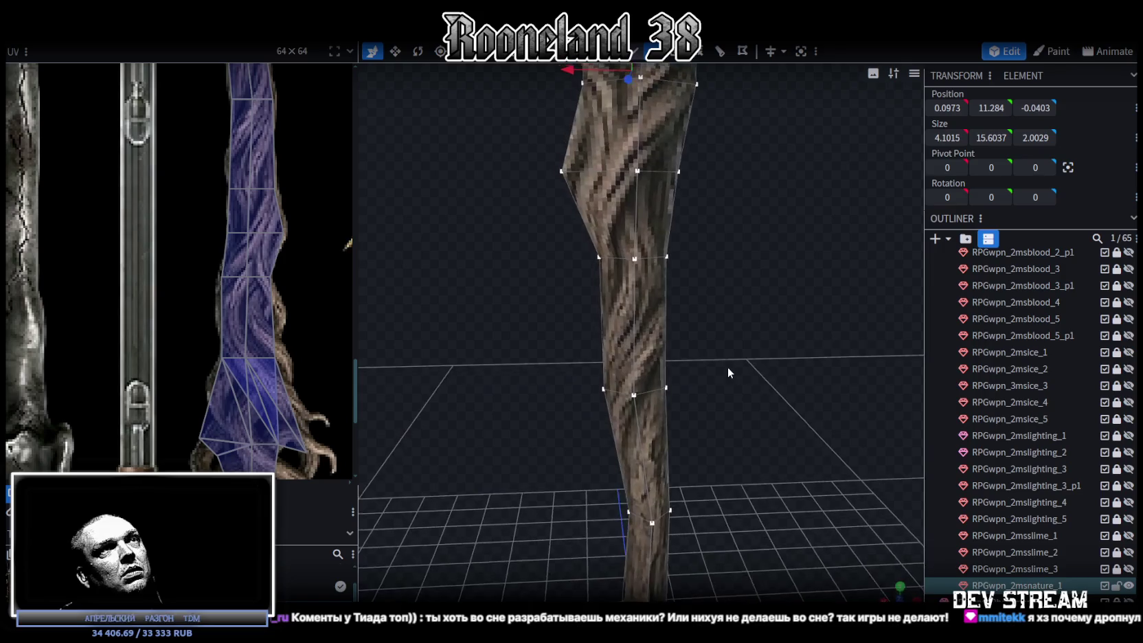
scroll(721, 392, "up", 2)
left_click_drag(716, 424, 709, 396)
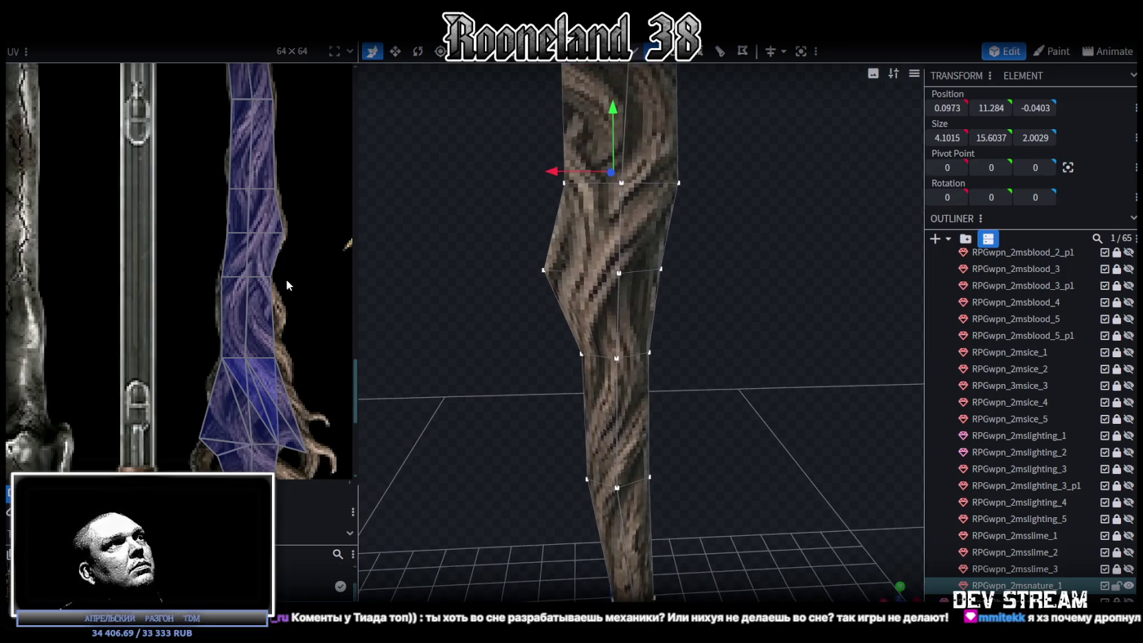
Step: Select a single face segment at the shaft's knee
left_click(258, 297)
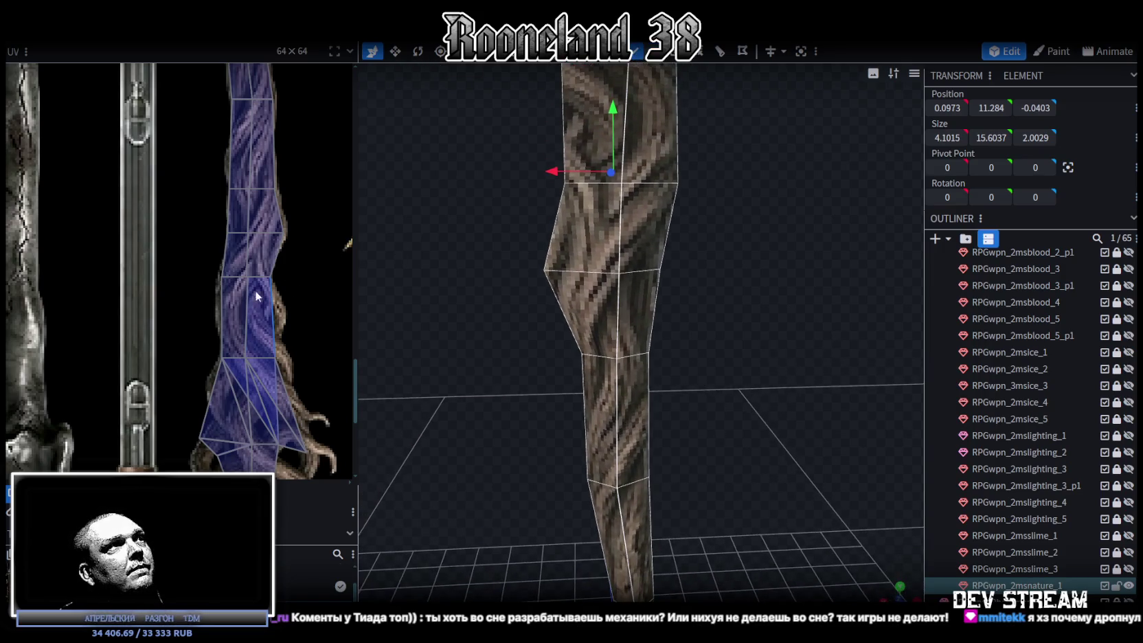
left_click(665, 220)
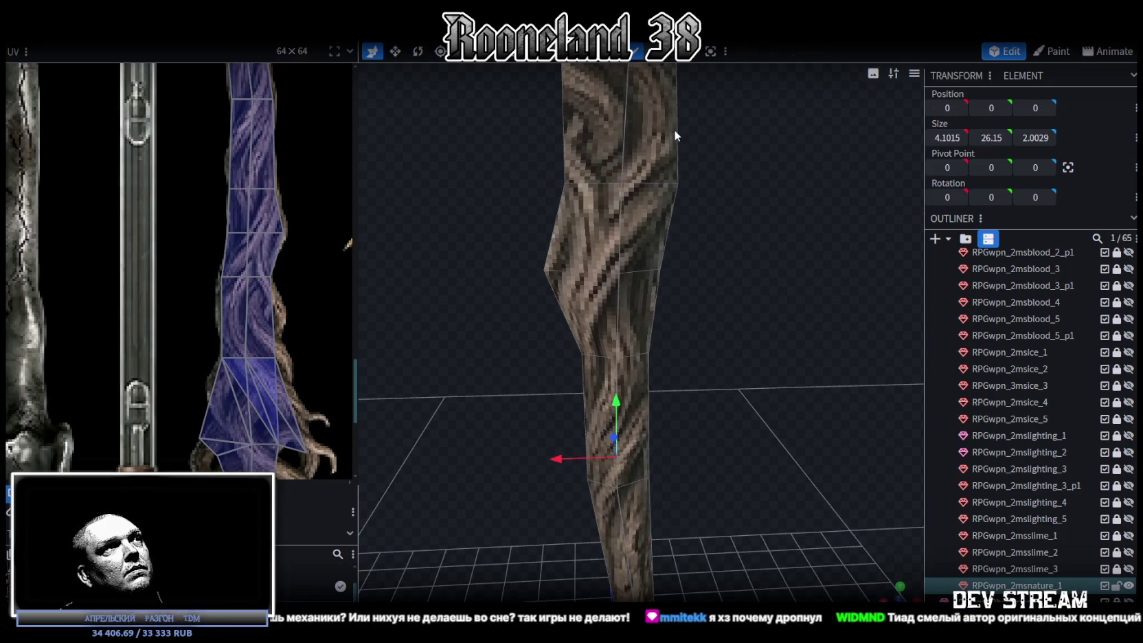
scroll(694, 193, "up", 2)
scroll(709, 226, "up", 3)
left_click(578, 292)
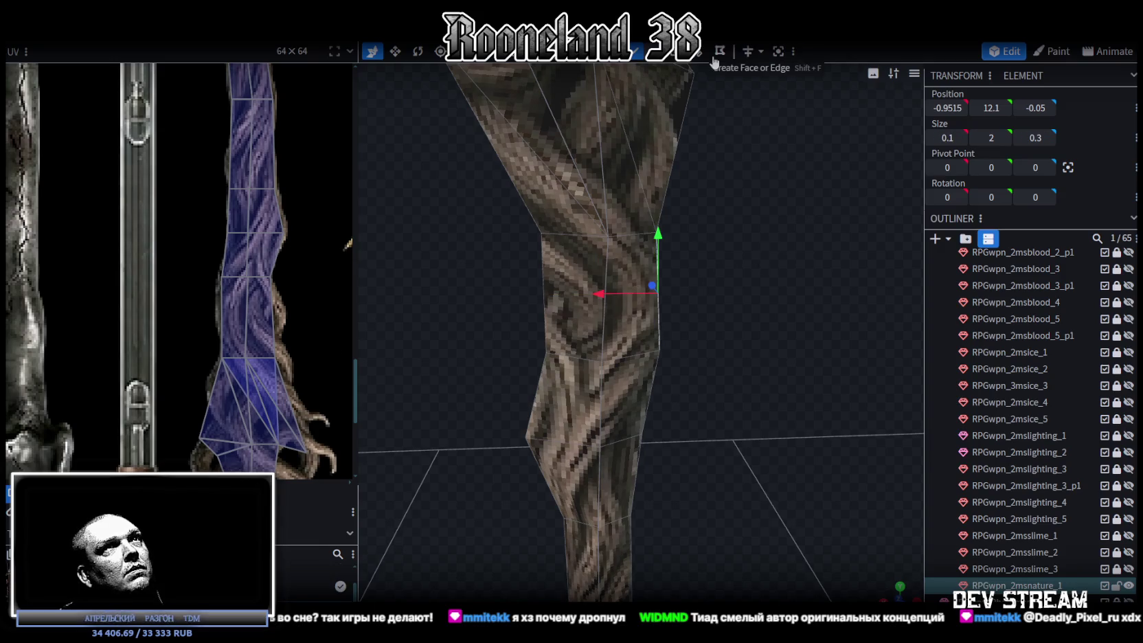
Step: Cut a new edge loop through the knee face and shift its two new UV vertices right
left_click(720, 51)
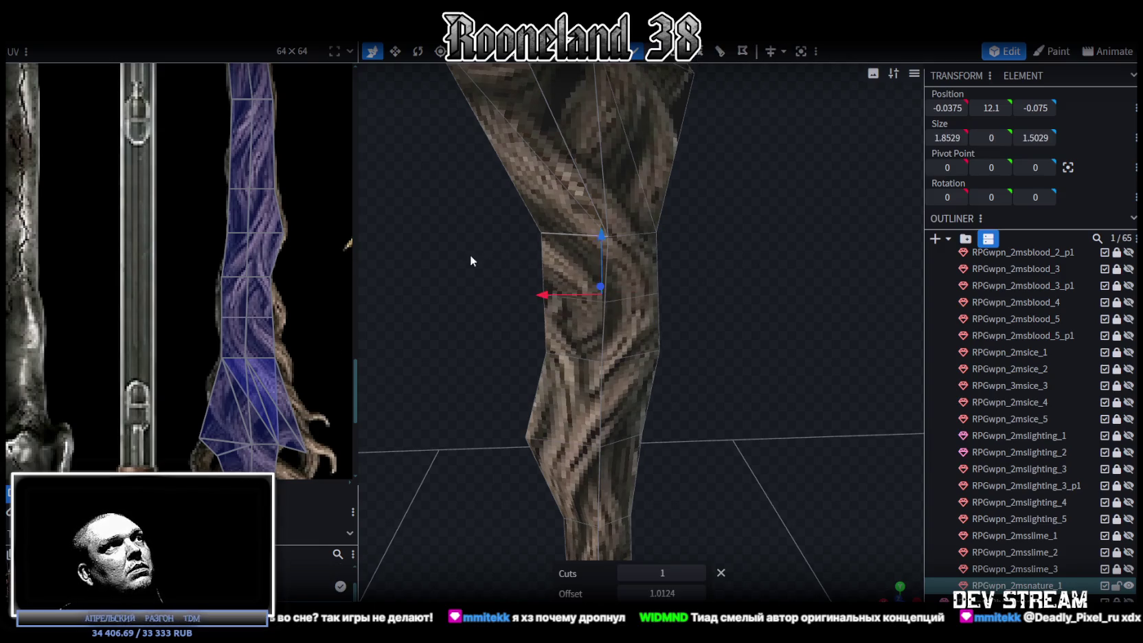
left_click(273, 317)
scroll(273, 386, "up", 1)
left_click(274, 353, "shift")
left_click_drag(275, 353, 280, 353)
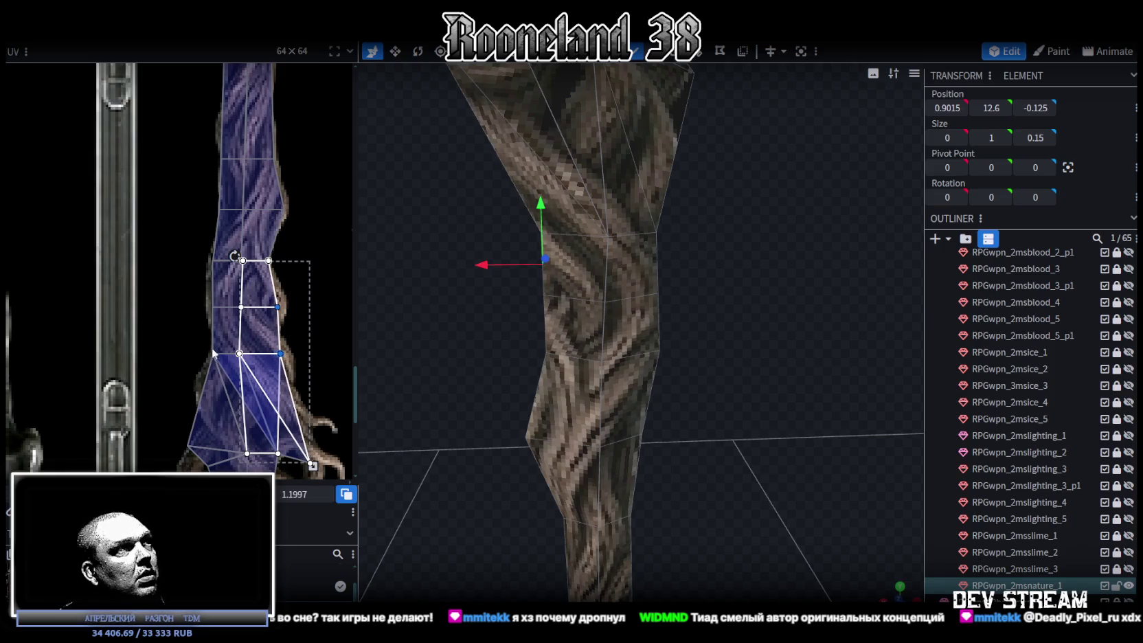
Step: Raise the bottom and middle rows of UV vertices to follow the painted root
left_click_drag(317, 352, 145, 419)
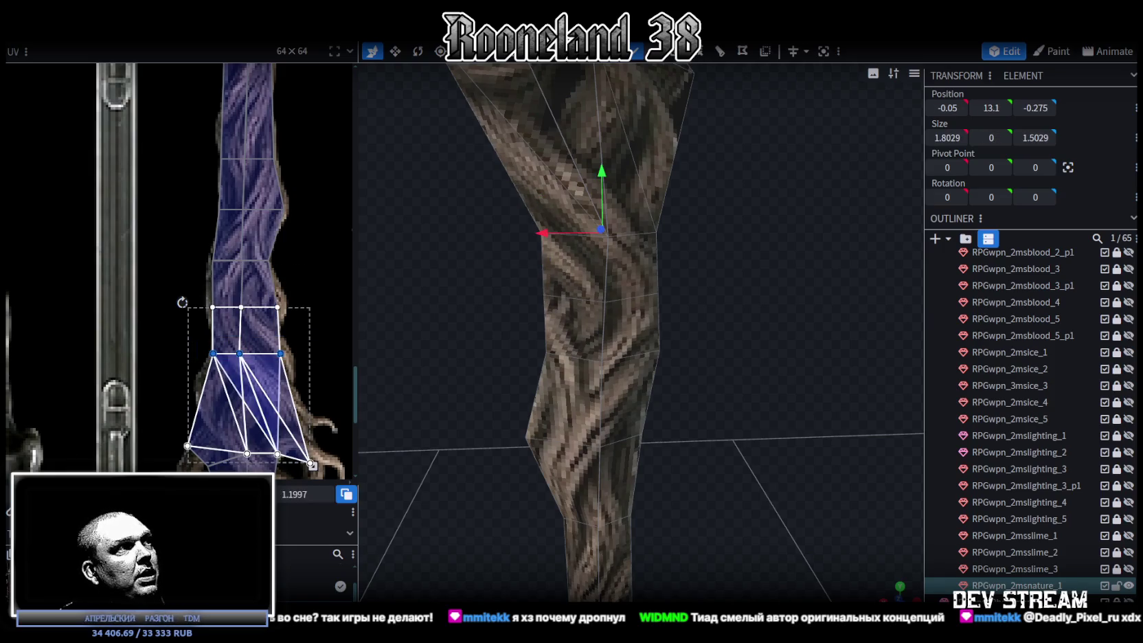
left_click_drag(239, 353, 240, 331)
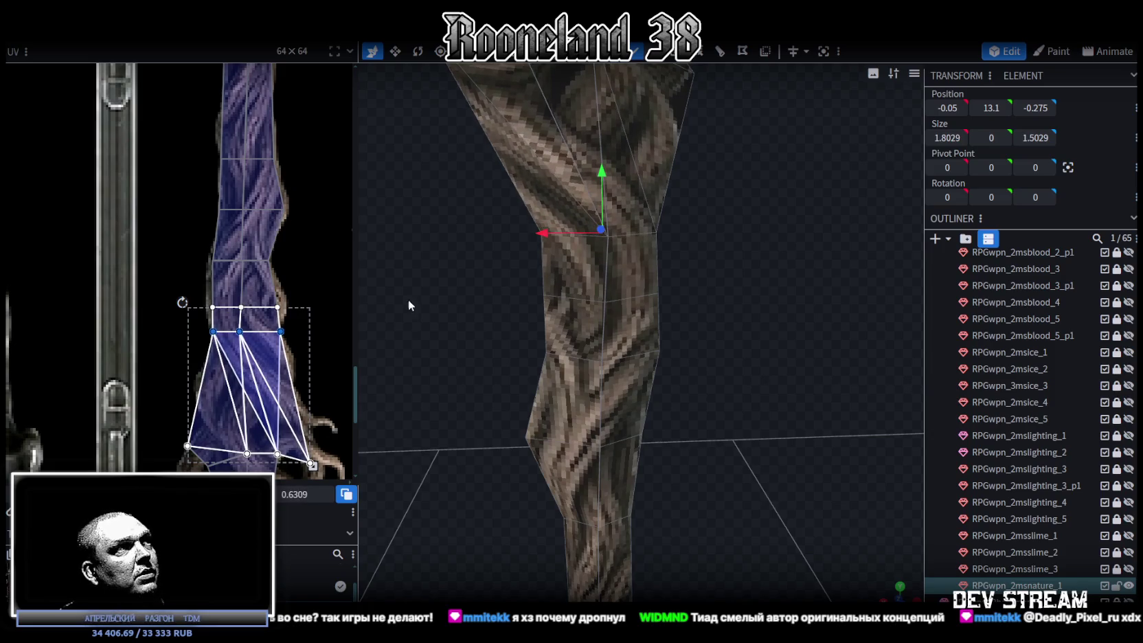
left_click_drag(166, 291, 346, 327)
left_click_drag(241, 307, 241, 307)
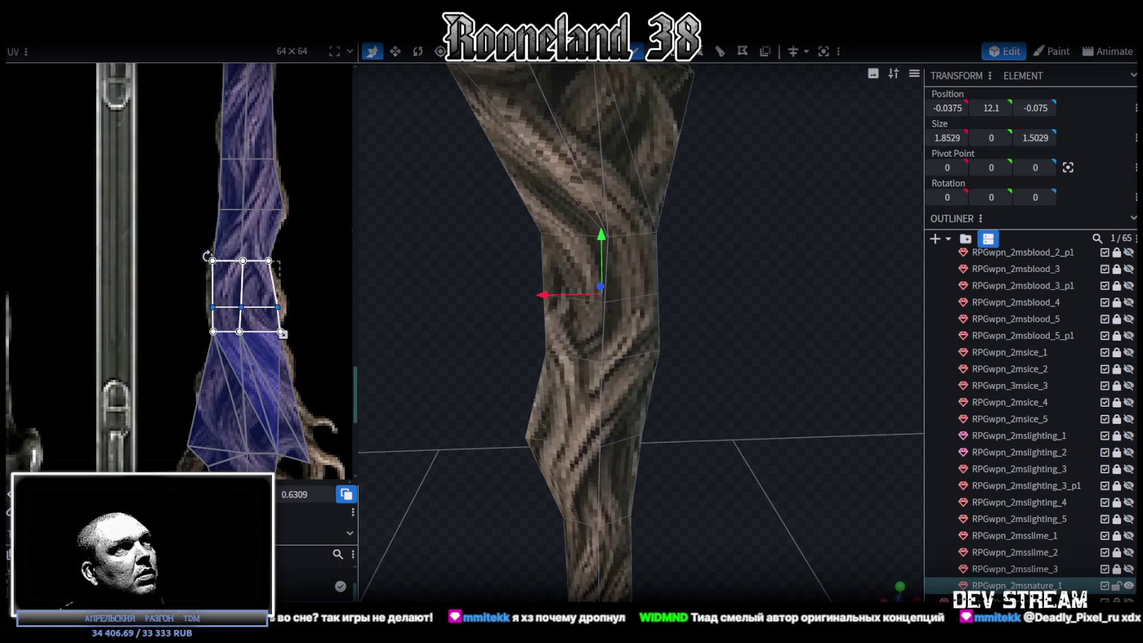
left_click_drag(240, 306, 240, 300)
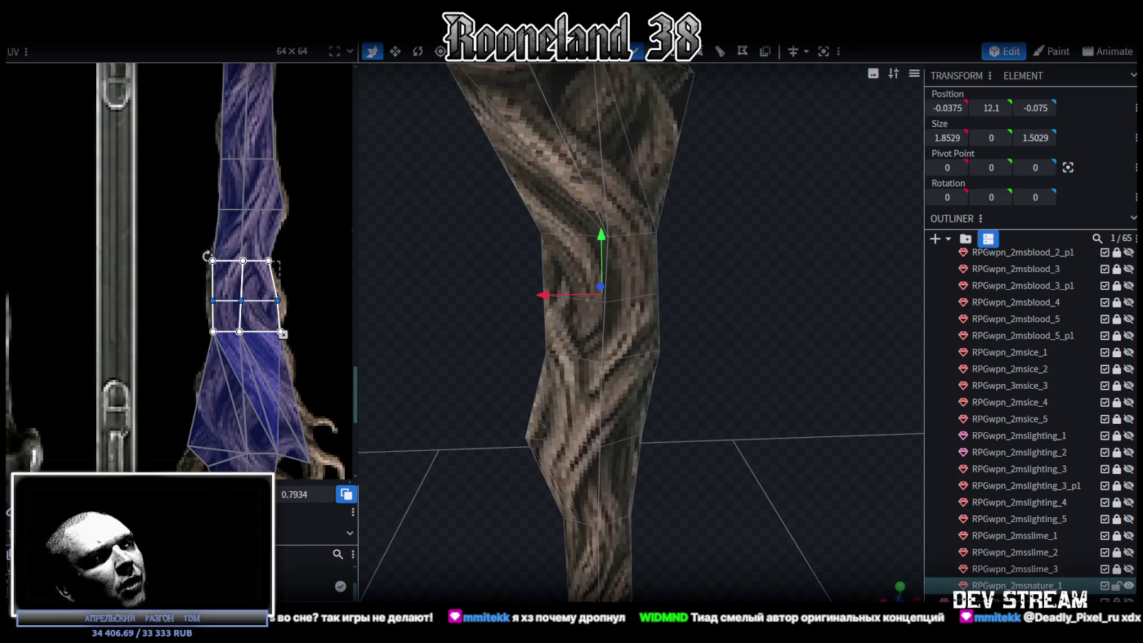
Step: Pick UV faces up the lower shaft and nudge a UV point left onto the painted edge
left_click(226, 300)
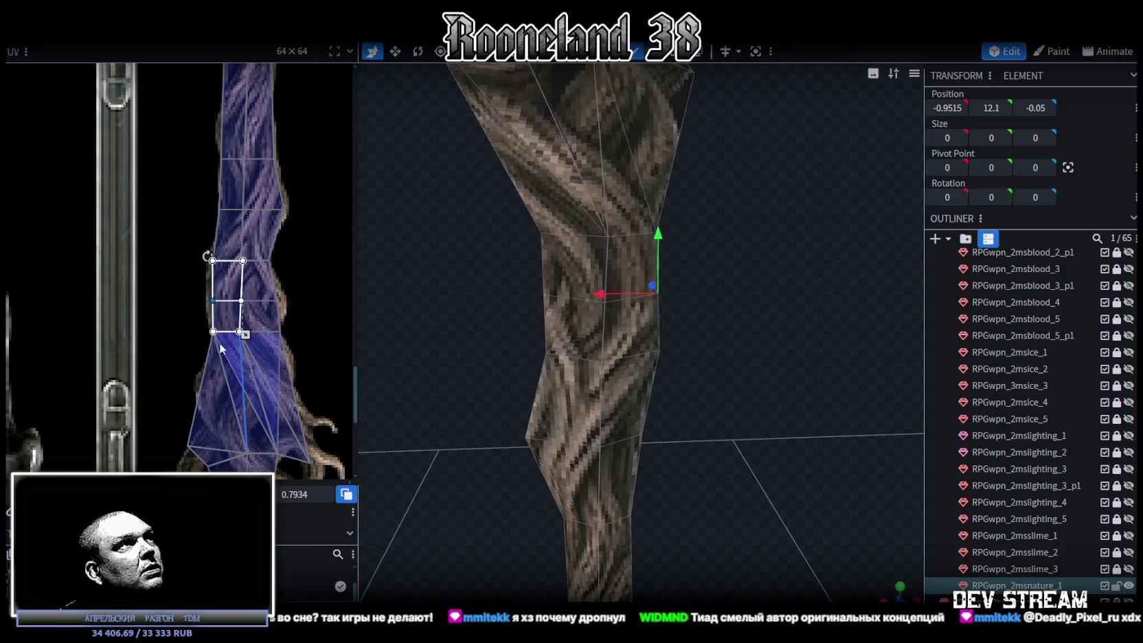
scroll(218, 343, "up", 1)
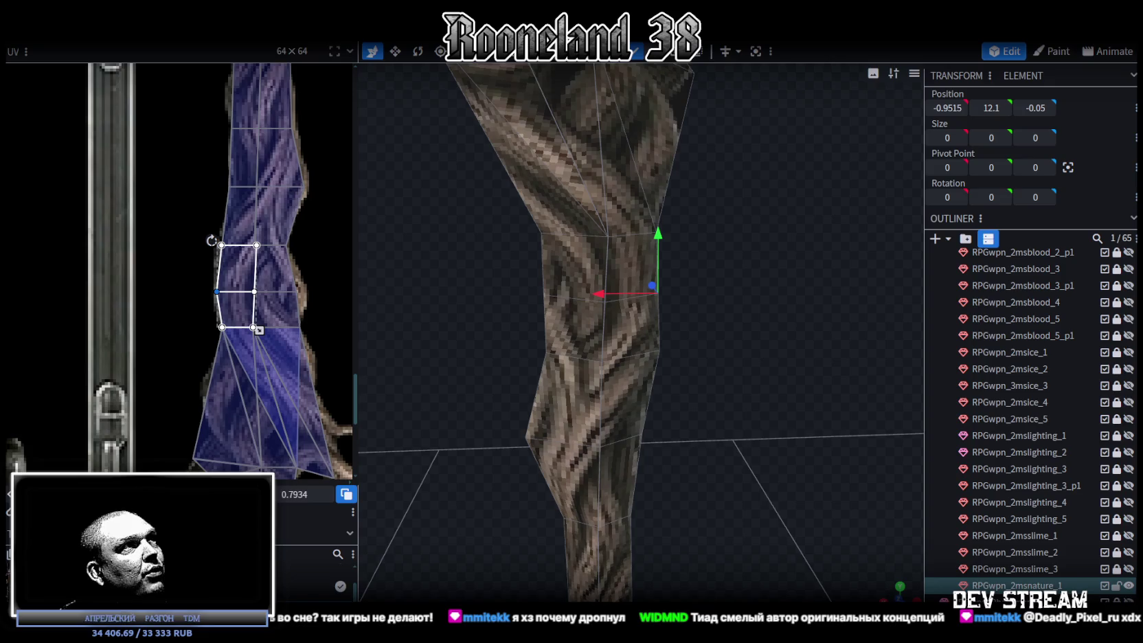
left_click(289, 292)
left_click(288, 291)
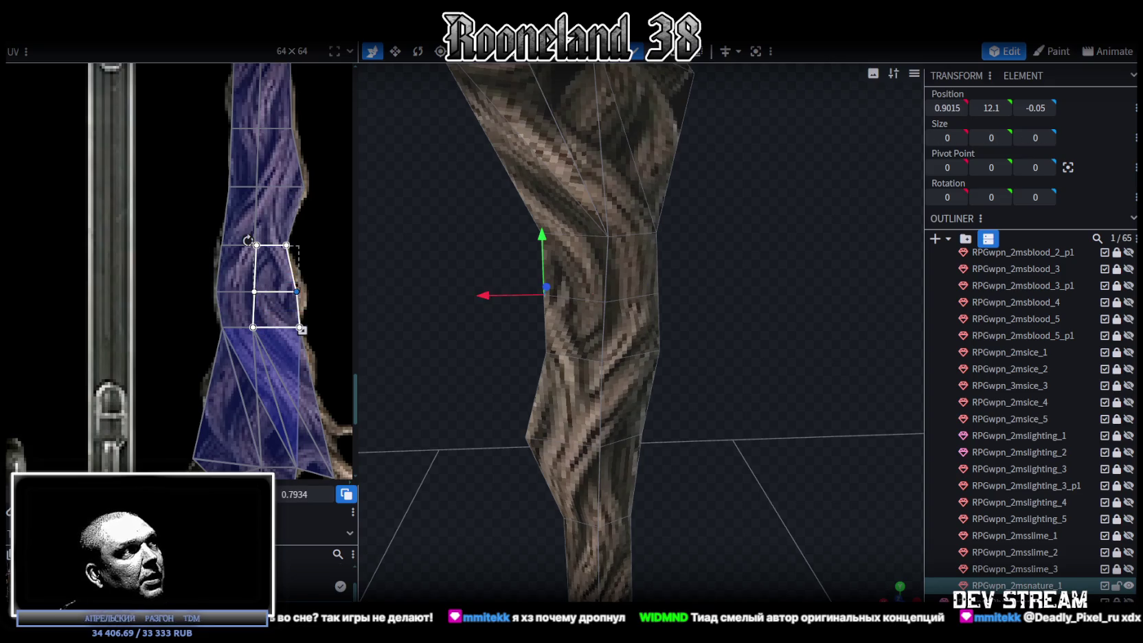
left_click(302, 258)
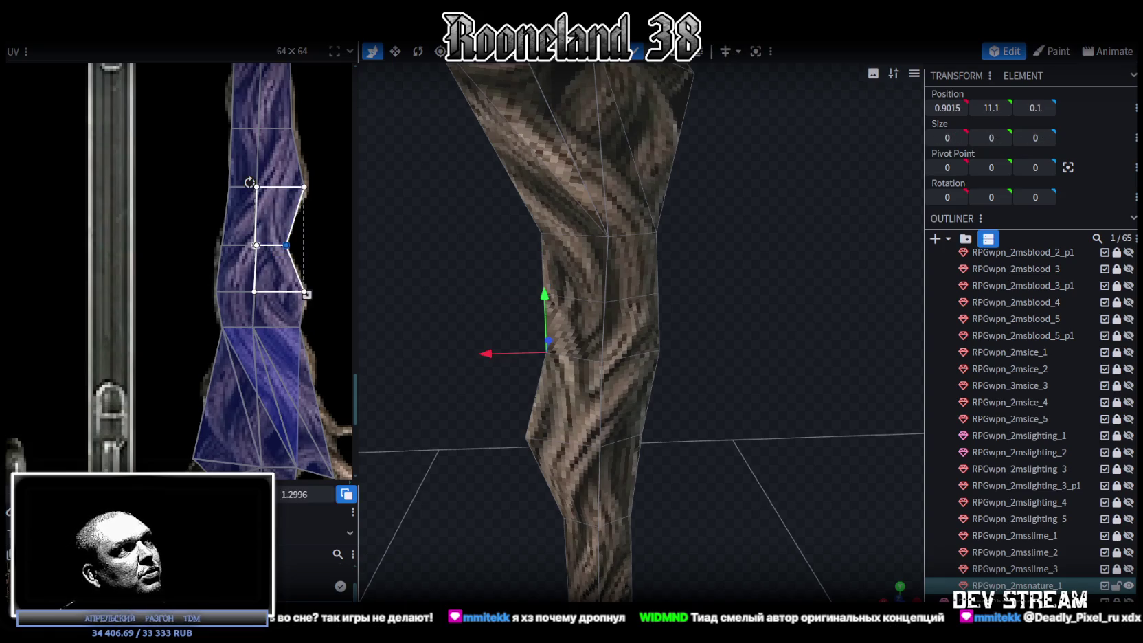
left_click_drag(286, 244, 281, 244)
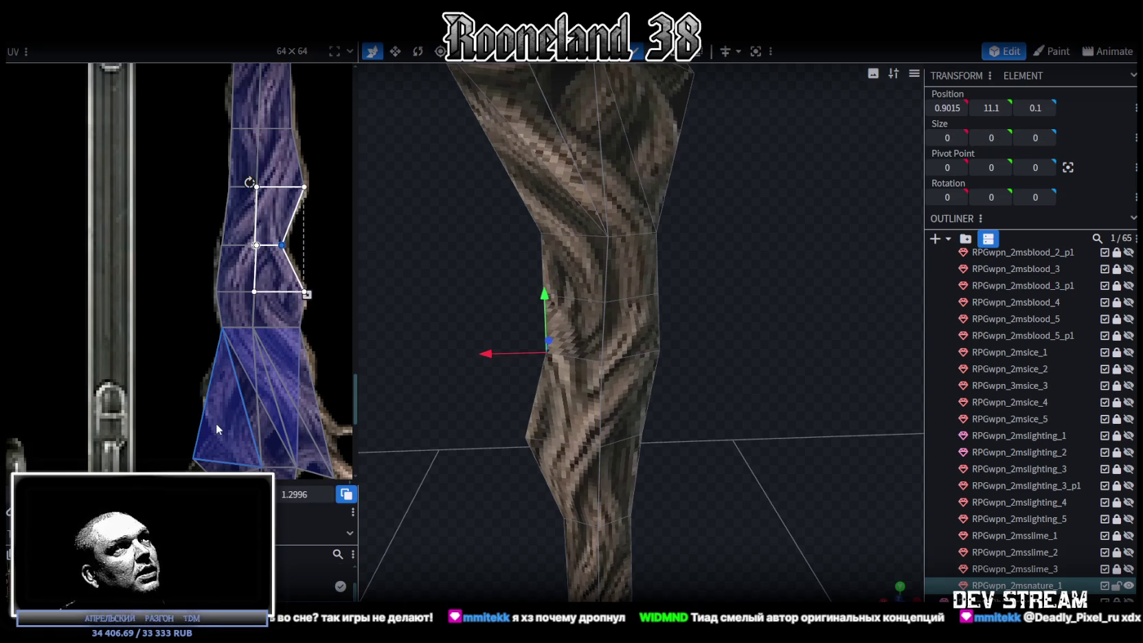
left_click(207, 214)
left_click_drag(215, 152, 231, 205)
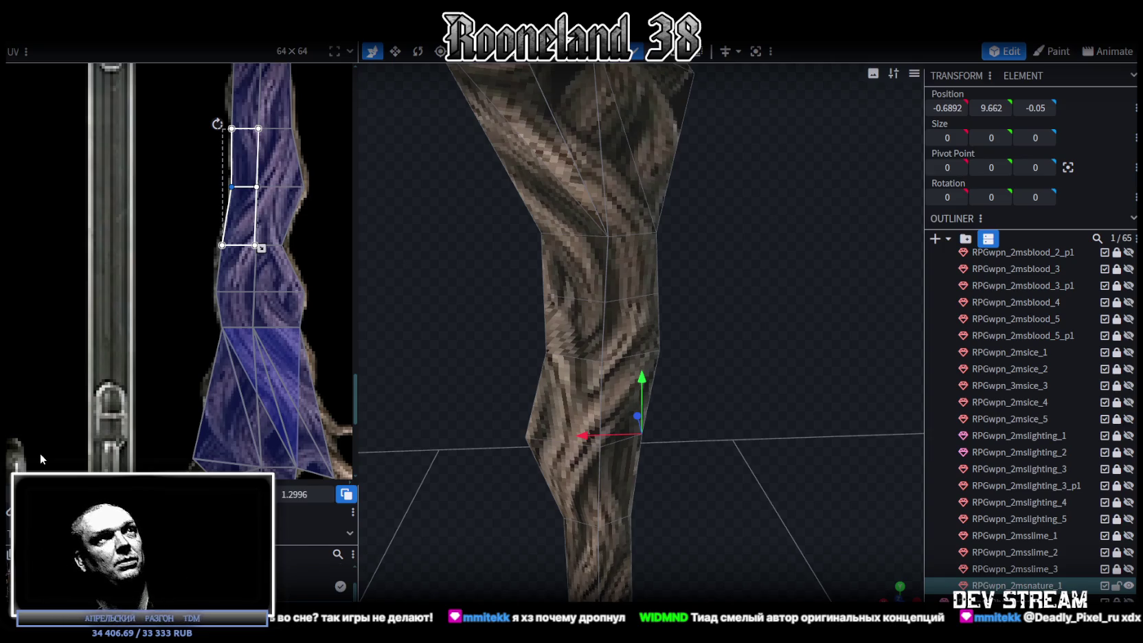
left_click_drag(474, 294, 478, 276)
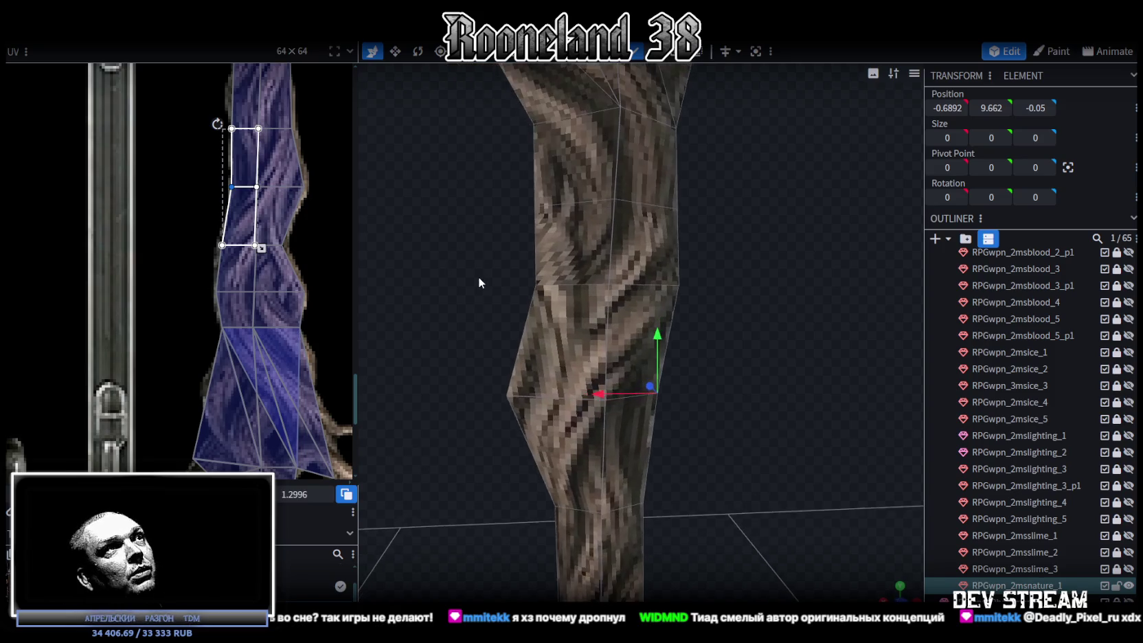
Step: Push two left-side shaft vertices further outward to the left
left_click_drag(486, 232, 509, 206)
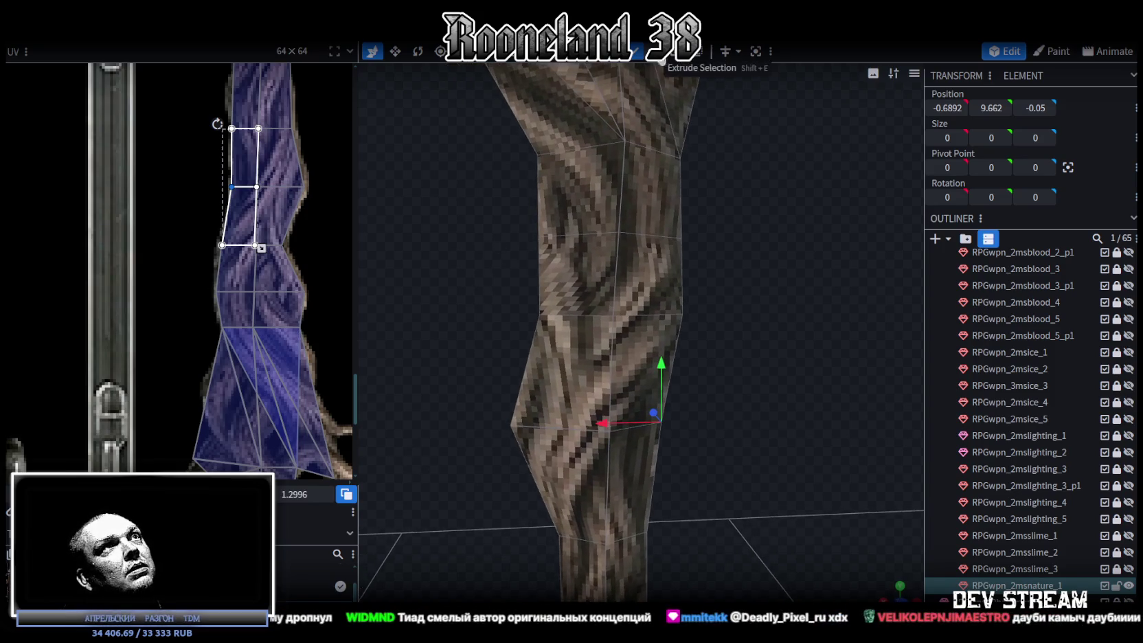
left_click(541, 236)
mouse_move(519, 242)
left_mouse_down()
mouse_move(452, 234)
mouse_move(675, 238)
left_mouse_up()
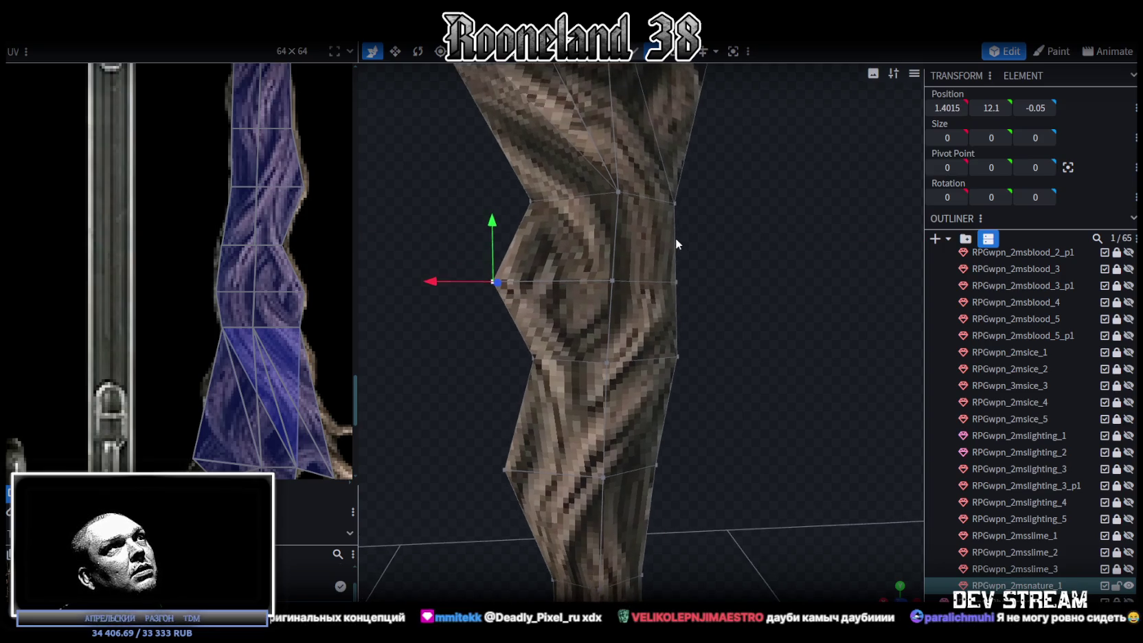
left_click(539, 206)
left_click_drag(477, 204, 443, 203)
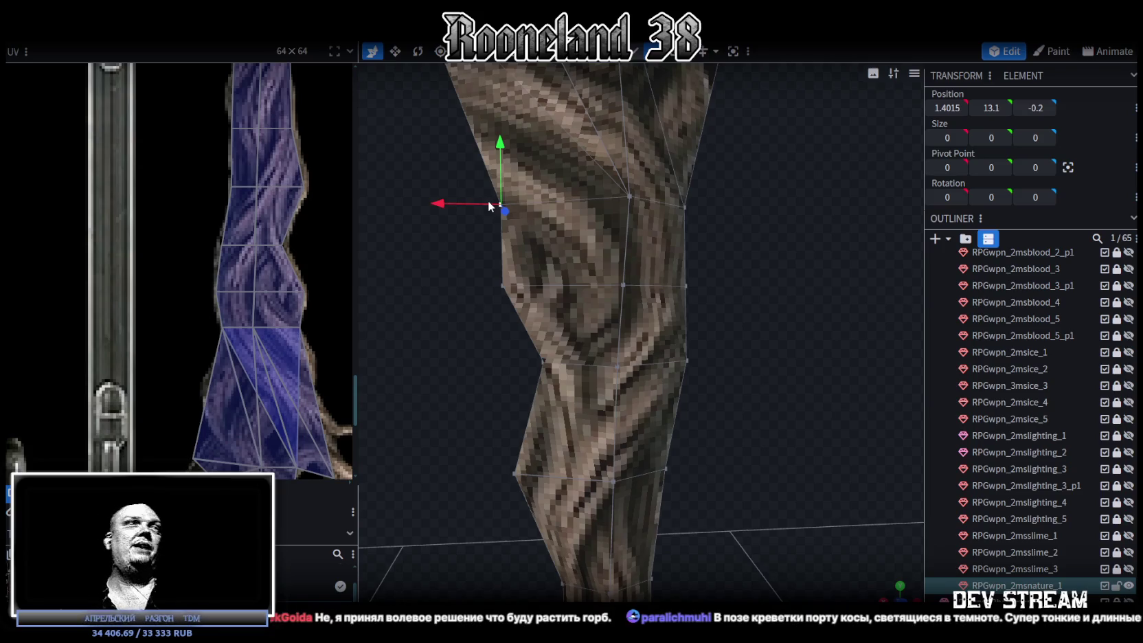
Step: Shift an upper shaft vertex 0.1 along X and slide a lower one along X, zigzagging the trunk
left_click_drag(618, 182, 667, 282)
scroll(667, 281, "up", 3)
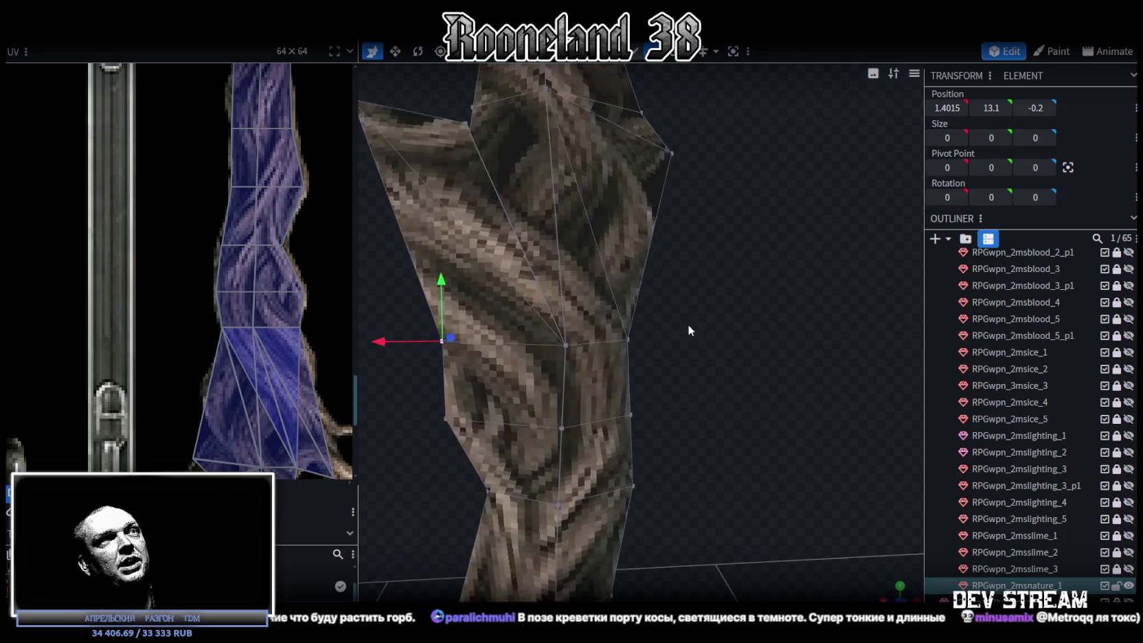
left_click_drag(656, 327, 592, 272, "ctrl")
left_click_drag(556, 309, 565, 308)
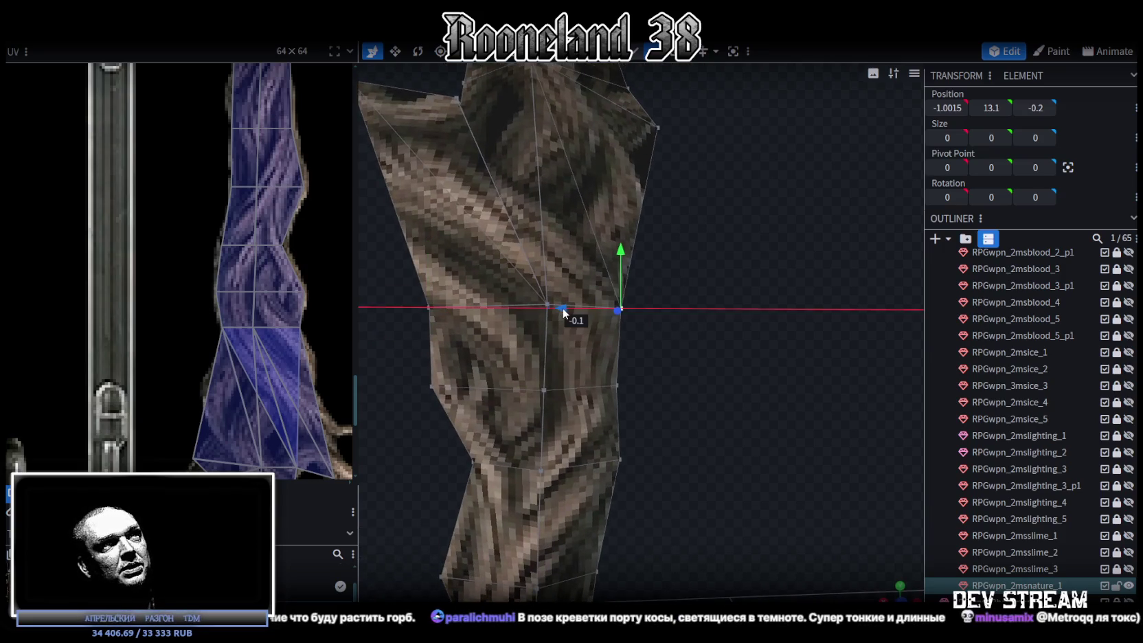
left_click(616, 385)
left_click_drag(568, 386, 579, 387)
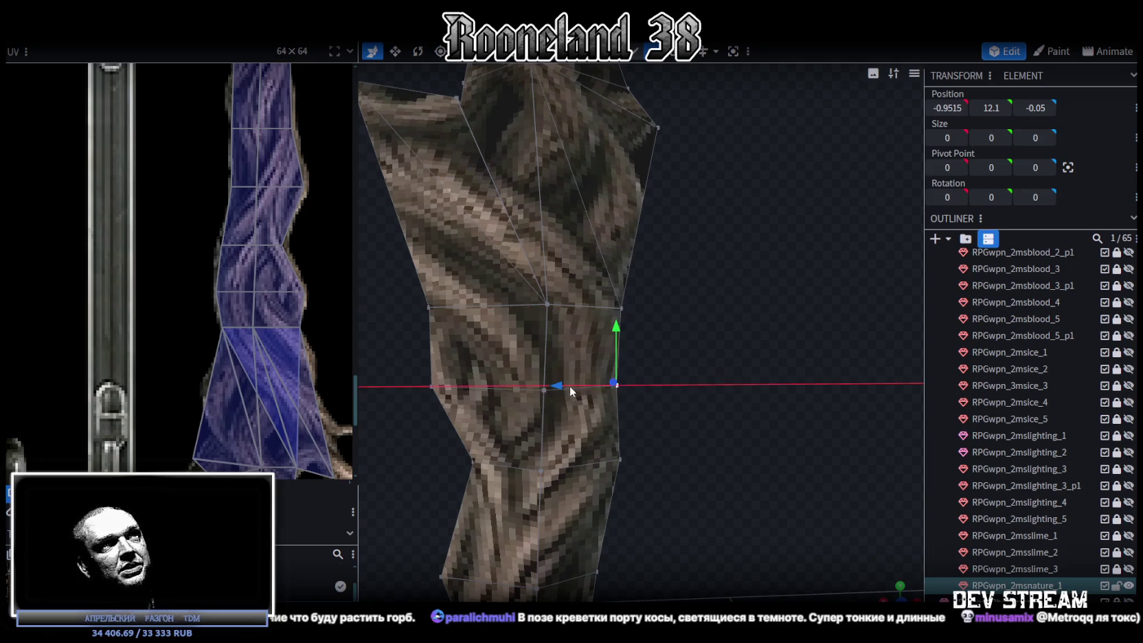
scroll(705, 387, "down", 3)
mouse_move(705, 387)
left_mouse_down()
mouse_move(669, 362)
mouse_move(703, 378)
mouse_move(739, 348)
left_mouse_up()
scroll(290, 280, "down", 3)
scroll(290, 281, "down", 2)
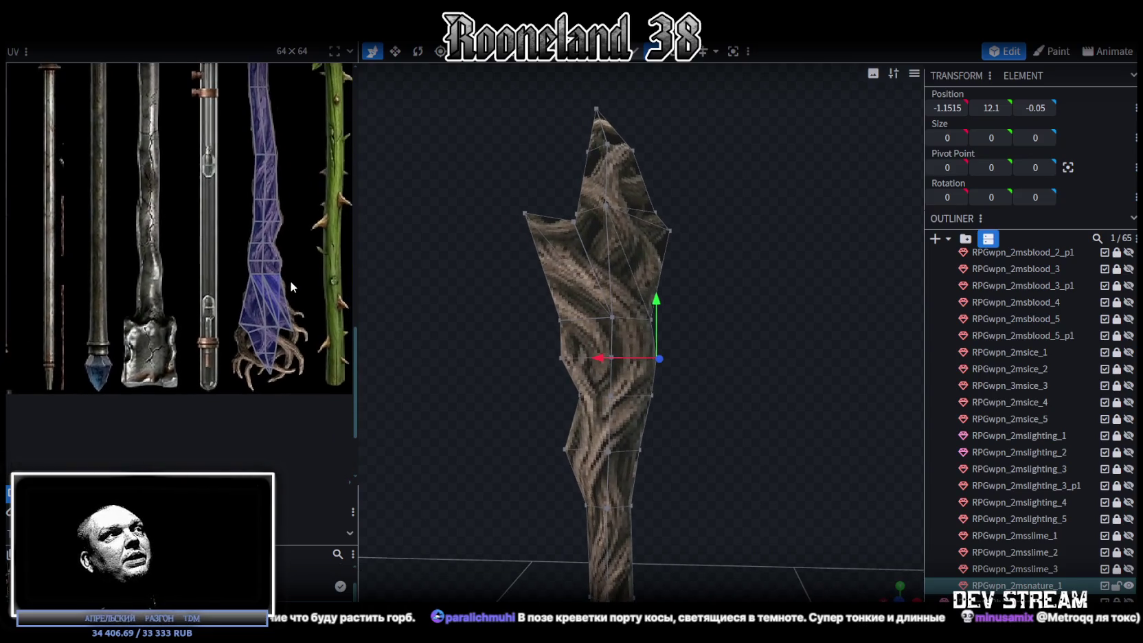
mouse_move(682, 283)
left_mouse_down()
mouse_move(723, 279)
mouse_move(720, 291)
left_mouse_up()
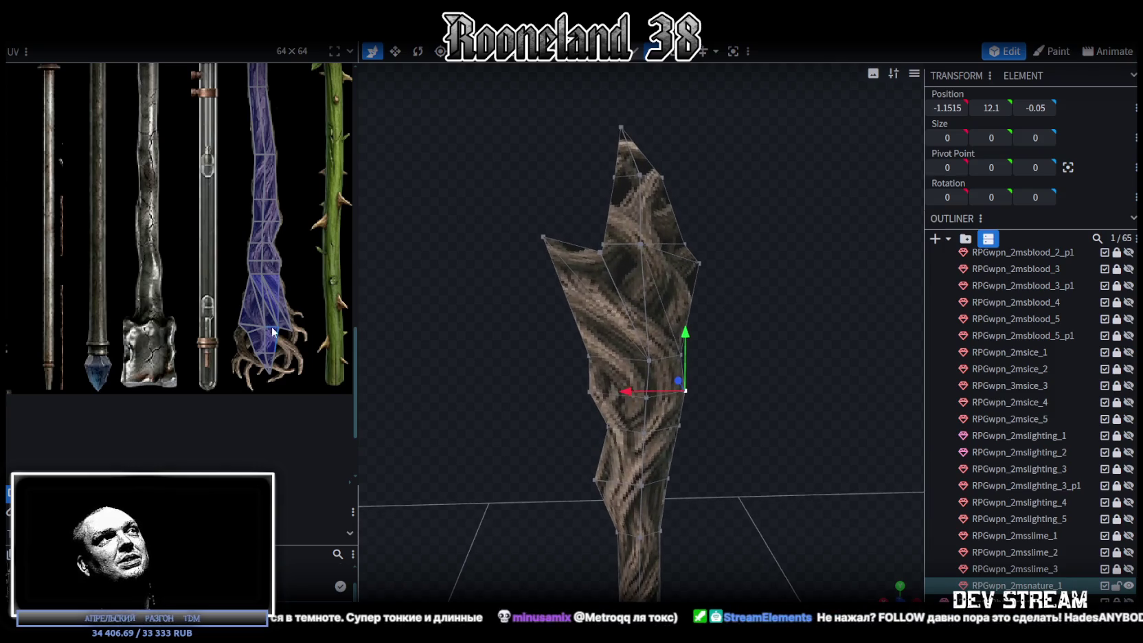
mouse_move(697, 322)
left_mouse_down()
mouse_move(684, 341)
mouse_move(780, 320)
mouse_move(621, 328)
mouse_move(725, 289)
mouse_move(685, 297)
mouse_move(688, 335)
mouse_move(705, 266)
mouse_move(692, 297)
mouse_move(817, 308)
mouse_move(855, 324)
mouse_move(824, 300)
mouse_move(639, 298)
mouse_move(703, 288)
mouse_move(636, 310)
mouse_move(607, 306)
left_mouse_up()
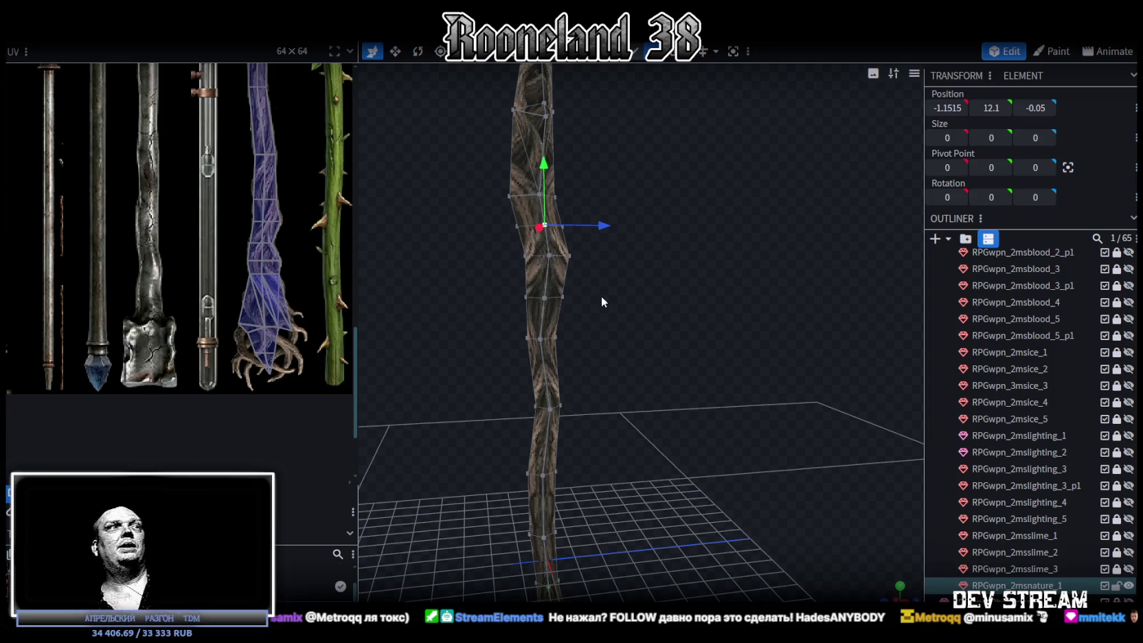
scroll(600, 295, "up", 3)
mouse_move(621, 281)
left_mouse_down()
mouse_move(779, 286)
mouse_move(678, 479)
mouse_move(724, 422)
mouse_move(666, 423)
mouse_move(665, 451)
mouse_move(614, 409)
mouse_move(718, 358)
mouse_move(676, 371)
mouse_move(721, 371)
mouse_move(707, 338)
mouse_move(563, 383)
mouse_move(553, 364)
mouse_move(574, 376)
left_mouse_up()
scroll(721, 371, "up", 2)
scroll(573, 375, "down", 2)
key("ctrl+a")
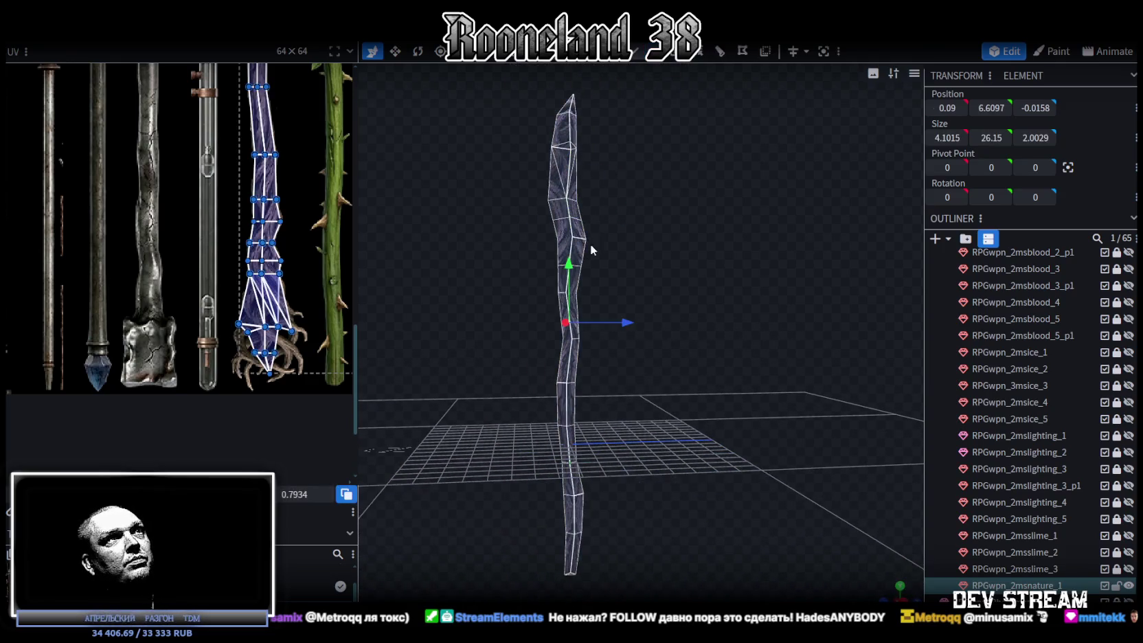
Step: Mirror the staff mesh with Transform > Flip > Flip Z, then switch to vertex selection mode
right_click(571, 203)
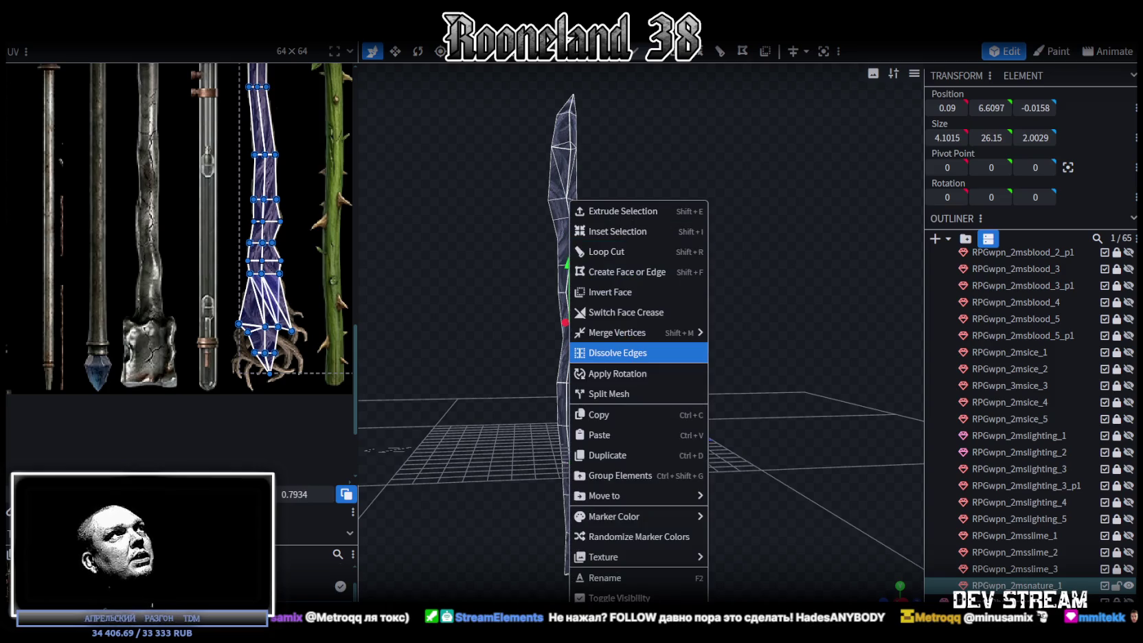
right_click(143, 41)
mouse_move(183, 69)
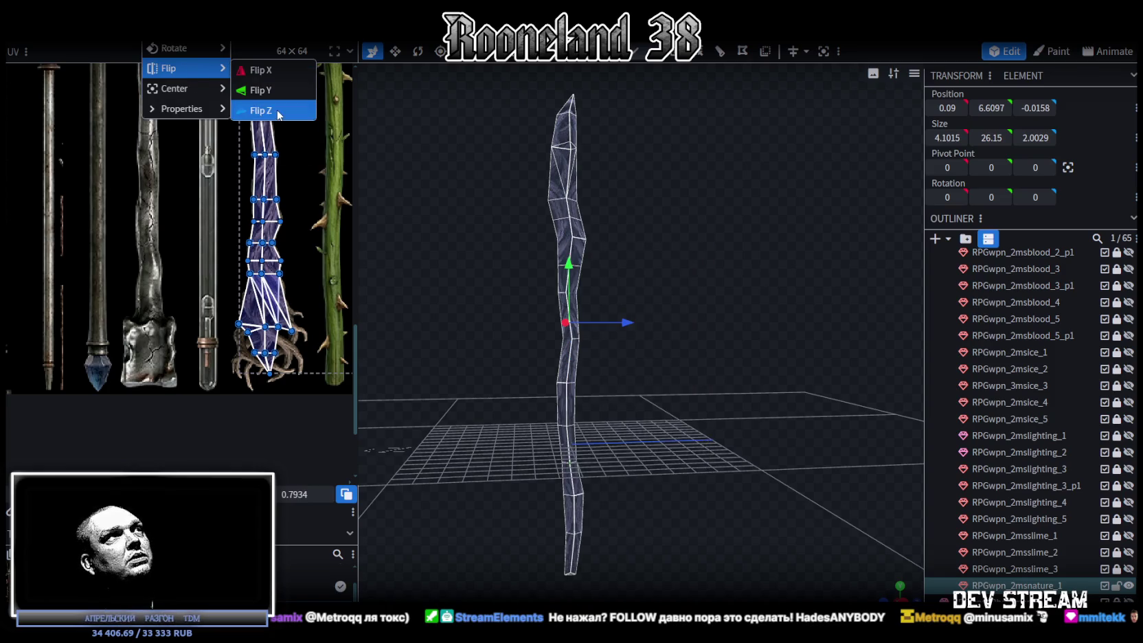
left_click(278, 115)
mouse_move(437, 204)
left_mouse_down()
mouse_move(801, 278)
mouse_move(736, 292)
mouse_move(663, 257)
mouse_move(682, 319)
mouse_move(726, 282)
mouse_move(701, 275)
left_mouse_up()
scroll(294, 307, "up", 4)
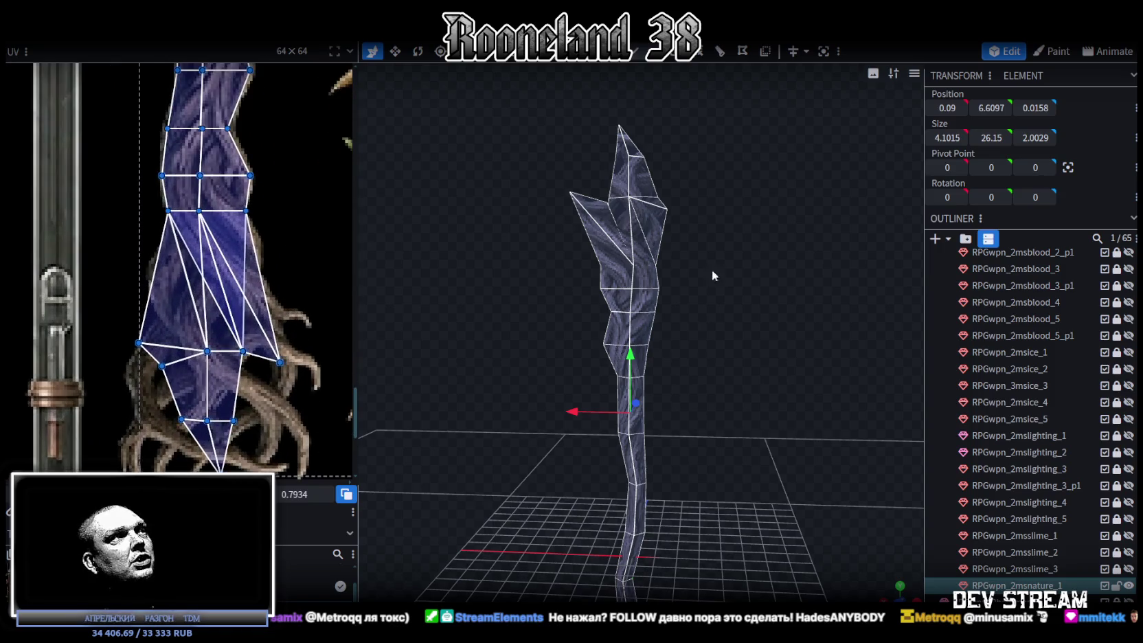
scroll(711, 269, "up", 2)
scroll(722, 234, "up", 2)
right_click_drag(711, 249, 742, 299)
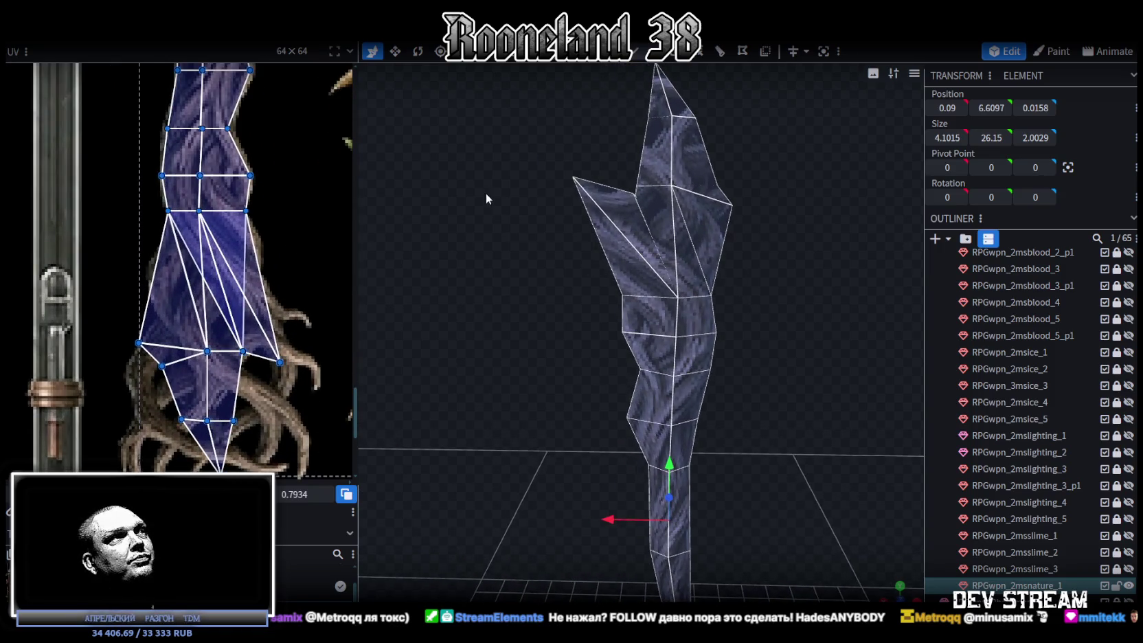
left_click(647, 65)
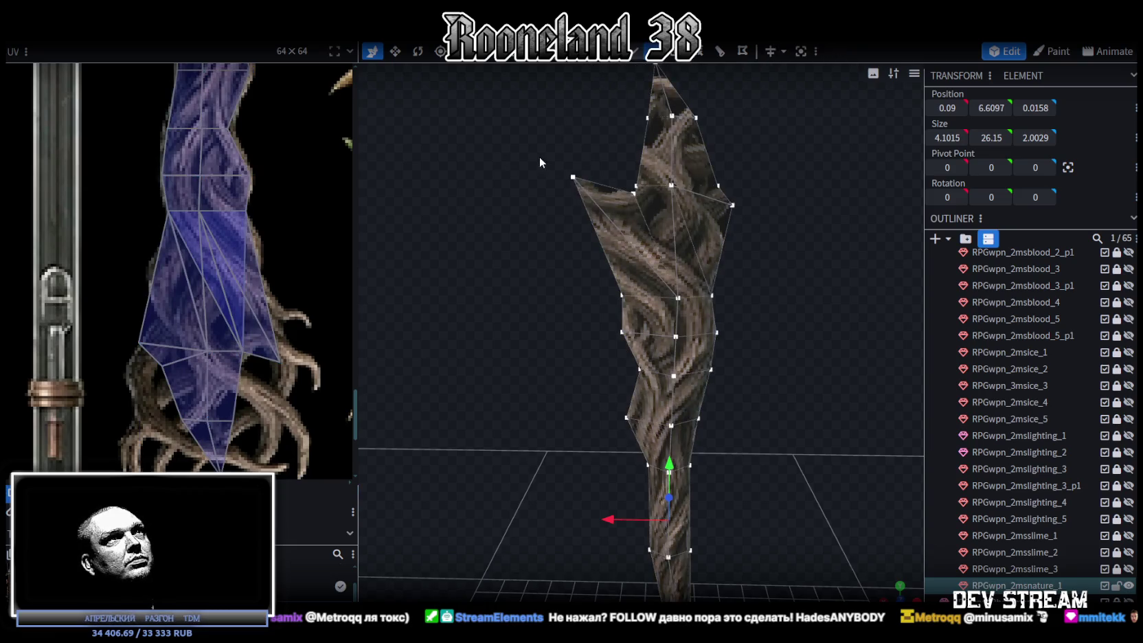
Step: Pull the branch's left tip vertex inward and slightly lower
left_click(572, 177)
left_click_drag(569, 112, 572, 123)
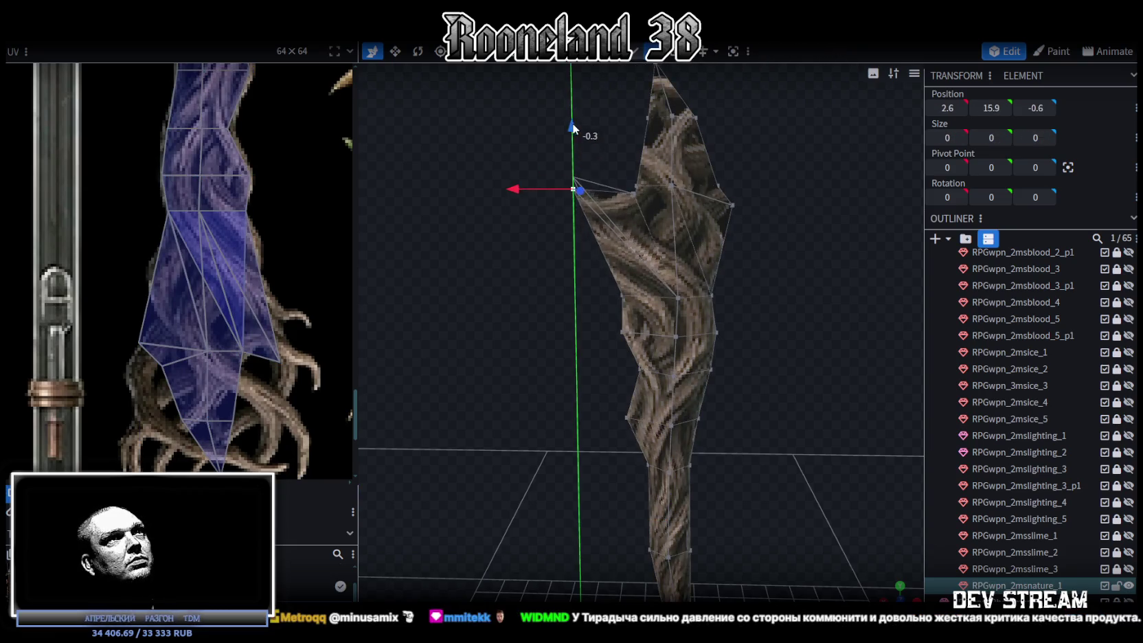
left_click_drag(510, 188, 528, 193)
left_click_drag(589, 127, 589, 143)
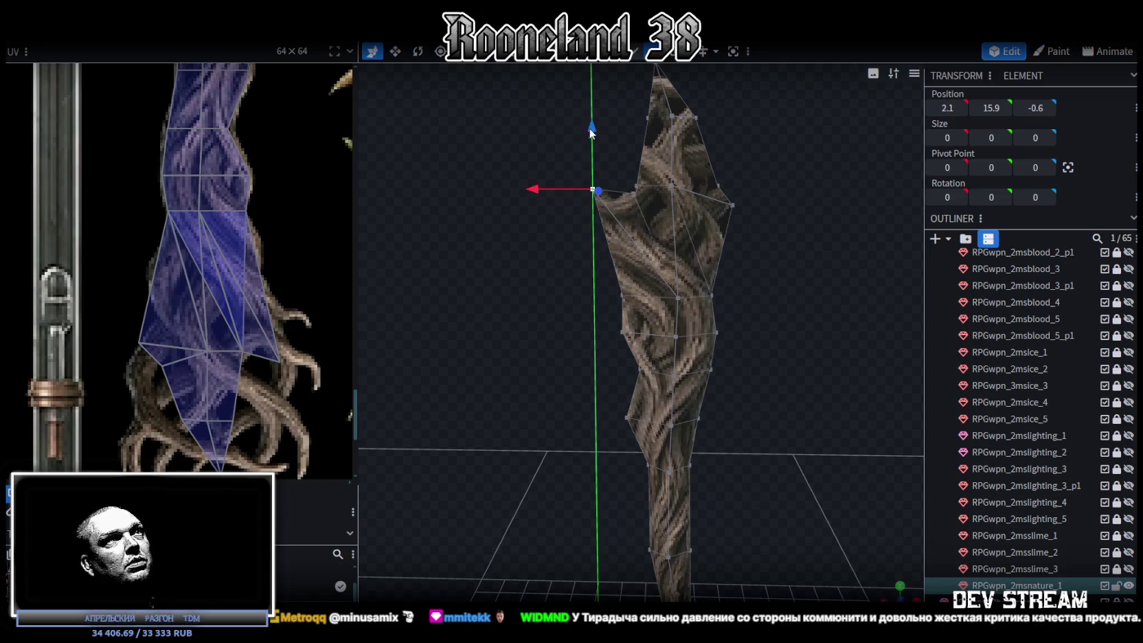
scroll(260, 330, "up", 3)
scroll(311, 346, "up", 1)
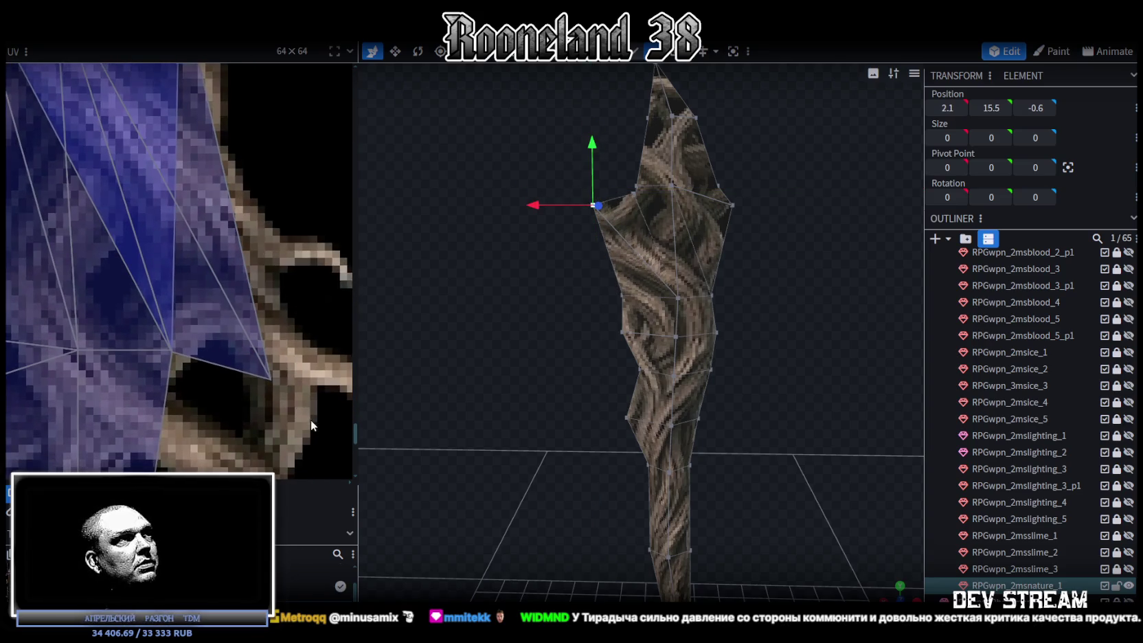
Step: Move a branch face's UV point up onto the painted root
left_click(272, 380)
left_click_drag(272, 380, 263, 311)
left_click_drag(589, 278, 547, 281)
scroll(549, 277, "up", 5)
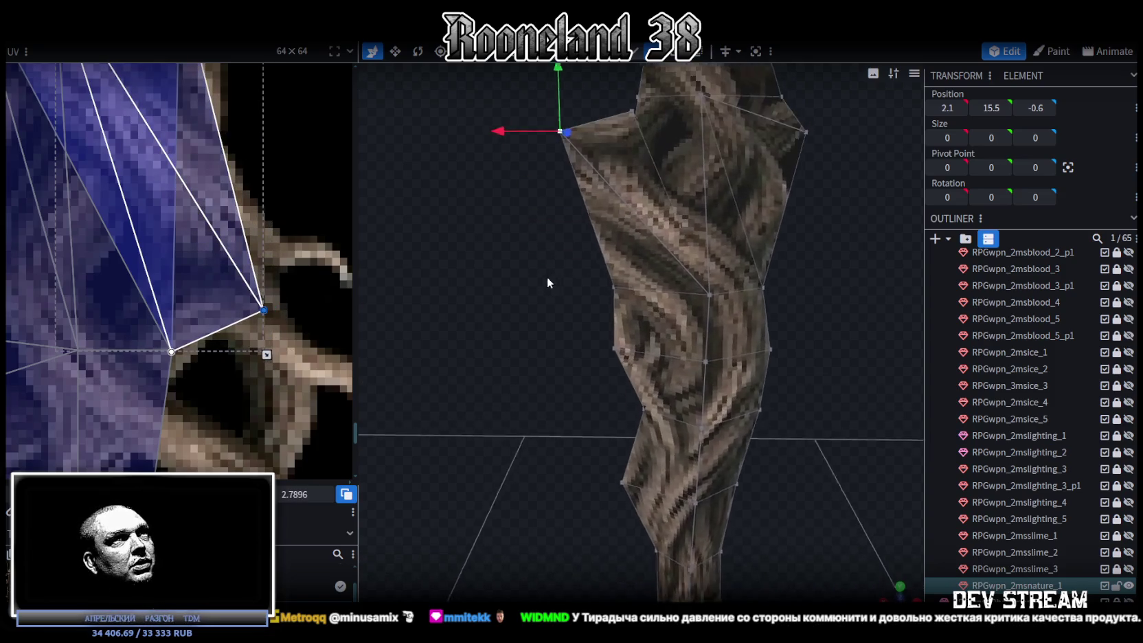
Step: Reselect the branch tip vertex and fine-tune it inward along X and slightly higher
left_click_drag(532, 122, 617, 218)
left_click_drag(541, 190, 562, 189)
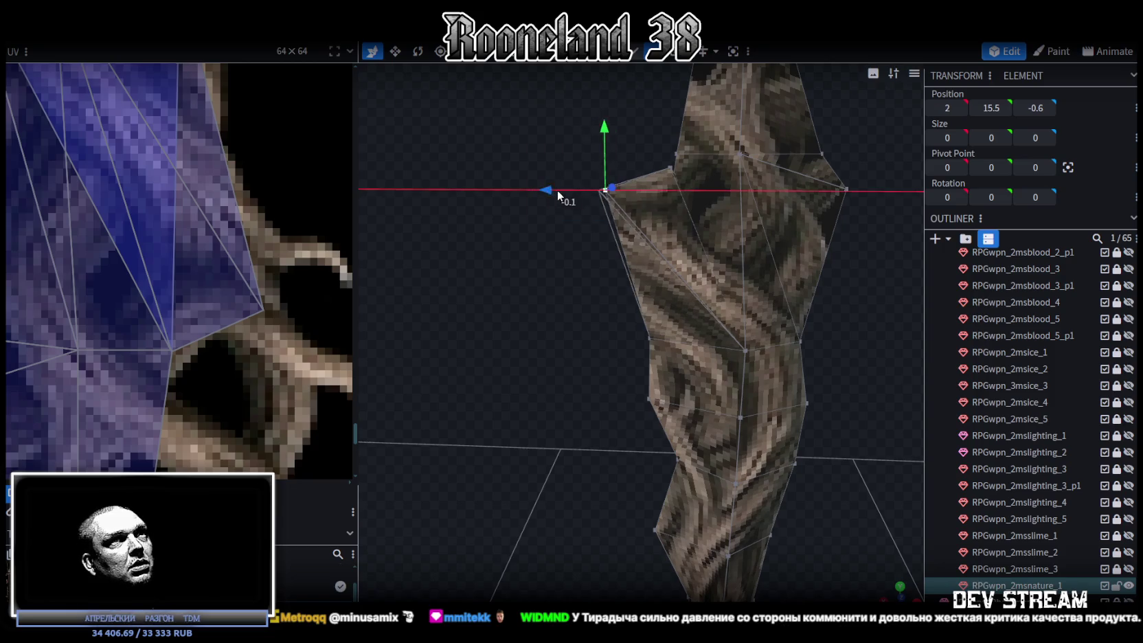
scroll(586, 320, "down", 2)
left_click_drag(635, 190, 625, 194)
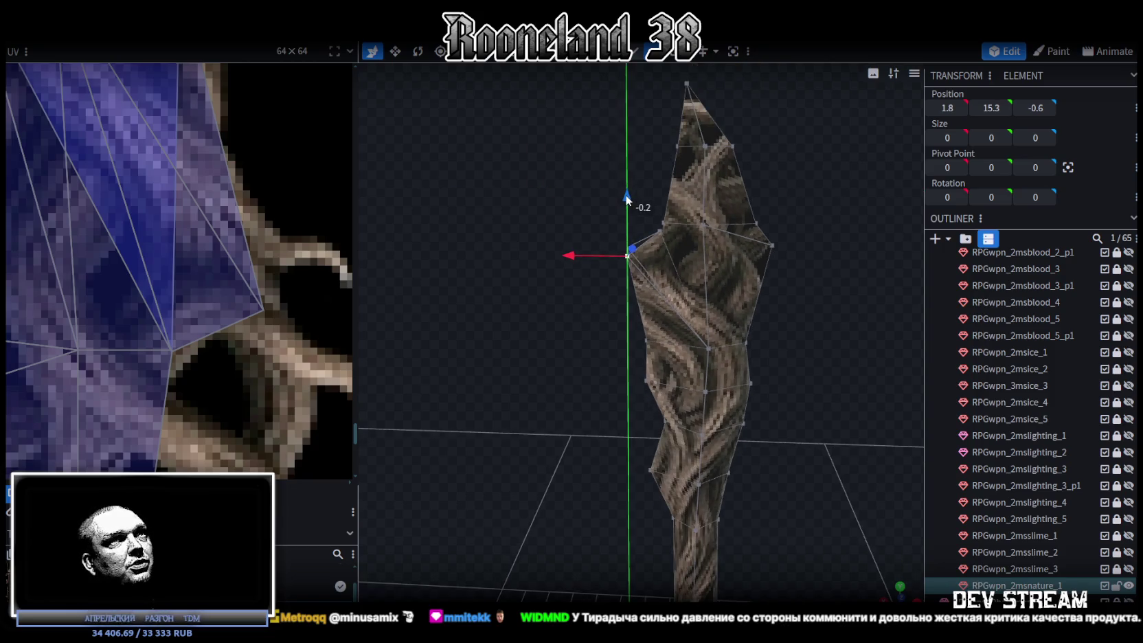
left_click_drag(585, 249, 571, 254)
left_click_drag(617, 196, 625, 177)
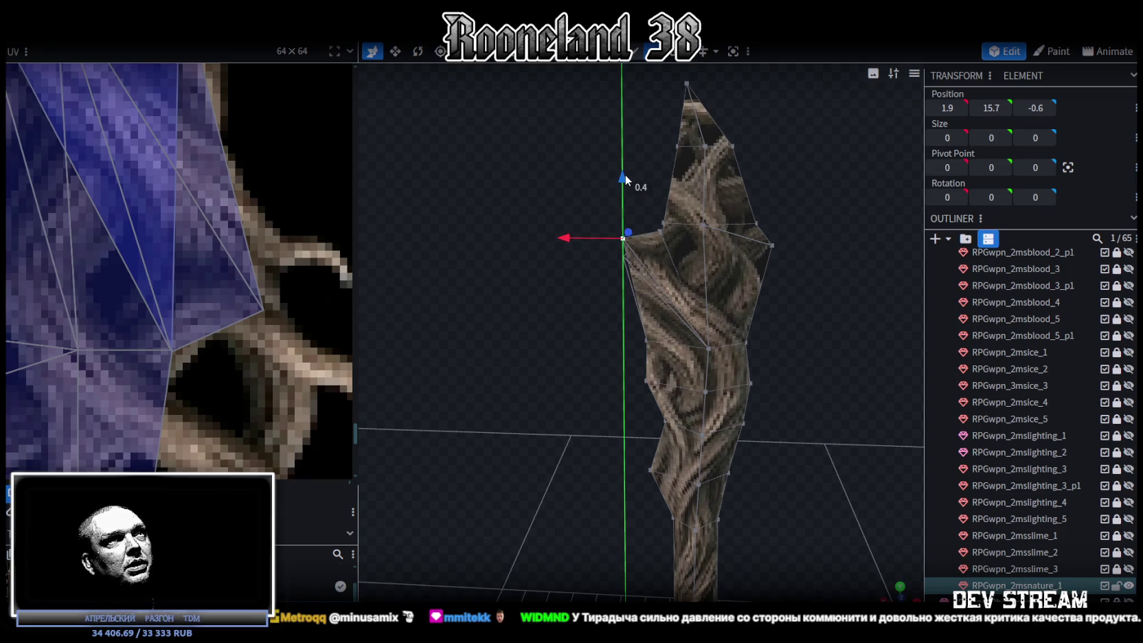
scroll(213, 339, "down", 3)
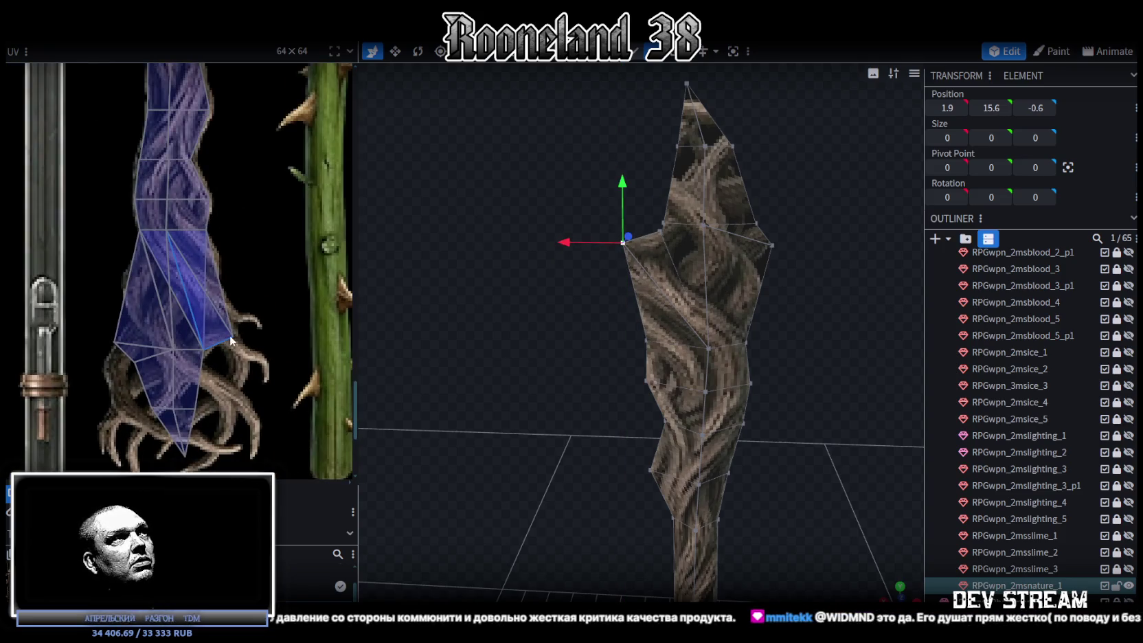
scroll(590, 261, "up", 3)
mouse_move(619, 244)
middle_mouse_down()
mouse_move(613, 214)
mouse_move(585, 211)
middle_mouse_up()
Step: Merge the branch tip and a second vertex into one point at 1.0985, 15.8, 0
left_click(569, 224, "shift")
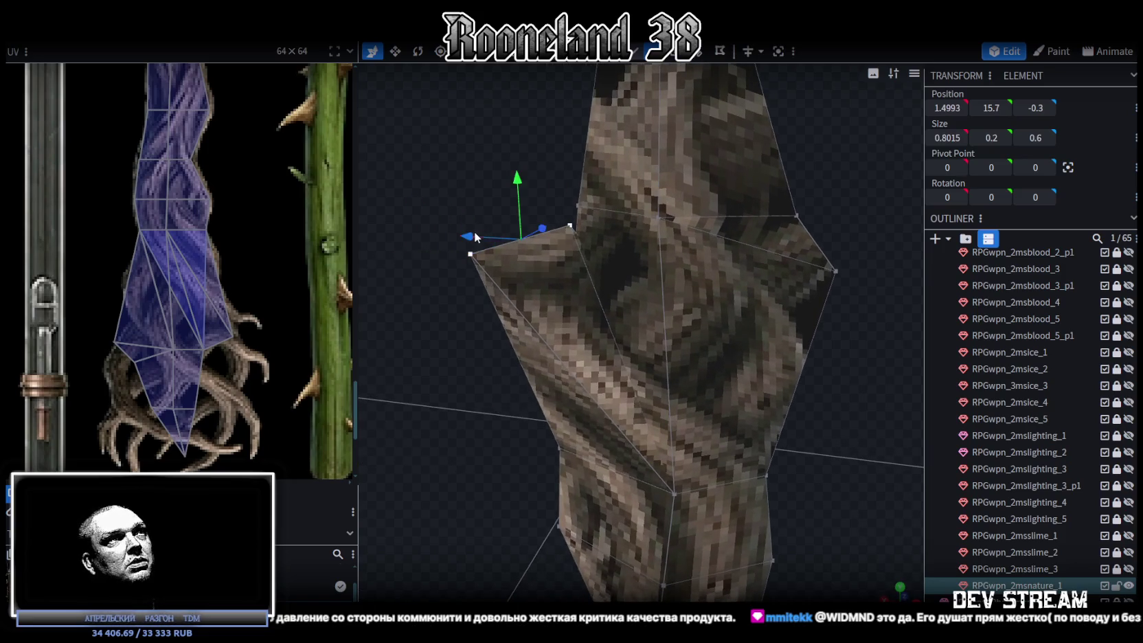
left_click_drag(467, 236, 453, 228)
key("ctrl+z")
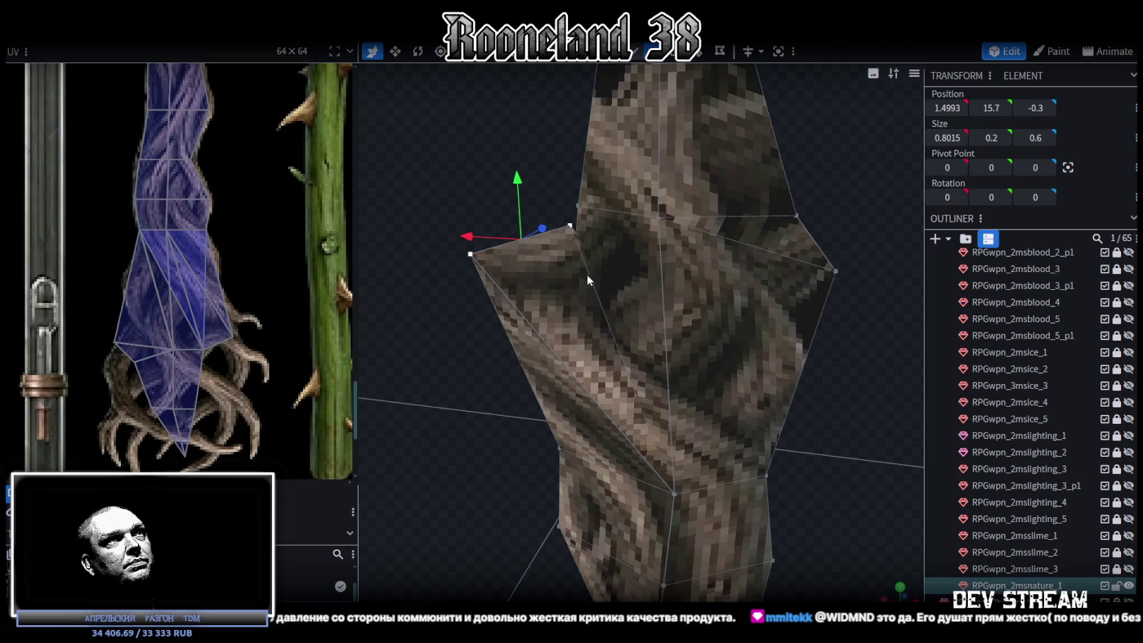
key("m")
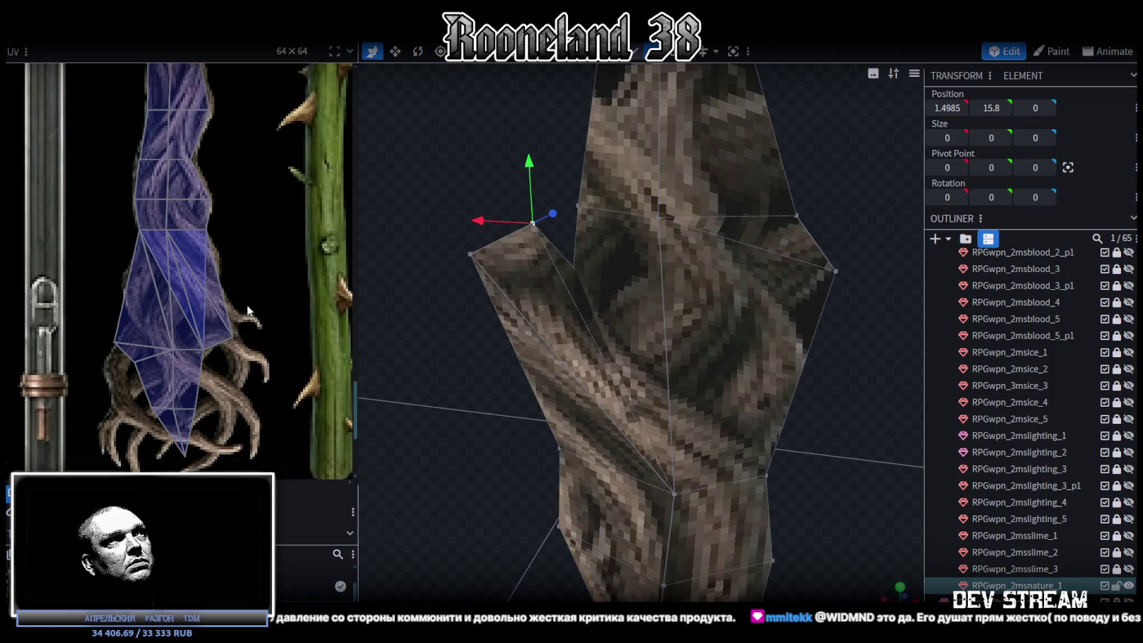
scroll(204, 360, "up", 2)
mouse_move(580, 203)
left_mouse_down()
mouse_move(542, 175)
mouse_move(539, 200)
mouse_move(596, 212)
mouse_move(622, 235)
mouse_move(610, 211)
mouse_move(549, 184)
mouse_move(581, 276)
left_mouse_up()
scroll(634, 313, "down", 3)
mouse_move(633, 314)
left_mouse_down()
mouse_move(533, 252)
mouse_move(536, 226)
left_mouse_up()
scroll(182, 340, "down", 3)
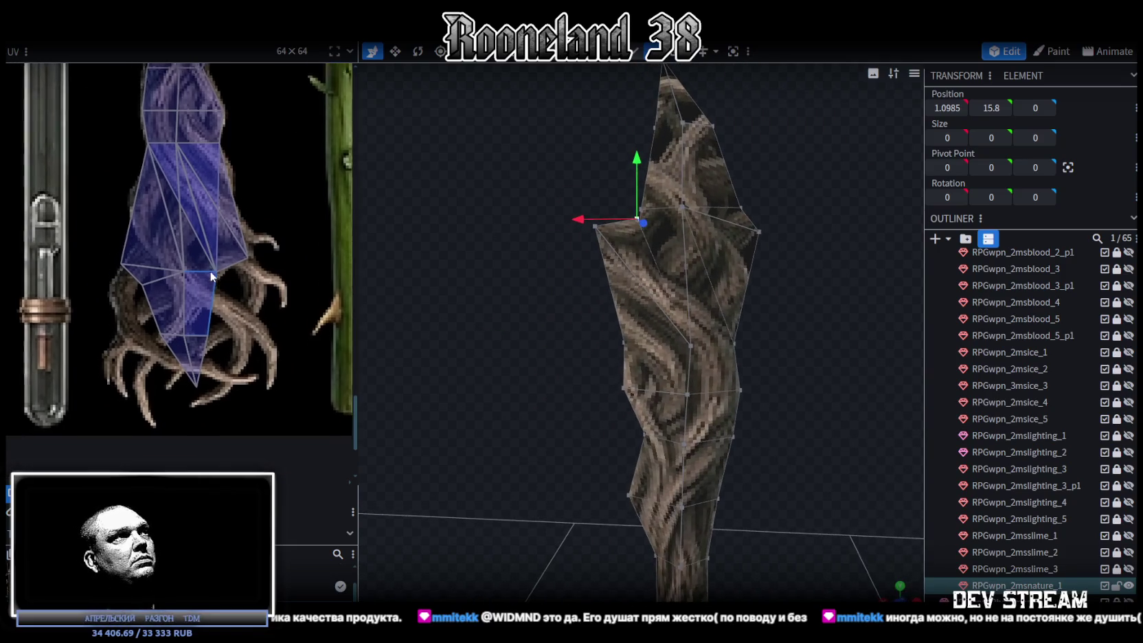
Step: Shift the head's top vertex along X and raise it slightly along Y
mouse_move(748, 323)
left_mouse_down()
mouse_move(698, 236)
mouse_move(676, 242)
mouse_move(781, 244)
left_mouse_up()
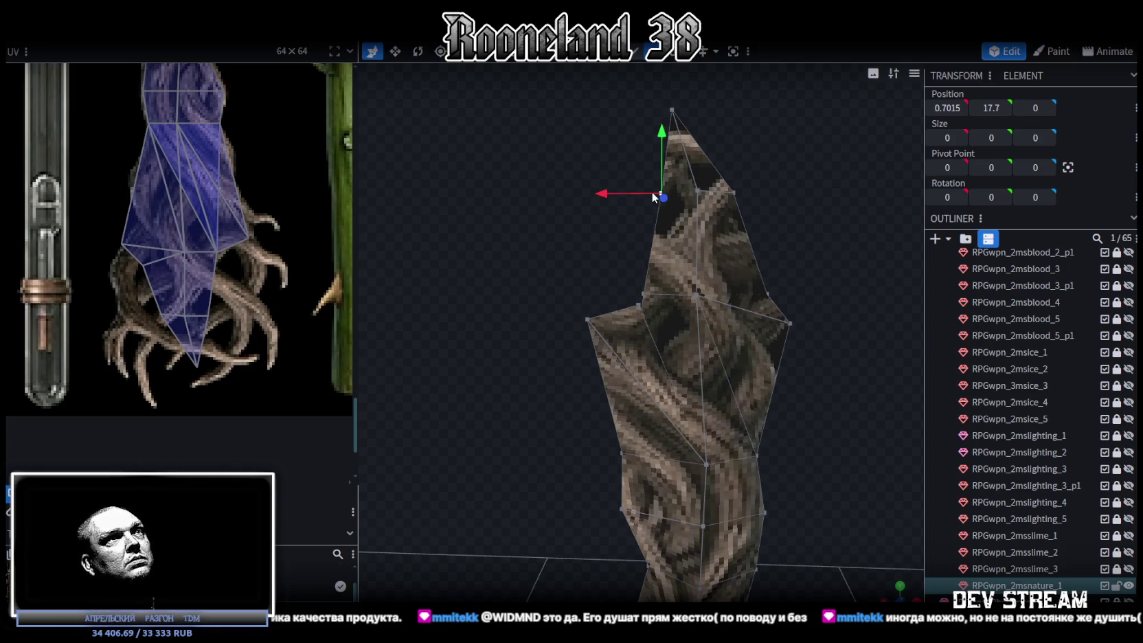
mouse_move(614, 191)
left_mouse_down()
mouse_move(730, 195)
mouse_move(652, 190)
left_mouse_up()
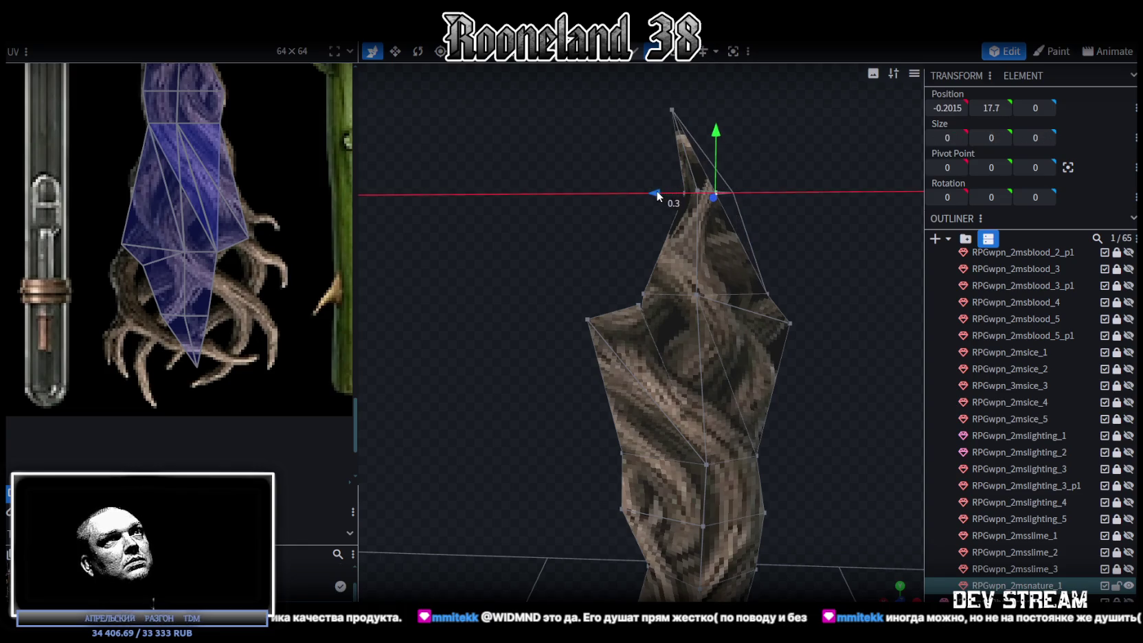
mouse_move(820, 280)
left_mouse_down()
mouse_move(754, 252)
mouse_move(650, 276)
left_mouse_up()
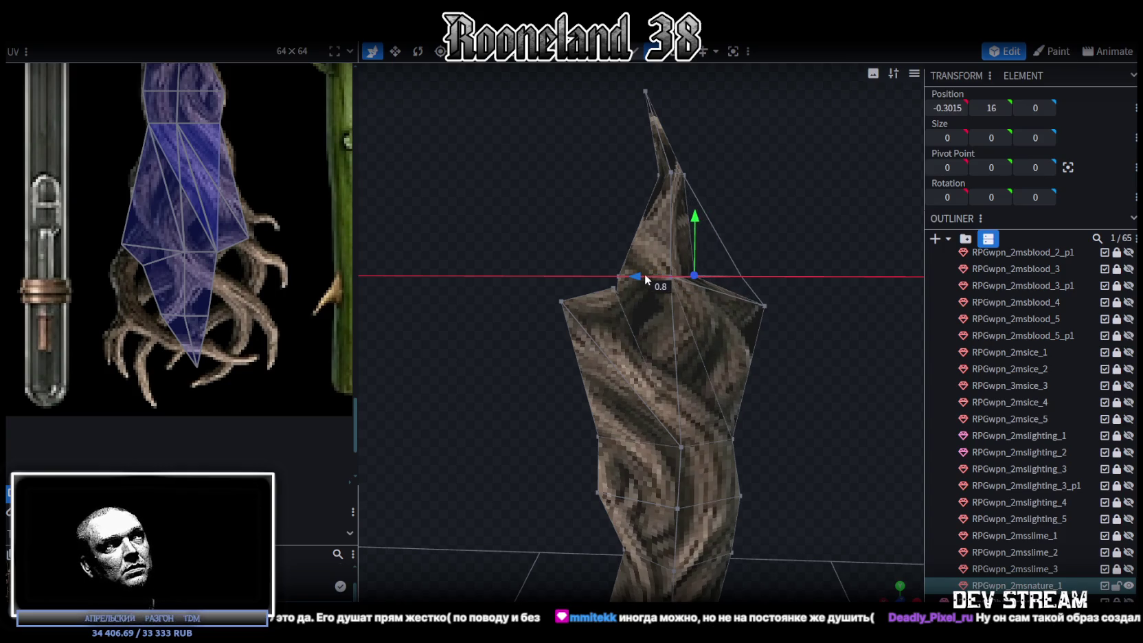
left_click_drag(696, 217, 696, 209)
left_click_drag(645, 269, 634, 271)
mouse_move(692, 209)
left_mouse_down()
mouse_move(700, 269)
mouse_move(757, 264)
mouse_move(747, 237)
left_mouse_up()
Step: Pull the top-right and right-side vertices inward along Z, then lower the top-left tip vertex
left_click(694, 159)
left_click(712, 271, "shift")
mouse_move(757, 216)
left_mouse_down()
mouse_move(736, 217)
mouse_move(788, 262)
mouse_move(663, 172)
left_mouse_up()
left_click(646, 161)
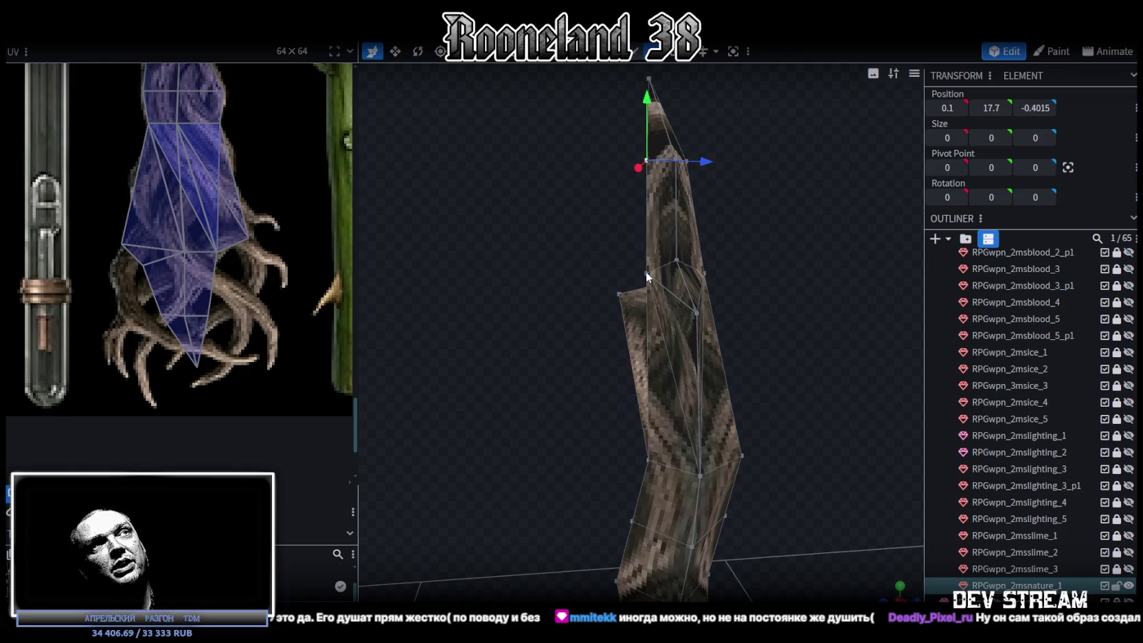
mouse_move(718, 163)
left_mouse_down()
mouse_move(729, 250)
mouse_move(698, 270)
mouse_move(823, 274)
mouse_move(824, 293)
left_mouse_up()
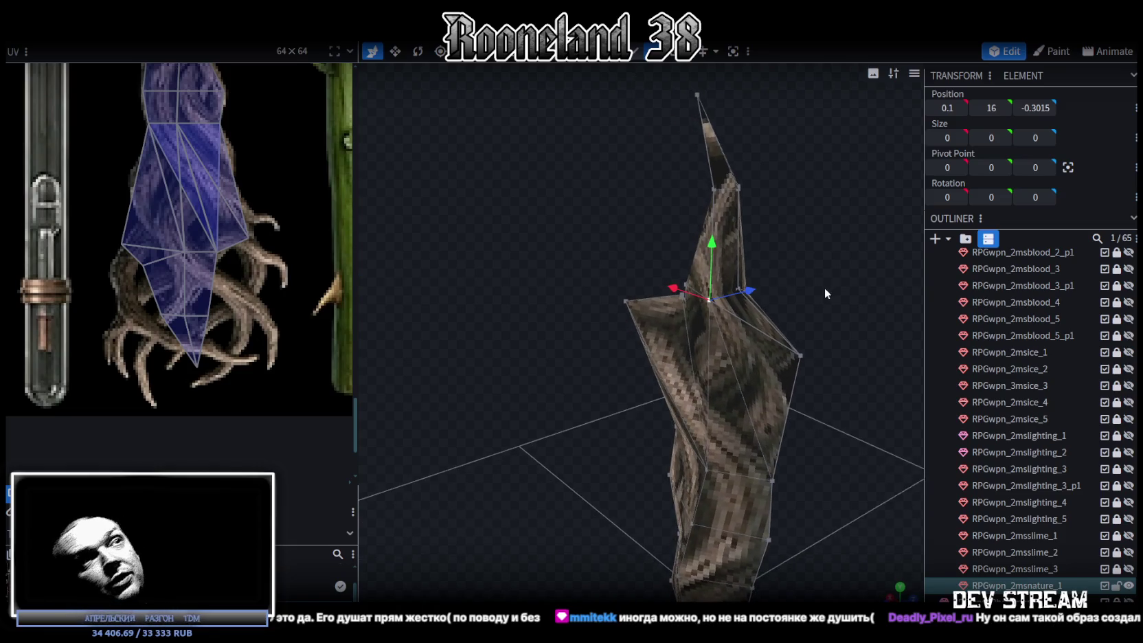
Step: Move another head vertex left and down to -1.6015, 15.7, -0.8, widening the opposite side
mouse_move(824, 293)
left_mouse_down()
mouse_move(867, 281)
mouse_move(708, 252)
mouse_move(755, 246)
mouse_move(678, 331)
mouse_move(647, 312)
mouse_move(683, 230)
mouse_move(801, 228)
mouse_move(801, 345)
left_mouse_up()
scroll(797, 330, "up", 2)
scroll(776, 337, "up", 2)
scroll(769, 340, "up", 2)
scroll(770, 350, "up", 2)
mouse_move(770, 348)
left_mouse_down()
mouse_move(750, 365)
mouse_move(730, 313)
mouse_move(715, 311)
mouse_move(728, 309)
left_mouse_up()
left_click_drag(763, 242, 775, 260)
mouse_move(819, 353)
left_mouse_down()
mouse_move(803, 408)
mouse_move(736, 313)
left_mouse_up()
mouse_move(666, 366)
left_mouse_down()
mouse_move(730, 364)
mouse_move(639, 349)
mouse_move(673, 372)
mouse_move(587, 359)
mouse_move(532, 335)
mouse_move(540, 324)
mouse_move(714, 357)
left_mouse_up()
mouse_move(718, 410)
left_mouse_down()
mouse_move(698, 408)
mouse_move(790, 367)
mouse_move(766, 365)
mouse_move(767, 386)
mouse_move(763, 359)
left_mouse_up()
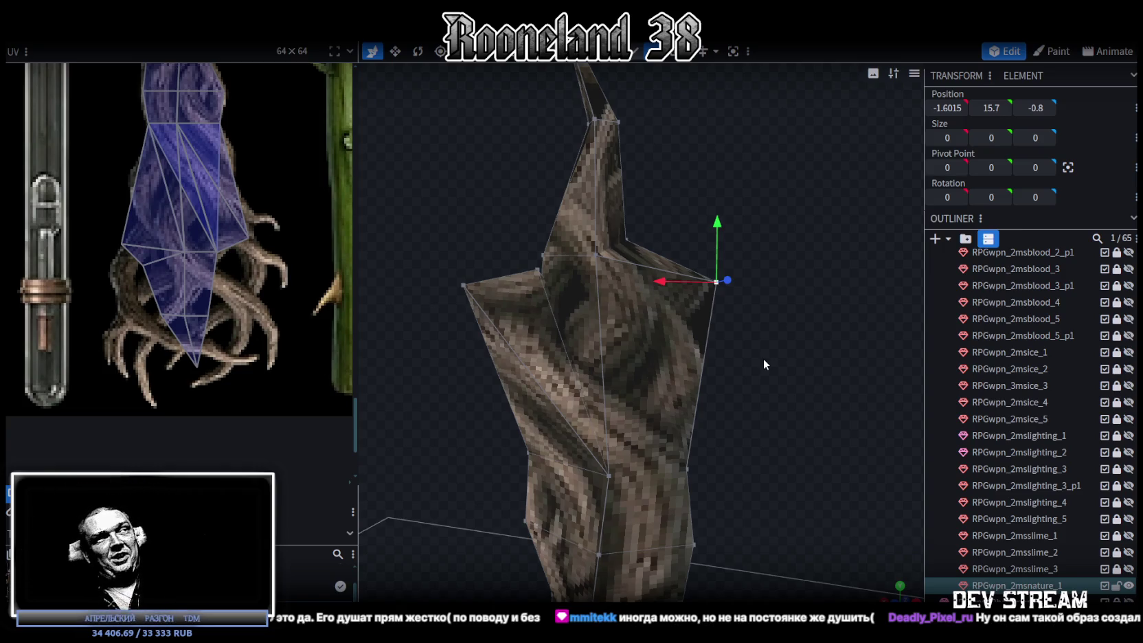
mouse_move(779, 321)
left_mouse_down()
mouse_move(744, 212)
mouse_move(783, 159)
mouse_move(789, 220)
mouse_move(724, 201)
mouse_move(702, 250)
left_mouse_up()
scroll(315, 339, "up", 2)
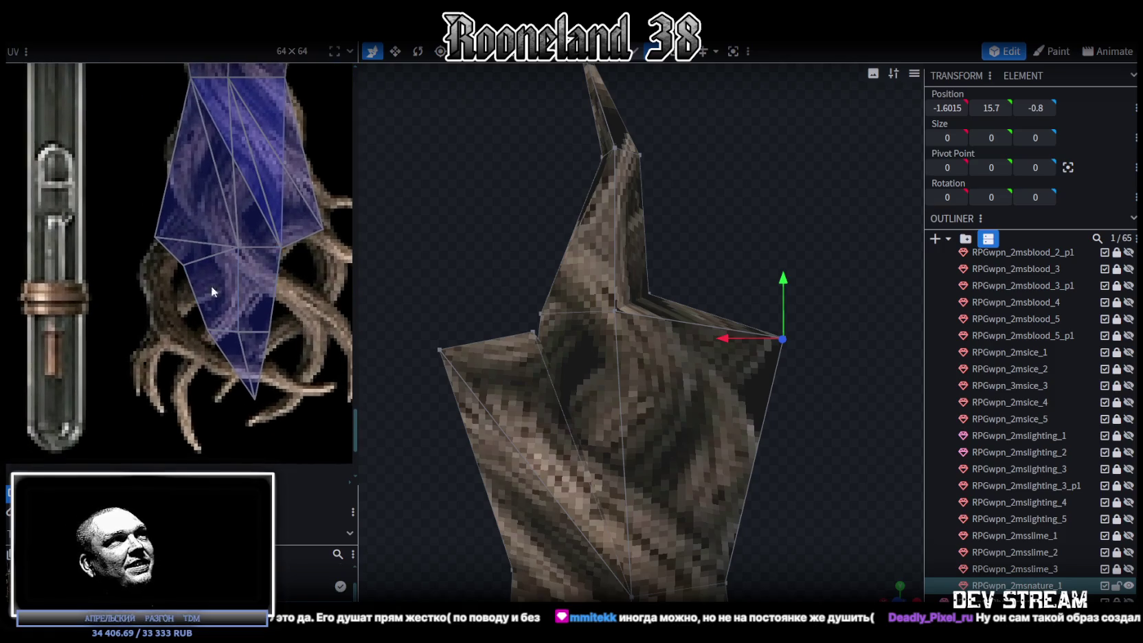
Step: Move the branch's UV faces up and right onto a painted root in the UV editor
left_click(189, 272)
left_click_drag(190, 272, 217, 257)
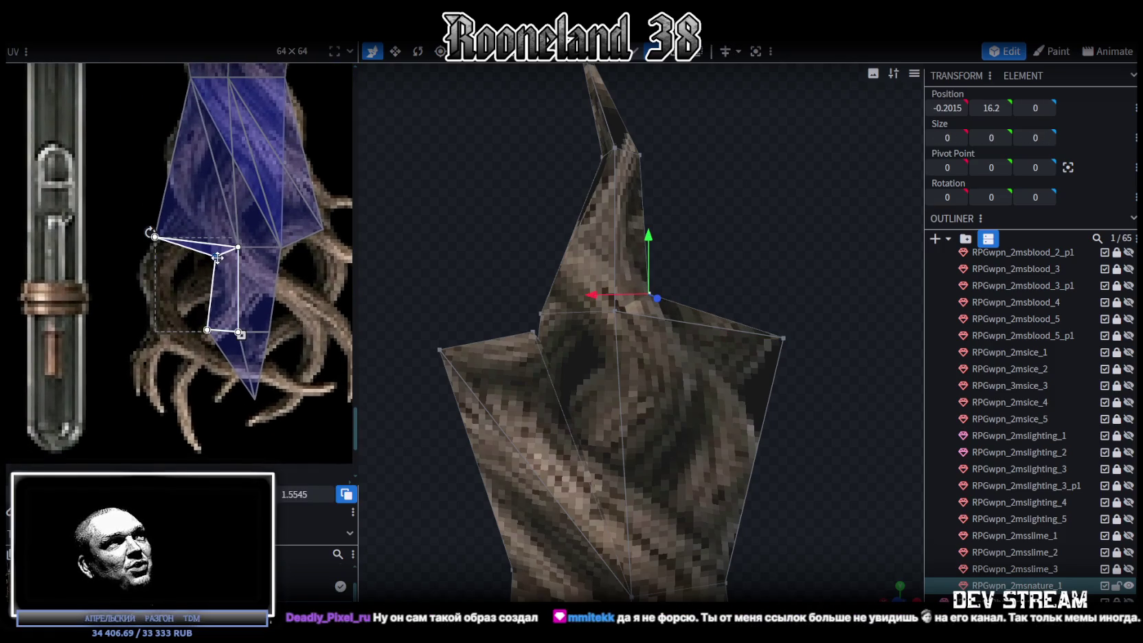
middle_click_drag(285, 321, 277, 331)
left_click(257, 349)
left_click_drag(266, 343, 301, 297)
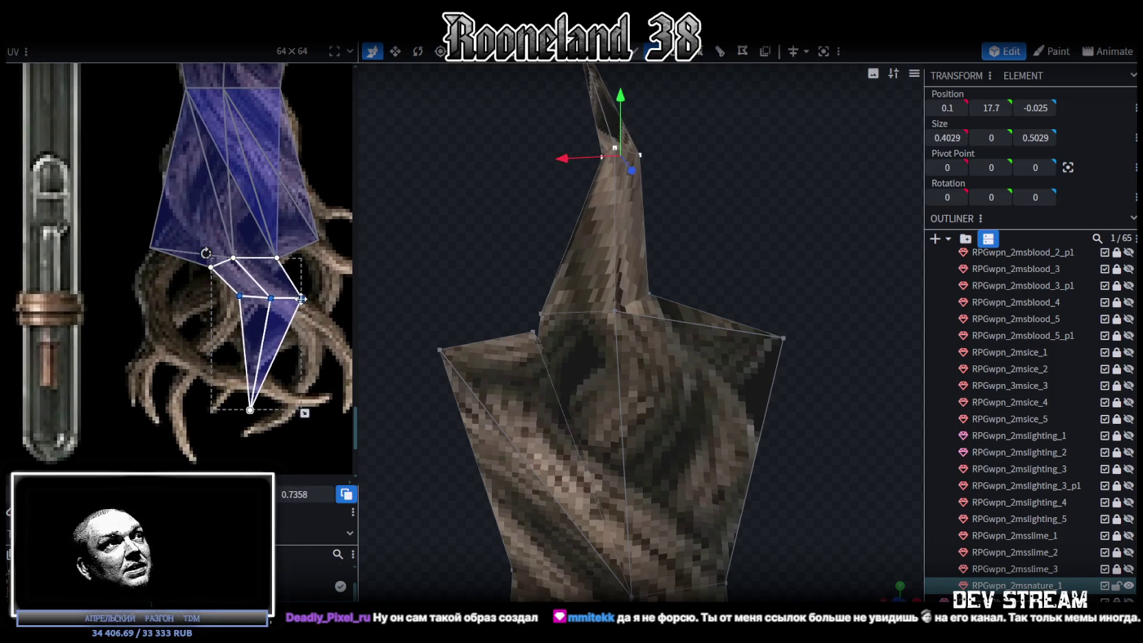
Step: Collapse the middle UV vertices into one point and stretch the UV triangle along the root
mouse_move(218, 310)
left_mouse_down()
mouse_move(297, 300)
mouse_move(293, 289)
left_mouse_up()
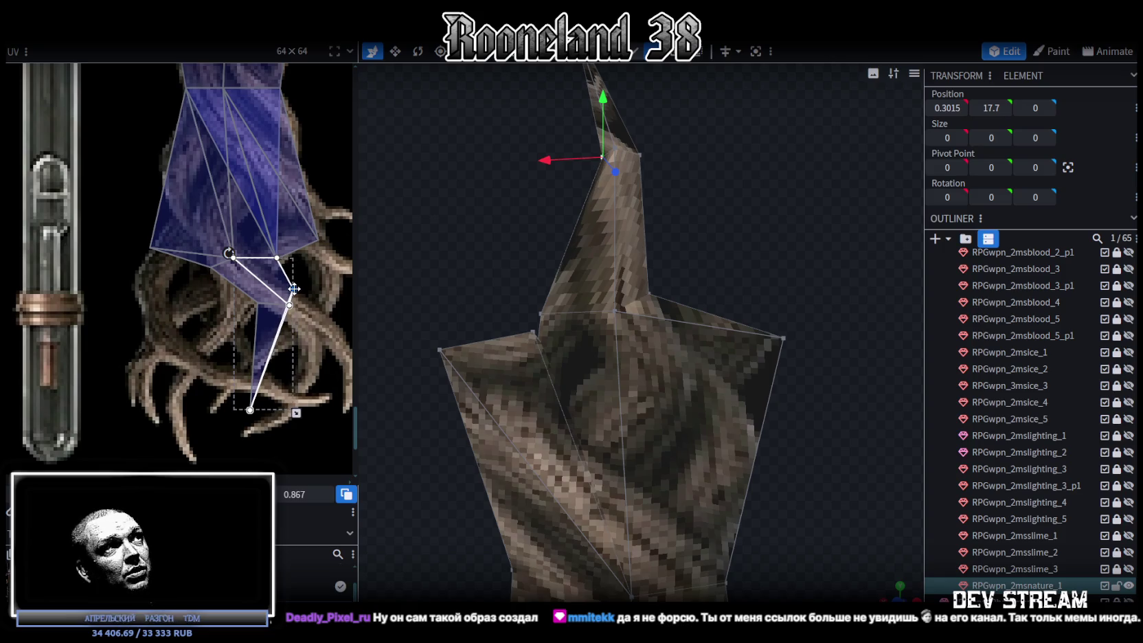
key("ctrl+z")
key("ctrl+z")
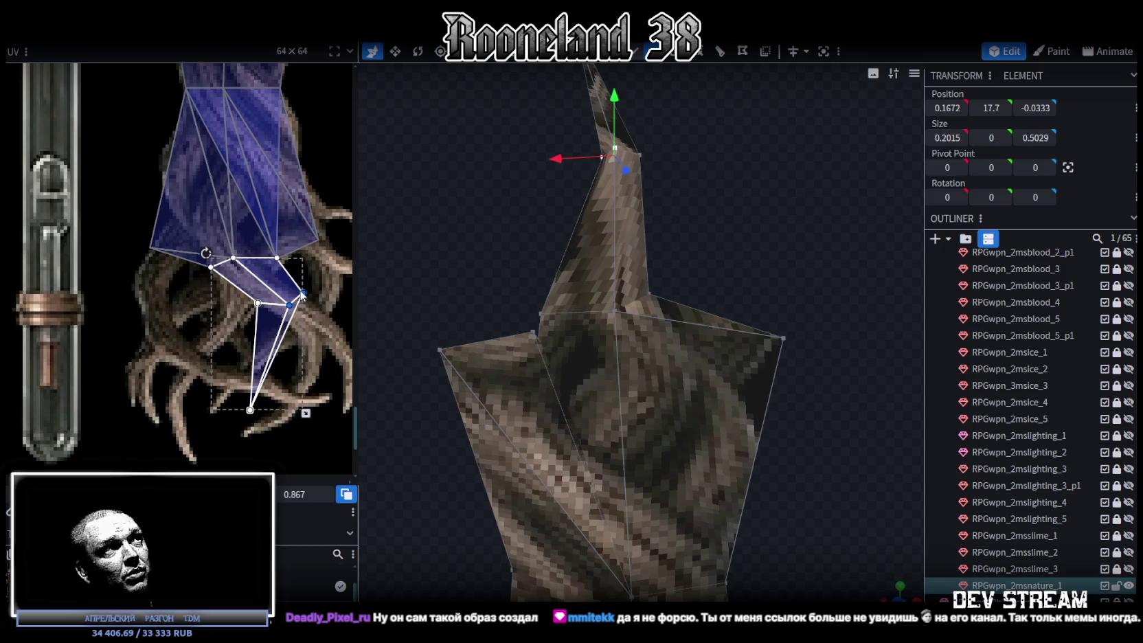
left_click_drag(303, 294, 265, 305)
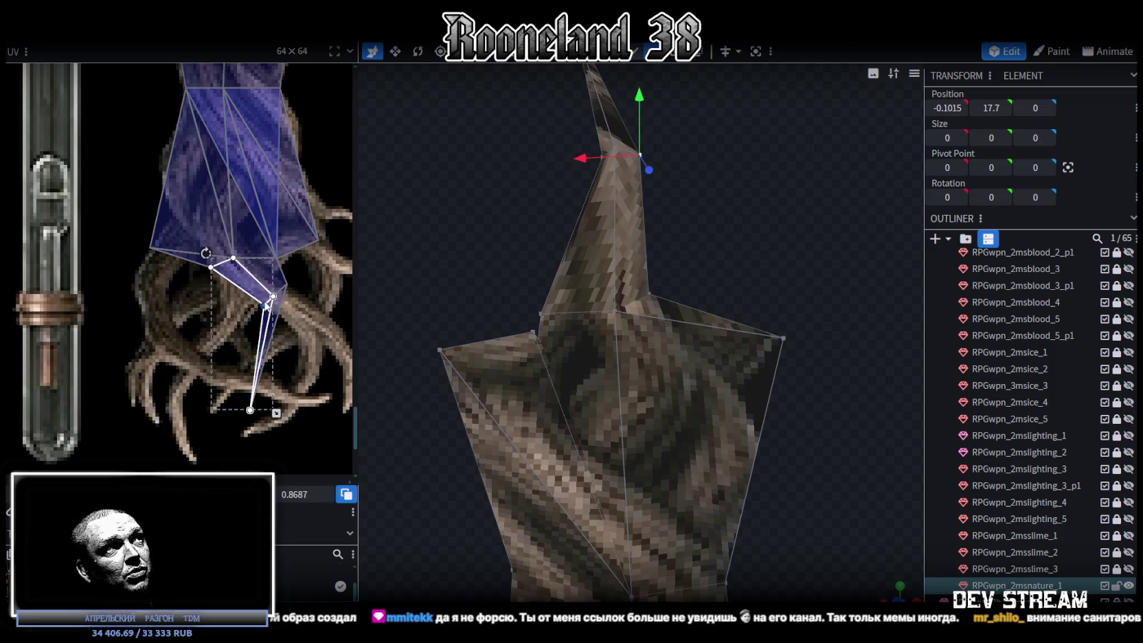
scroll(267, 305, "up", 3)
scroll(266, 305, "up", 2)
scroll(227, 305, "down", 3)
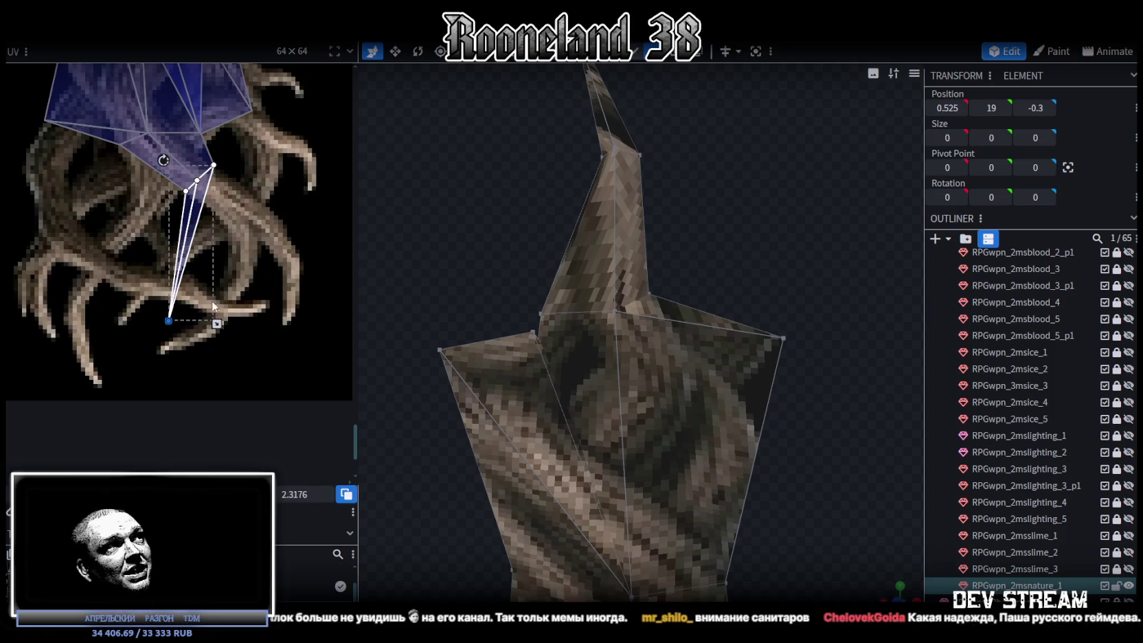
left_click_drag(166, 321, 289, 320)
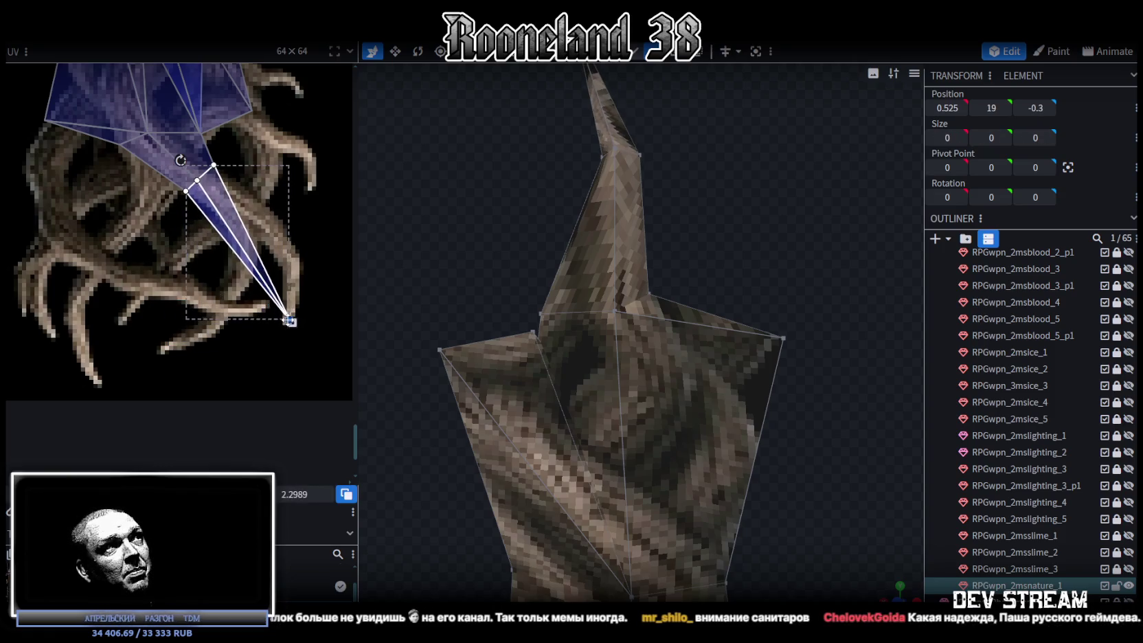
scroll(292, 262, "up", 3)
scroll(437, 324, "down", 2)
mouse_move(609, 389)
left_mouse_down()
mouse_move(560, 281)
mouse_move(646, 61)
left_mouse_up()
left_click(657, 255)
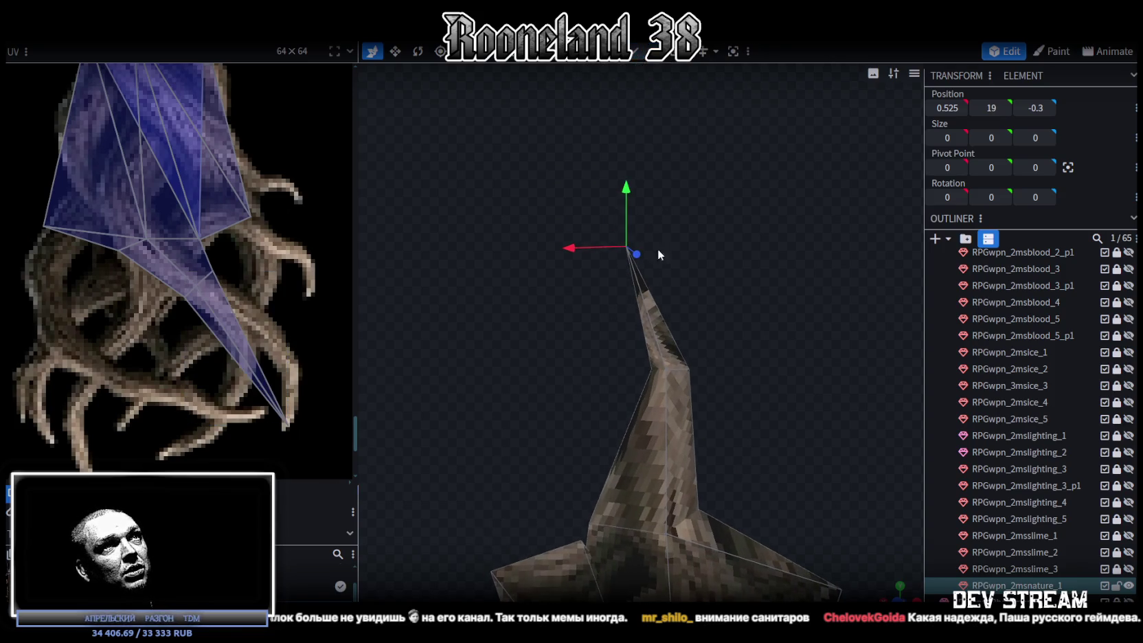
Step: Add a loop cut across a branch-tip face, trying 2 and 3 cuts before returning to 1
left_click(655, 323)
left_click_drag(728, 244, 732, 267)
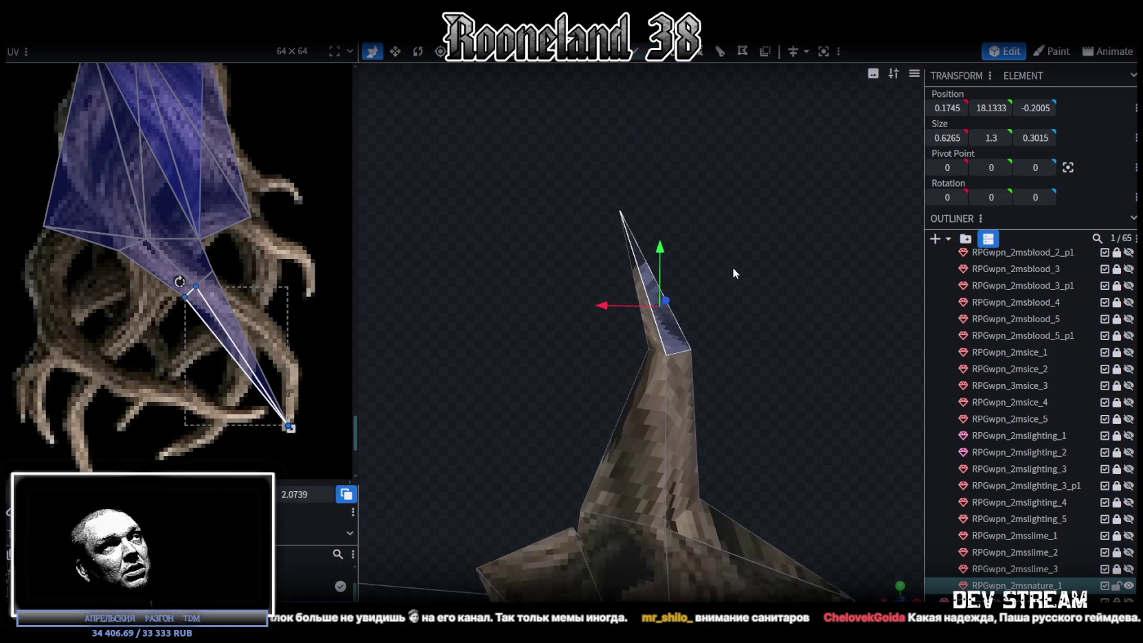
left_click(721, 53)
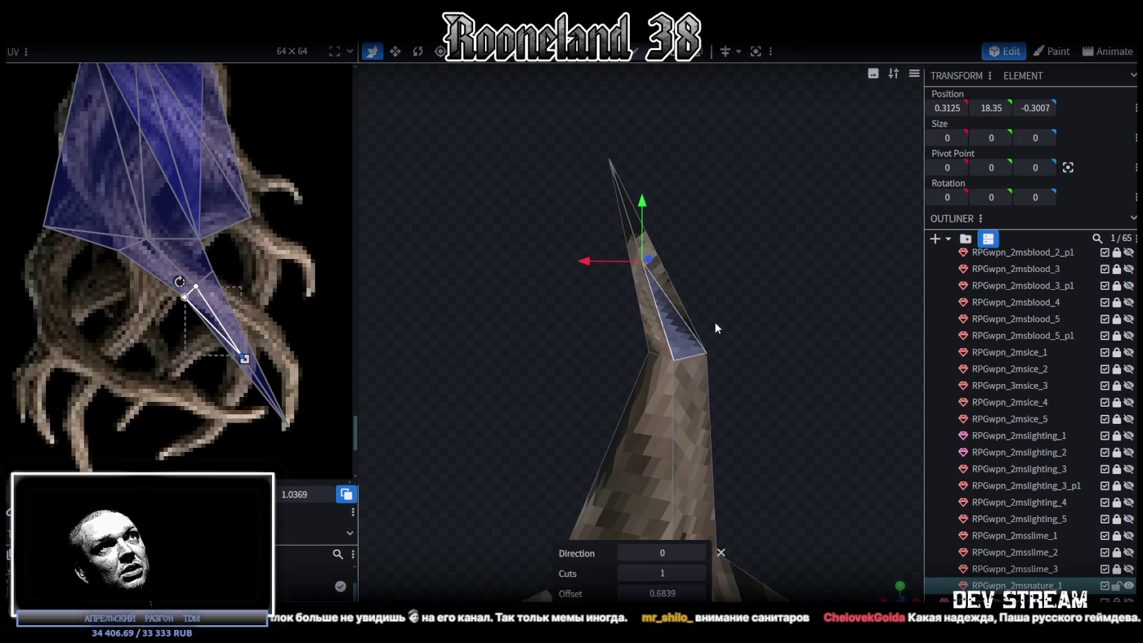
left_click(700, 572)
left_click(700, 572)
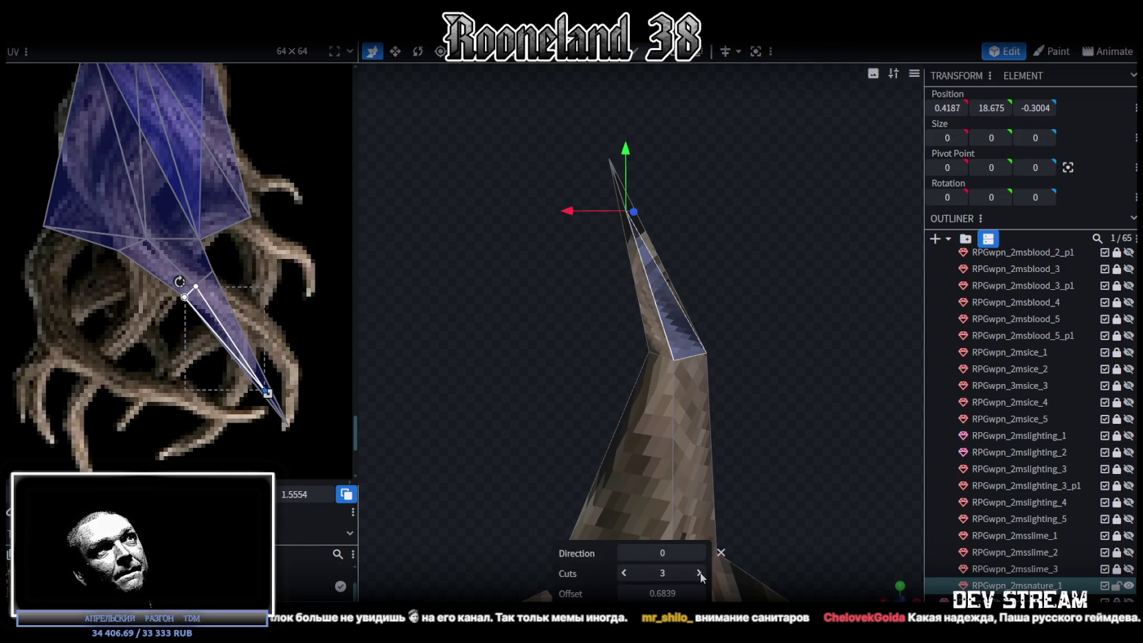
double_click(624, 574)
Step: Step the loop cut direction up to 6, then back to 5
left_click(700, 552)
left_click(701, 552)
left_click(699, 553)
left_click(699, 552)
left_click(699, 552)
left_click(699, 552)
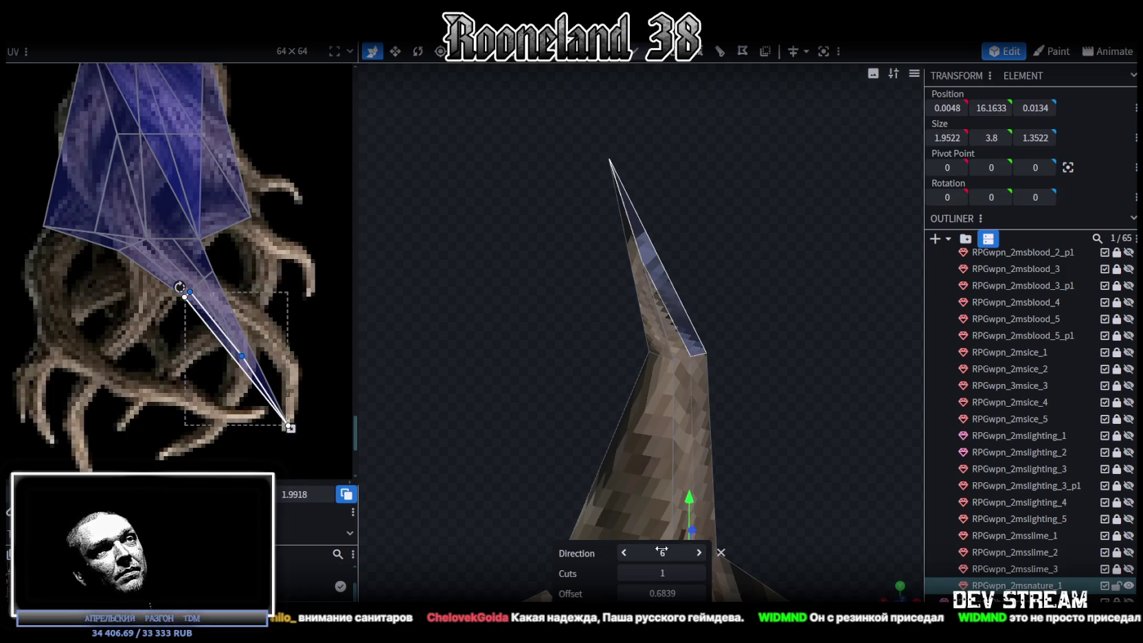
left_click(623, 552)
mouse_move(770, 371)
left_mouse_down()
mouse_move(871, 372)
mouse_move(695, 355)
mouse_move(641, 391)
mouse_move(390, 381)
mouse_move(409, 379)
left_mouse_up()
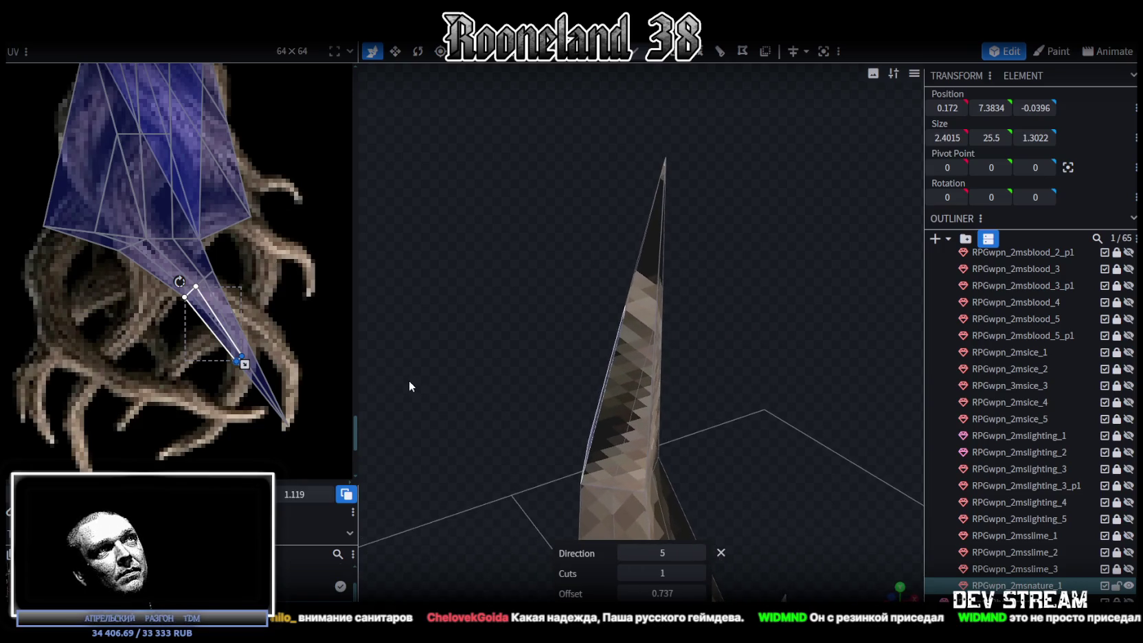
Step: Settle the loop cut on 1 cut with direction 9 after briefly trying 2 cuts
left_click(701, 569)
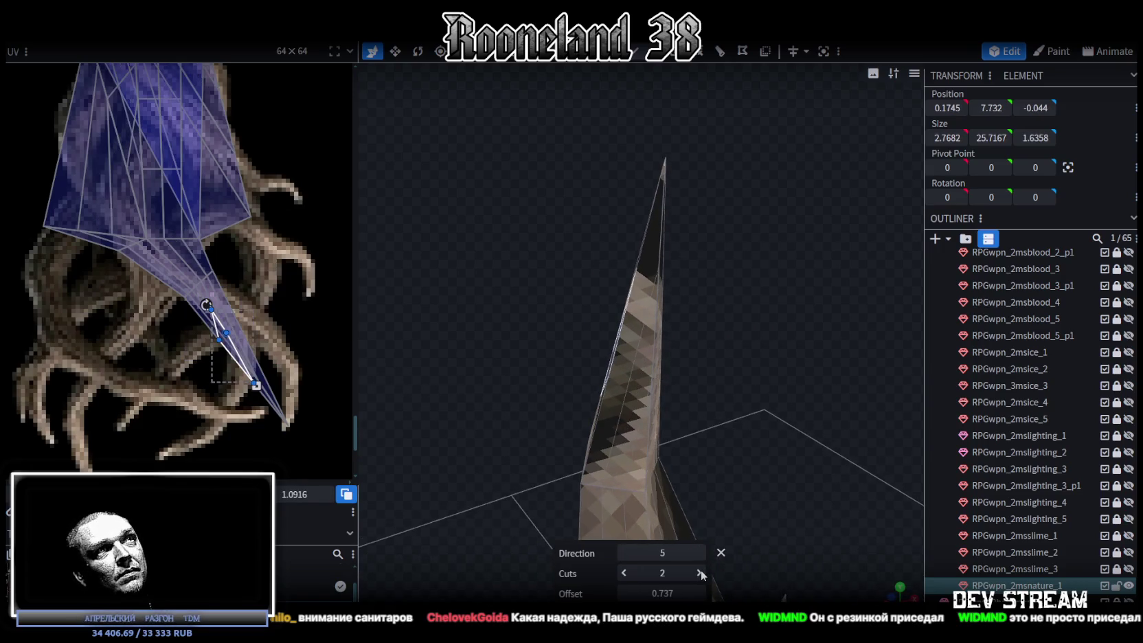
left_click(624, 572)
left_click(698, 553)
left_click(699, 553)
left_click(698, 553)
left_click(698, 553)
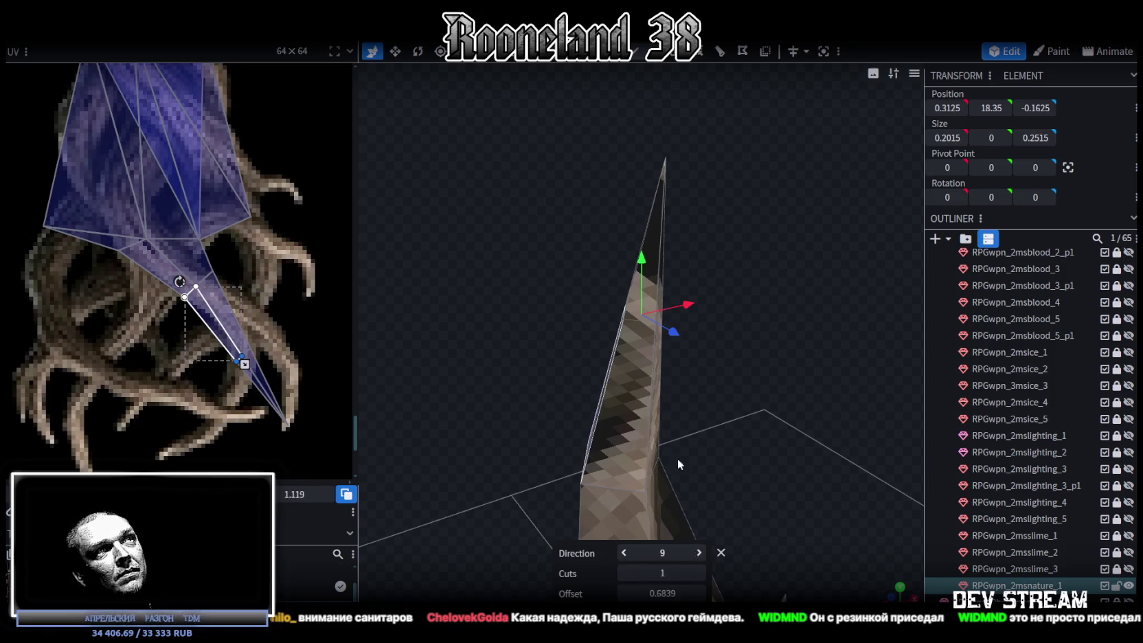
left_click_drag(676, 458, 850, 360)
mouse_move(575, 331)
left_mouse_down()
mouse_move(774, 318)
mouse_move(683, 325)
mouse_move(754, 327)
mouse_move(785, 355)
mouse_move(718, 344)
mouse_move(739, 316)
mouse_move(421, 286)
left_mouse_up()
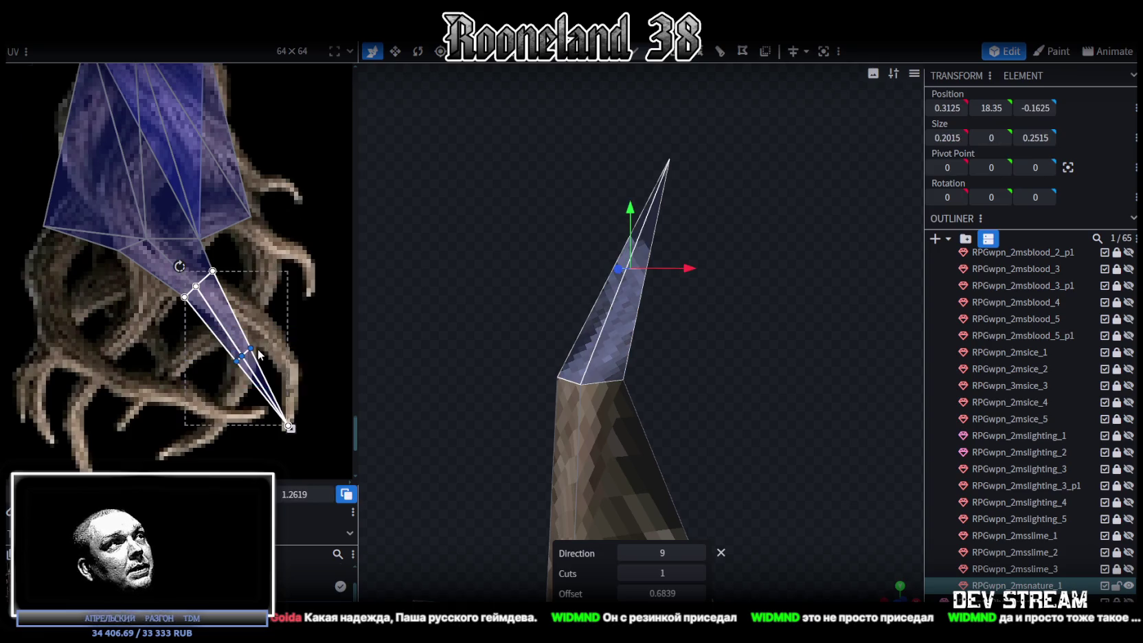
Step: Refit the tip face's UVs down along the curved root, then box-select the two neck vertices
scroll(258, 349, "up", 3)
mouse_move(237, 342)
left_mouse_down()
mouse_move(301, 333)
mouse_move(272, 347)
mouse_move(268, 336)
mouse_move(295, 334)
left_mouse_up()
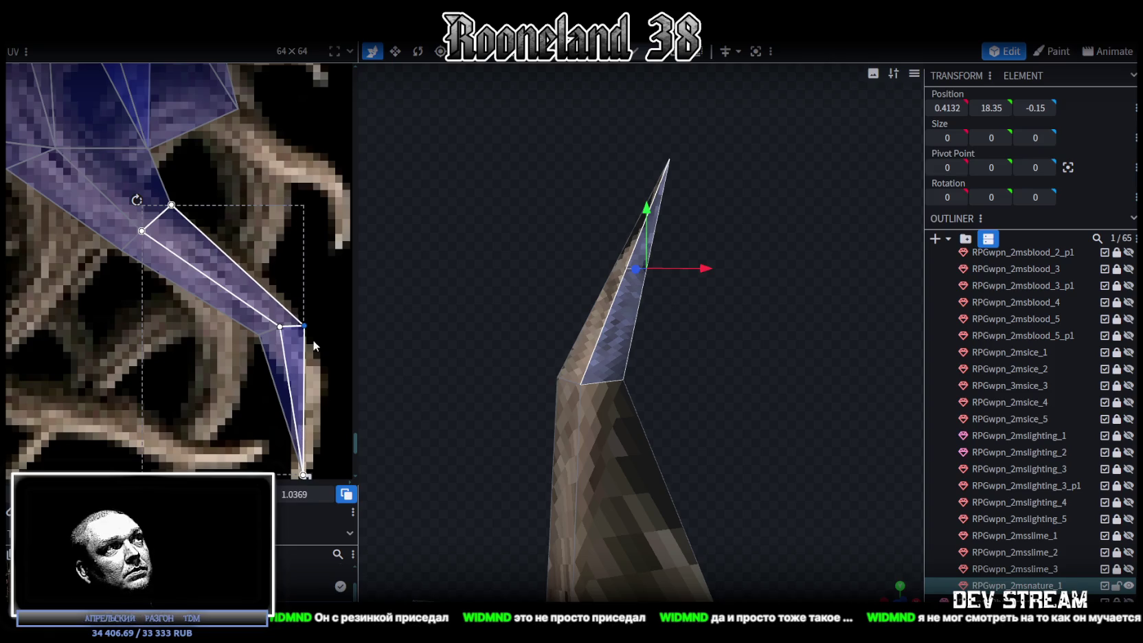
key("ctrl+z")
left_click_drag(305, 329, 287, 356)
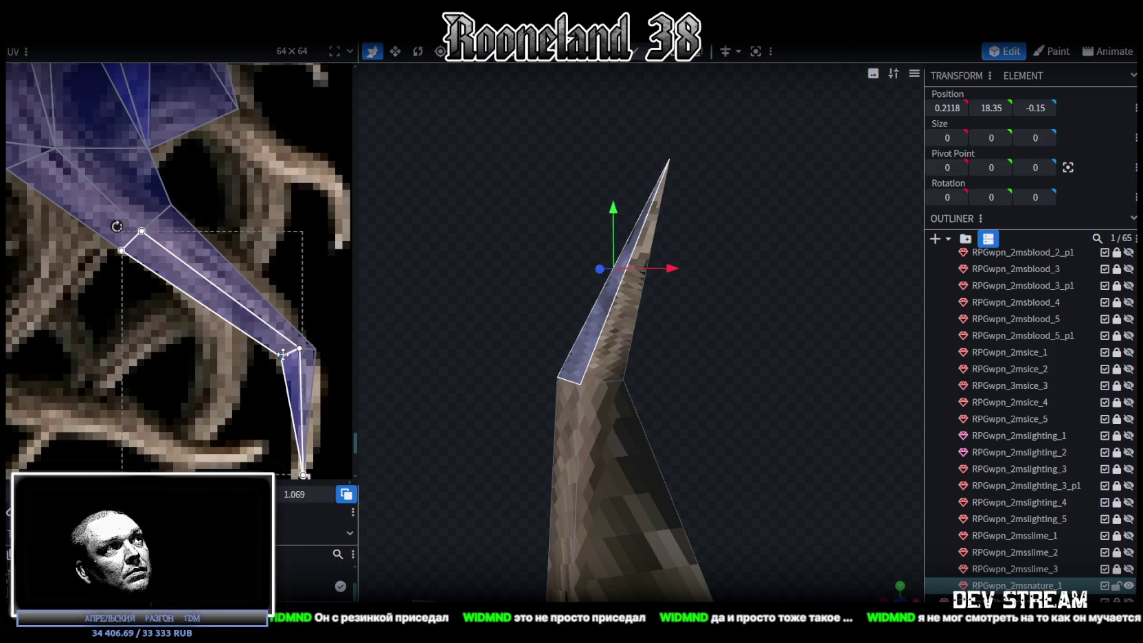
scroll(295, 412, "down", 1)
left_click(286, 416)
left_click_drag(286, 415, 282, 417)
mouse_move(673, 380)
left_mouse_down()
mouse_move(712, 328)
mouse_move(747, 321)
mouse_move(728, 309)
left_mouse_up()
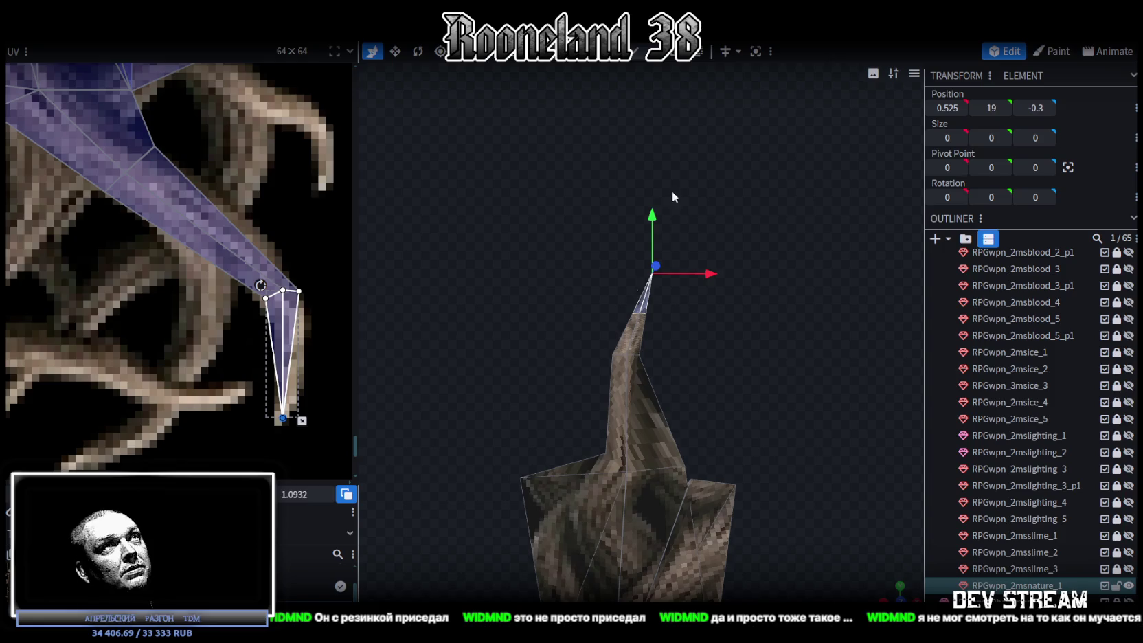
left_click_drag(578, 325, 694, 386)
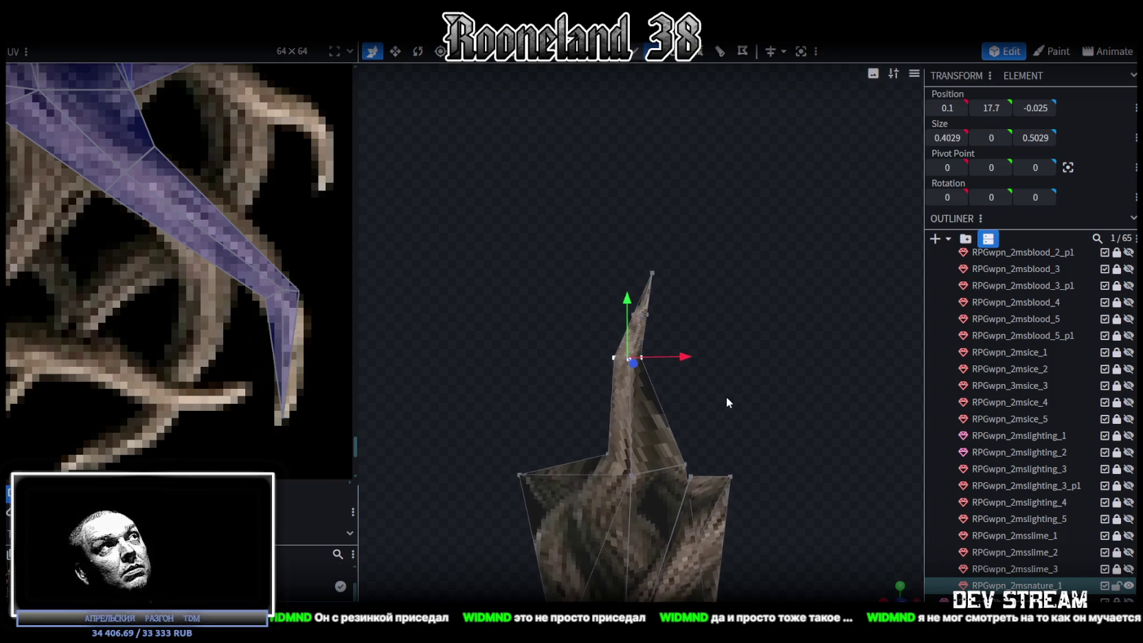
Step: Move the neck vertices left along X, rotate them, and lower them slightly
mouse_move(684, 359)
left_mouse_down()
mouse_move(605, 371)
mouse_move(613, 360)
mouse_move(596, 328)
left_mouse_up()
left_click_drag(672, 411, 626, 376)
key("r")
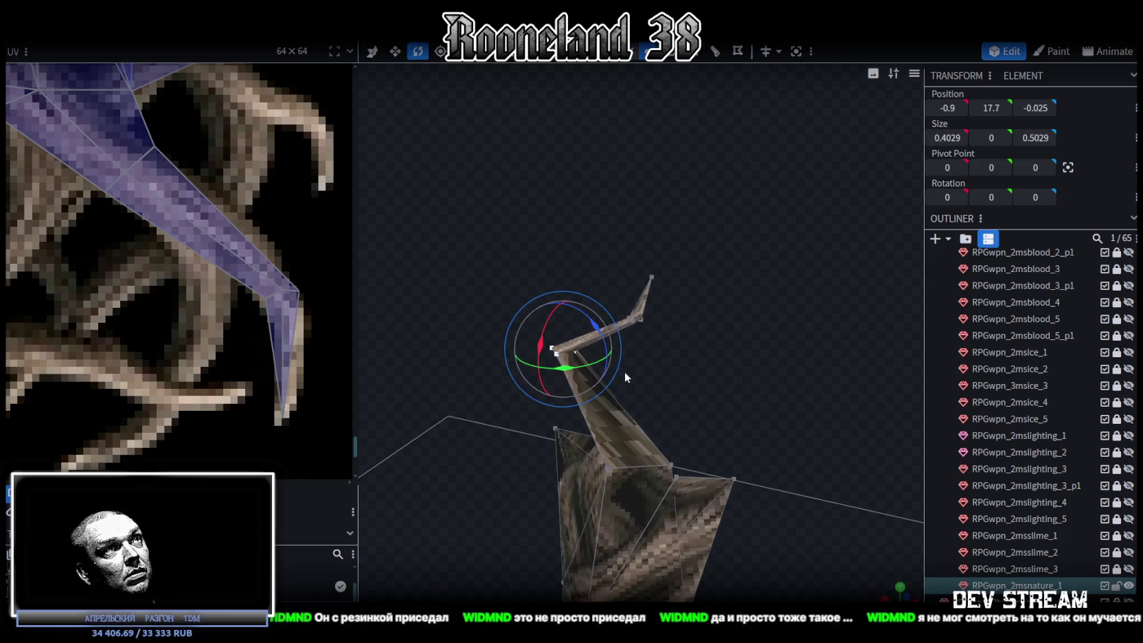
mouse_move(601, 332)
left_mouse_down()
mouse_move(583, 311)
mouse_move(765, 346)
left_mouse_up()
key("v")
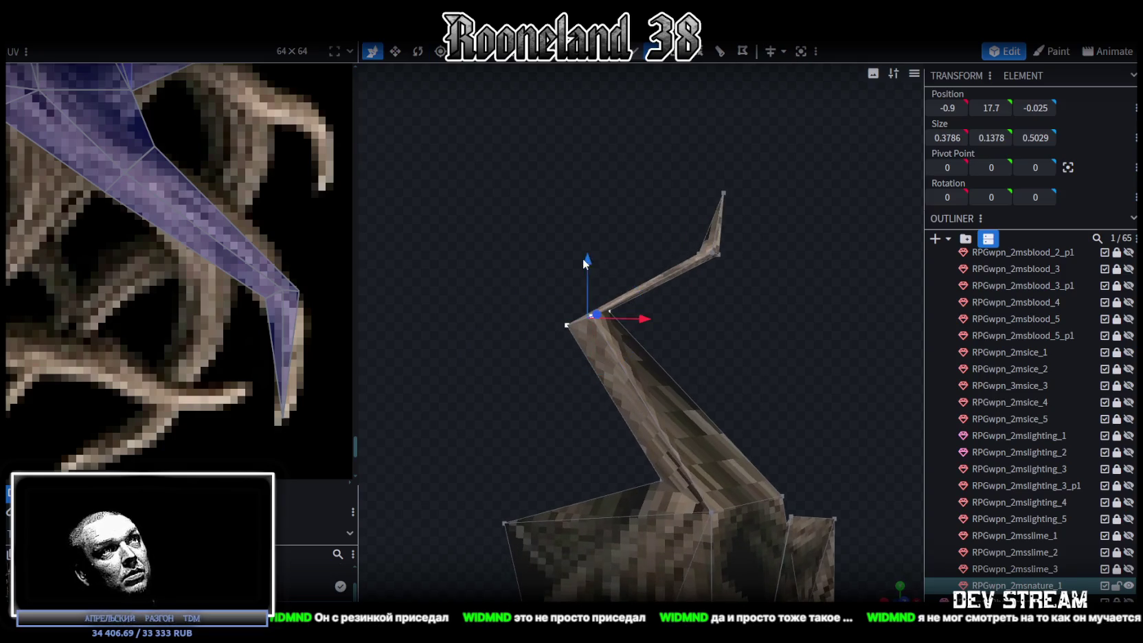
left_click_drag(582, 258, 600, 325)
Step: Box-select the branch-tip vertices and shift them left along X
left_click_drag(642, 174, 779, 282)
left_click_drag(769, 241, 621, 271)
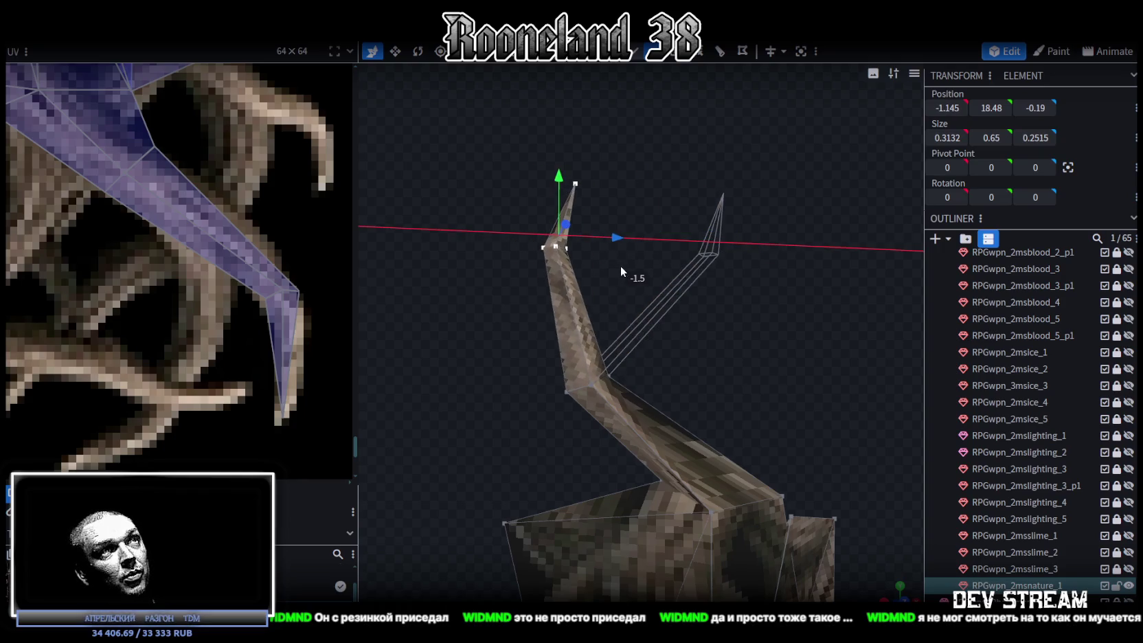
right_click_drag(621, 266, 723, 377)
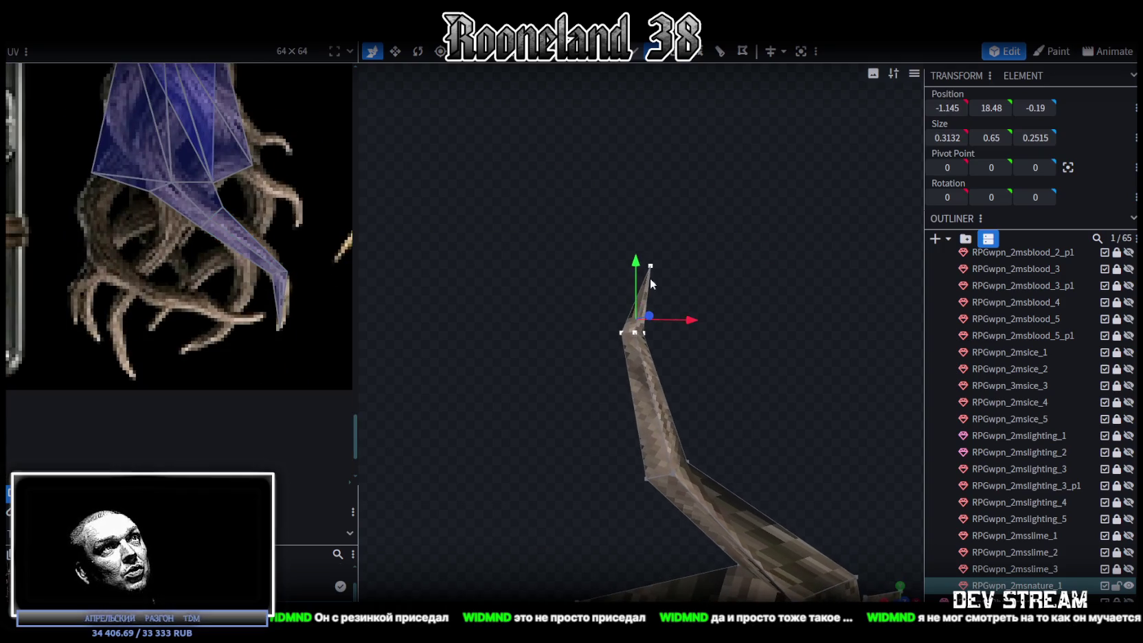
left_click_drag(690, 359, 686, 369)
mouse_move(573, 353)
left_mouse_down()
mouse_move(680, 281)
mouse_move(623, 229)
left_mouse_up()
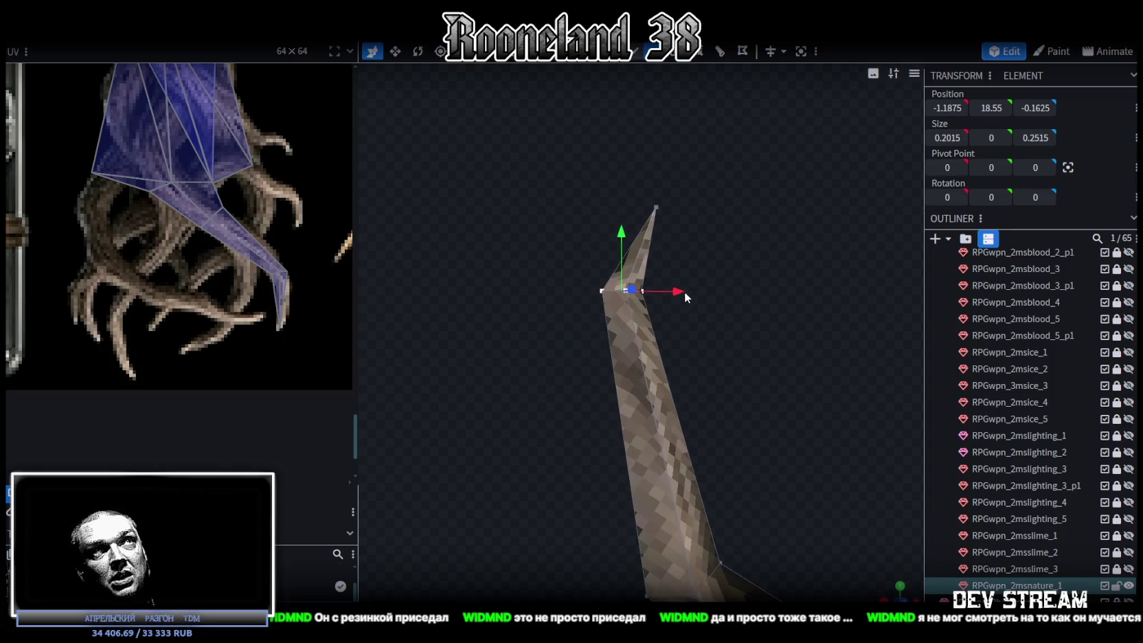
left_click_drag(671, 292, 670, 292)
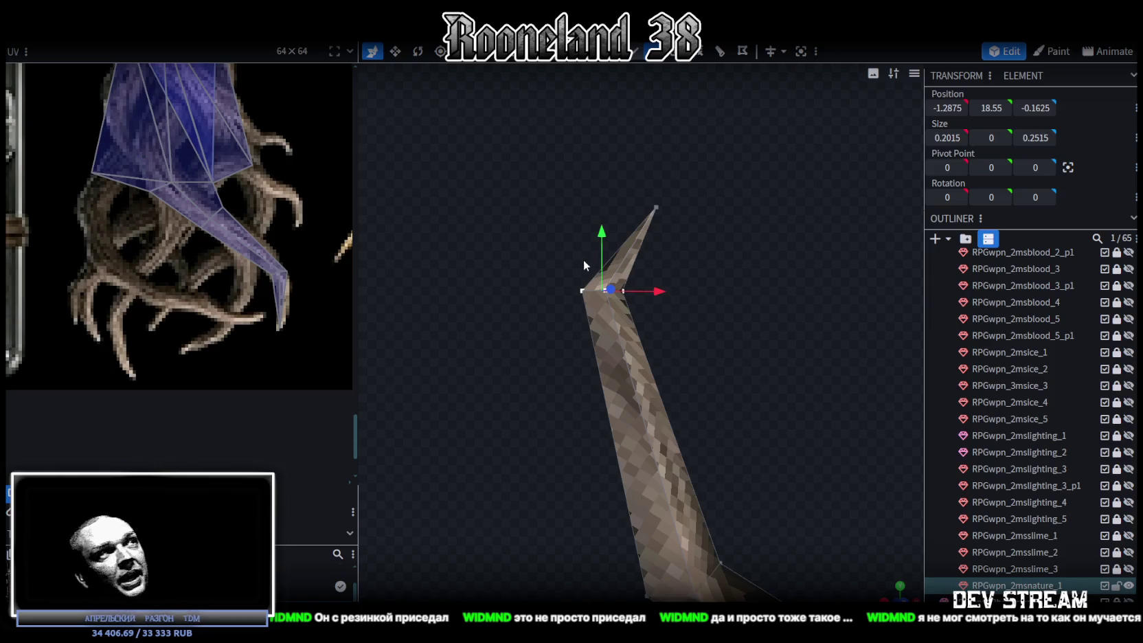
Step: Move the single tip vertex left to -1.275, 19, -0.3, hooking the branch sideways
mouse_move(681, 320)
left_mouse_down()
mouse_move(697, 347)
mouse_move(693, 371)
mouse_move(604, 155)
left_mouse_up()
left_click(660, 225)
mouse_move(704, 225)
left_mouse_down()
mouse_move(646, 226)
mouse_move(682, 368)
mouse_move(689, 333)
mouse_move(668, 315)
mouse_move(621, 367)
mouse_move(686, 337)
mouse_move(610, 362)
mouse_move(708, 306)
mouse_move(710, 322)
mouse_move(632, 422)
left_mouse_up()
left_click(629, 418)
mouse_move(777, 347)
left_mouse_down()
mouse_move(646, 319)
mouse_move(836, 323)
mouse_move(695, 386)
left_mouse_up()
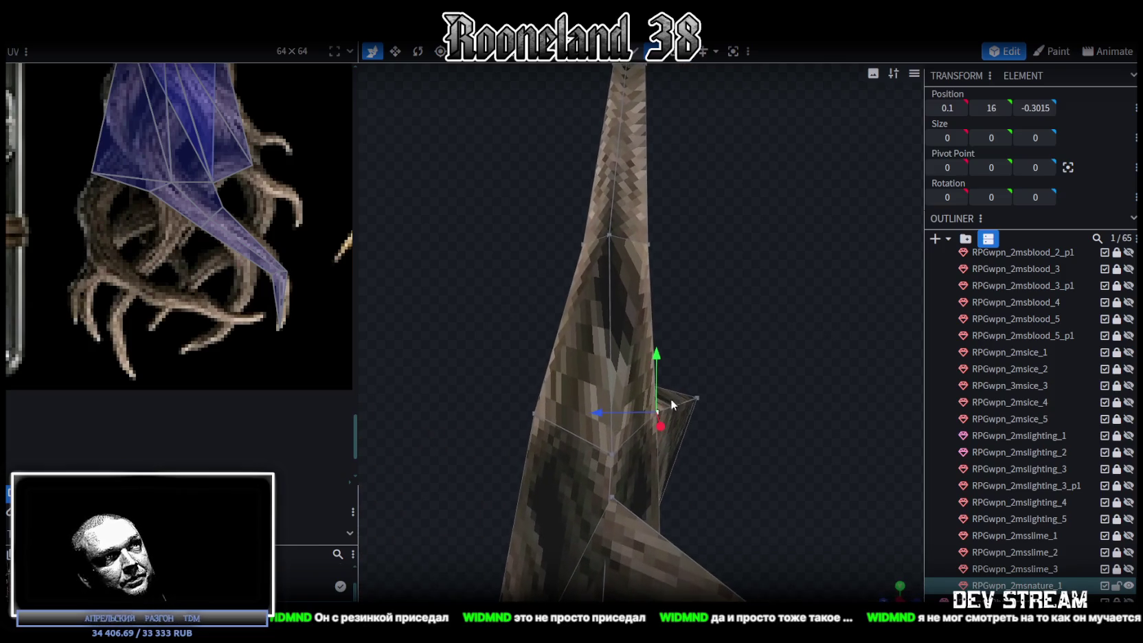
Step: Move the branch joint vertex -0.5 on X and raise it 0.3 on Y
left_click(609, 452, "shift")
left_click(561, 430, "shift")
mouse_move(560, 431)
left_mouse_down()
mouse_move(768, 398)
mouse_move(715, 416)
mouse_move(759, 418)
mouse_move(761, 431)
mouse_move(582, 397)
mouse_move(606, 381)
mouse_move(568, 315)
left_mouse_up()
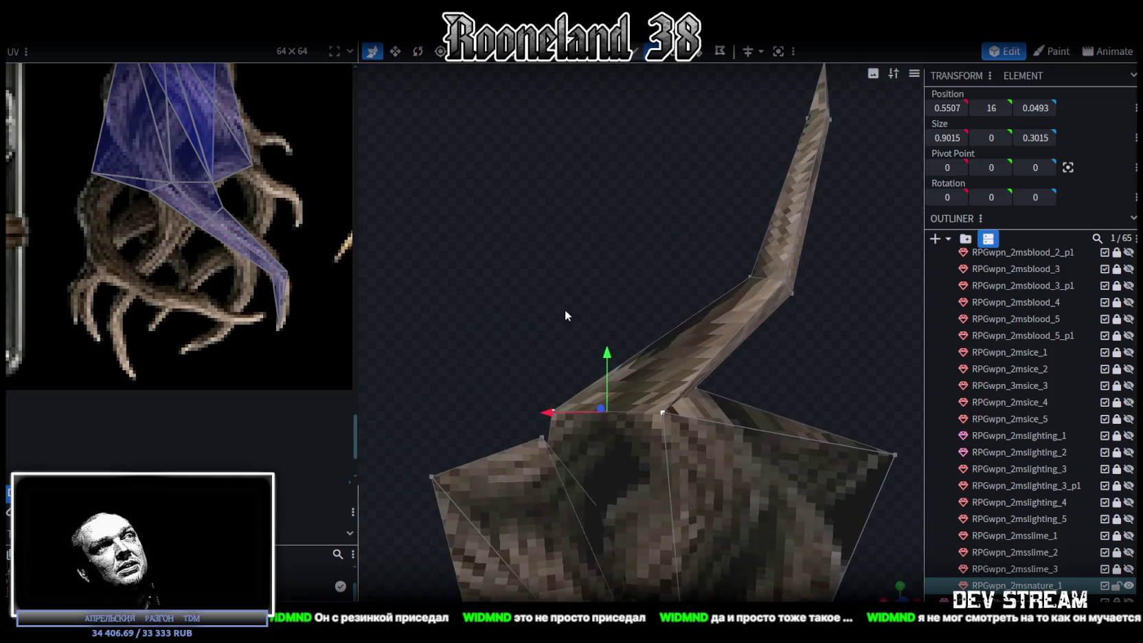
scroll(546, 352, "up", 2)
left_click(501, 447)
left_click_drag(485, 445, 545, 445)
left_click_drag(590, 389, 610, 336)
mouse_move(611, 336)
middle_mouse_down()
mouse_move(565, 333)
mouse_move(866, 337)
mouse_move(759, 303)
middle_mouse_up()
Step: Slide two joint faces' UV points onto the painted roots in the UV editor
scroll(140, 194, "up", 3)
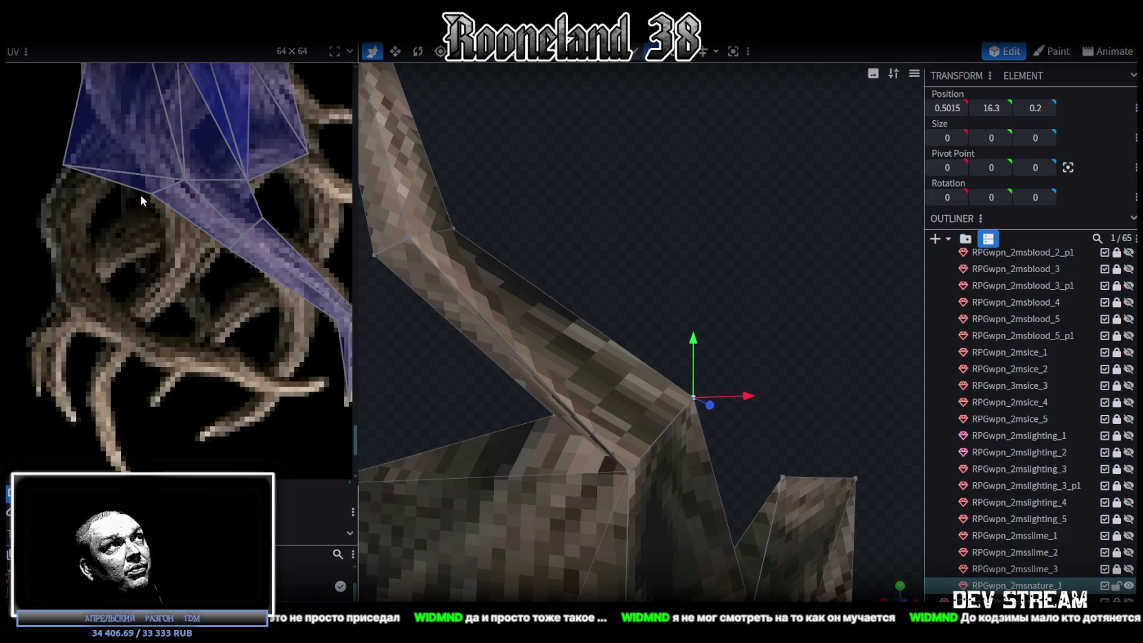
left_click(168, 184)
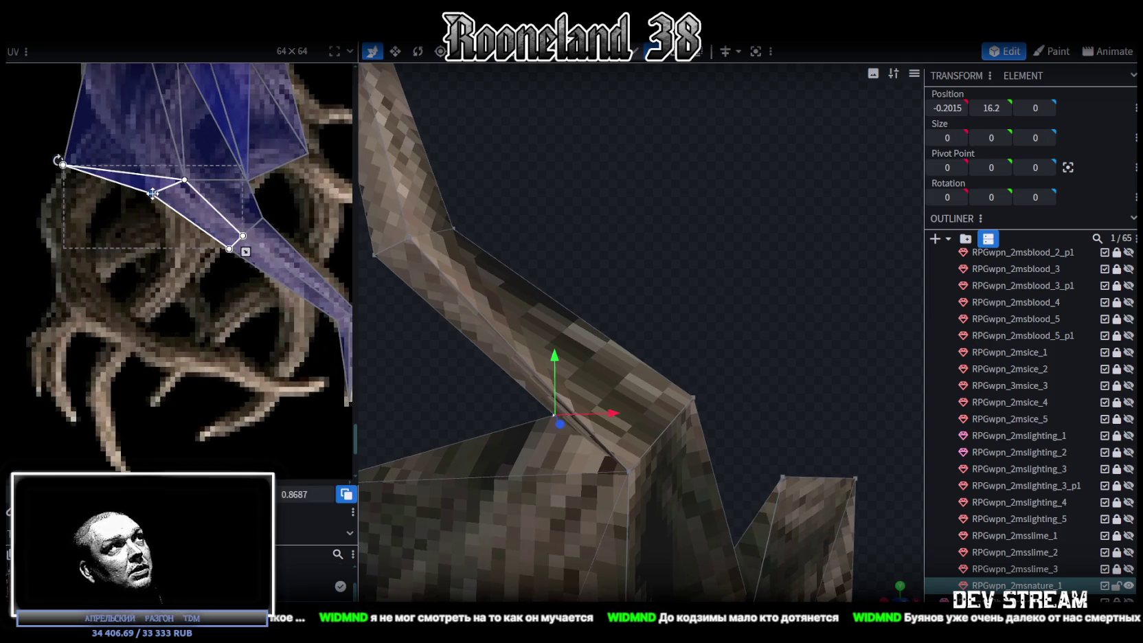
left_click_drag(155, 194, 168, 215)
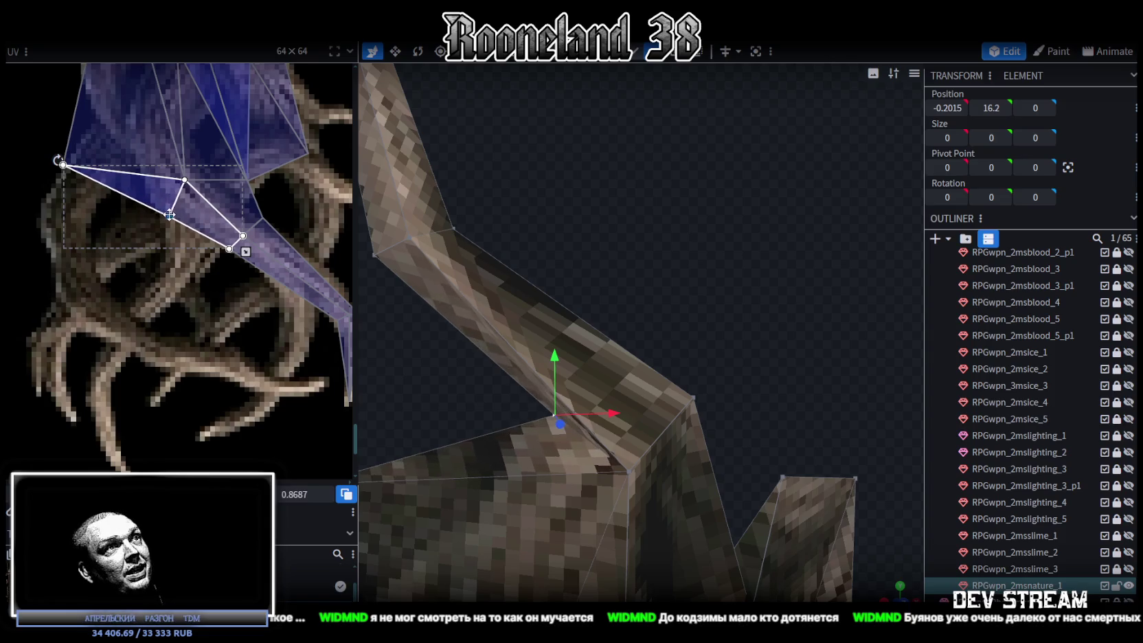
mouse_move(481, 241)
middle_mouse_down()
mouse_move(631, 228)
mouse_move(639, 248)
mouse_move(605, 237)
middle_mouse_up()
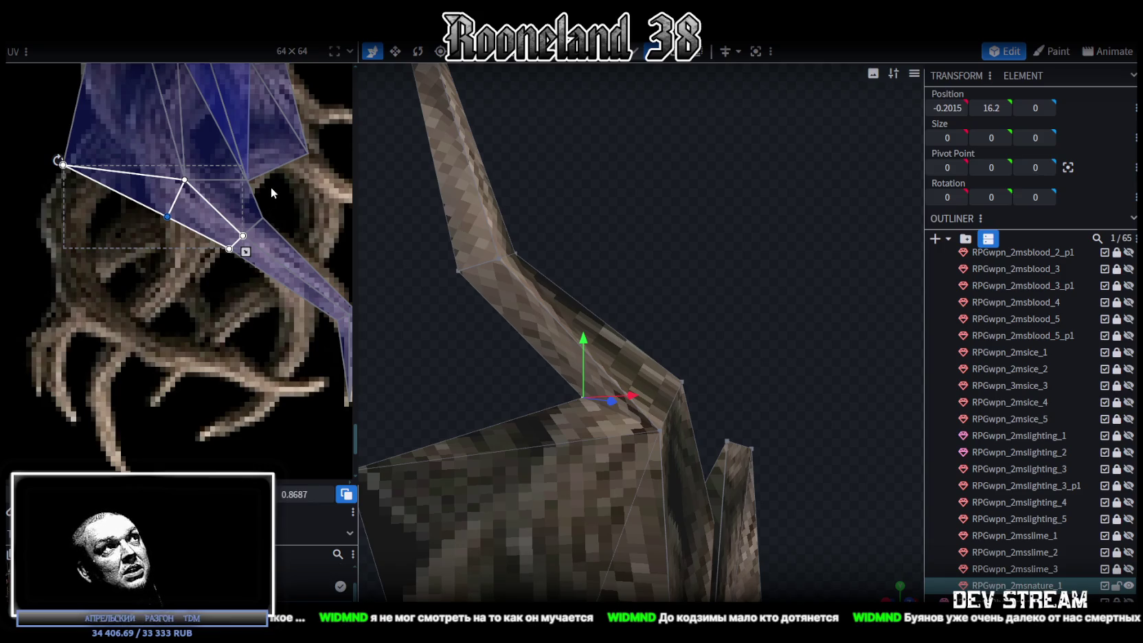
scroll(270, 192, "up", 2)
left_click(252, 189)
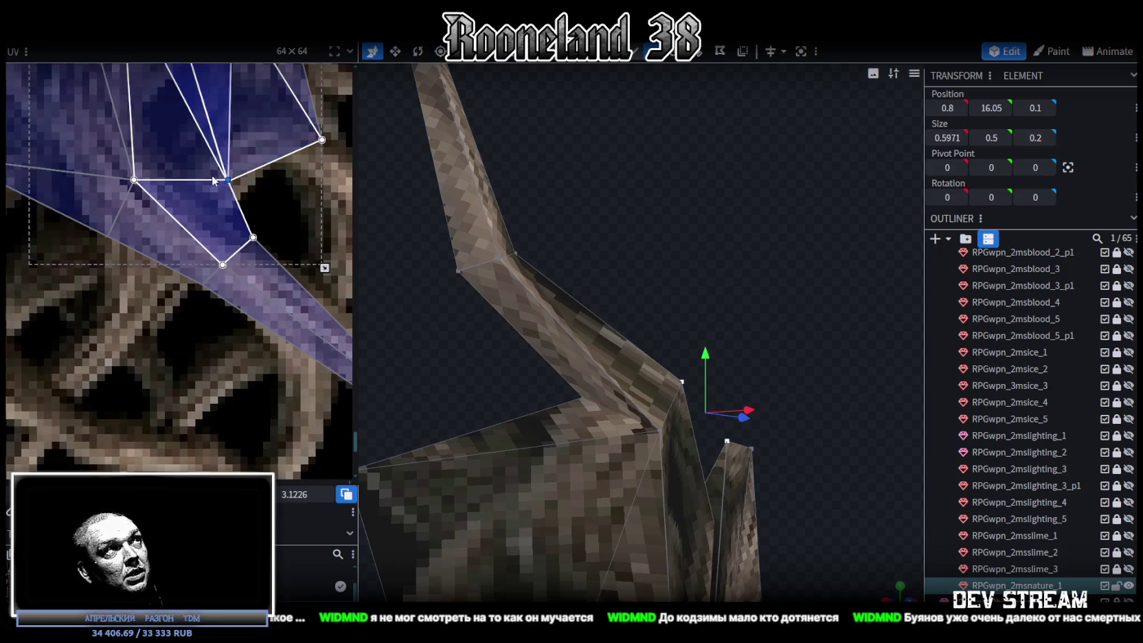
left_click_drag(214, 181, 165, 180)
mouse_move(638, 252)
middle_mouse_down()
mouse_move(697, 261)
mouse_move(674, 273)
mouse_move(779, 299)
mouse_move(737, 354)
mouse_move(557, 350)
mouse_move(784, 407)
mouse_move(686, 384)
middle_mouse_up()
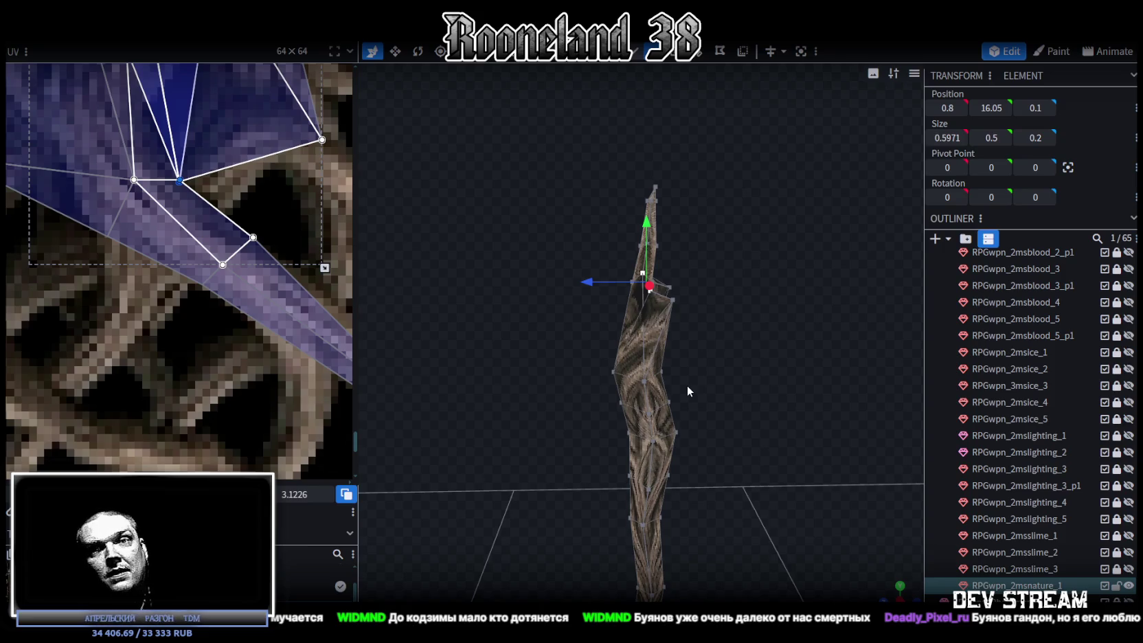
mouse_move(699, 391)
middle_mouse_down()
mouse_move(731, 353)
mouse_move(609, 364)
mouse_move(746, 407)
middle_mouse_up()
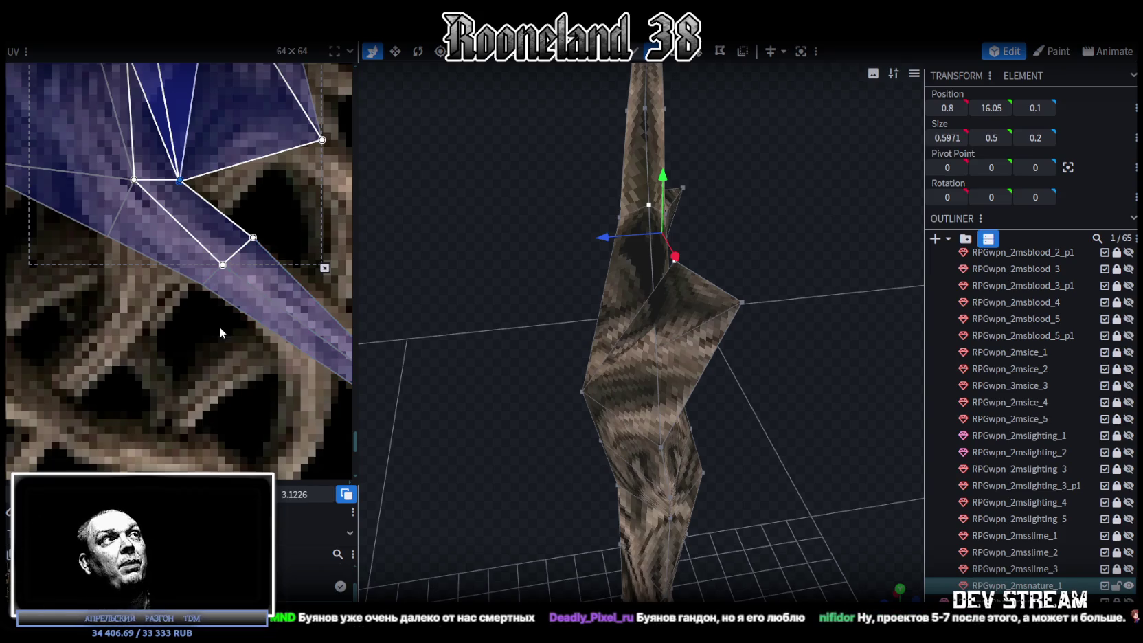
Step: Drag two face UV points up along the painted roots
left_click(223, 265)
left_click_drag(223, 264, 221, 231)
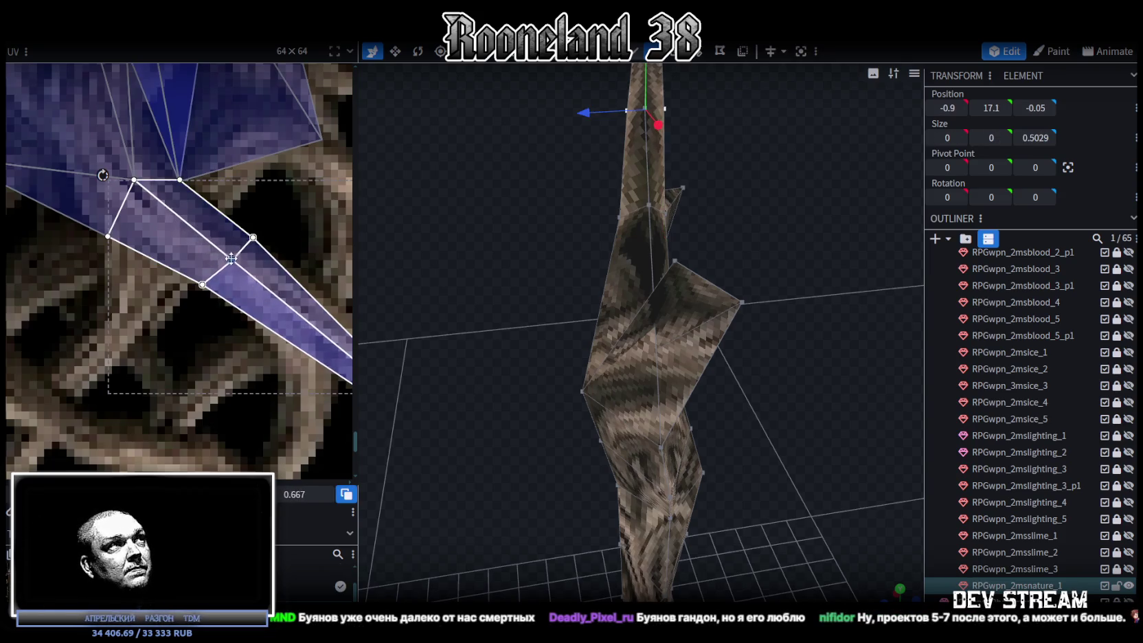
scroll(221, 229, "down", 5)
scroll(142, 190, "up", 2)
scroll(205, 205, "up", 2)
scroll(152, 292, "up", 2)
left_click(162, 270)
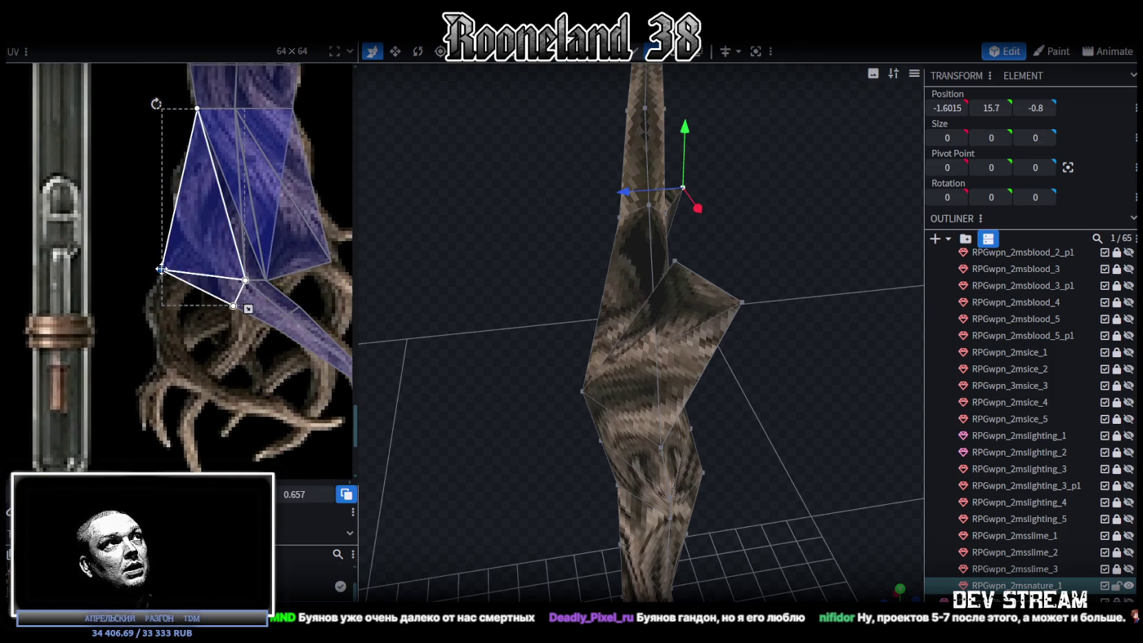
left_click_drag(162, 270, 178, 211)
mouse_move(585, 236)
left_mouse_down()
mouse_move(770, 206)
mouse_move(418, 186)
mouse_move(569, 285)
mouse_move(436, 325)
mouse_move(466, 267)
left_mouse_up()
left_click(434, 208)
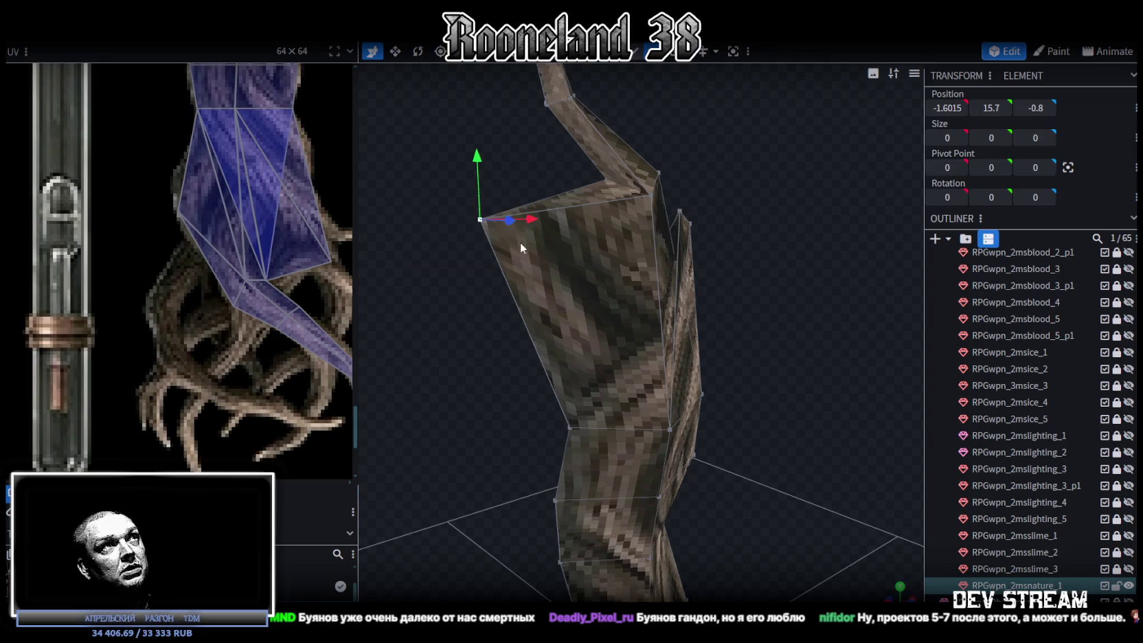
Step: Move a head vertex down along X and push it forward along Z
left_click_drag(478, 157, 494, 236)
mouse_move(544, 289)
left_mouse_down()
mouse_move(730, 296)
mouse_move(743, 404)
mouse_move(853, 389)
mouse_move(797, 353)
left_mouse_up()
mouse_move(638, 357)
left_mouse_down()
mouse_move(717, 341)
mouse_move(791, 366)
mouse_move(538, 361)
left_mouse_up()
left_click_drag(638, 303, 621, 307)
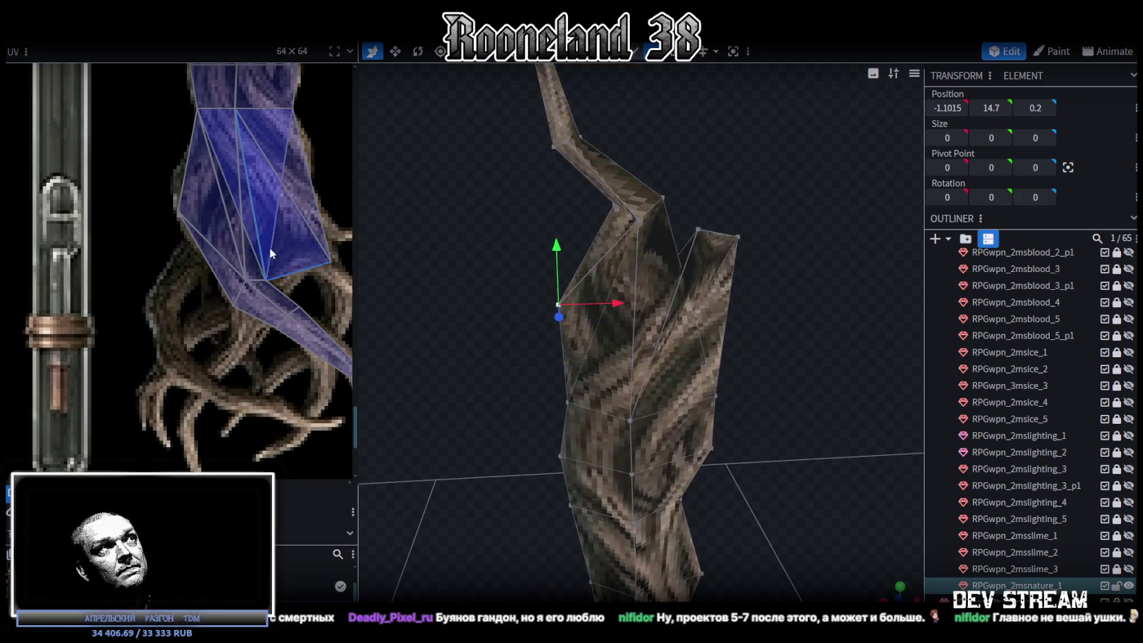
Step: Move another head face's UV point up-left onto the roots
scroll(270, 248, "down", 2)
scroll(269, 243, "right", 2)
scroll(267, 208, "up", 3)
left_click(234, 267)
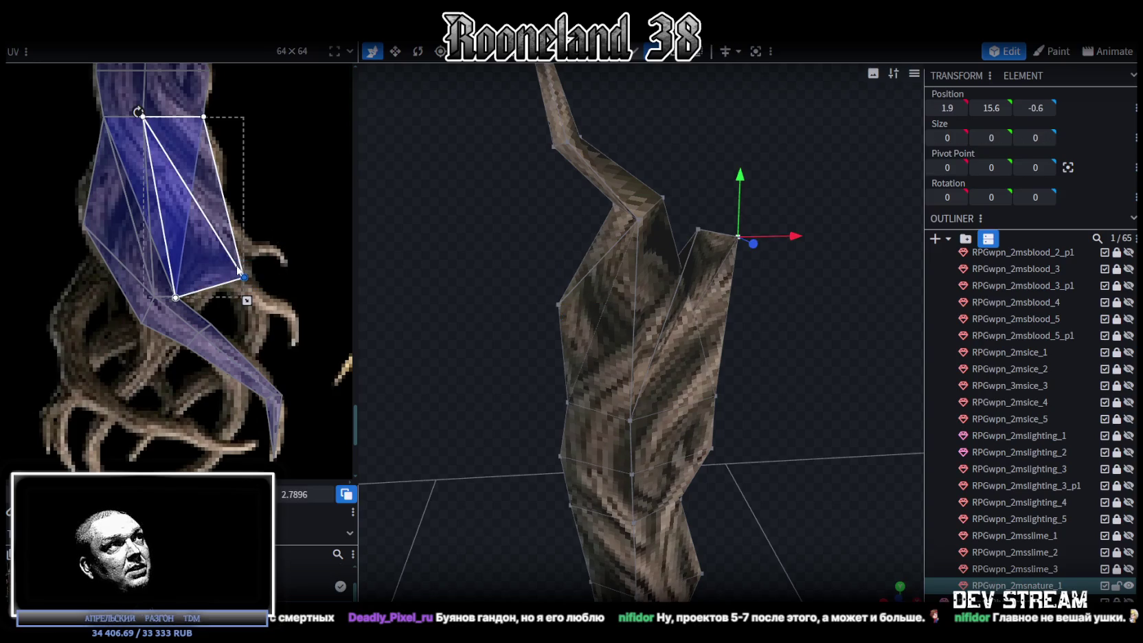
scroll(234, 267, "up", 1)
mouse_move(234, 272)
left_mouse_down()
mouse_move(221, 229)
mouse_move(213, 245)
left_mouse_up()
mouse_move(613, 302)
left_mouse_down()
mouse_move(765, 317)
mouse_move(409, 339)
left_mouse_up()
Step: Lower the outer head vertex along Y and push it back slightly along Z
left_click_drag(411, 169, 480, 242)
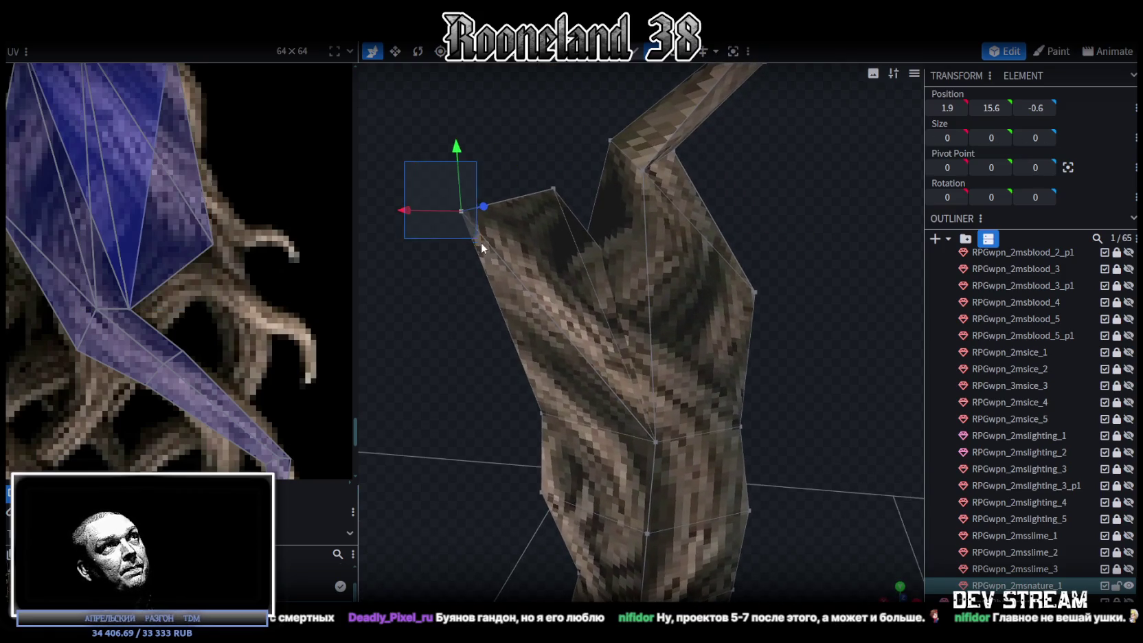
mouse_move(458, 150)
left_mouse_down()
mouse_move(411, 280)
mouse_move(605, 282)
mouse_move(658, 431)
mouse_move(616, 433)
mouse_move(628, 432)
left_mouse_up()
mouse_move(770, 424)
left_mouse_down()
mouse_move(788, 322)
mouse_move(864, 355)
mouse_move(861, 370)
mouse_move(786, 368)
mouse_move(799, 360)
mouse_move(855, 404)
mouse_move(639, 478)
mouse_move(753, 407)
mouse_move(702, 349)
mouse_move(534, 406)
mouse_move(467, 337)
mouse_move(739, 343)
mouse_move(795, 318)
mouse_move(766, 309)
mouse_move(730, 335)
mouse_move(658, 337)
mouse_move(651, 303)
mouse_move(562, 342)
mouse_move(674, 372)
mouse_move(790, 354)
mouse_move(734, 417)
mouse_move(640, 406)
mouse_move(618, 388)
mouse_move(658, 377)
left_mouse_up()
Step: Move two shaft vertices along Z, placing a mid-trunk vertex at -0.1, 13.1, -0.3015
left_click(724, 348)
left_click(744, 440, "shift")
mouse_move(678, 394)
left_mouse_down()
mouse_move(643, 392)
mouse_move(801, 347)
mouse_move(618, 359)
mouse_move(605, 377)
mouse_move(626, 414)
mouse_move(677, 340)
mouse_move(689, 356)
mouse_move(652, 344)
left_mouse_up()
left_click(690, 355)
mouse_move(788, 379)
left_mouse_down()
mouse_move(818, 349)
mouse_move(798, 374)
mouse_move(798, 365)
left_mouse_up()
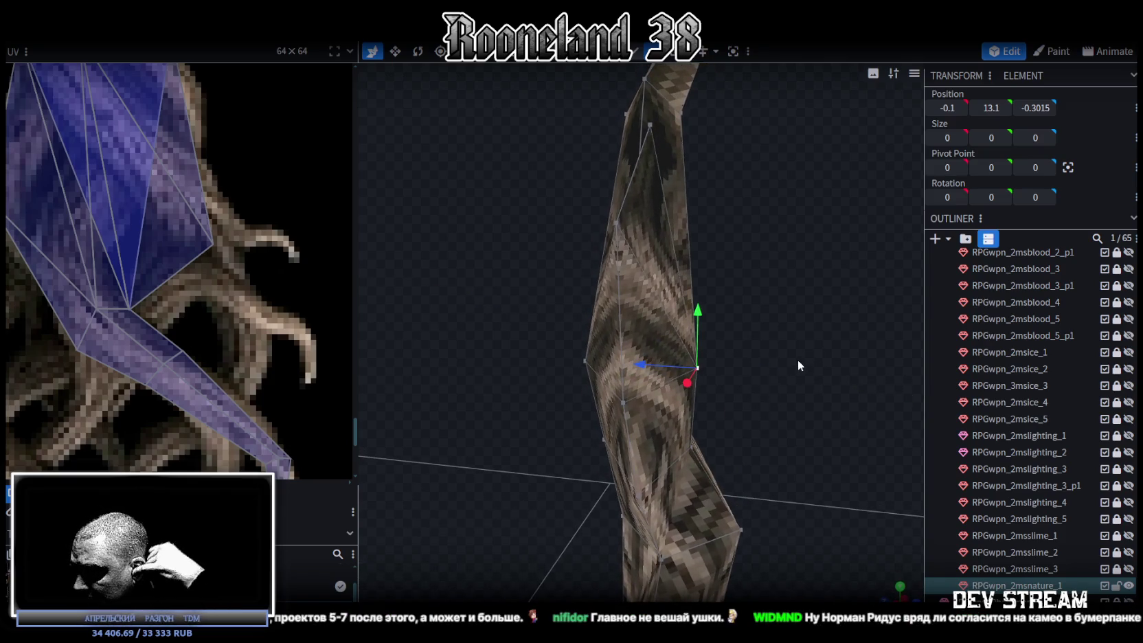
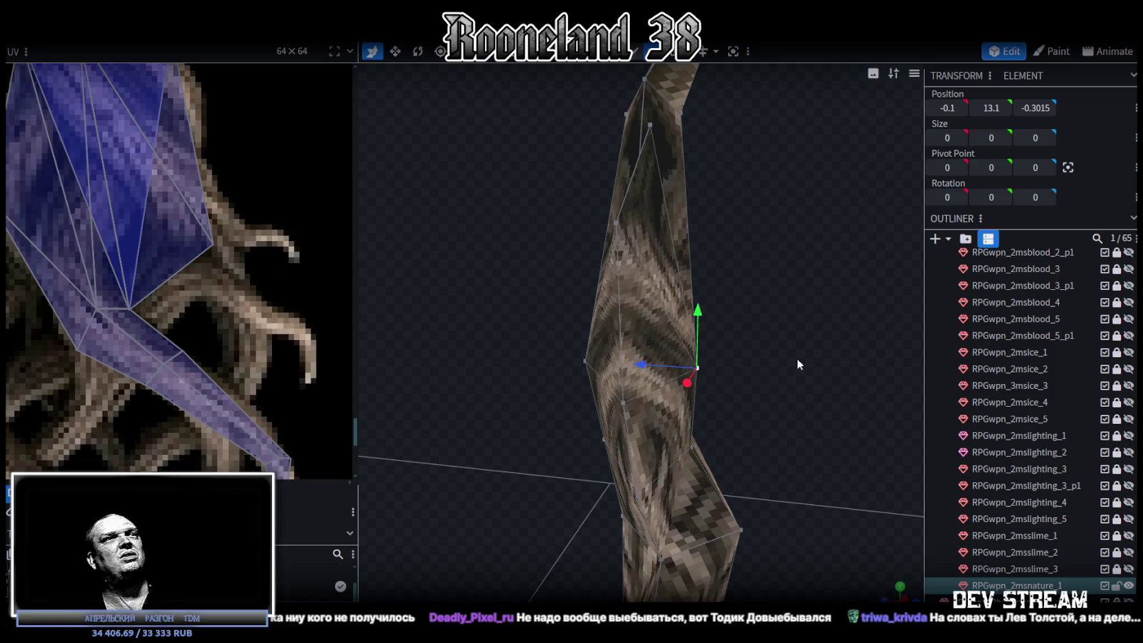
Step: Pull the staff head's left vertex down and sideways to reshape the top
scroll(815, 333, "up", 3)
mouse_move(664, 294)
left_mouse_down()
mouse_move(710, 325)
mouse_move(496, 304)
mouse_move(539, 280)
mouse_move(522, 308)
mouse_move(473, 310)
mouse_move(565, 252)
left_mouse_up()
left_click(659, 134)
left_click(610, 234)
left_click_drag(618, 176, 613, 204)
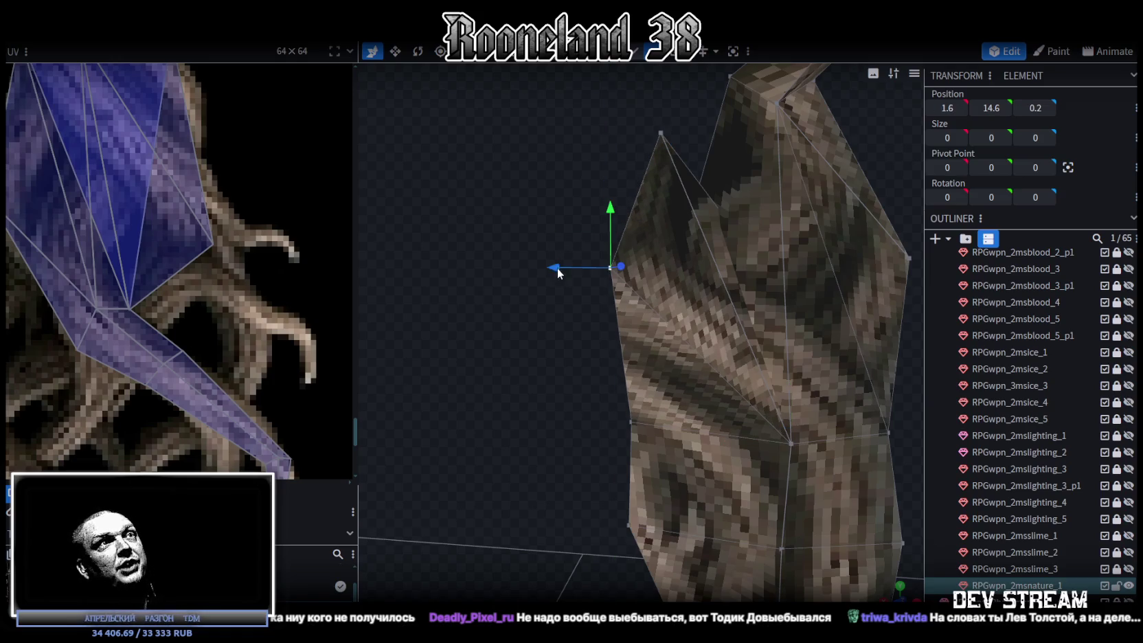
left_click_drag(557, 269, 569, 267)
Step: Lower the top vertex of the staff head slightly
left_click(661, 133)
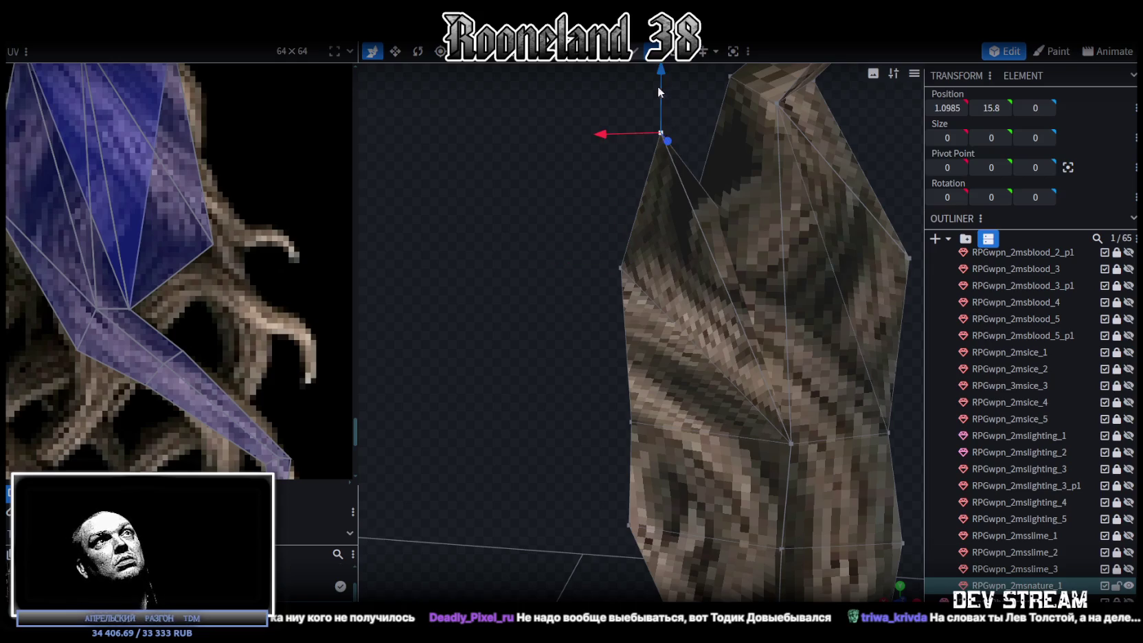
left_click_drag(659, 91, 661, 137)
left_click_drag(611, 179, 623, 181)
Step: Inspect the reshaped head from other angles and box-select the prong's upper tip
mouse_move(510, 166)
left_mouse_down()
mouse_move(711, 203)
mouse_move(716, 194)
mouse_move(696, 189)
mouse_move(666, 220)
mouse_move(399, 230)
left_mouse_up()
scroll(223, 283, "down", 5)
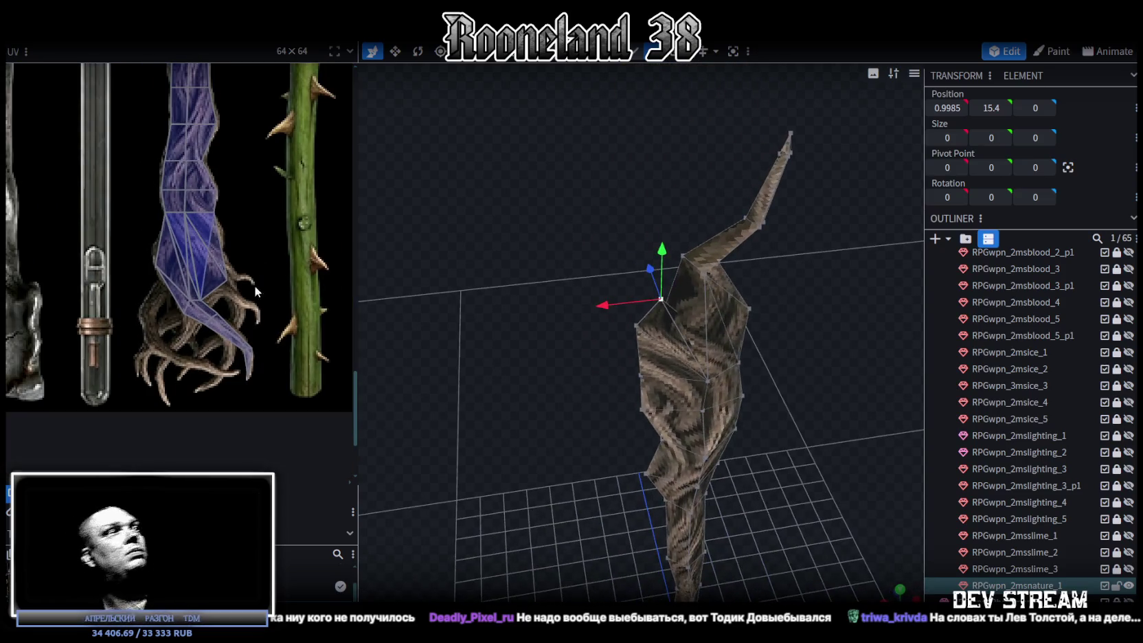
mouse_move(800, 297)
left_mouse_down()
mouse_move(644, 263)
mouse_move(763, 250)
mouse_move(732, 288)
mouse_move(765, 258)
mouse_move(638, 47)
left_mouse_up()
mouse_move(700, 144)
left_mouse_down()
mouse_move(680, 254)
mouse_move(651, 310)
mouse_move(723, 315)
mouse_move(619, 312)
mouse_move(630, 292)
left_mouse_up()
Step: Paste a copy of the prong faces as a mesh selection and shift it forward in depth
key("ctrl+c")
key("ctrl+v")
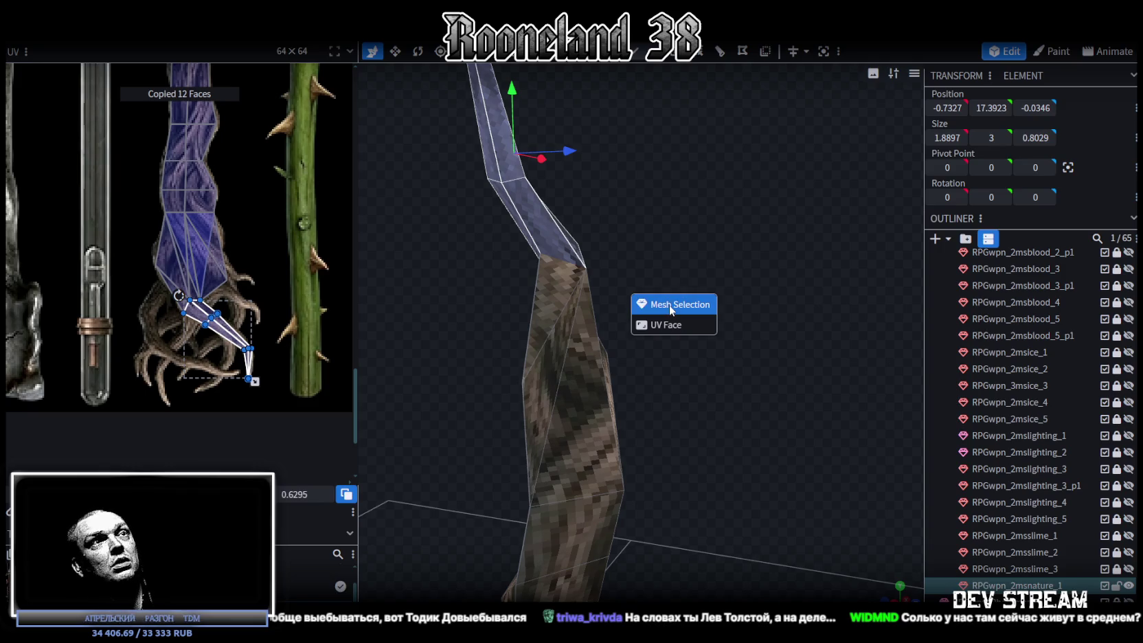
left_click(670, 304)
mouse_move(572, 151)
left_mouse_down()
mouse_move(670, 183)
mouse_move(746, 263)
left_mouse_up()
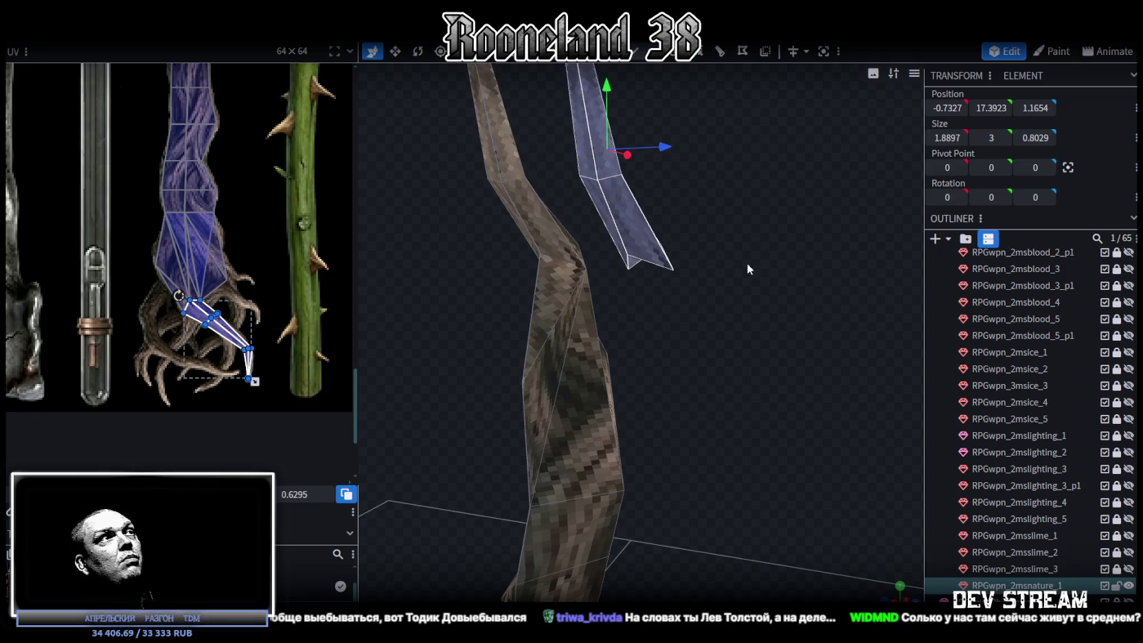
scroll(227, 305, "up", 3)
scroll(535, 309, "down", 3)
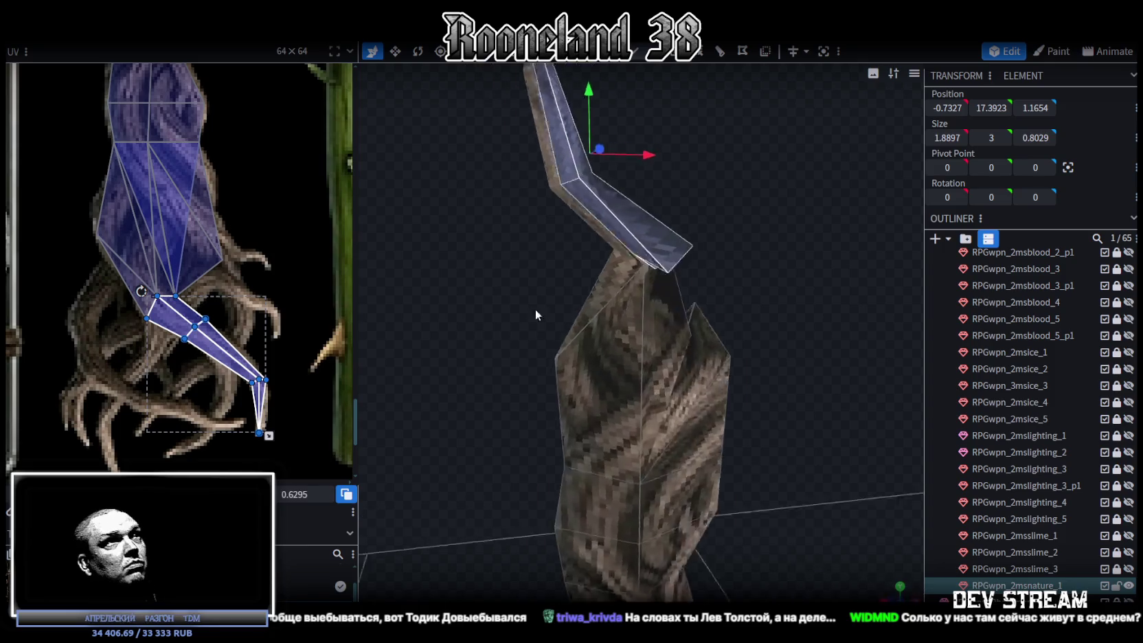
Step: Lower the new prong onto the head and slide it along X, to Y 15.2923, Z 0.0654
left_click_drag(535, 309, 536, 293)
scroll(182, 247, "down", 4)
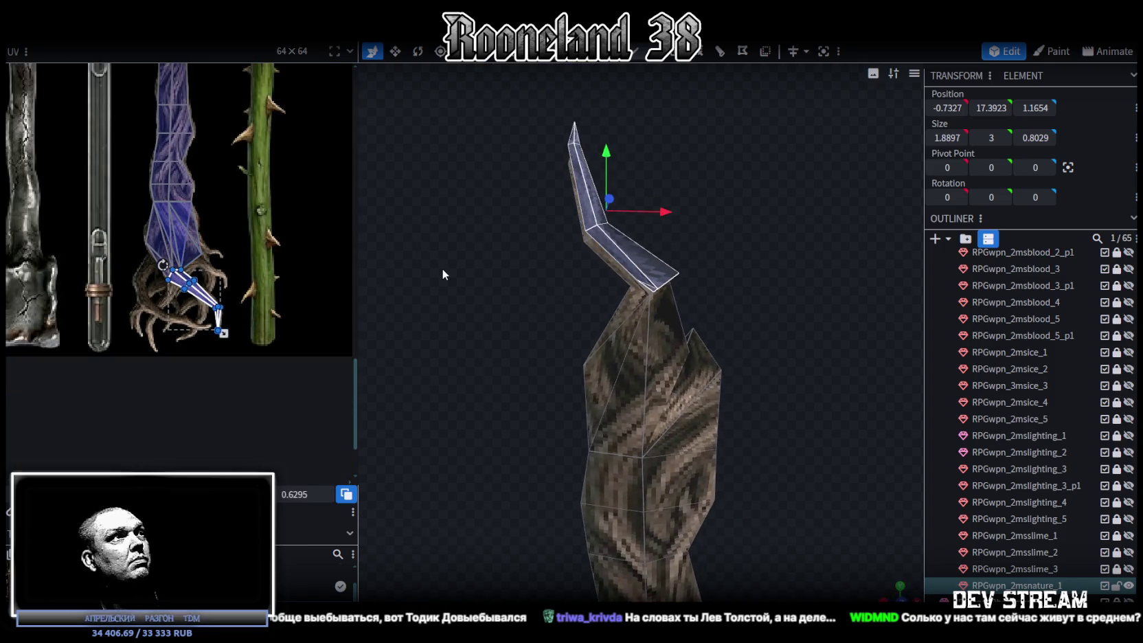
mouse_move(754, 220)
left_mouse_down()
mouse_move(718, 222)
mouse_move(784, 232)
mouse_move(836, 270)
mouse_move(679, 237)
left_mouse_up()
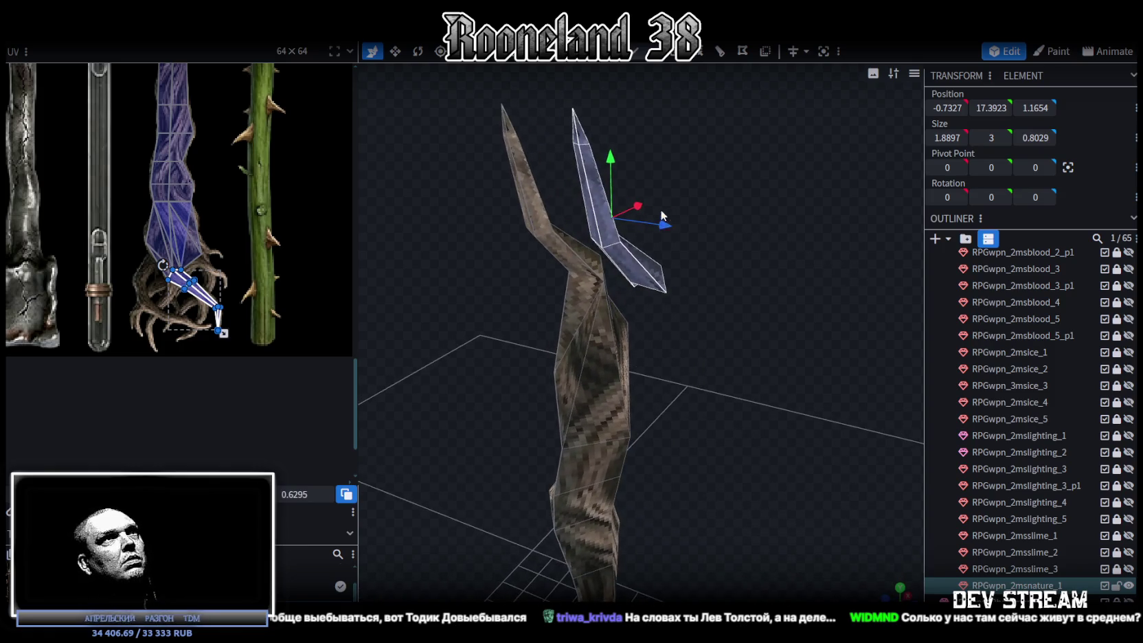
left_click_drag(610, 161, 610, 199)
mouse_move(762, 277)
left_mouse_down()
mouse_move(681, 318)
mouse_move(654, 286)
mouse_move(580, 292)
left_mouse_up()
mouse_move(488, 442)
left_mouse_down()
mouse_move(687, 442)
mouse_move(717, 362)
mouse_move(634, 415)
left_mouse_up()
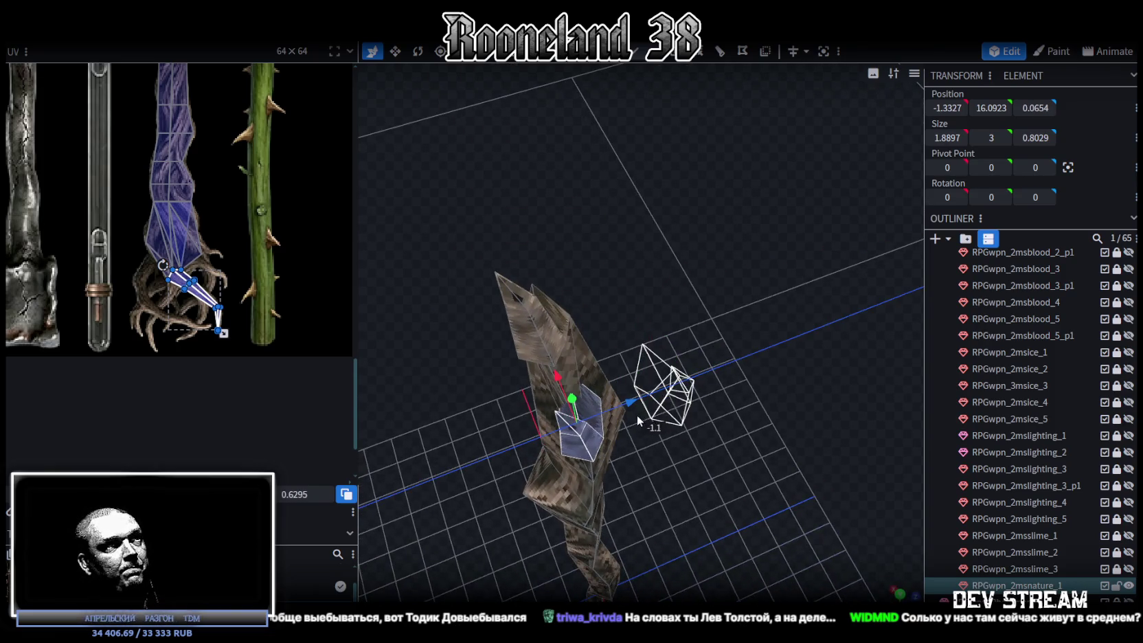
mouse_move(712, 400)
left_mouse_down()
mouse_move(540, 303)
mouse_move(447, 369)
mouse_move(692, 374)
mouse_move(735, 421)
mouse_move(717, 410)
mouse_move(787, 392)
mouse_move(631, 143)
mouse_move(649, 241)
mouse_move(675, 259)
mouse_move(534, 337)
mouse_move(547, 218)
mouse_move(527, 147)
mouse_move(589, 379)
mouse_move(549, 329)
mouse_move(588, 304)
left_mouse_up()
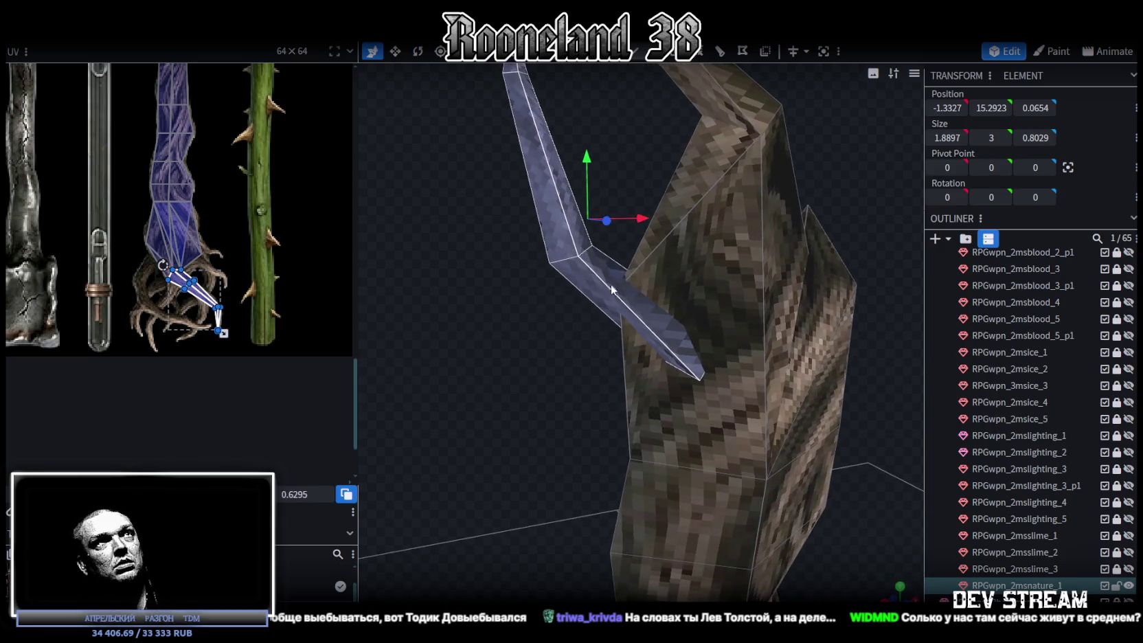
Step: Select the large front face of the staff head
left_click(708, 288)
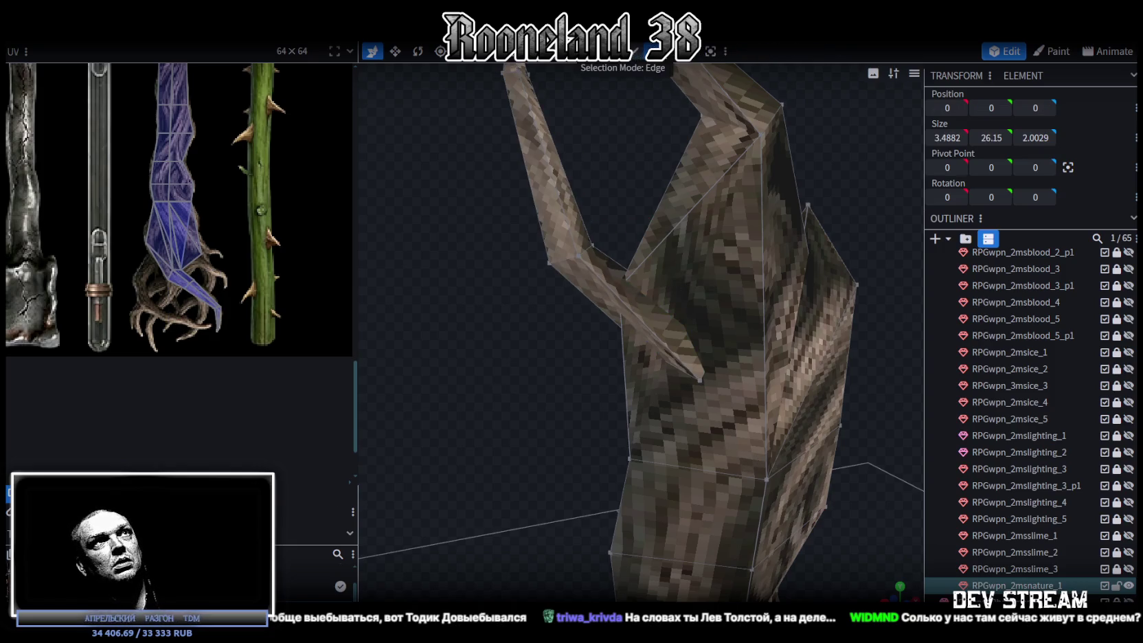
left_click(714, 249)
left_click(726, 286)
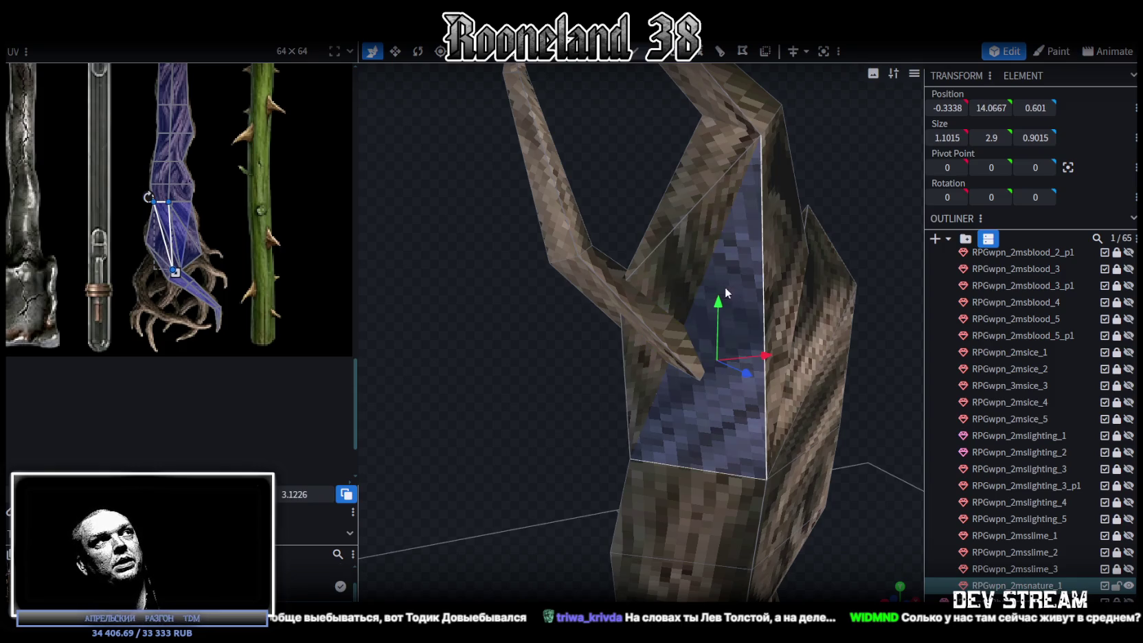
mouse_move(455, 360)
left_mouse_down()
mouse_move(462, 331)
mouse_move(424, 324)
mouse_move(327, 375)
mouse_move(378, 399)
mouse_move(627, 381)
left_mouse_up()
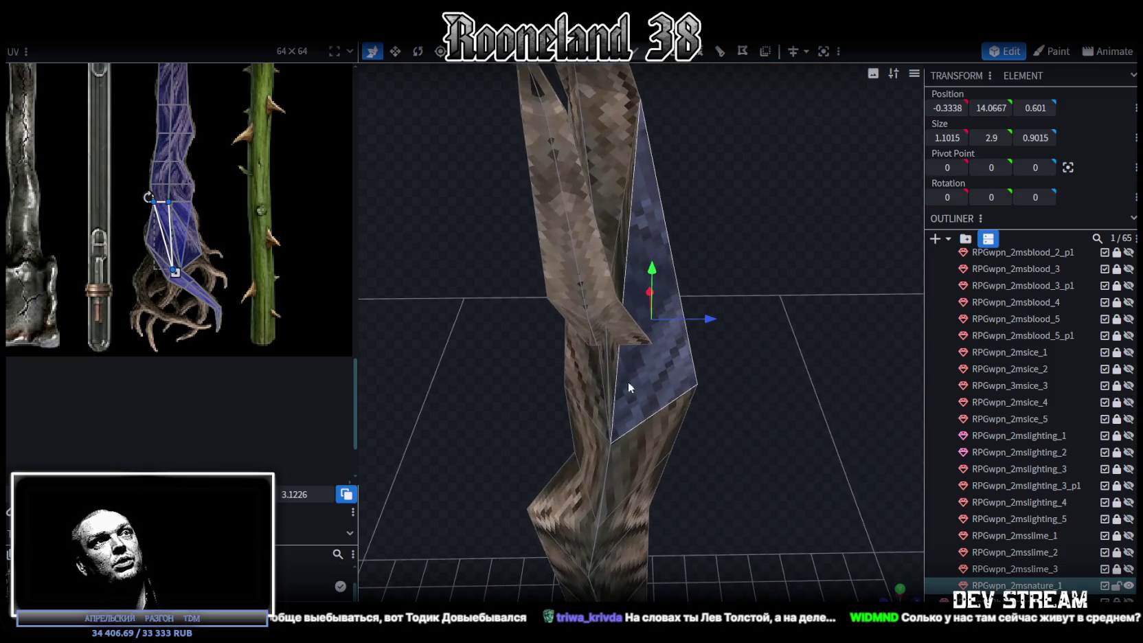
Step: Push one joint vertex back in depth and pull another down and sideways
left_click(654, 340)
mouse_move(706, 342)
left_mouse_down()
mouse_move(677, 337)
mouse_move(774, 228)
mouse_move(779, 167)
mouse_move(718, 295)
mouse_move(723, 333)
left_mouse_up()
left_click(613, 340)
left_click_drag(614, 288, 610, 356)
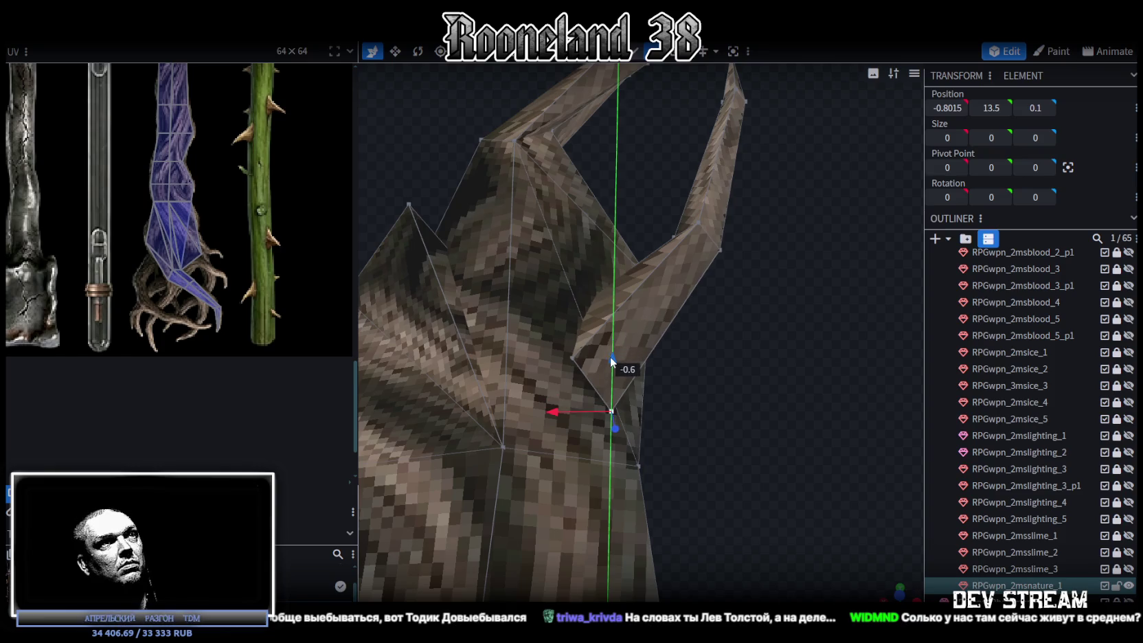
mouse_move(562, 413)
left_mouse_down()
mouse_move(574, 393)
mouse_move(460, 415)
mouse_move(723, 422)
left_mouse_up()
mouse_move(572, 407)
left_mouse_down()
mouse_move(859, 407)
mouse_move(817, 349)
mouse_move(647, 395)
left_mouse_up()
Step: Nudge a third joint vertex along X, then box-select the whole right prong
left_click(591, 390)
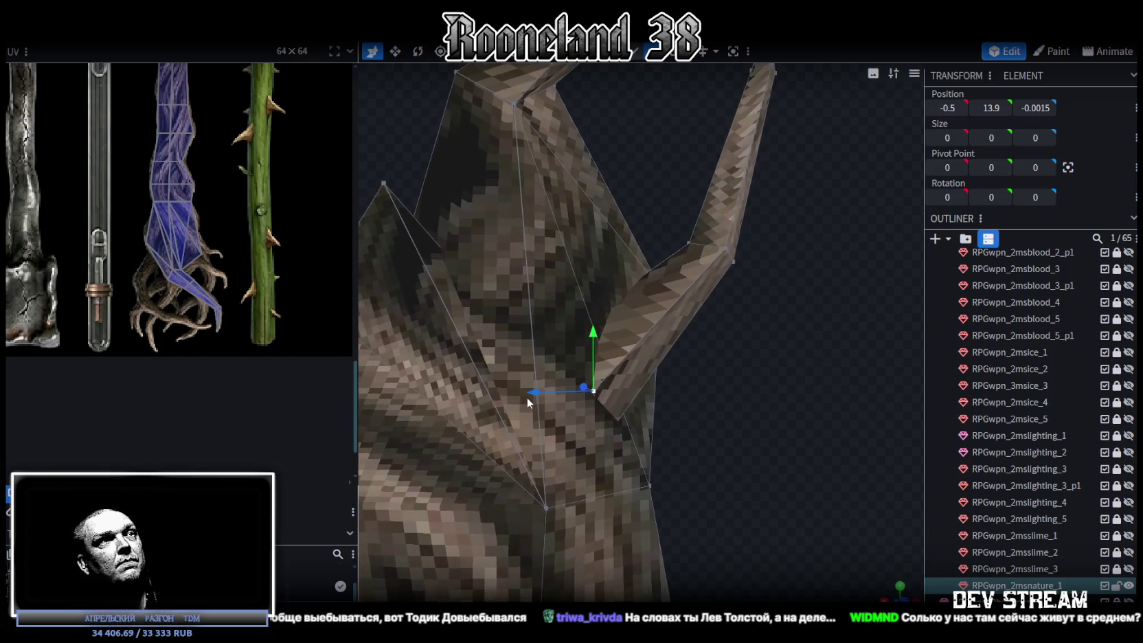
left_click_drag(528, 398, 528, 393)
left_click_drag(743, 346, 729, 359)
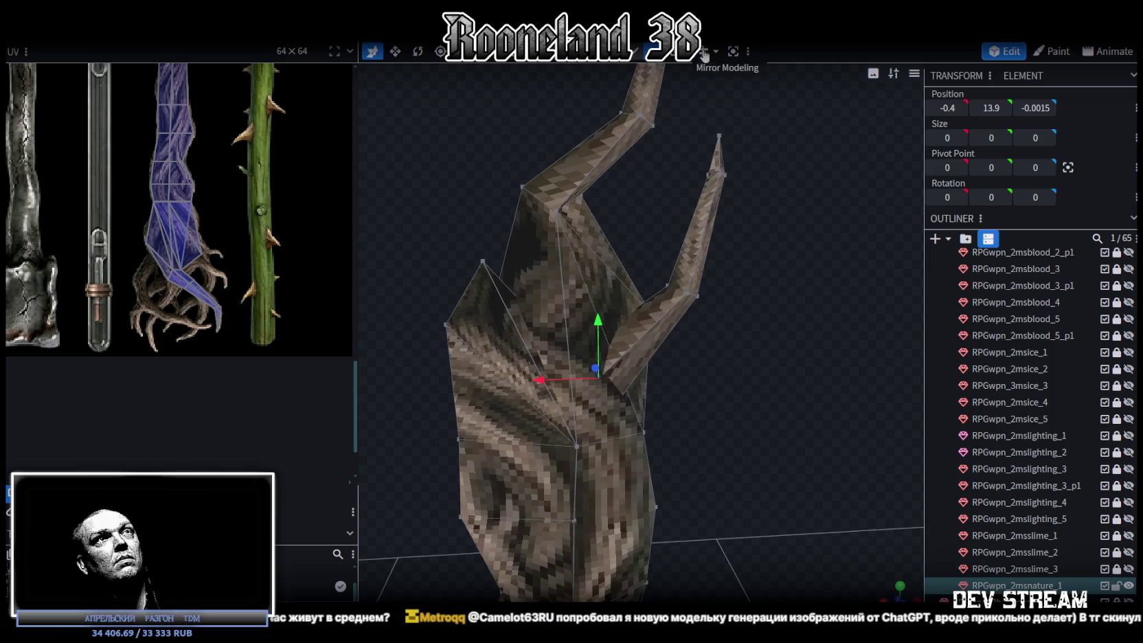
mouse_move(750, 124)
left_mouse_down()
mouse_move(685, 312)
mouse_move(669, 322)
mouse_move(432, 302)
left_mouse_up()
Step: Move and rotate the prong's UV faces onto a root branch of the texture
scroll(131, 278, "up", 3)
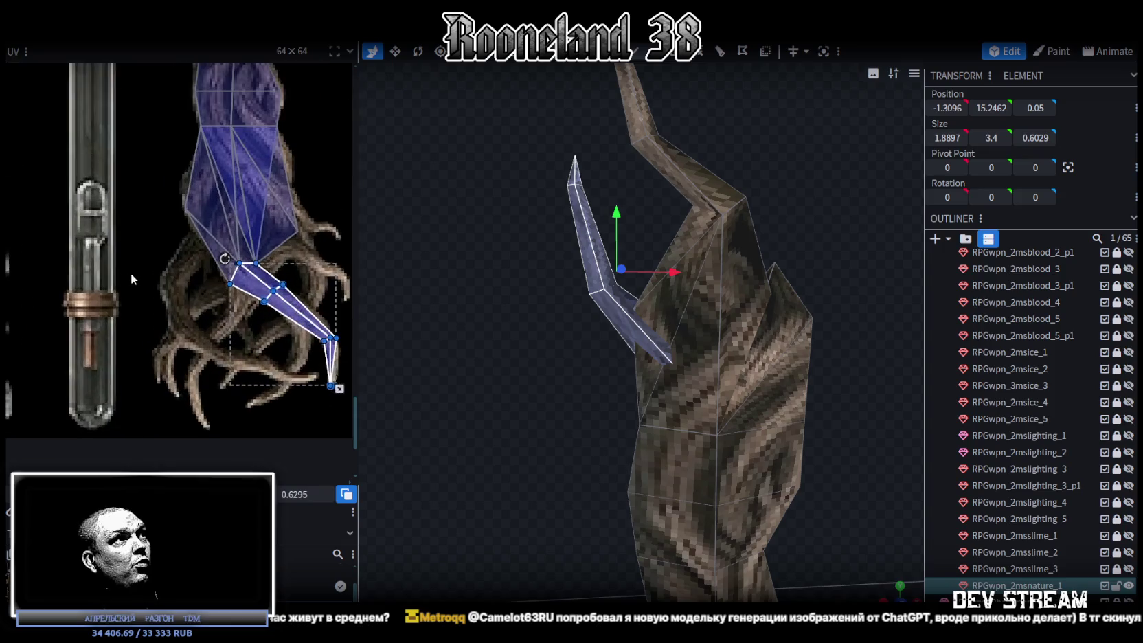
scroll(180, 352, "down", 3)
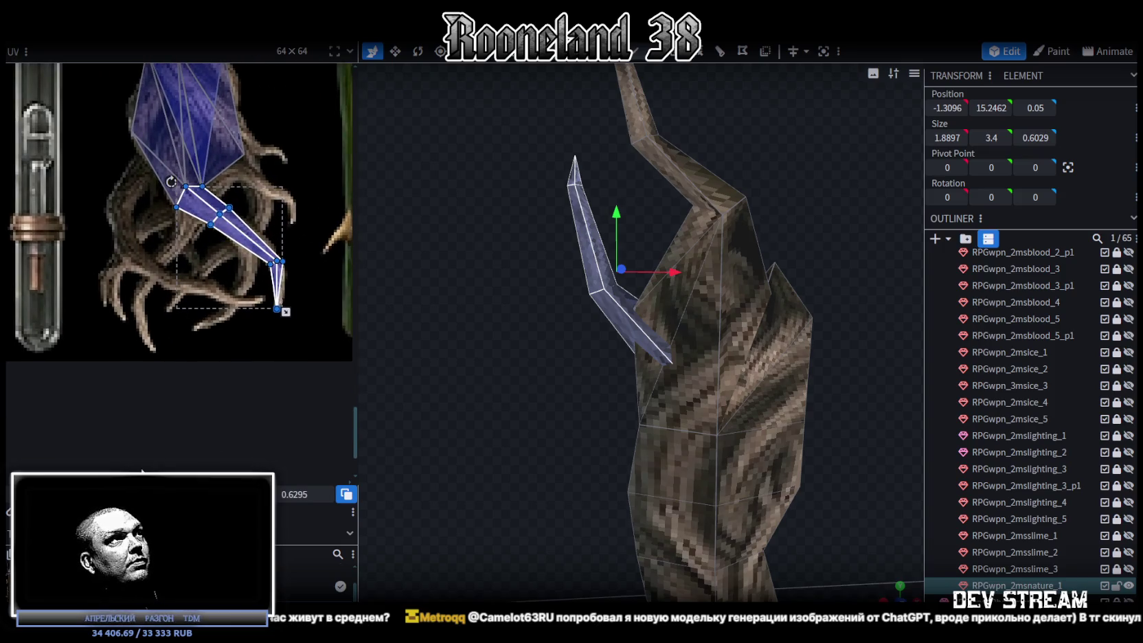
left_click_drag(445, 377, 494, 385)
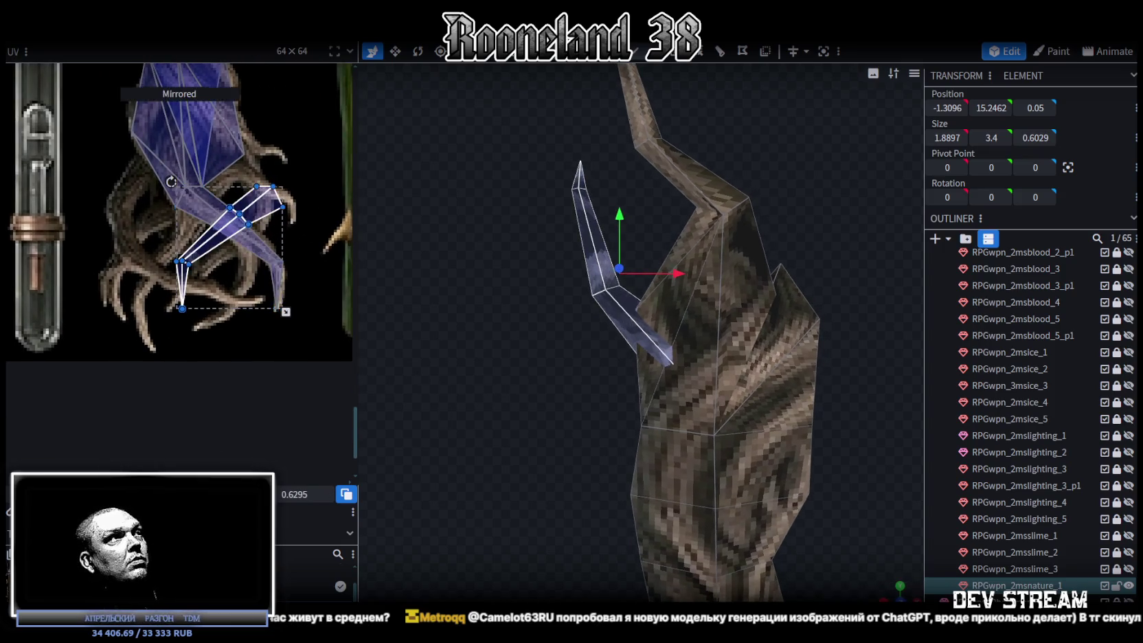
left_click_drag(230, 212, 130, 180)
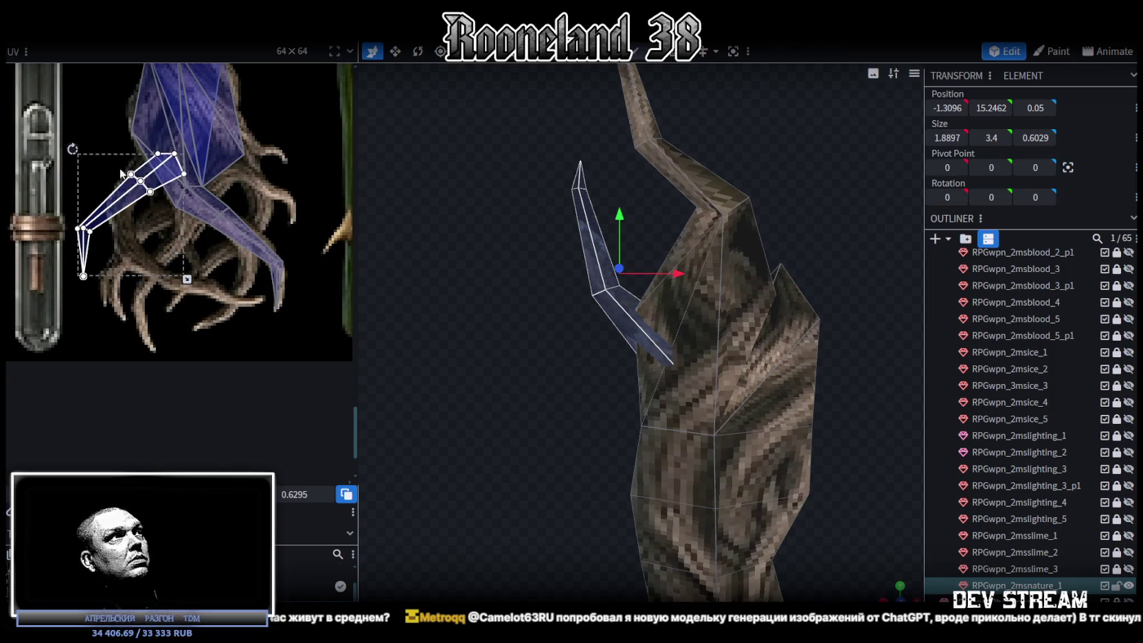
left_click_drag(73, 148, 81, 140)
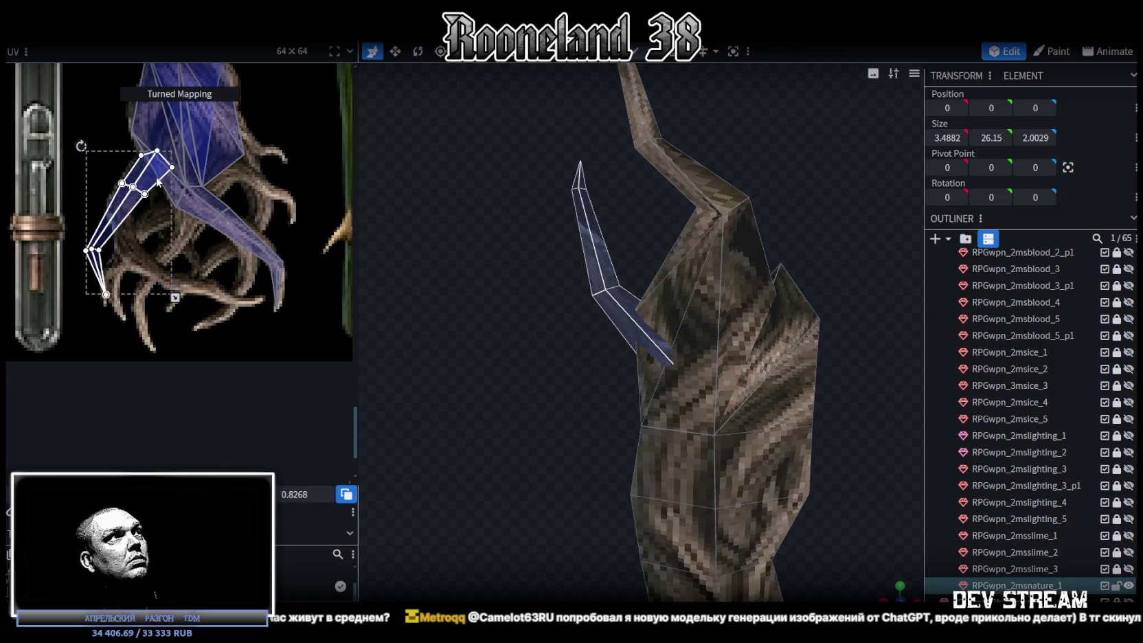
Step: Stretch the bottom UV vertex of the prong along the branch
scroll(114, 189, "up", 3)
left_click(74, 280)
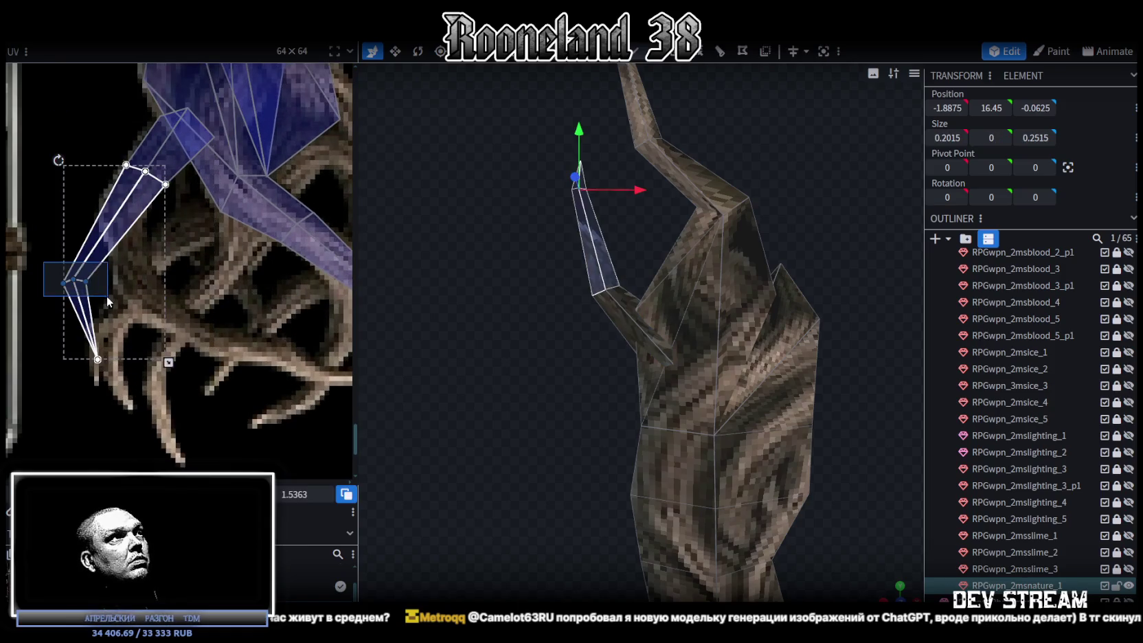
scroll(139, 308, "down", 3)
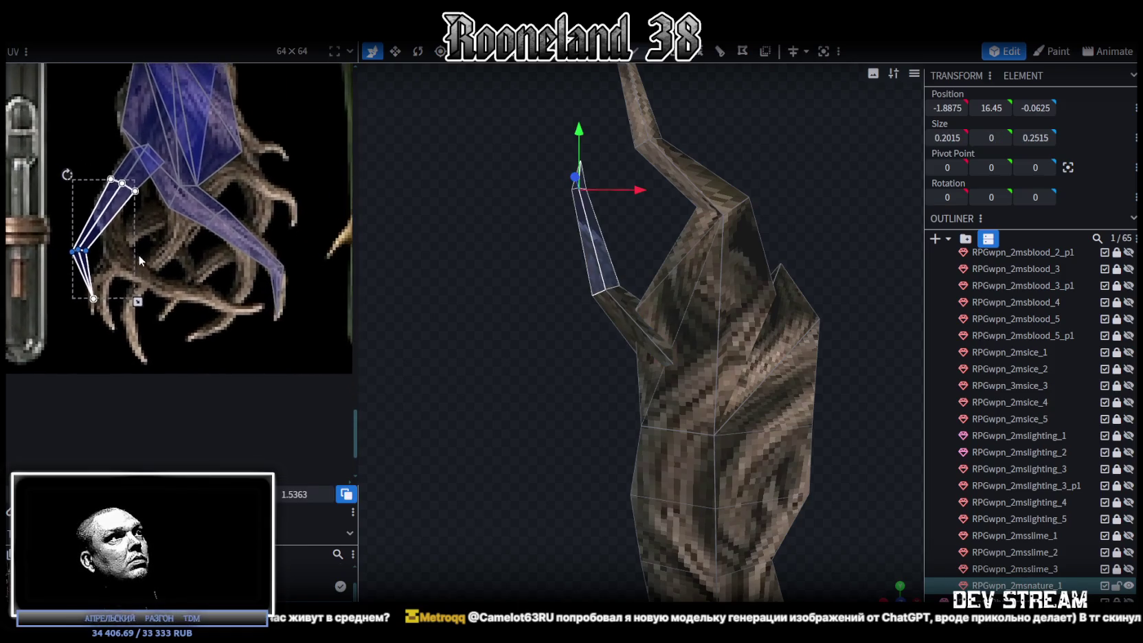
left_click(102, 297)
left_click_drag(102, 297, 256, 302)
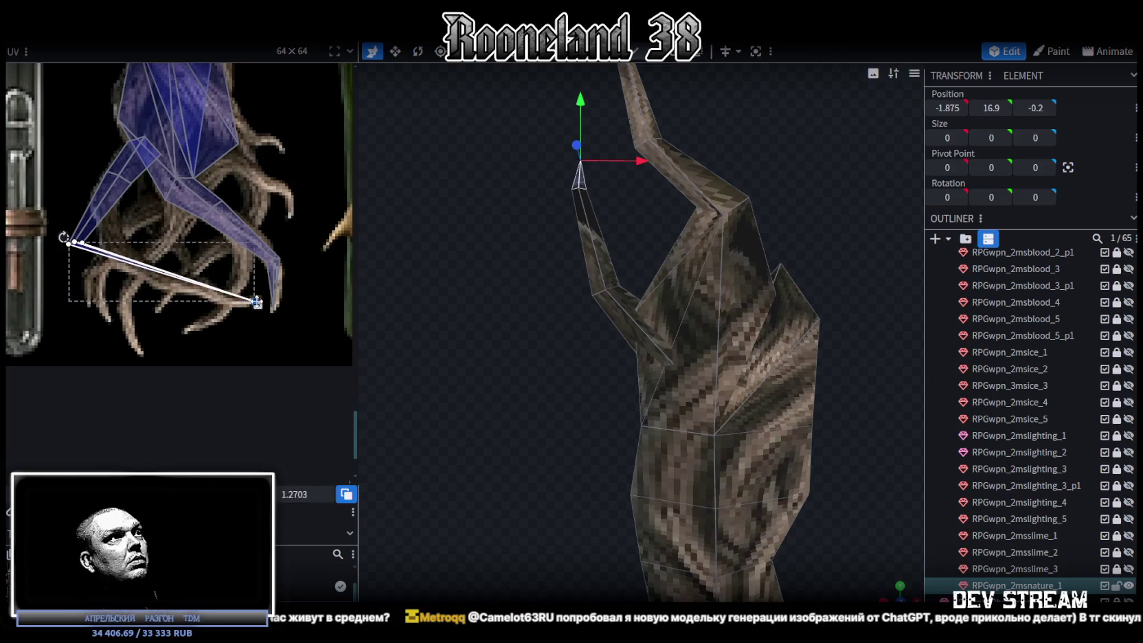
Step: Move the remaining bottom UV vertices to fit the branch and check the textured prong
scroll(172, 275, "up", 1)
mouse_move(55, 222)
left_mouse_down()
mouse_move(94, 258)
mouse_move(239, 304)
mouse_move(234, 320)
left_mouse_up()
scroll(239, 303, "up", 2)
scroll(254, 288, "up", 3)
left_click(166, 316, "shift")
left_click_drag(198, 302, 215, 344)
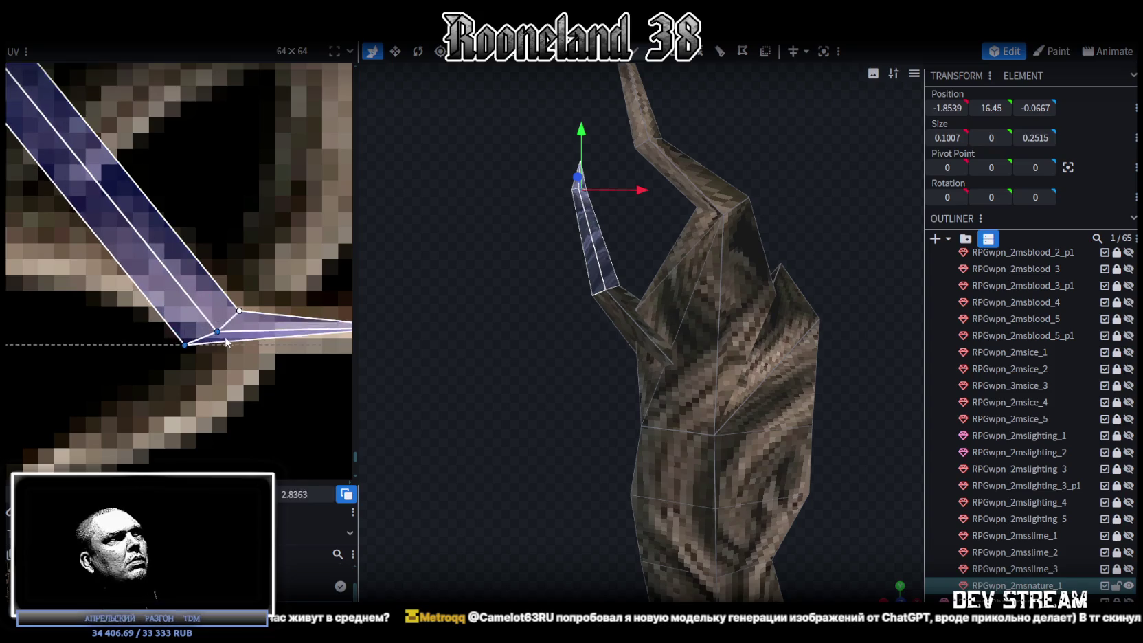
mouse_move(215, 344)
left_mouse_down()
mouse_move(238, 360)
mouse_move(257, 282)
left_mouse_up()
scroll(259, 287, "down", 3)
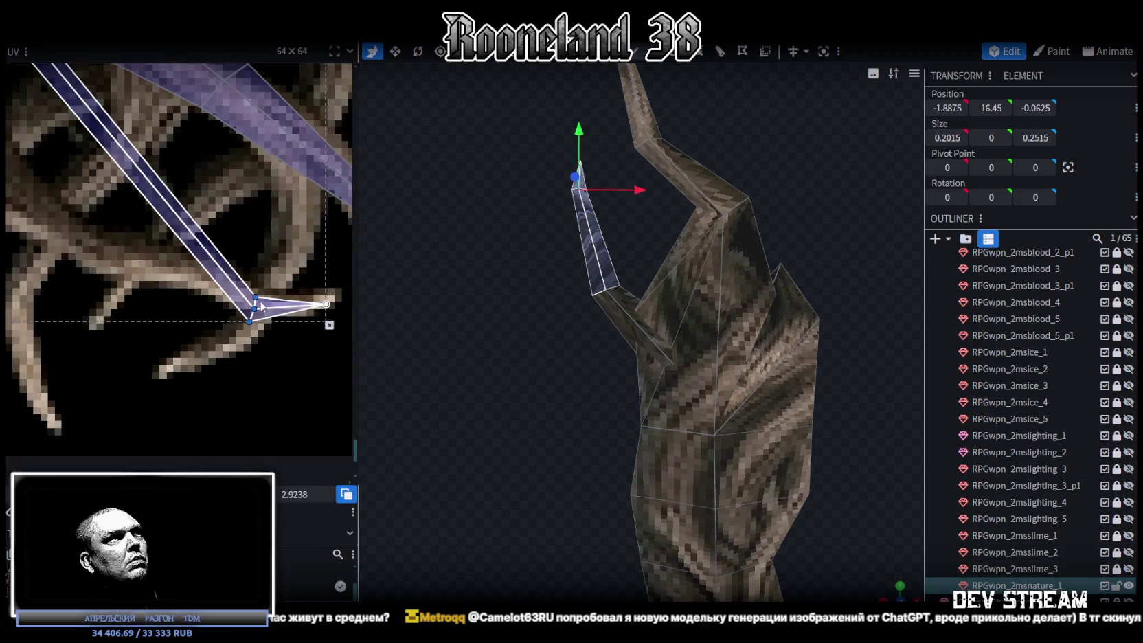
scroll(255, 297, "down", 2)
scroll(208, 250, "down", 3)
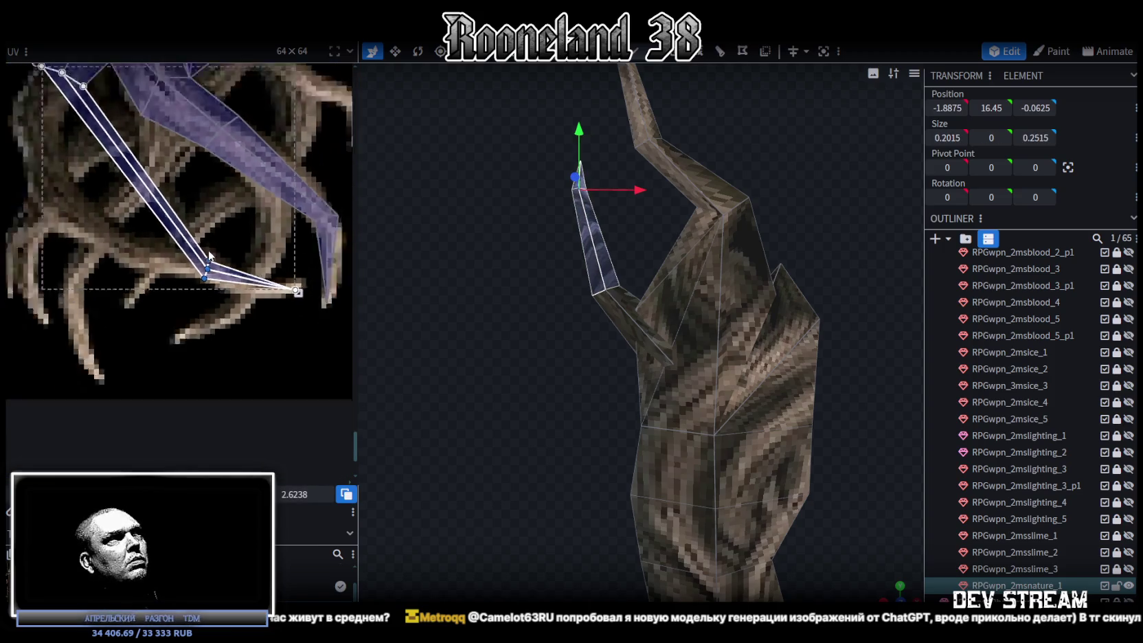
mouse_move(546, 253)
left_mouse_down()
mouse_move(515, 344)
mouse_move(521, 322)
mouse_move(565, 343)
mouse_move(522, 329)
mouse_move(835, 334)
mouse_move(764, 339)
mouse_move(819, 311)
mouse_move(804, 296)
mouse_move(805, 306)
left_mouse_up()
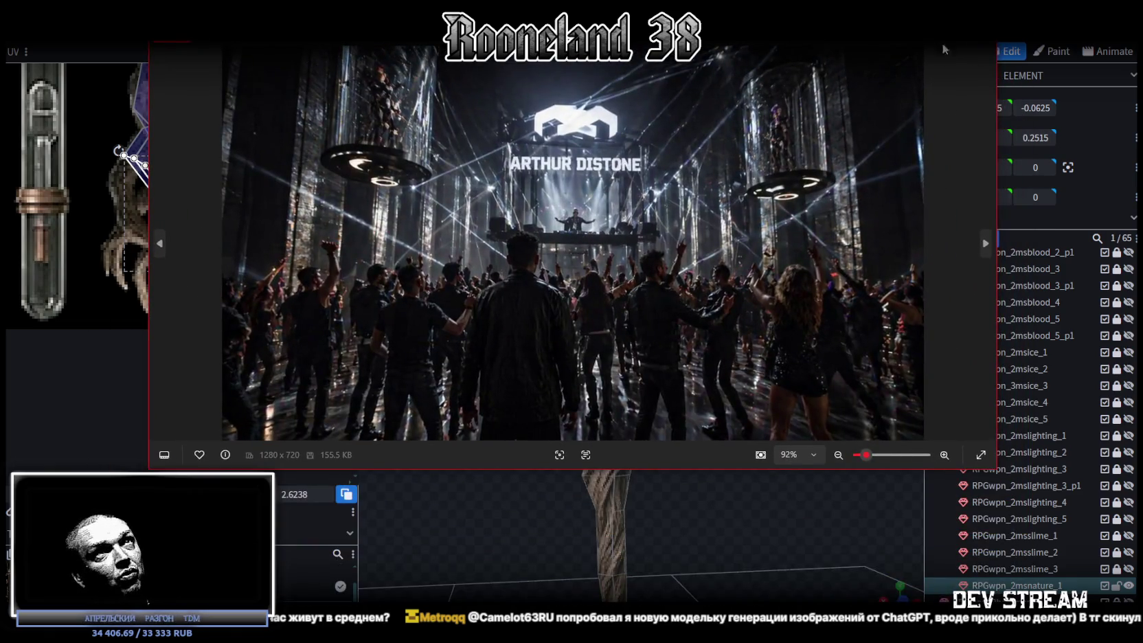
left_click(943, 48)
scroll(531, 393, "down", 2)
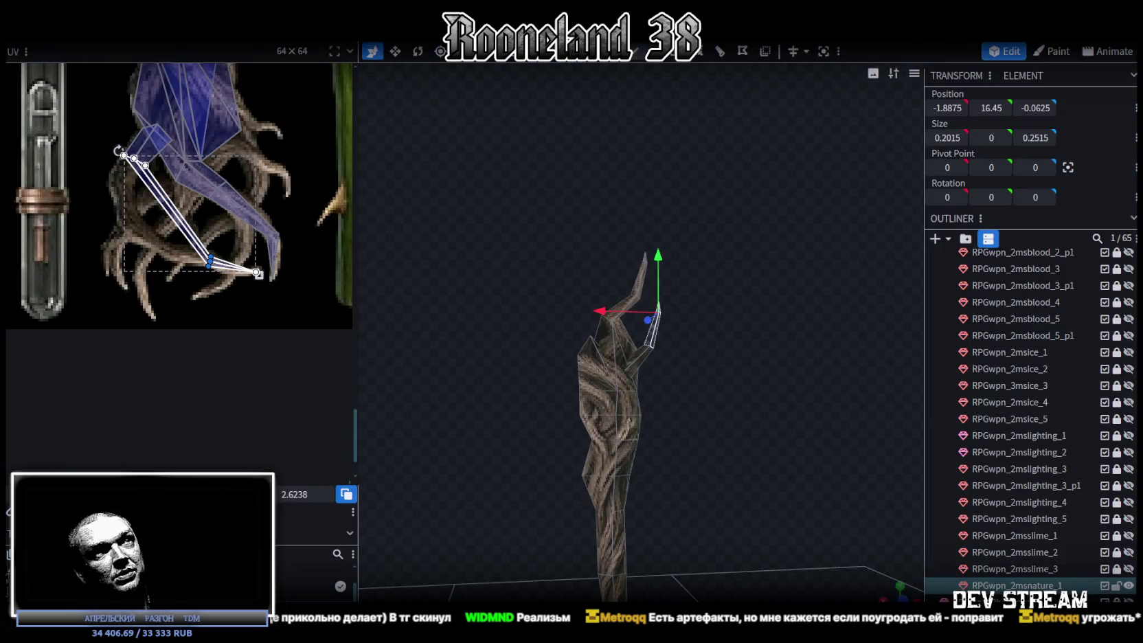
Step: Box-select the horn tip vertices and shift them sideways
mouse_move(734, 407)
left_mouse_down()
mouse_move(703, 432)
mouse_move(696, 381)
mouse_move(706, 369)
left_mouse_up()
scroll(721, 432, "up", 2)
scroll(698, 432, "up", 2)
mouse_move(503, 199)
left_mouse_down()
mouse_move(731, 243)
mouse_move(749, 235)
left_mouse_up()
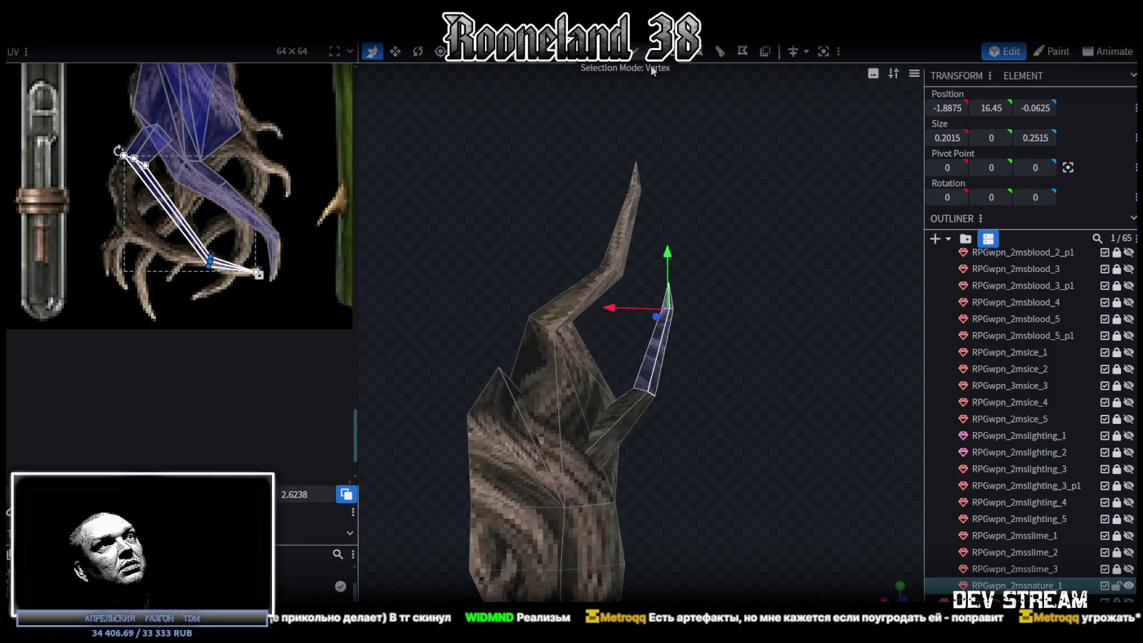
left_click_drag(571, 122, 647, 281)
mouse_move(564, 220)
left_mouse_down()
mouse_move(473, 222)
mouse_move(509, 298)
left_mouse_up()
Step: Move the horn's middle vertices to the left to curve it
scroll(518, 325, "up", 2)
left_click(498, 309)
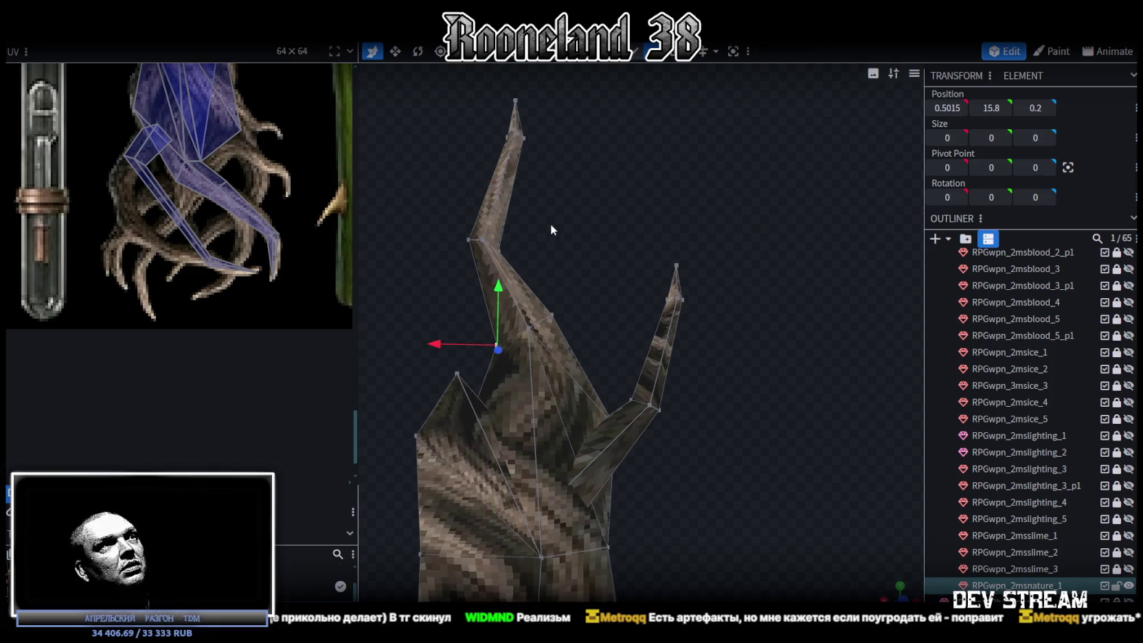
scroll(563, 237, "up", 1)
left_click_drag(421, 204, 542, 272)
mouse_move(453, 247)
left_mouse_down()
mouse_move(422, 241)
mouse_move(618, 281)
mouse_move(552, 285)
mouse_move(577, 206)
left_mouse_up()
key("r")
Step: Shift the prong tip vertices along X and down, then pull the horn's top vertex onto the tip
left_click_drag(564, 143, 623, 186)
key("v")
left_click_drag(554, 155, 419, 153)
left_click_drag(477, 90, 478, 142)
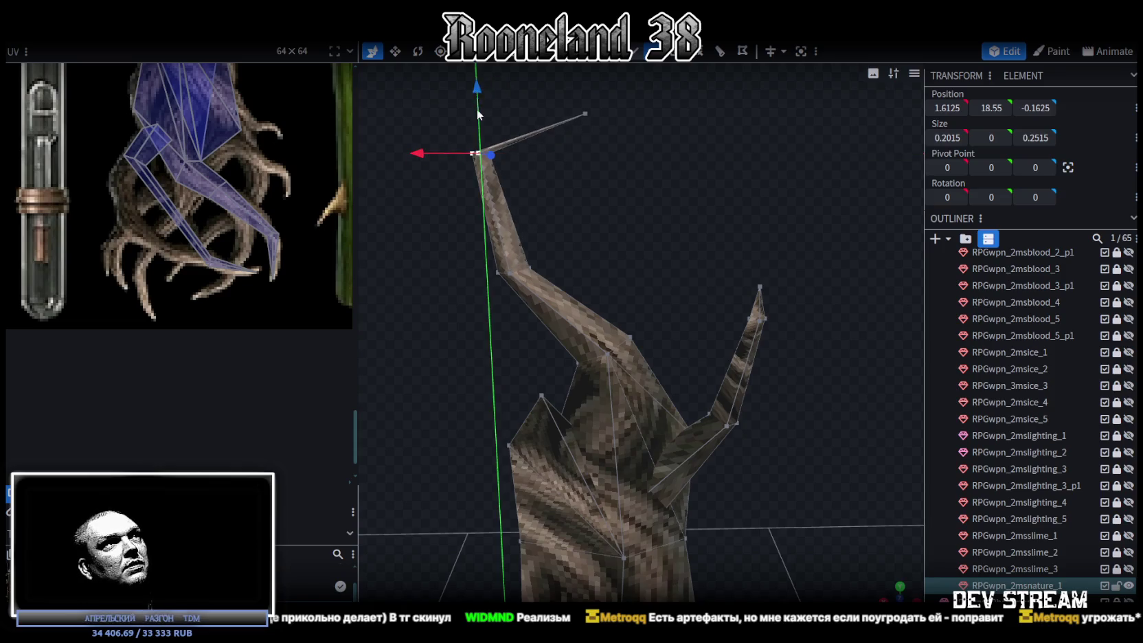
left_click(585, 113)
mouse_move(563, 115)
left_mouse_down()
mouse_move(501, 114)
mouse_move(510, 152)
left_mouse_up()
left_click_drag(432, 166, 437, 169)
Step: Raise the right prong's tip to Y 17.84 and shift it to X 0.415
mouse_move(736, 246)
left_mouse_down()
mouse_move(700, 184)
mouse_move(721, 157)
mouse_move(758, 215)
left_mouse_up()
left_click_drag(700, 158, 745, 232)
mouse_move(757, 246)
right_mouse_down()
mouse_move(788, 319)
mouse_move(782, 389)
right_mouse_up()
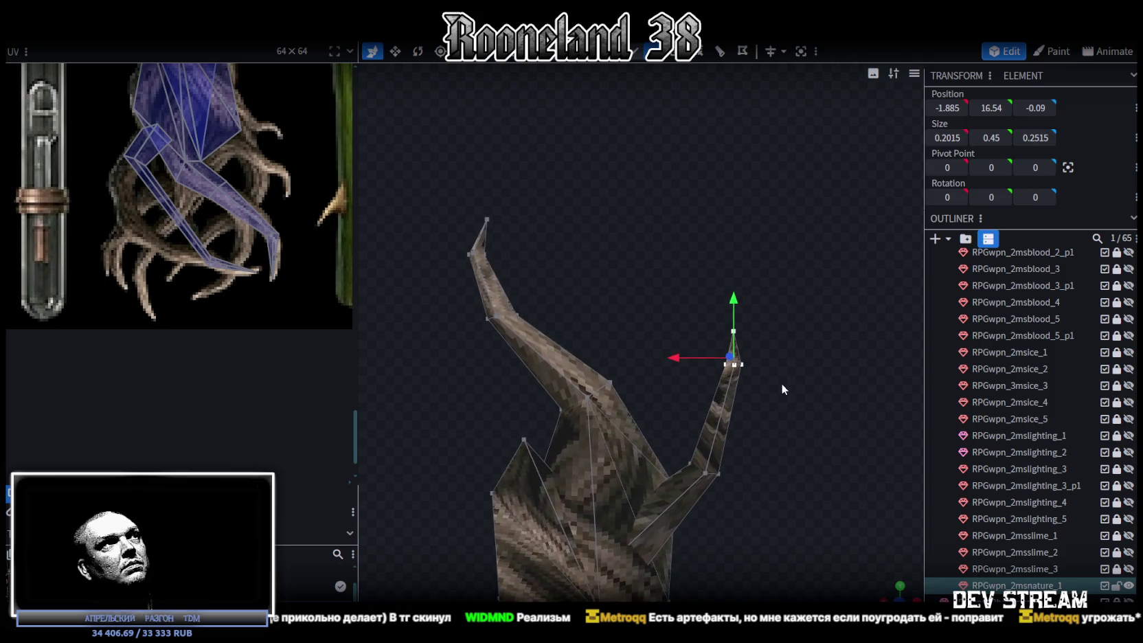
left_click_drag(734, 311, 732, 216)
mouse_move(676, 262)
left_mouse_down()
mouse_move(554, 260)
mouse_move(658, 254)
mouse_move(653, 280)
left_mouse_up()
Step: Rotate the right prong's tip to bend it over
key("r")
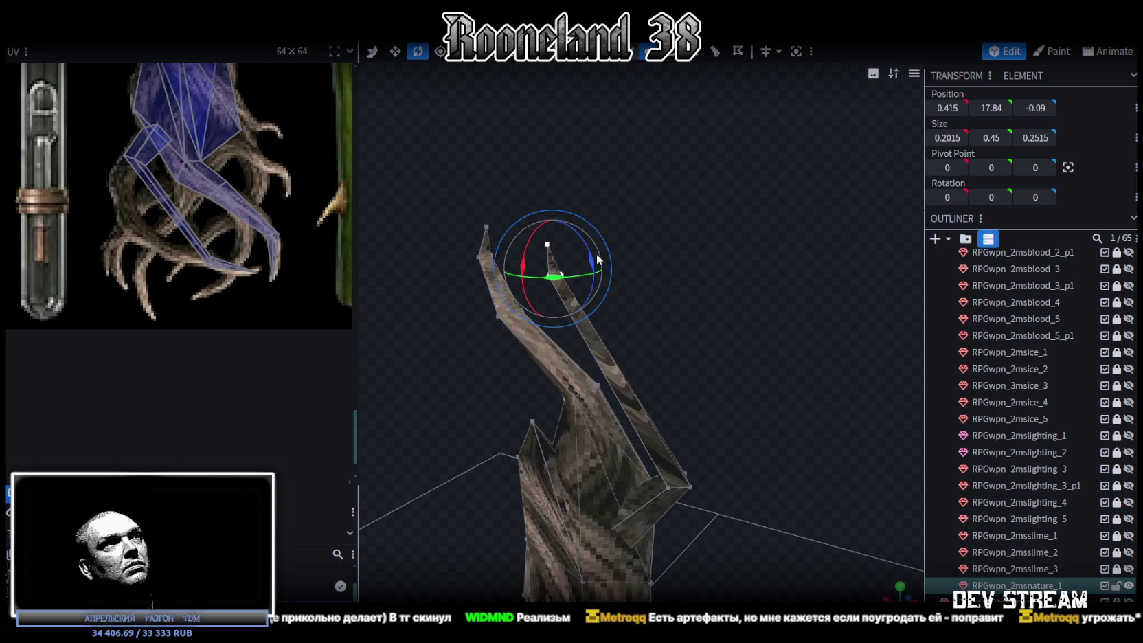
left_click_drag(588, 252, 592, 261)
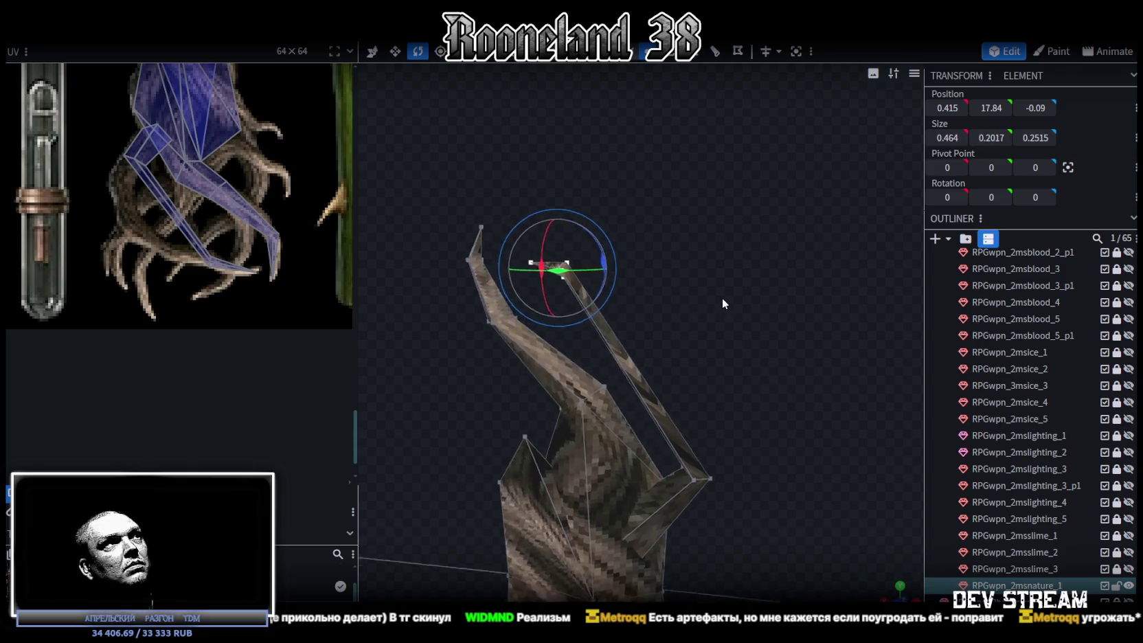
right_click_drag(725, 301, 691, 163)
Step: Loop Cut the prong's long diagonal strip with 3 cuts
left_click(635, 52)
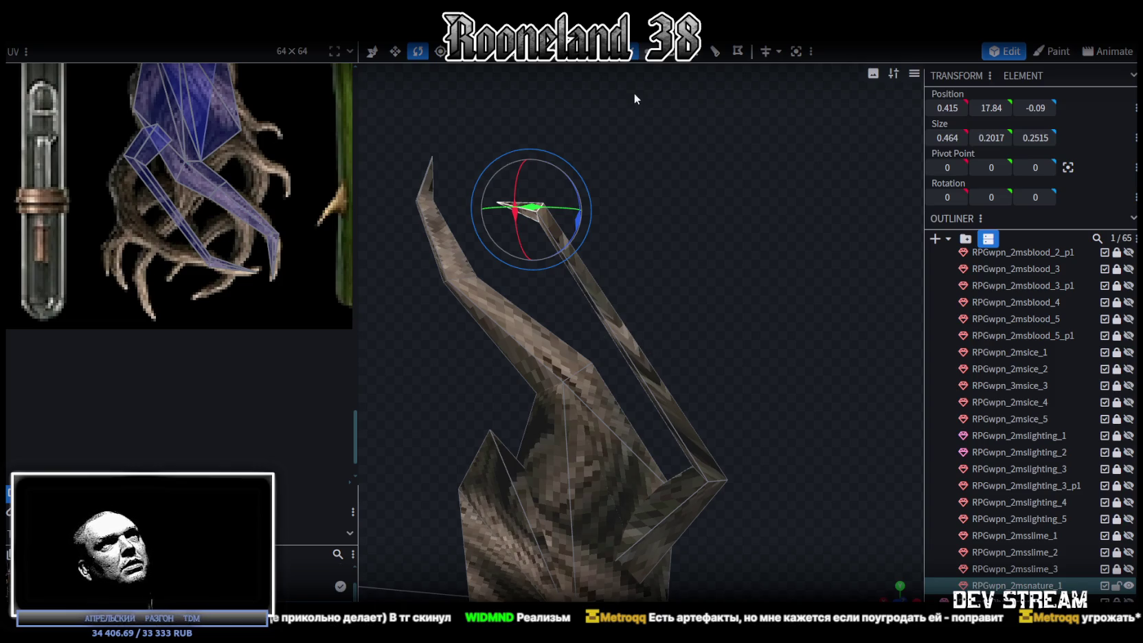
left_click(643, 344)
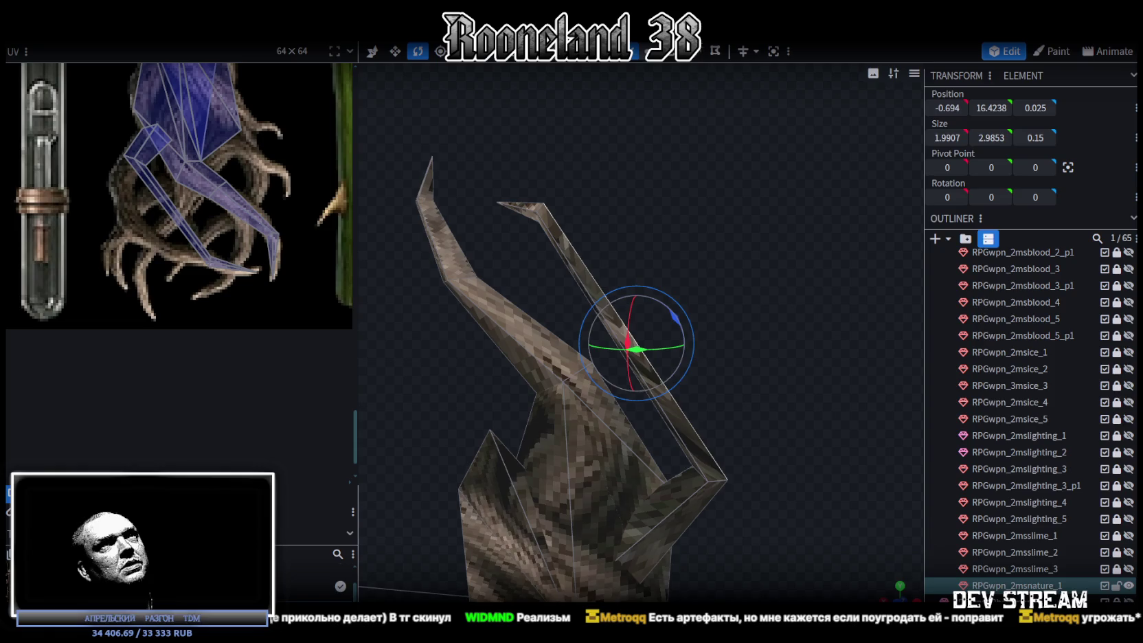
key("alt+r")
left_click(699, 572)
left_click(699, 572)
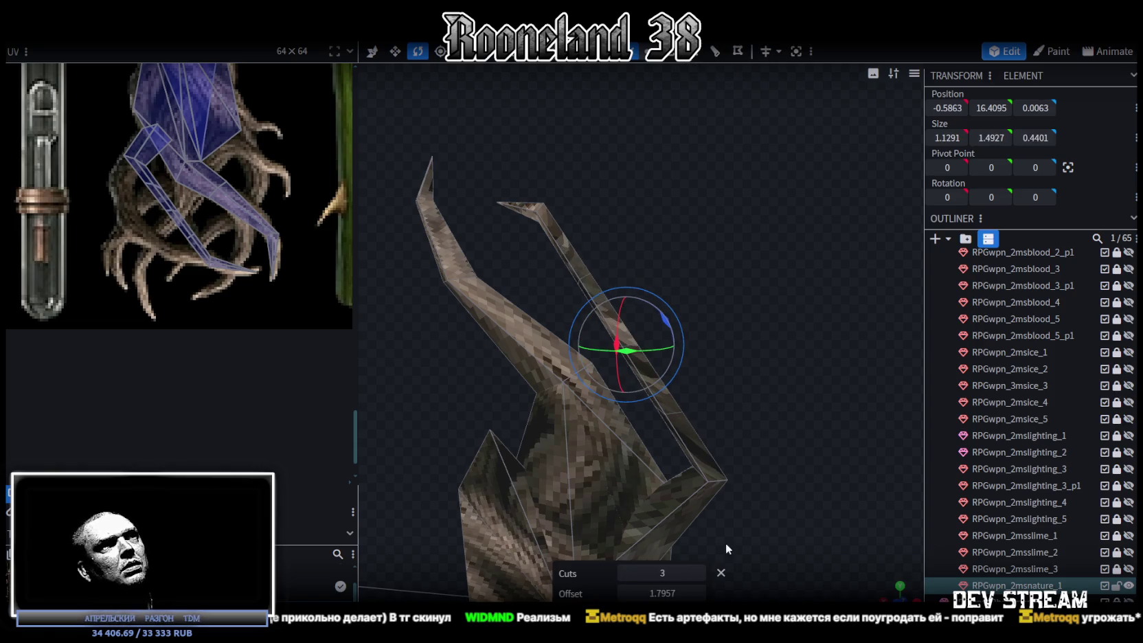
left_click_drag(769, 371, 788, 383)
Step: Rotate the upper strip into a curve and raise and nudge its vertices along X
left_click(592, 283)
left_click_drag(563, 299, 720, 339)
key("v")
left_click_drag(816, 322, 776, 313)
left_click(729, 329)
left_click_drag(714, 279, 714, 248)
left_click_drag(656, 295, 631, 295)
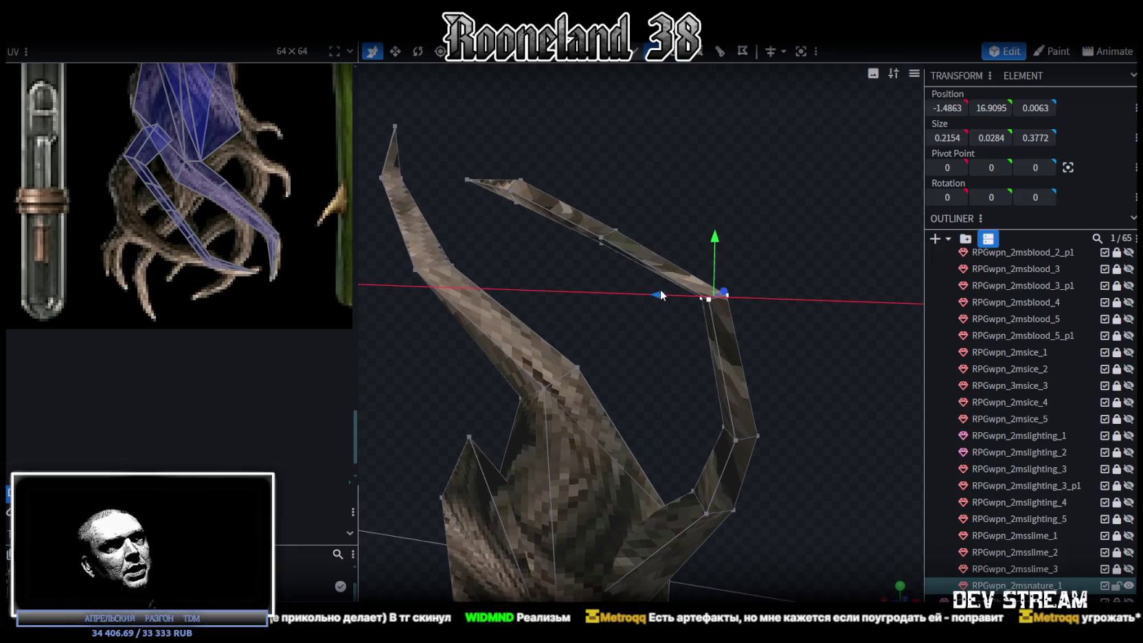
Step: Raise two hook vertices to smooth the curve and lower a vertex on the upper arm
left_click_drag(824, 330, 842, 304)
left_click(714, 257)
mouse_move(714, 247)
left_mouse_down()
mouse_move(730, 237)
mouse_move(729, 288)
left_mouse_up()
left_click(720, 281)
left_click_drag(723, 237, 735, 226)
mouse_move(769, 303)
left_mouse_down()
mouse_move(797, 297)
mouse_move(787, 295)
left_mouse_up()
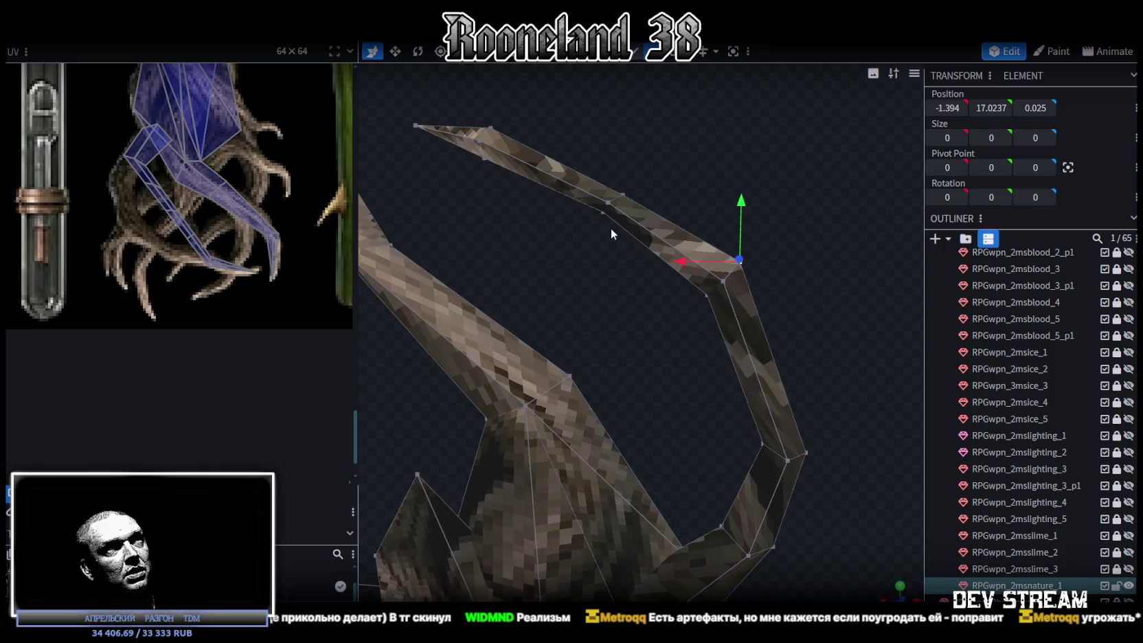
left_click(603, 214)
left_click_drag(609, 167, 611, 177)
Step: Lower the hook's corner vertices to round the curve and shift two of them along X
left_click(709, 290)
left_click_drag(709, 237, 711, 242)
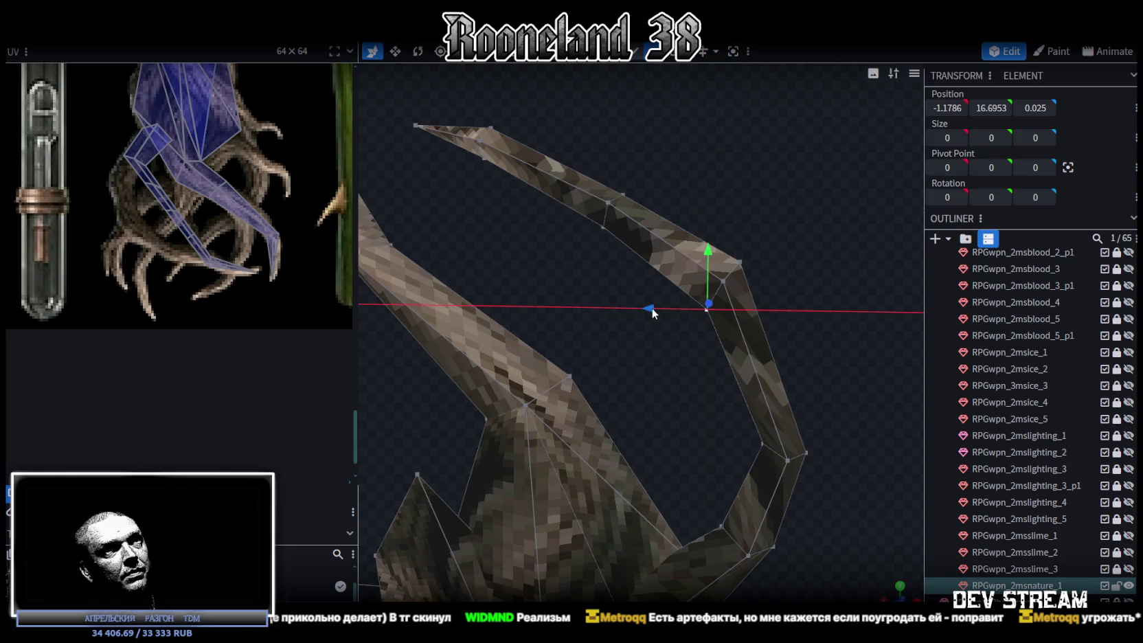
left_click_drag(652, 312, 842, 395)
left_click(740, 319)
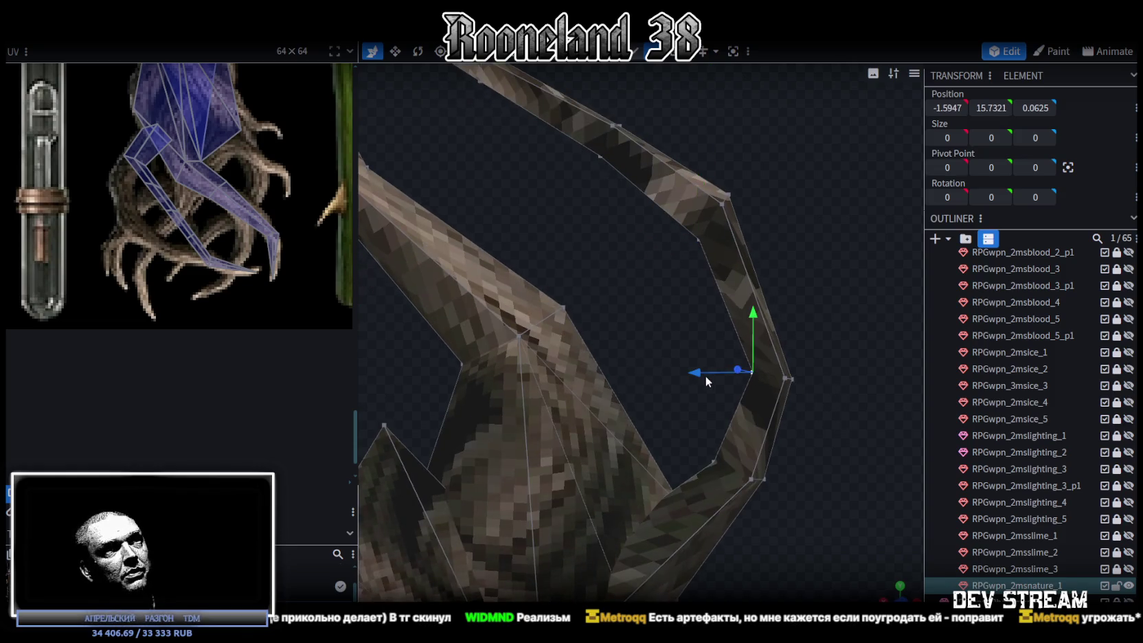
left_click_drag(740, 294, 740, 347)
left_click(714, 462, "shift")
left_click_drag(671, 415, 658, 417)
mouse_move(755, 412)
left_mouse_down()
mouse_move(785, 340)
mouse_move(751, 384)
mouse_move(810, 373)
left_mouse_up()
Step: Shift two lower-hook vertices along X to even out the bend
left_click(736, 435)
mouse_move(735, 436)
left_mouse_down()
mouse_move(783, 429)
mouse_move(735, 395)
left_mouse_up()
left_click(724, 407, "shift")
left_click_drag(788, 431, 755, 405)
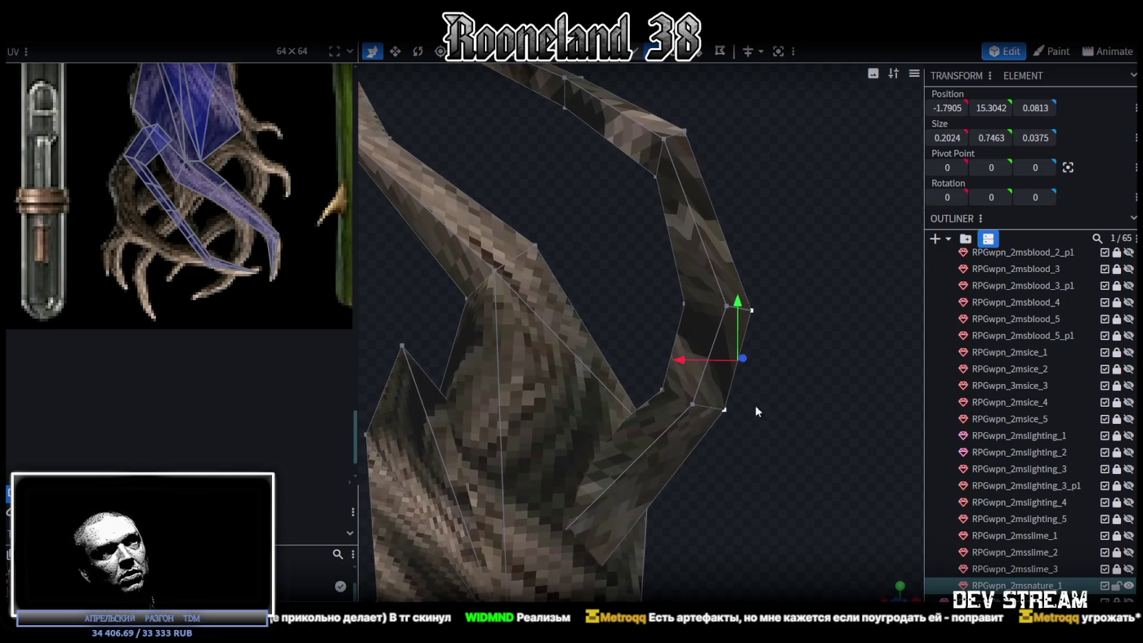
left_click_drag(689, 369, 712, 363)
mouse_move(811, 338)
left_mouse_down()
mouse_move(729, 254)
mouse_move(651, 225)
mouse_move(722, 271)
mouse_move(766, 195)
left_mouse_up()
Step: Adjust a vertex on the hook's upper edge to X -0.5963, Y 17.5701
left_click(684, 227)
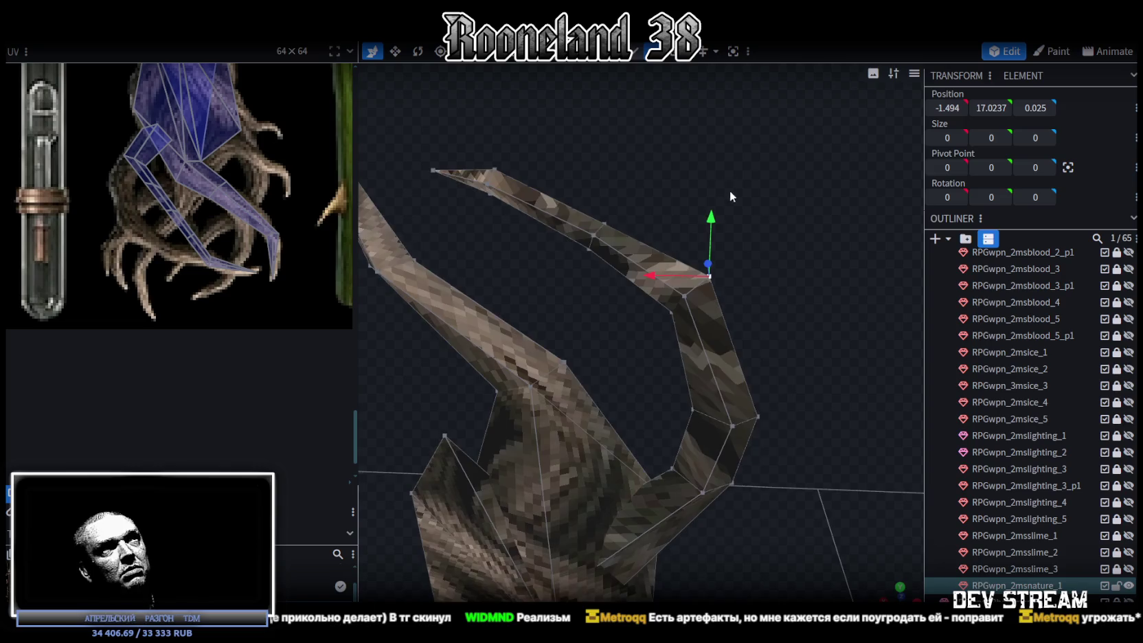
scroll(767, 199, "up", 3)
left_click(730, 251)
left_click_drag(734, 204, 732, 197)
left_click_drag(679, 251, 669, 251)
scroll(738, 339, "down", 2)
scroll(724, 333, "up", 2)
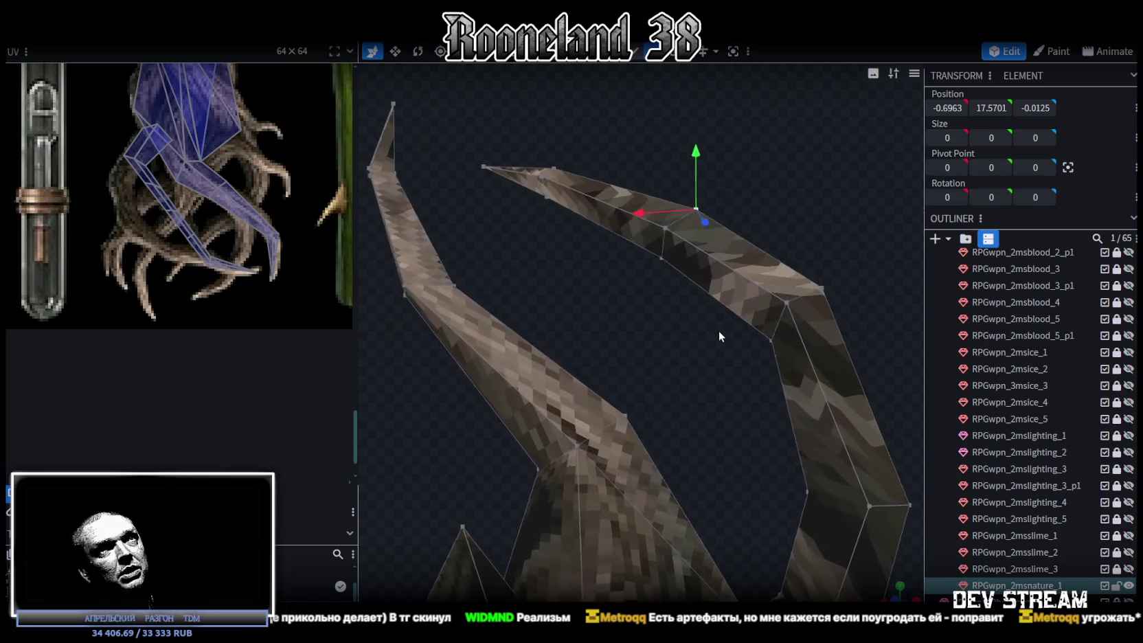
left_click_drag(712, 164, 704, 166)
left_click_drag(684, 223, 674, 224)
scroll(795, 235, "down", 2)
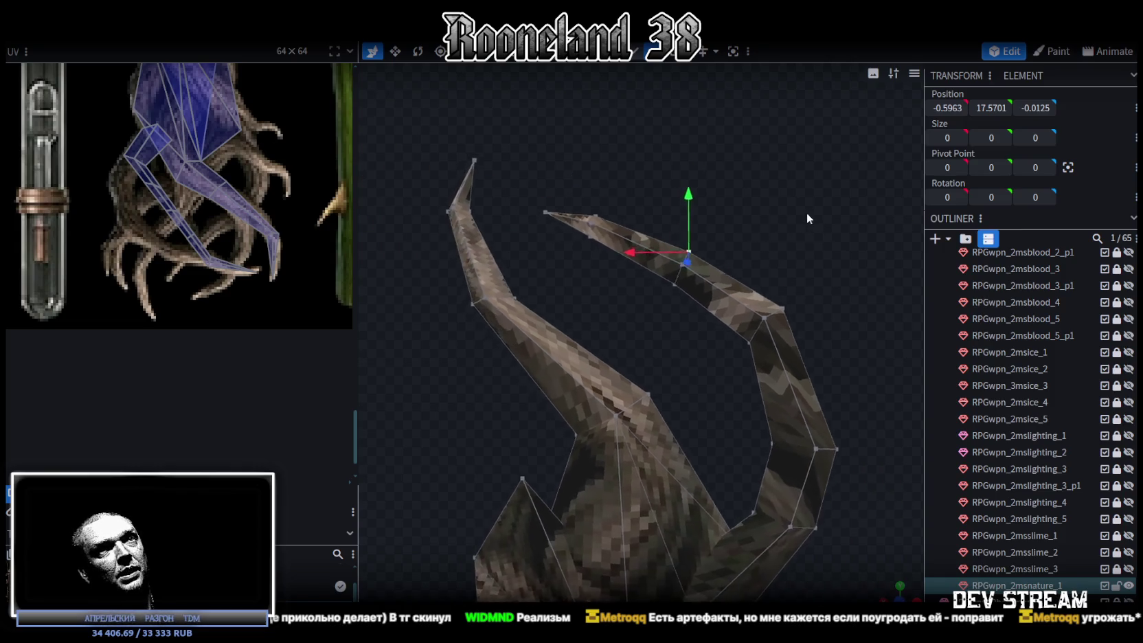
scroll(807, 221, "down", 1)
scroll(328, 227, "up", 2)
left_click(124, 153)
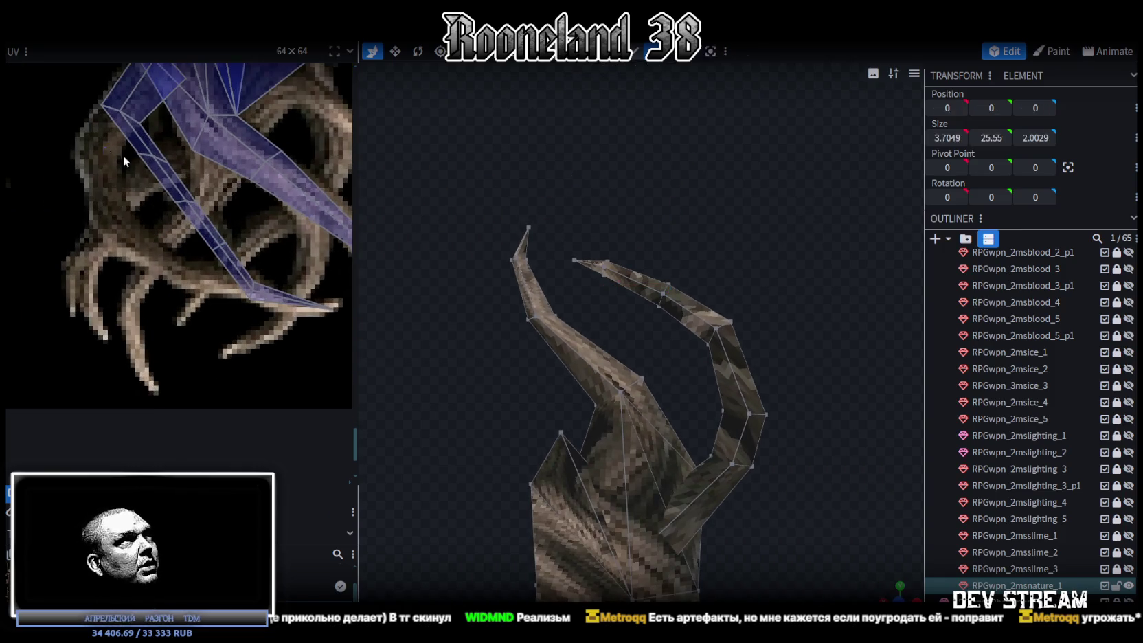
Step: Rotate the prong's UV strip near horizontal and nudge its end vertices onto the wood
left_click_drag(152, 159, 89, 200)
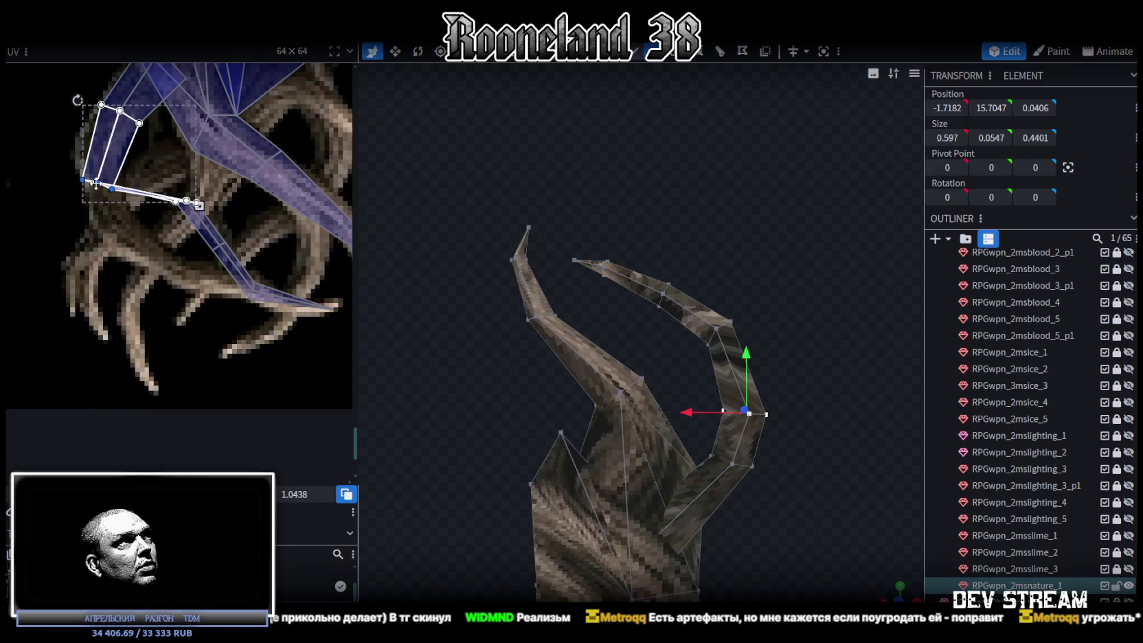
scroll(128, 215, "up", 3)
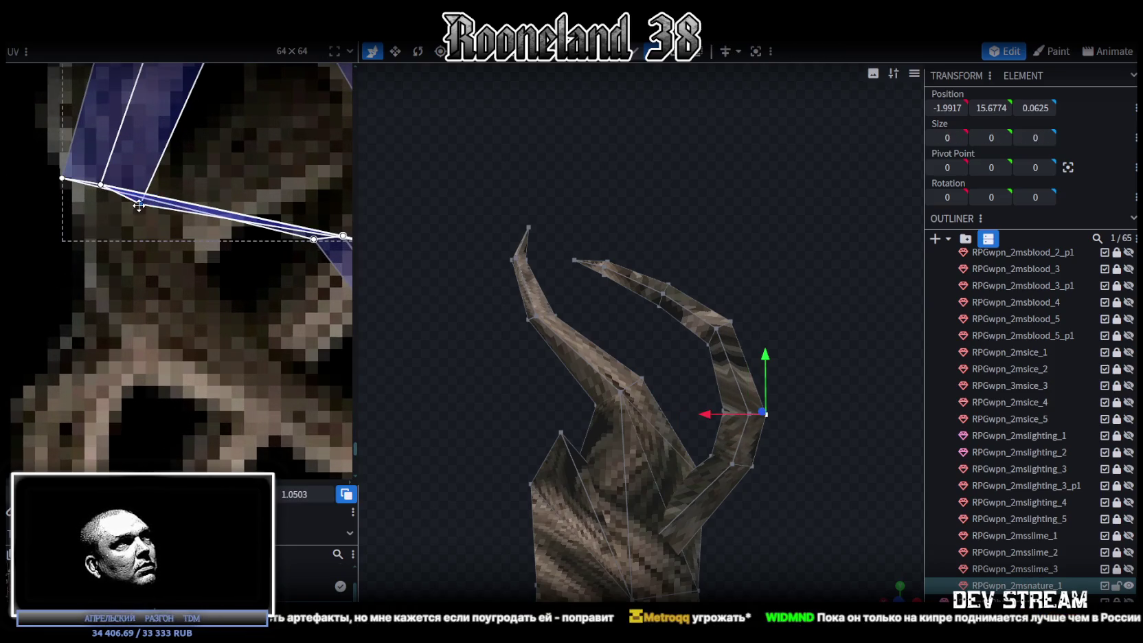
left_click_drag(140, 204, 149, 183)
left_click(62, 178)
left_click_drag(62, 178, 70, 198)
scroll(103, 220, "down", 2)
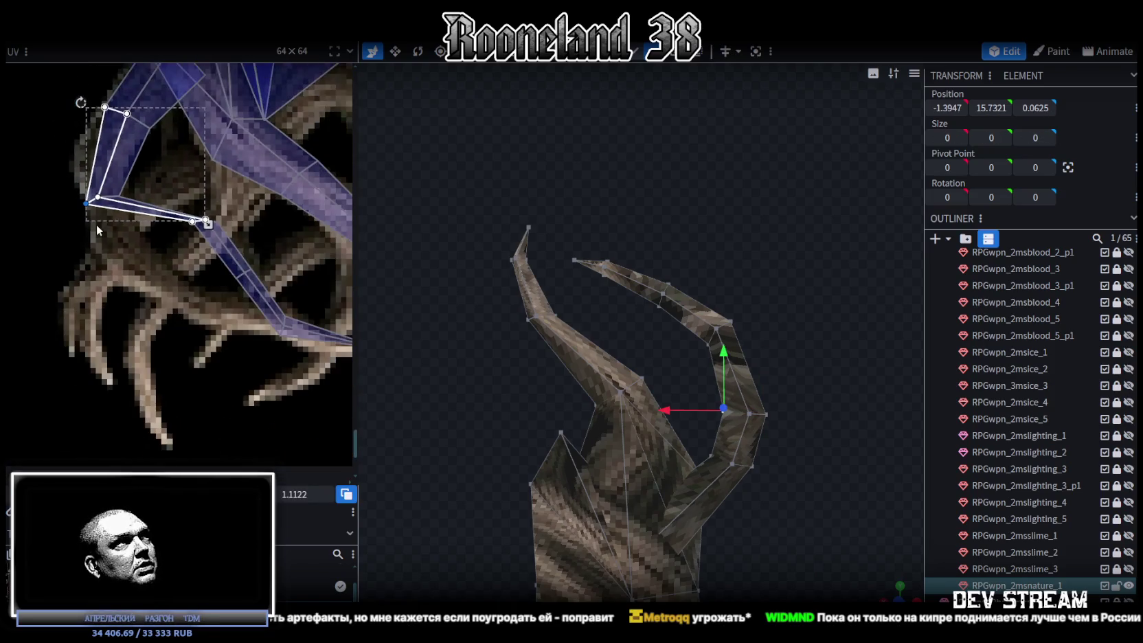
Step: Select the three top-edge UV vertices, then move another face's UV vertices down-left
mouse_move(94, 212)
left_mouse_down()
mouse_move(113, 176)
mouse_move(133, 185)
left_mouse_up()
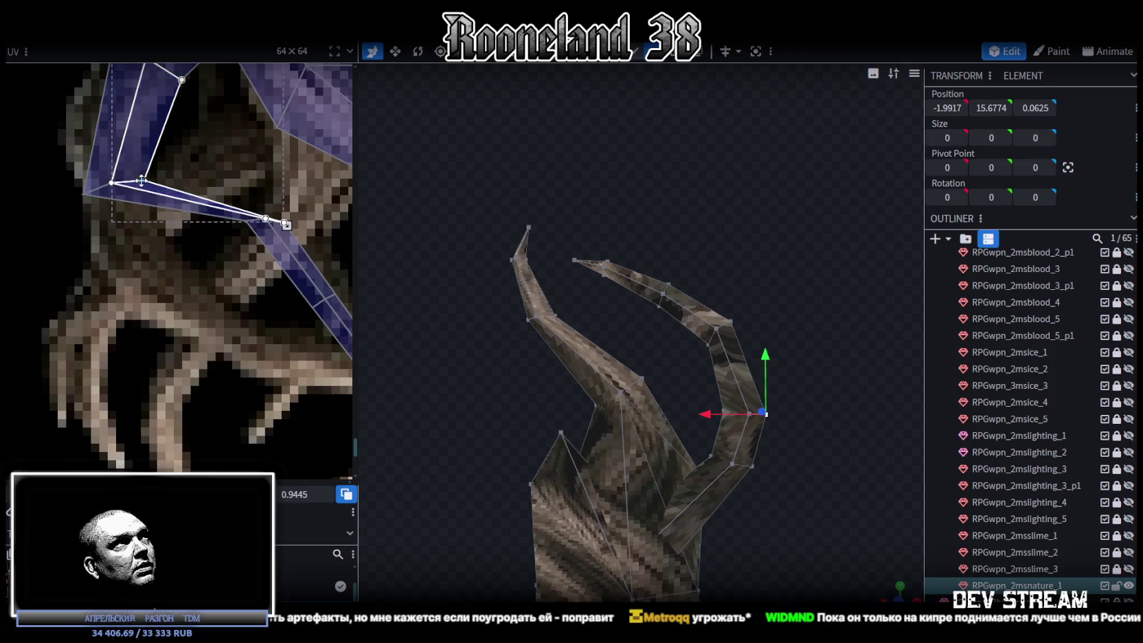
scroll(134, 183, "down", 3)
scroll(185, 185, "up", 2)
scroll(193, 185, "up", 2)
scroll(193, 185, "down", 1)
left_click_drag(196, 209, 70, 171)
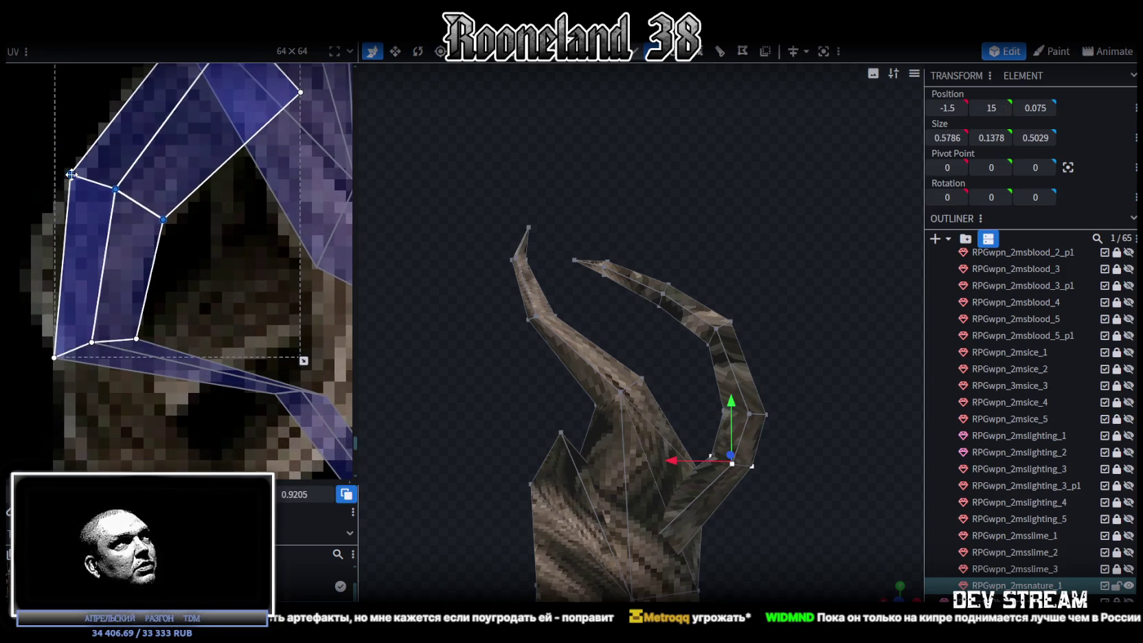
scroll(196, 200, "down", 2)
scroll(196, 200, "down", 2)
scroll(196, 200, "up", 1)
left_click(173, 204)
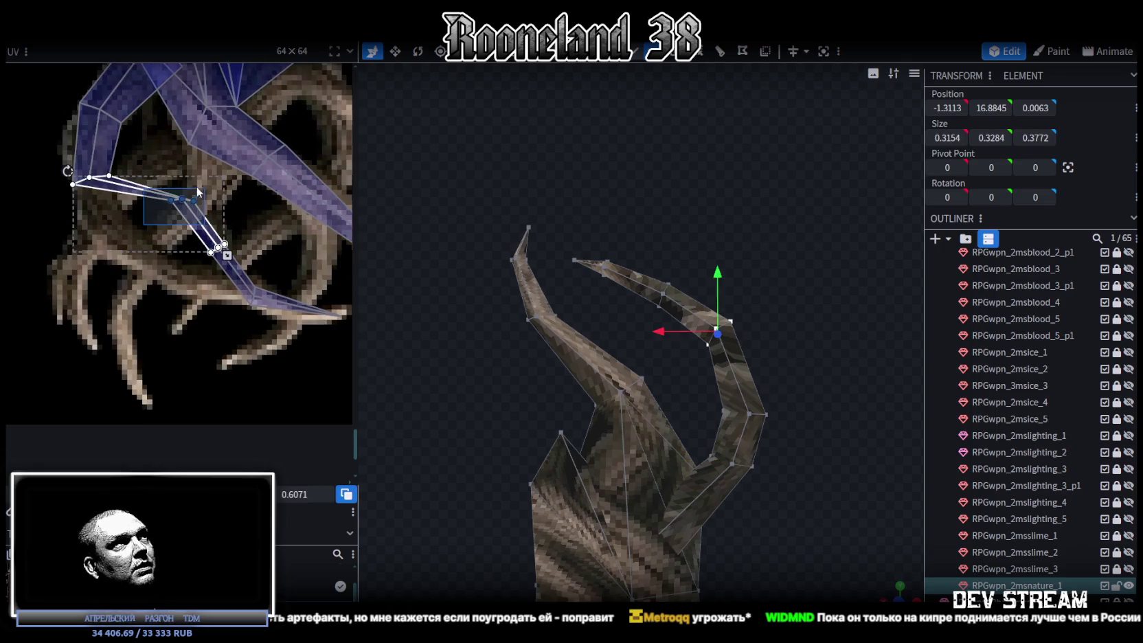
scroll(173, 206, "up", 2)
left_click_drag(165, 201, 133, 318)
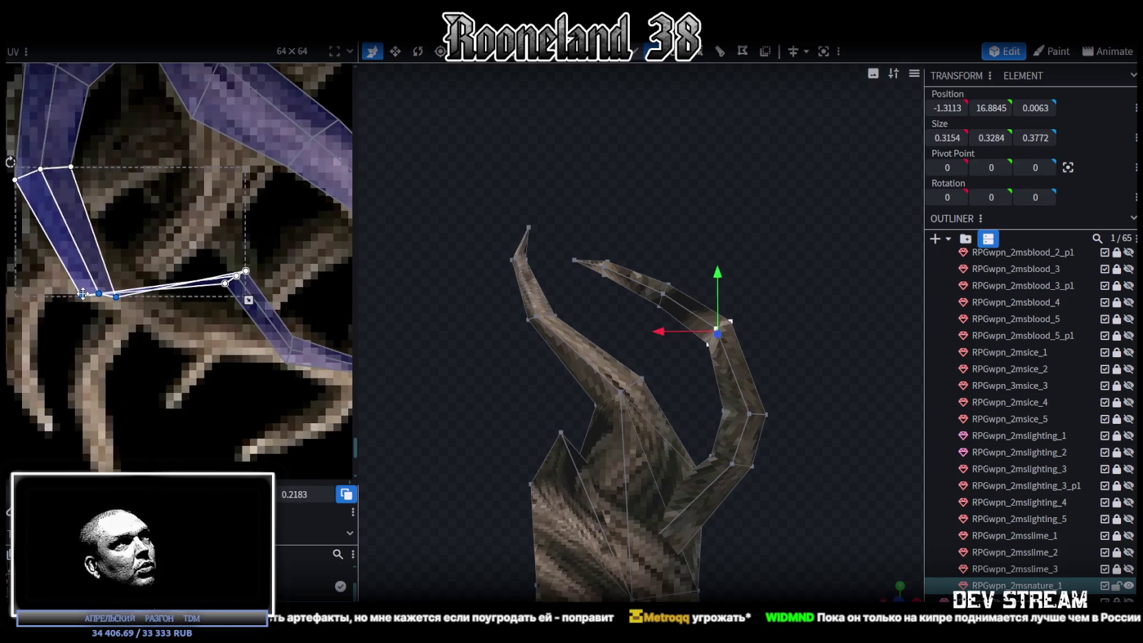
scroll(134, 318, "up", 3)
Step: Lift individual UV vertices of the band upward to fit the texture
left_click(147, 306)
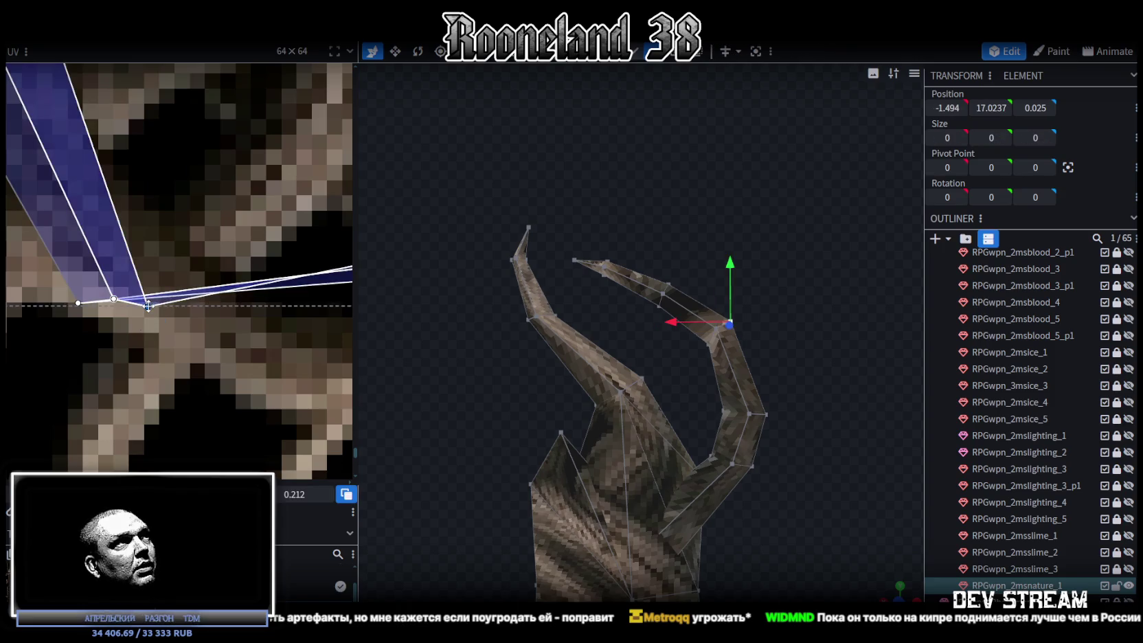
left_click_drag(147, 307, 150, 257)
left_click_drag(113, 299, 110, 270)
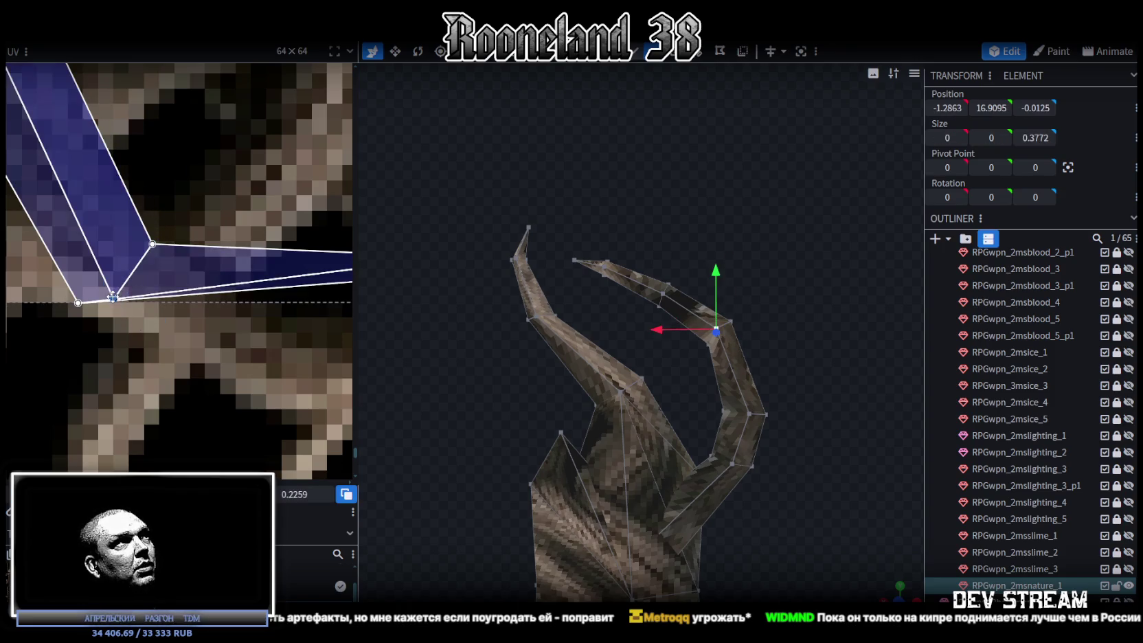
left_click(77, 302)
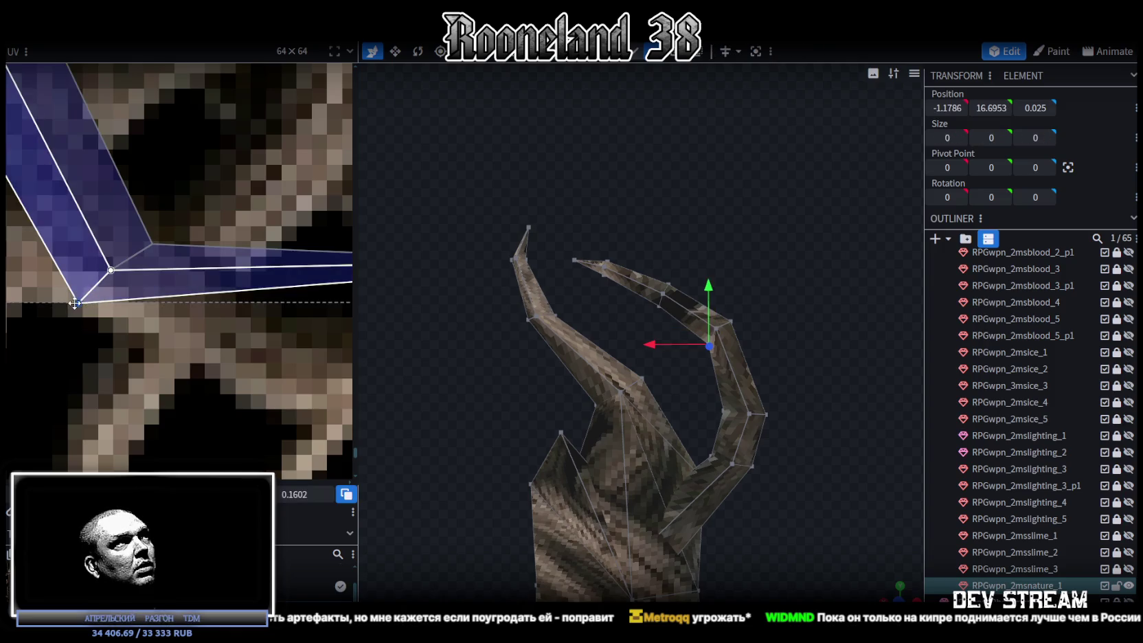
scroll(120, 294, "down", 2)
scroll(120, 294, "down", 2)
scroll(176, 218, "up", 2)
Step: Move the UV vertex at the band's corner up to align the band's end
mouse_move(199, 209)
left_mouse_down()
mouse_move(268, 275)
mouse_move(204, 318)
left_mouse_up()
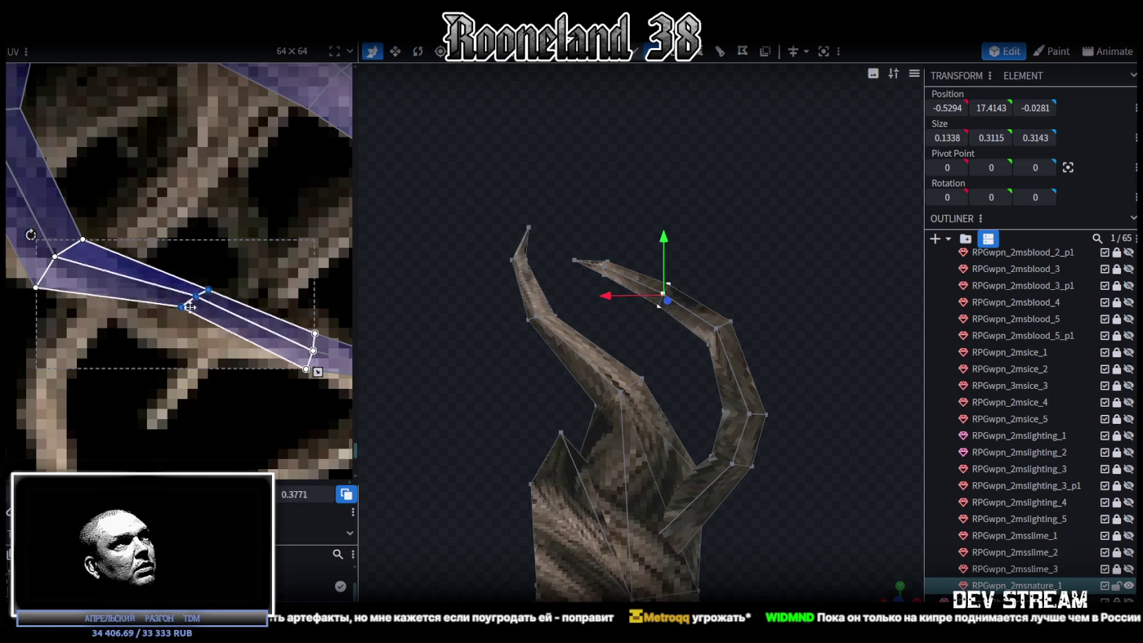
left_click(180, 327)
scroll(180, 327, "up", 2)
left_click(170, 334)
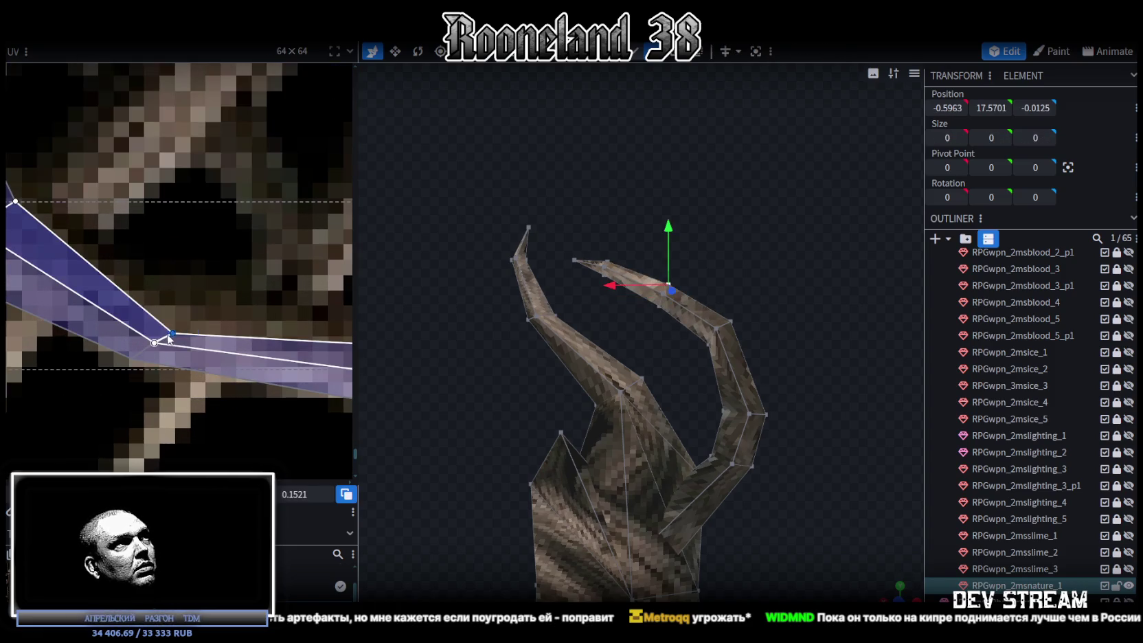
left_click_drag(170, 332, 173, 305)
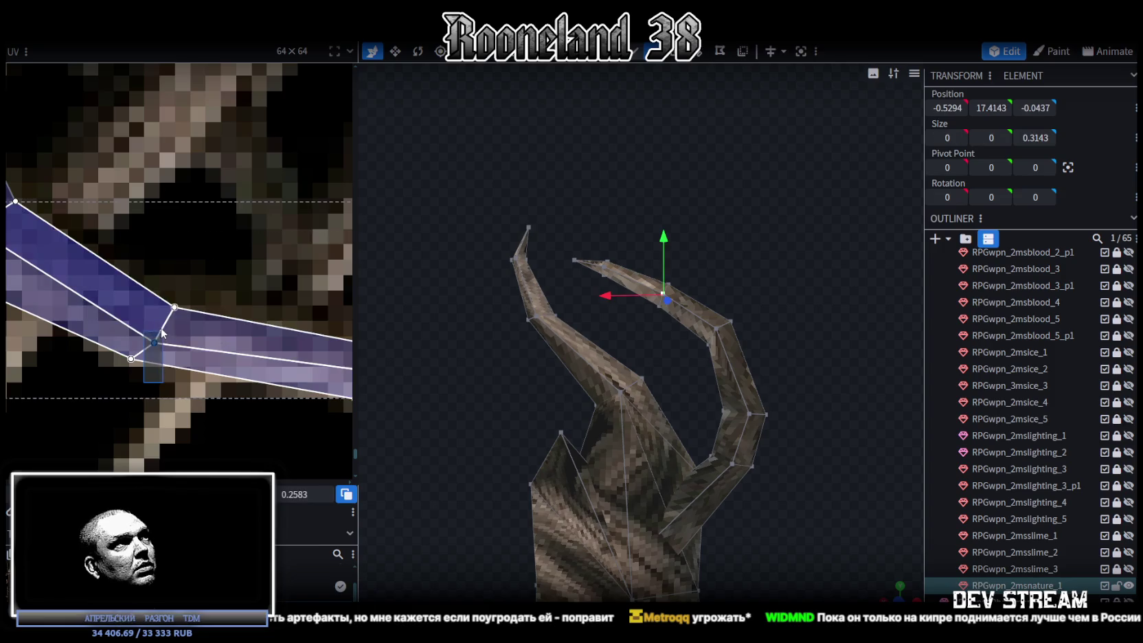
Step: Shift the UV vertex at the prong's bend so the strip follows a root in the texture
left_click_drag(172, 364, 7, 248)
scroll(206, 357, "down", 2)
middle_click_drag(235, 364, 192, 298)
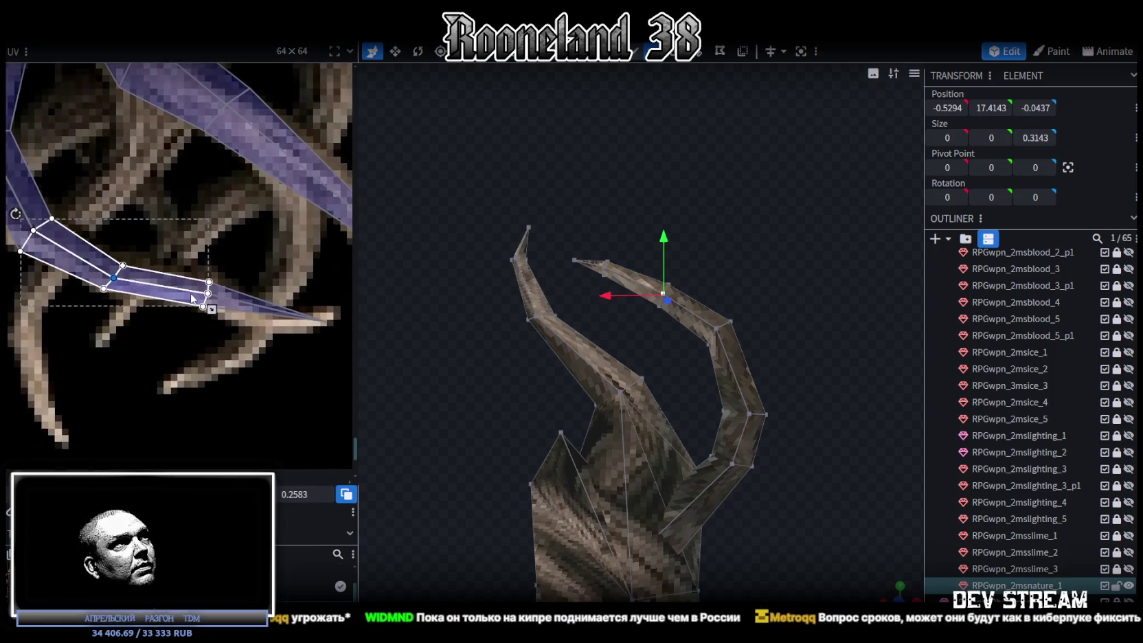
left_click(114, 276)
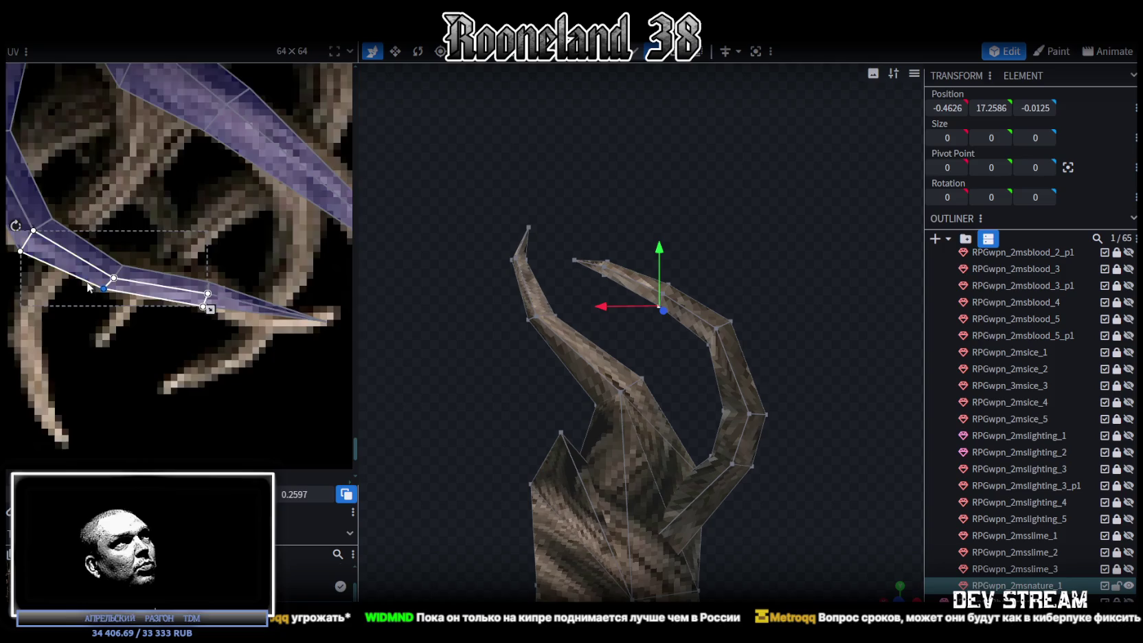
scroll(114, 271, "up", 2)
left_click_drag(114, 291, 121, 295)
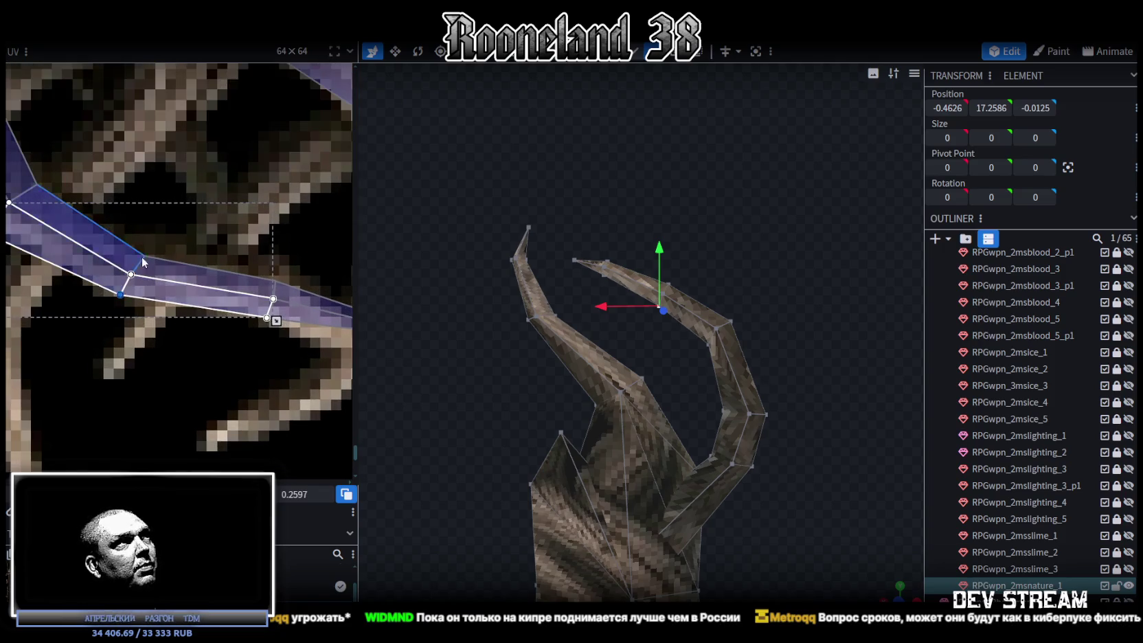
scroll(141, 263, "down", 1)
scroll(141, 263, "down", 2)
scroll(141, 263, "down", 1)
scroll(812, 451, "down", 1)
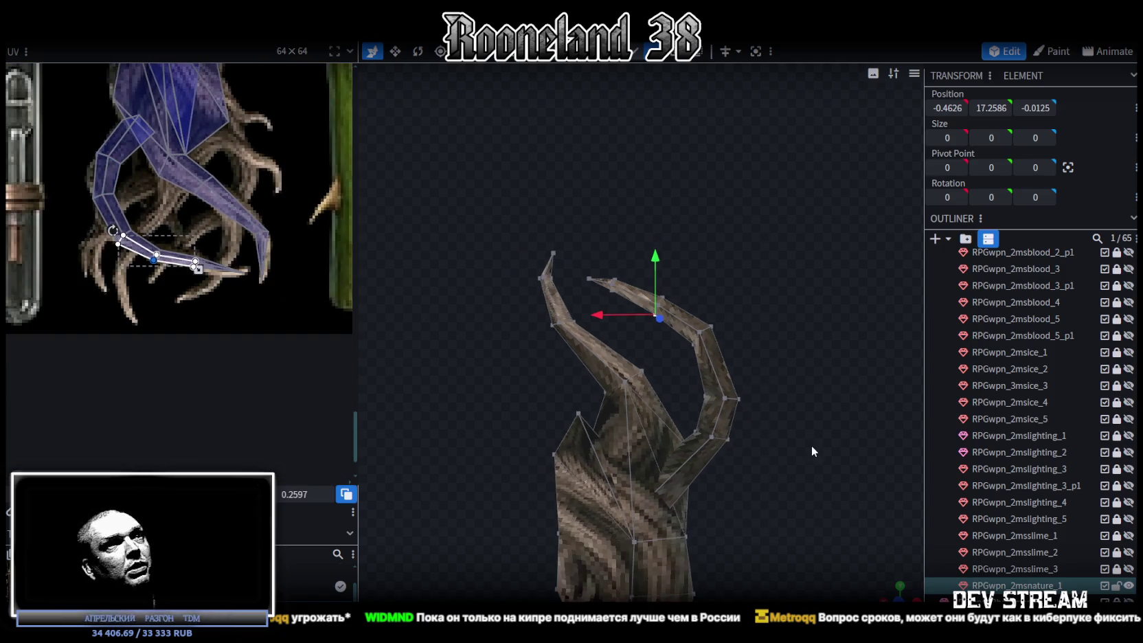
left_click(727, 403)
mouse_move(726, 403)
left_mouse_down()
mouse_move(625, 403)
mouse_move(752, 384)
left_mouse_up()
scroll(671, 443, "up", 2)
scroll(765, 341, "up", 2)
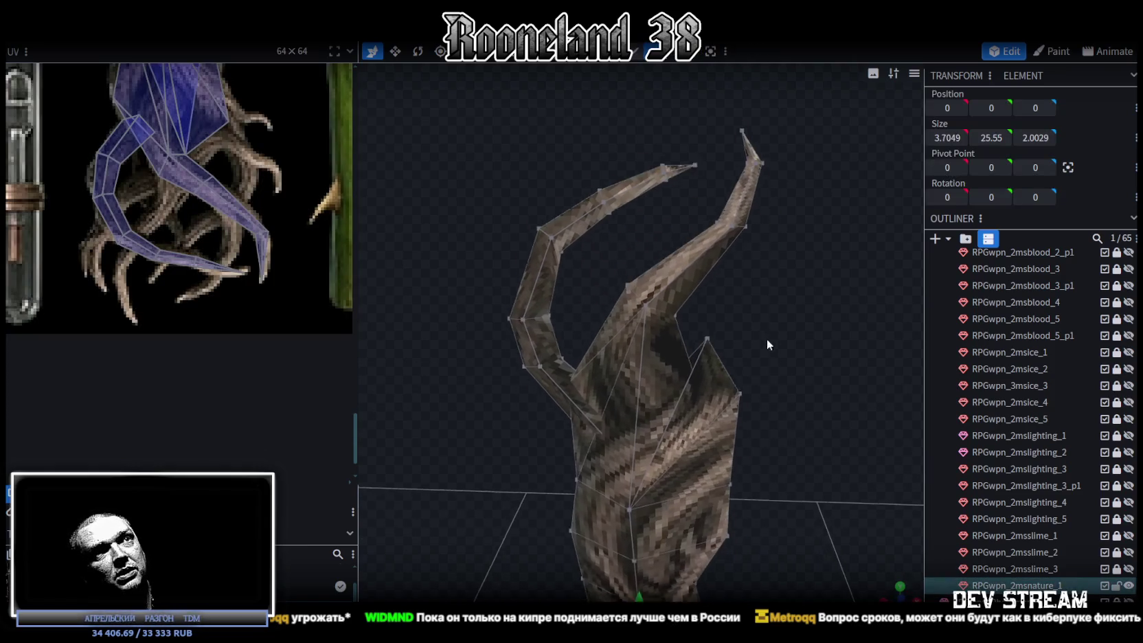
scroll(219, 193, "down", 2)
scroll(219, 192, "down", 1)
scroll(235, 255, "down", 1)
scroll(235, 255, "up", 2)
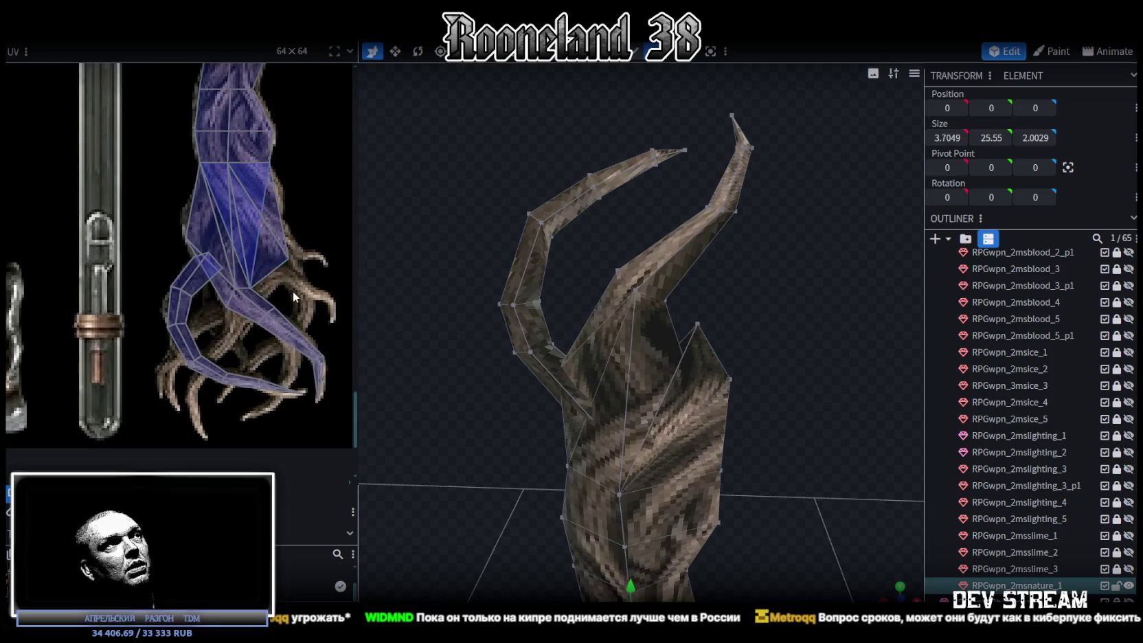
scroll(235, 255, "up", 2)
mouse_move(423, 229)
left_mouse_down()
mouse_move(759, 292)
mouse_move(652, 351)
left_mouse_up()
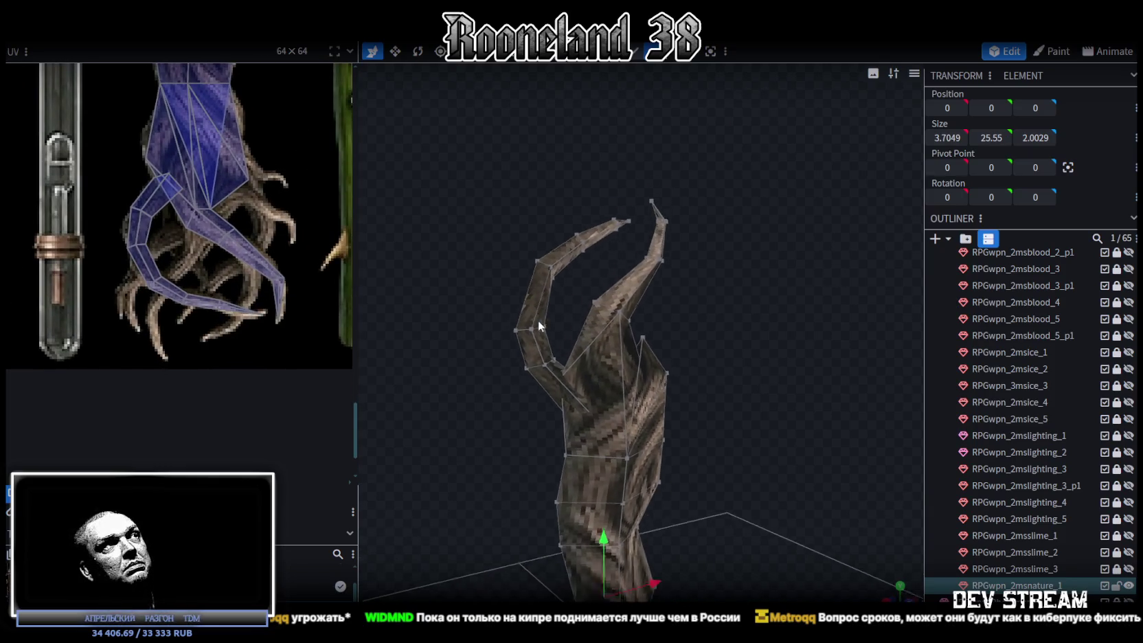
scroll(522, 291, "down", 2)
mouse_move(522, 291)
left_mouse_down()
mouse_move(485, 288)
mouse_move(745, 324)
mouse_move(479, 265)
left_mouse_up()
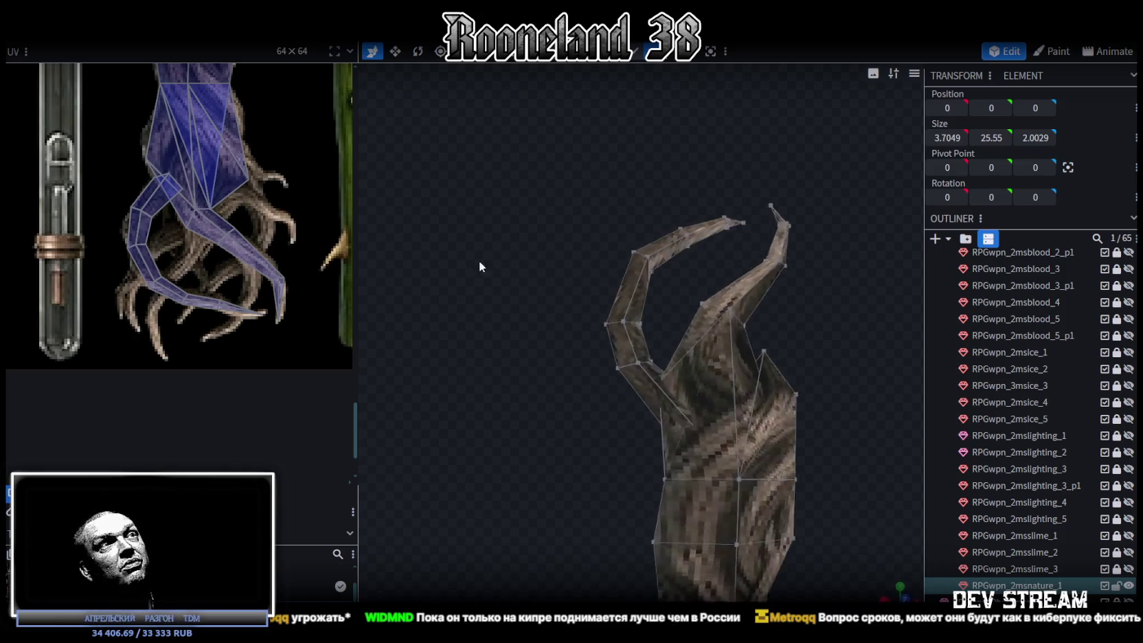
scroll(676, 117, "up", 1)
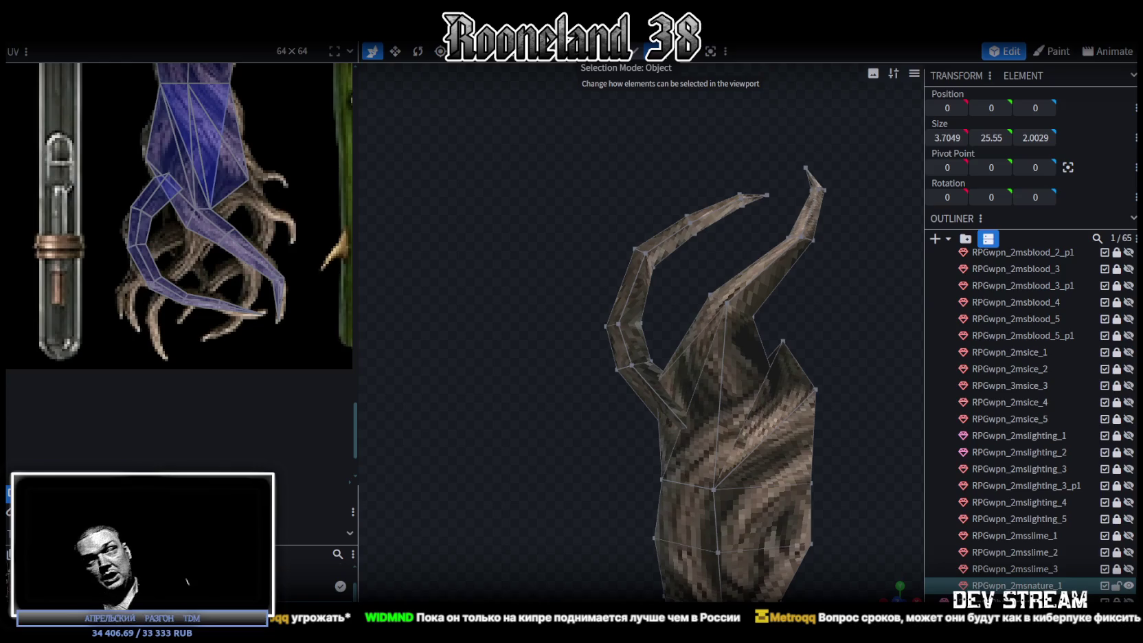
Step: Raise the vertices at the left prong's bend slightly and inspect the new curve
scroll(570, 275, "up", 3)
left_click_drag(518, 234, 680, 338)
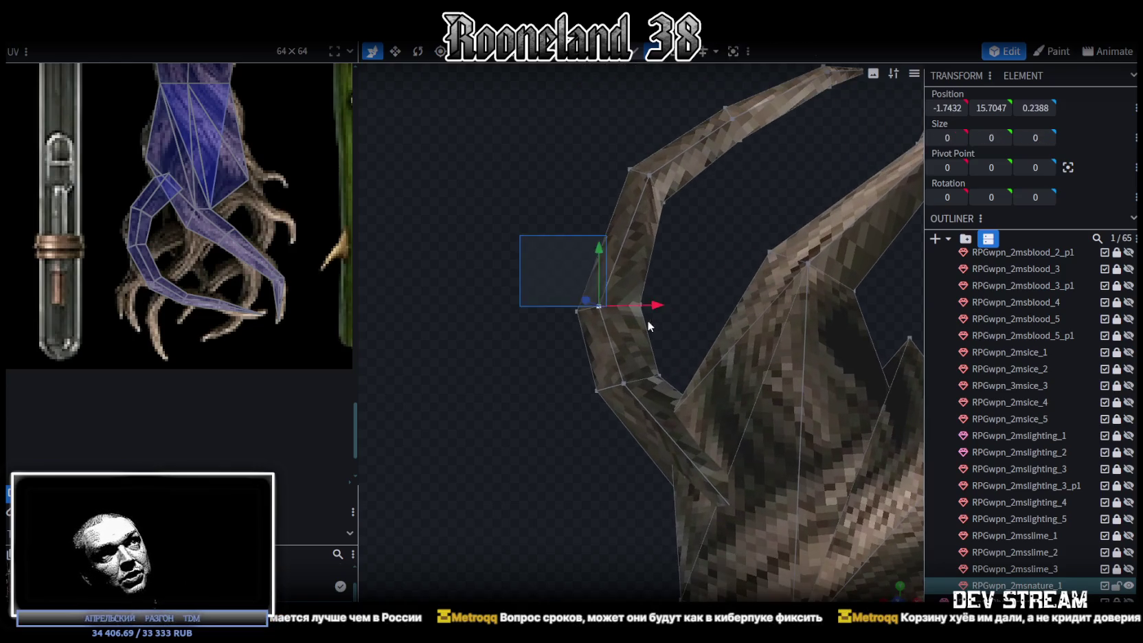
left_click_drag(606, 253, 610, 229)
mouse_move(610, 228)
right_mouse_down()
mouse_move(634, 357)
mouse_move(744, 429)
right_mouse_up()
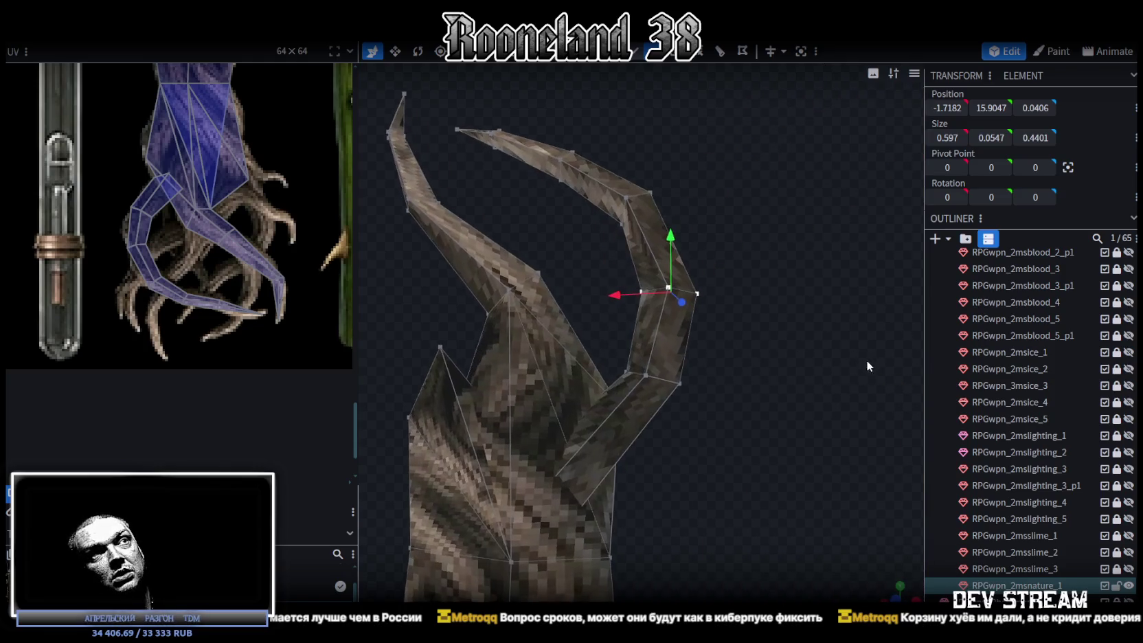
mouse_move(743, 428)
right_mouse_down()
mouse_move(482, 436)
mouse_move(474, 409)
right_mouse_up()
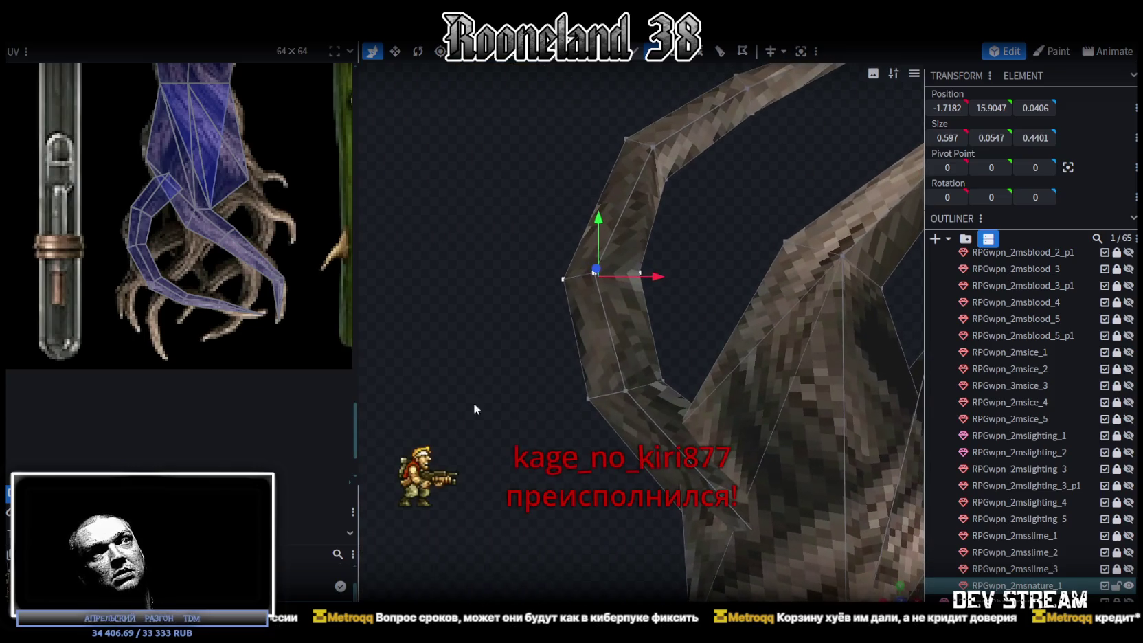
left_click(660, 384)
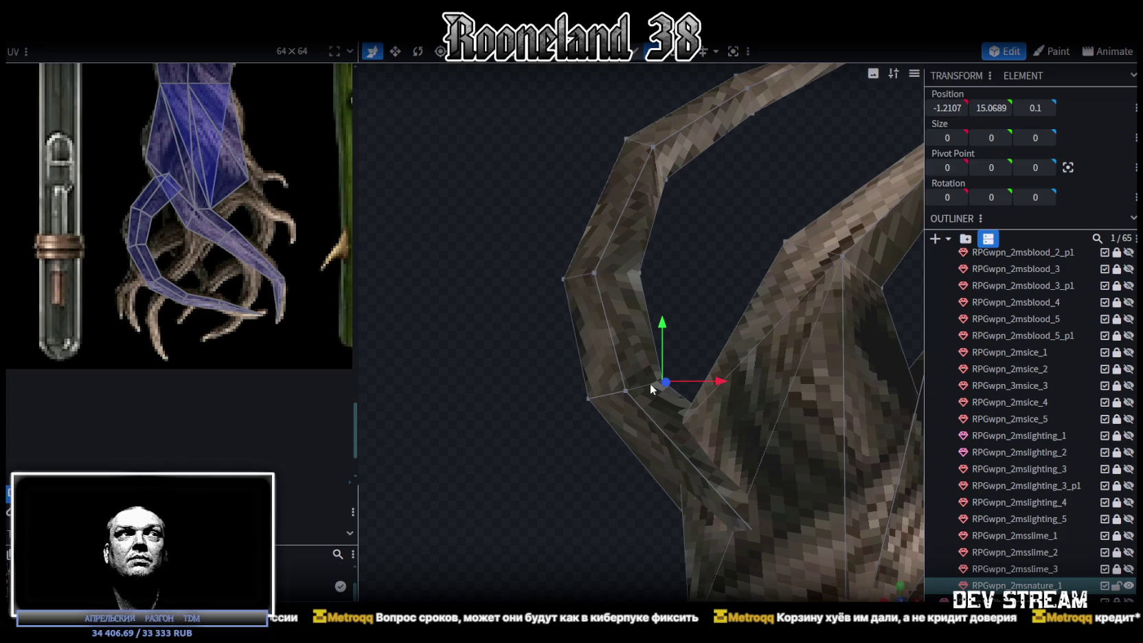
Step: Lift the vertices at the prong's lower bend by 0.1, then return to the Steam library
left_click_drag(513, 232, 577, 344)
left_click_drag(471, 340, 690, 453, "ctrl")
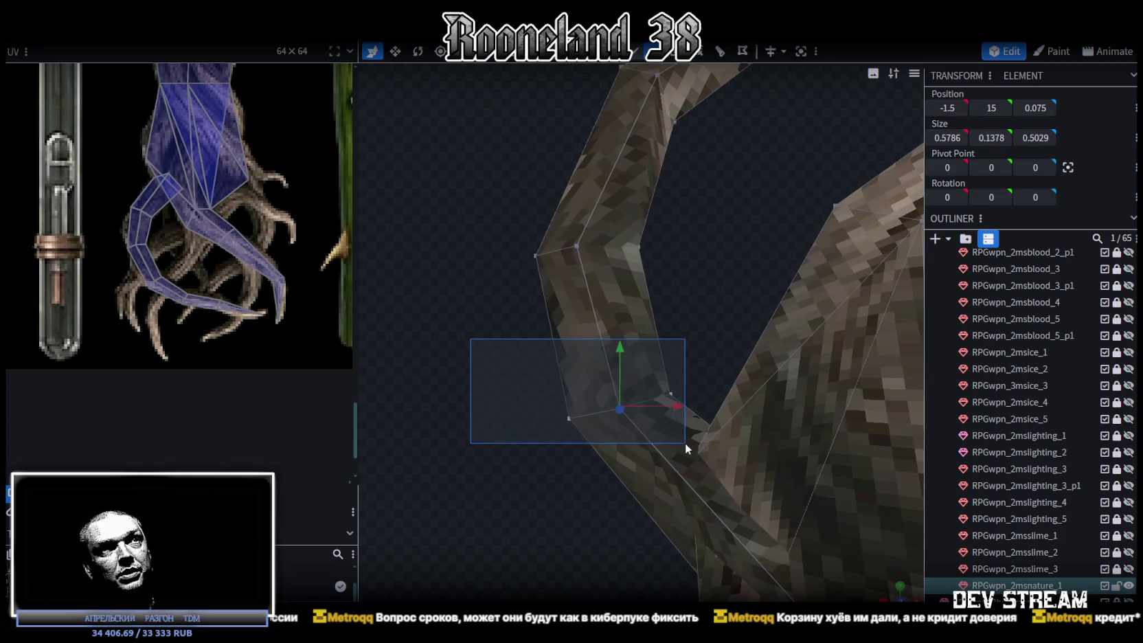
mouse_move(619, 354)
left_mouse_down()
mouse_move(618, 337)
mouse_move(474, 360)
mouse_move(660, 421)
mouse_move(656, 444)
left_mouse_up()
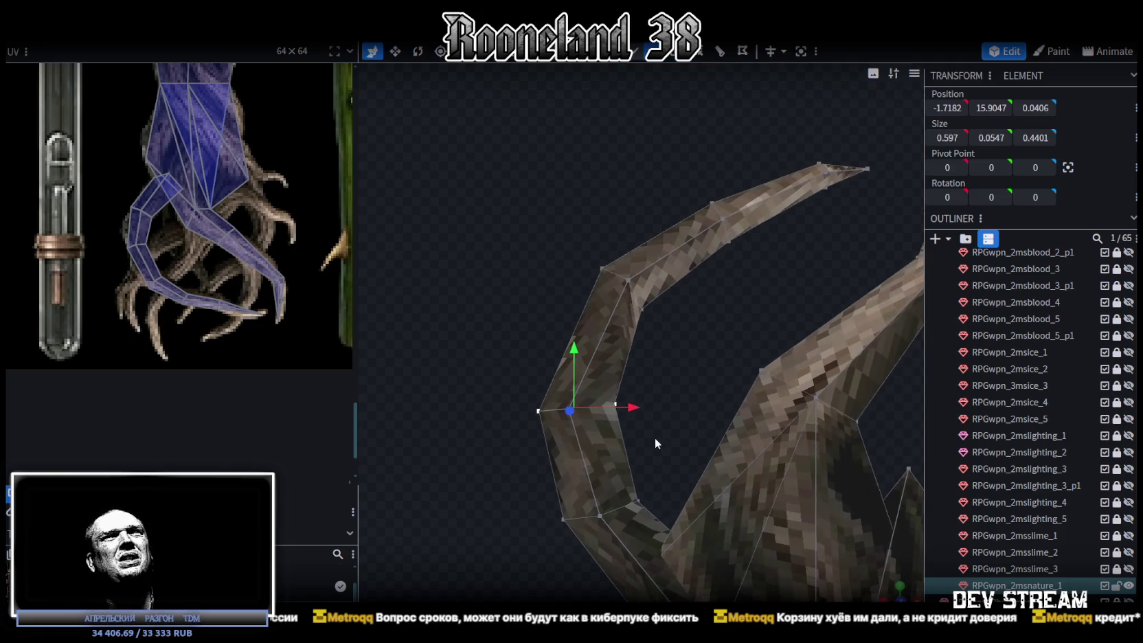
left_click_drag(576, 346, 587, 367)
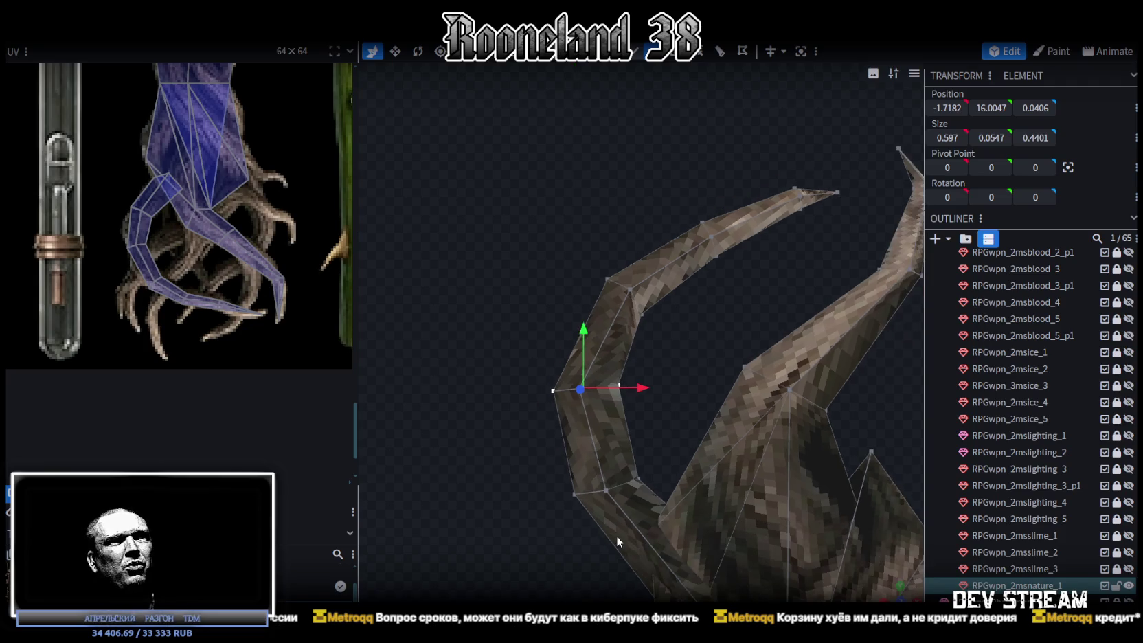
left_click_drag(617, 550, 605, 529)
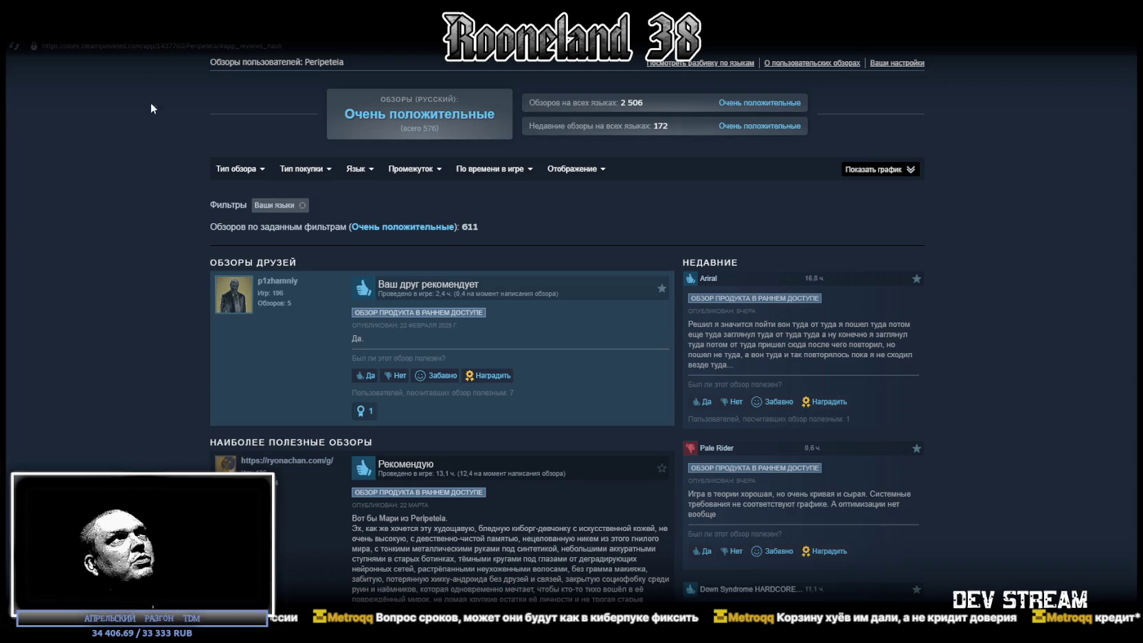
right_click(151, 109)
left_click(127, 67)
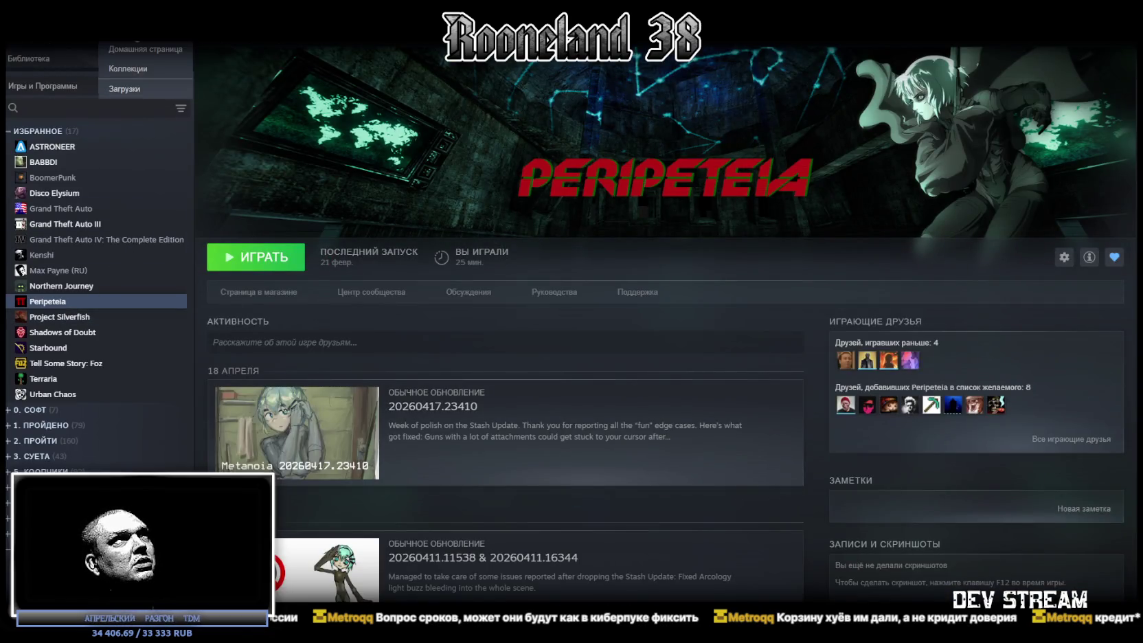
Step: Open Былина from the Steam library home and go to its store page
left_click(144, 55)
scroll(395, 376, "up", 1)
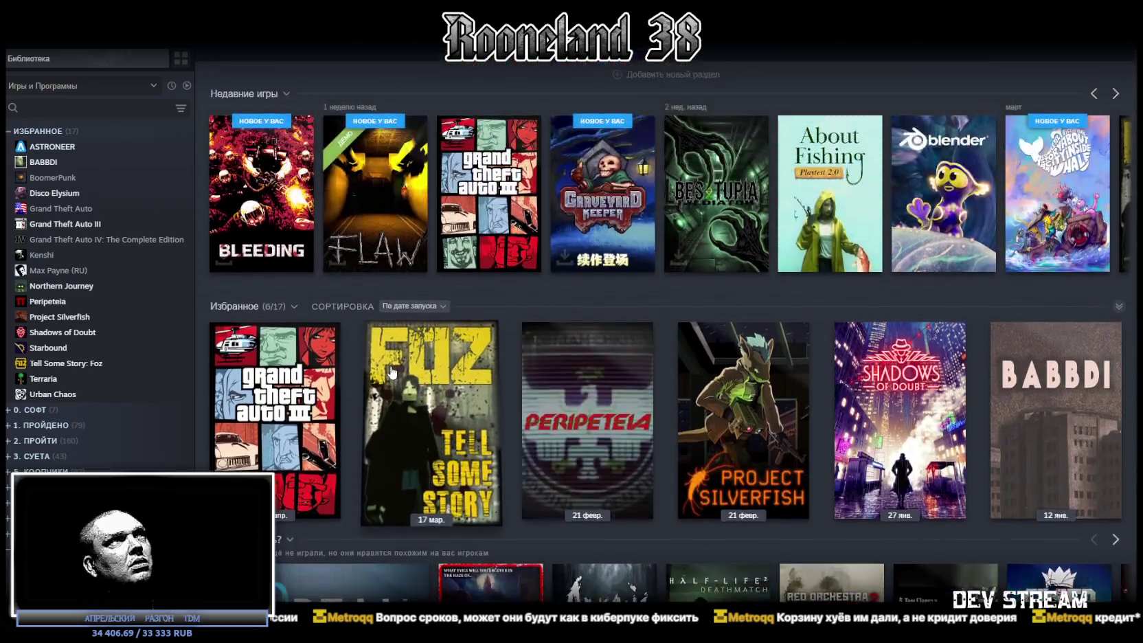
scroll(358, 364, "up", 1)
scroll(289, 343, "up", 2)
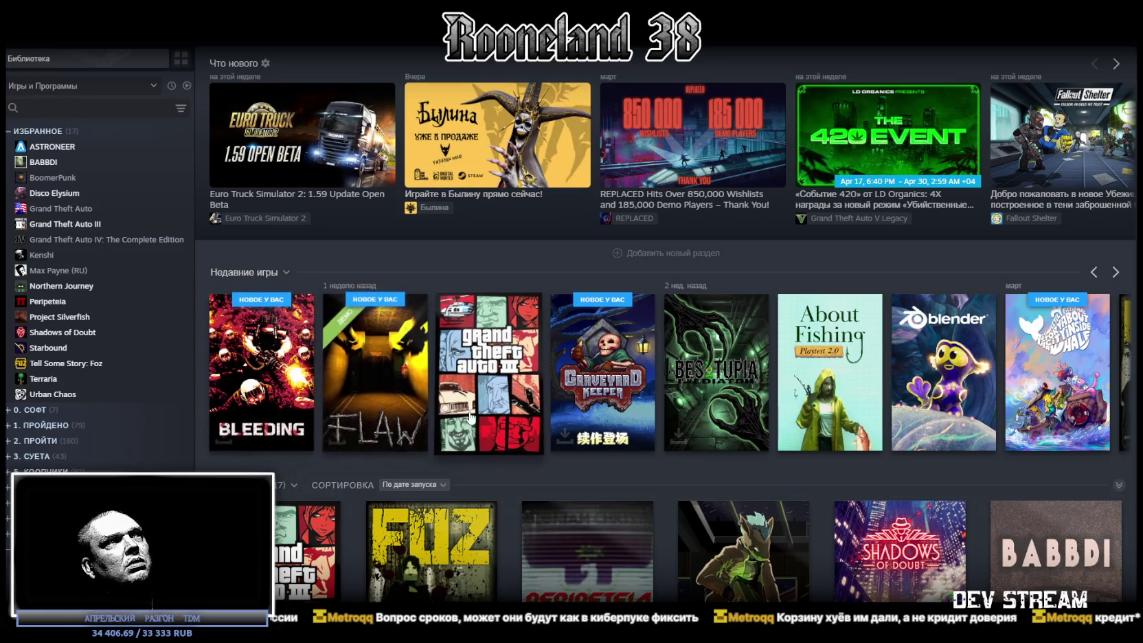
scroll(557, 448, "down", 3)
scroll(556, 447, "down", 5)
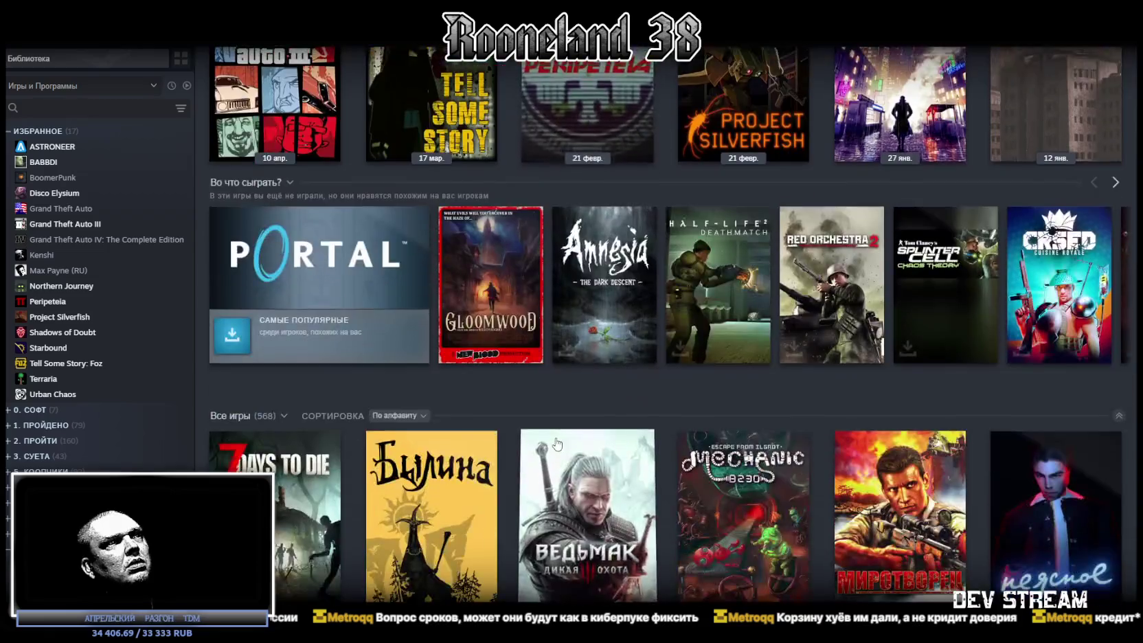
scroll(480, 439, "down", 2)
left_click(426, 432)
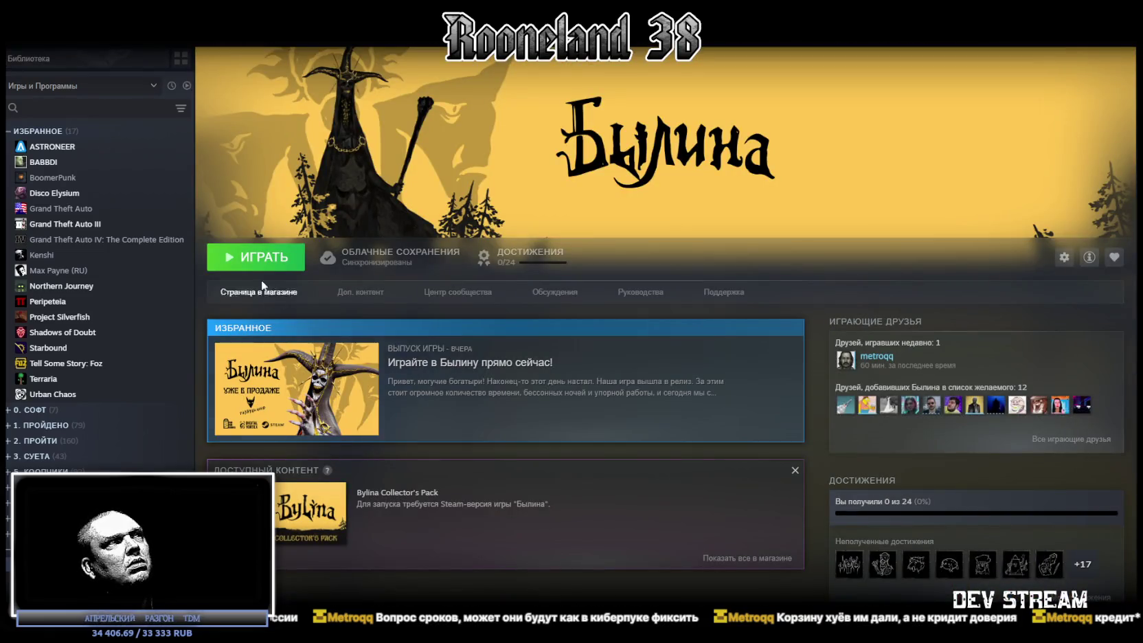
left_click(257, 290)
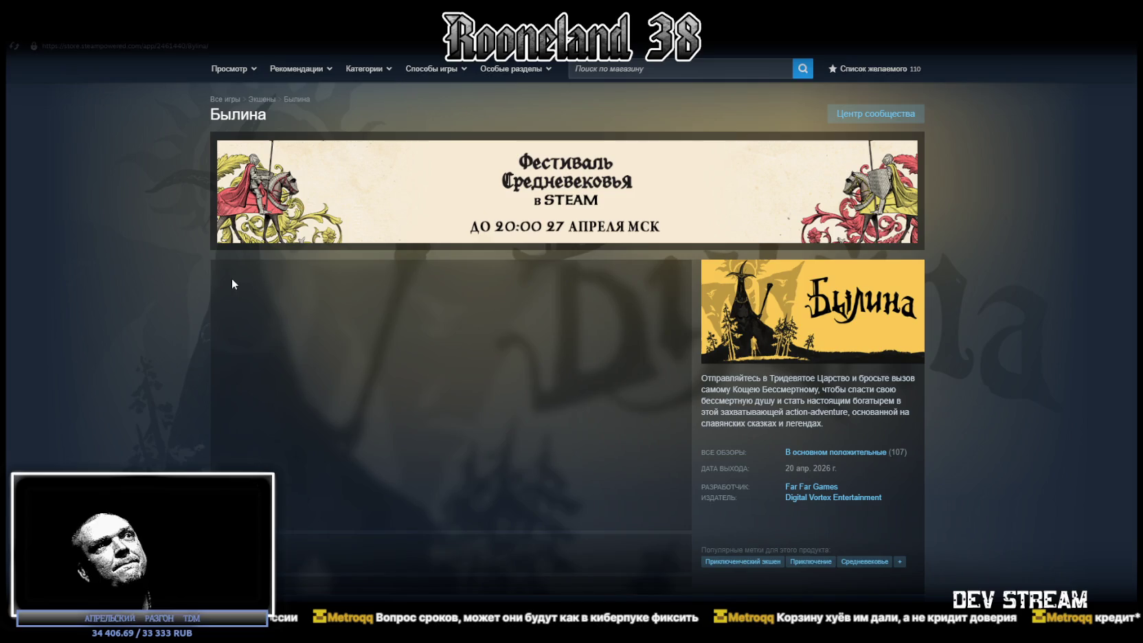
Step: Jump to the Былина user reviews on the store page
scroll(109, 305, "down", 4)
scroll(110, 309, "down", 4)
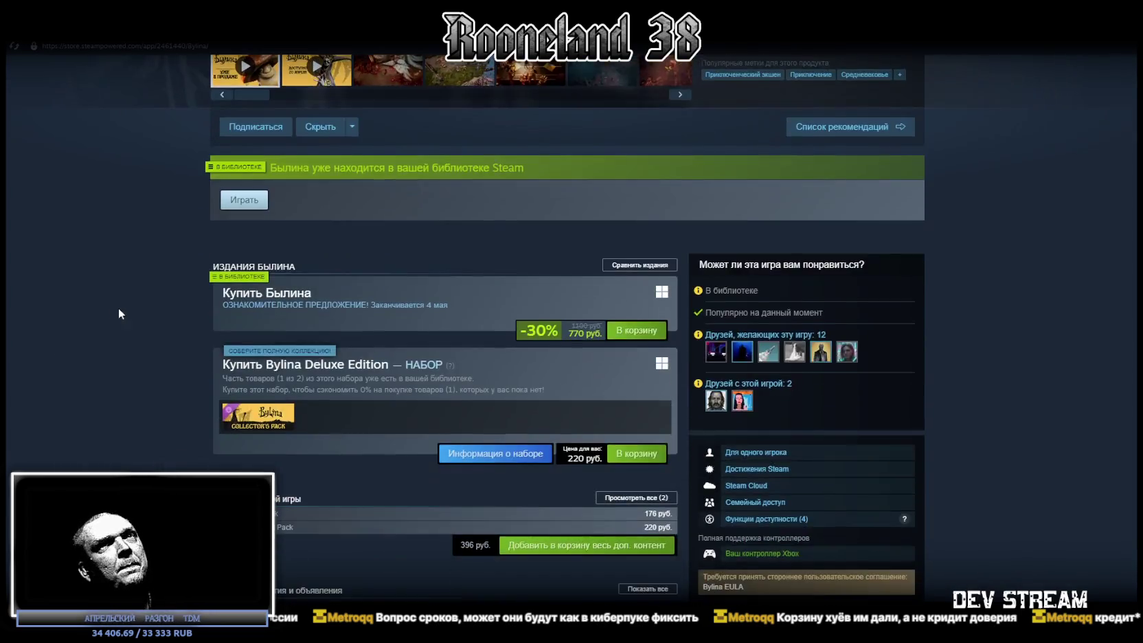
scroll(112, 311, "up", 5)
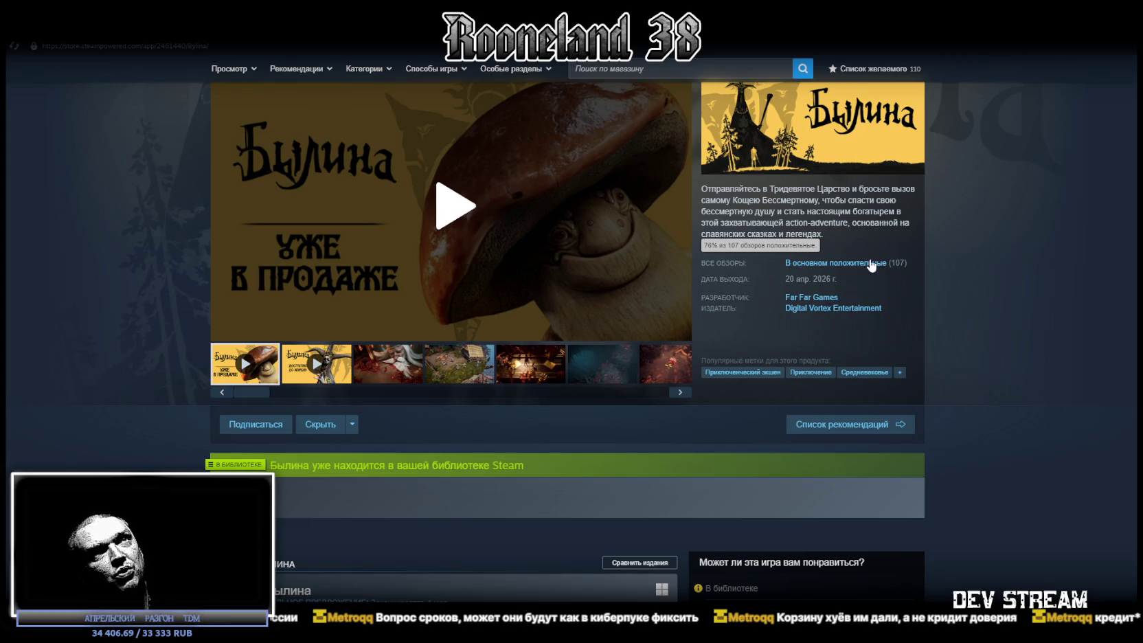
left_click(856, 264)
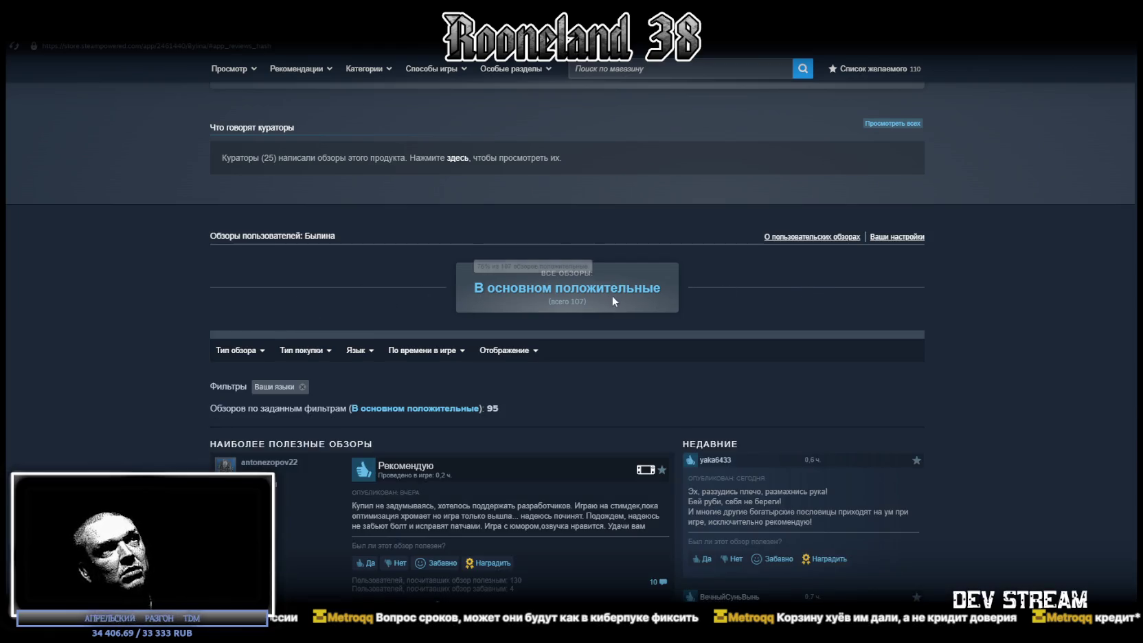
scroll(387, 328, "down", 2)
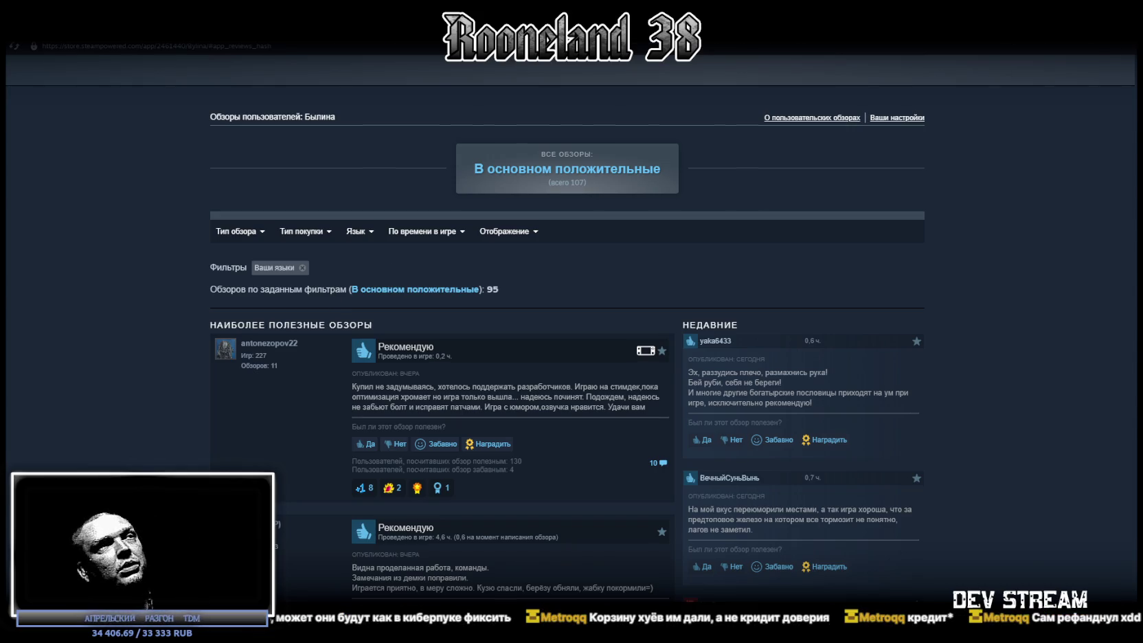
Step: Go back to the Былина library page and launch the game
key("alt+Tab")
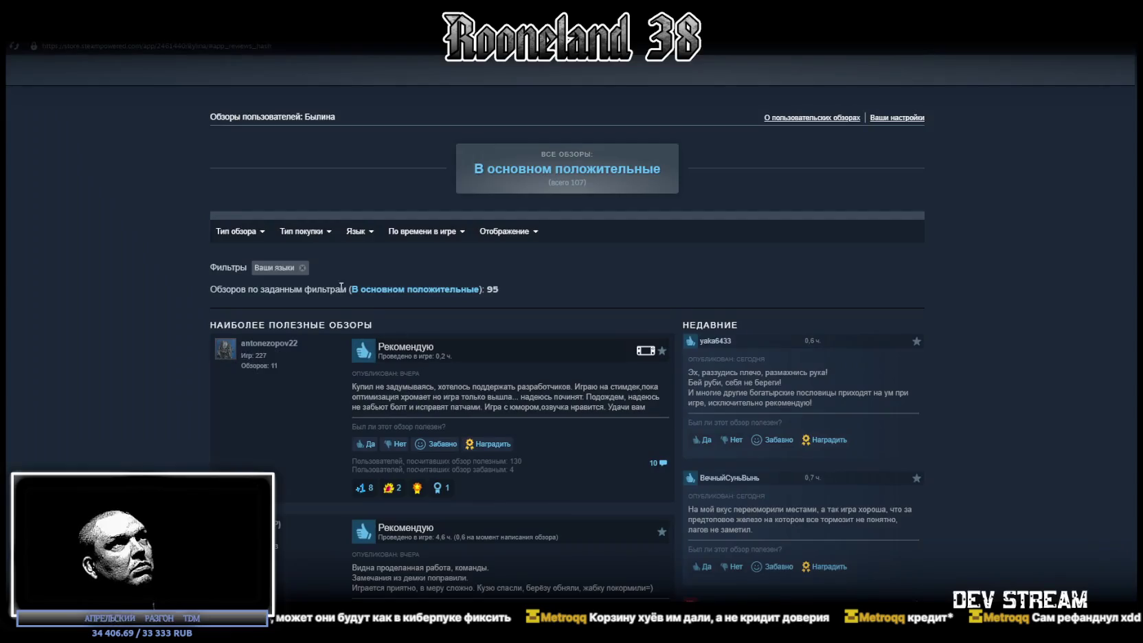
scroll(406, 201, "up", 3)
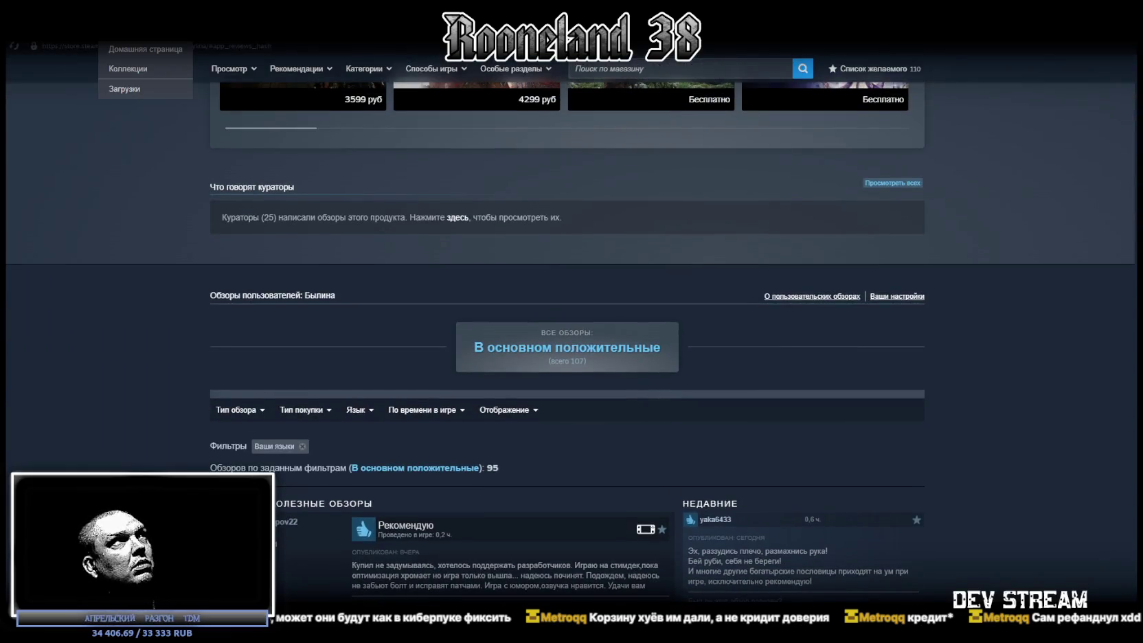
left_click(144, 69)
left_click(264, 266)
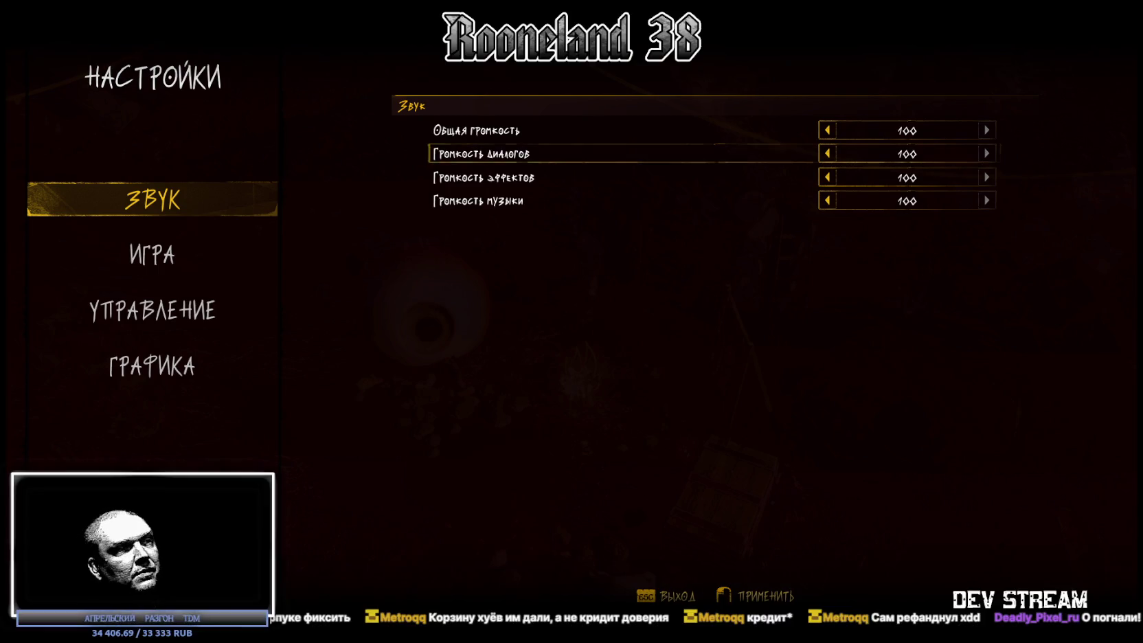
Step: Turn the master volume down to 0, lower dialogue, and mute the music
left_click(827, 131)
left_click(827, 130)
left_click(827, 130)
left_click(827, 130)
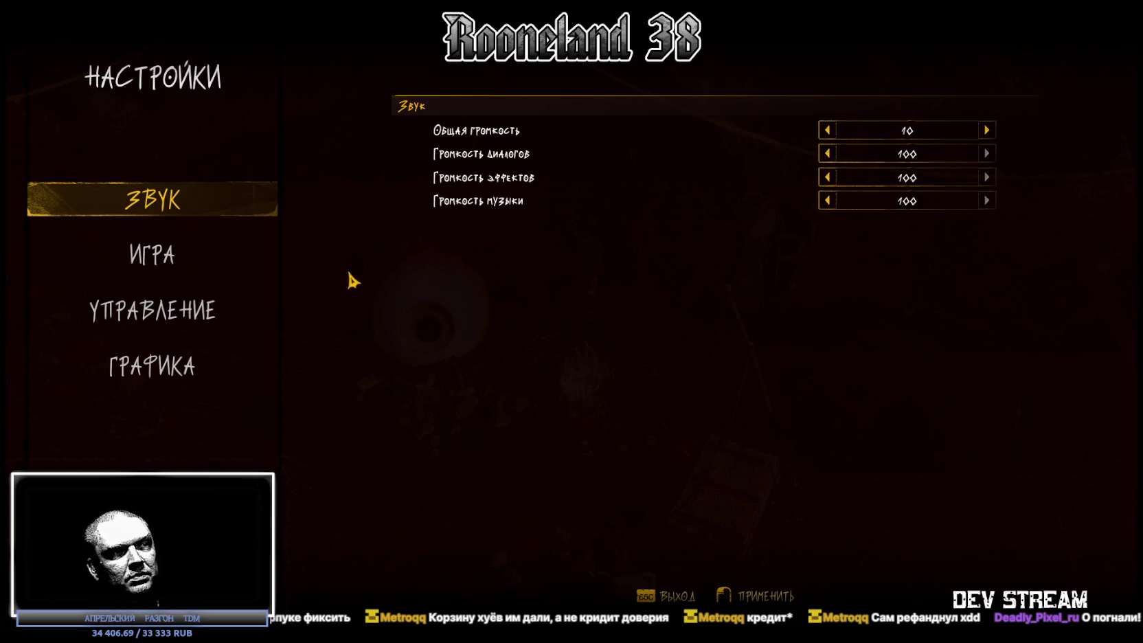
left_click(827, 199)
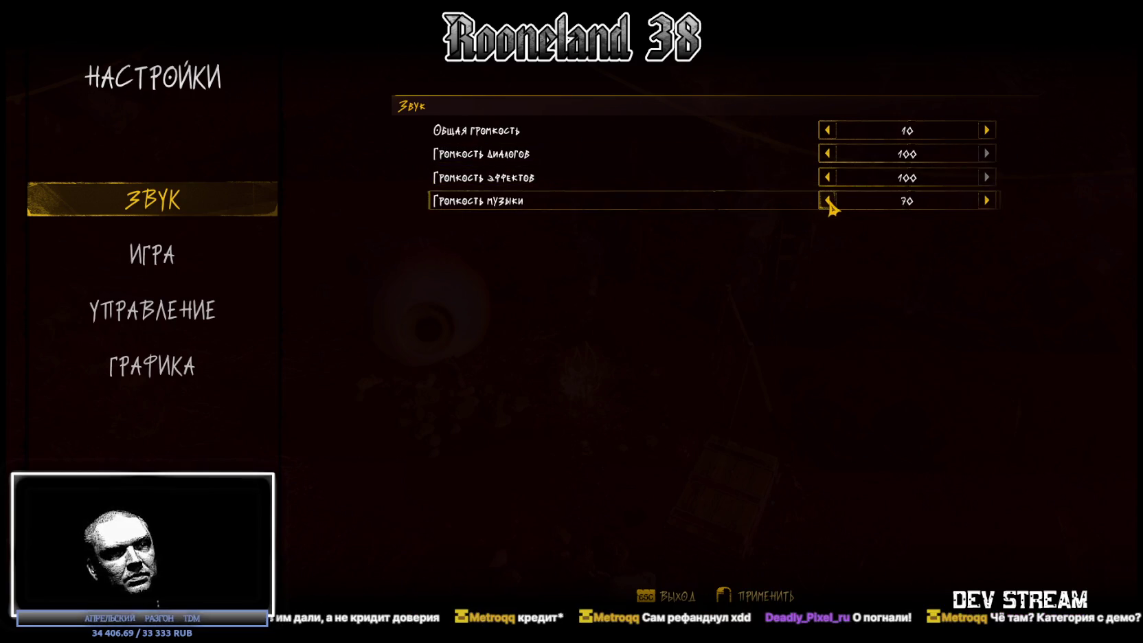
left_click(827, 199)
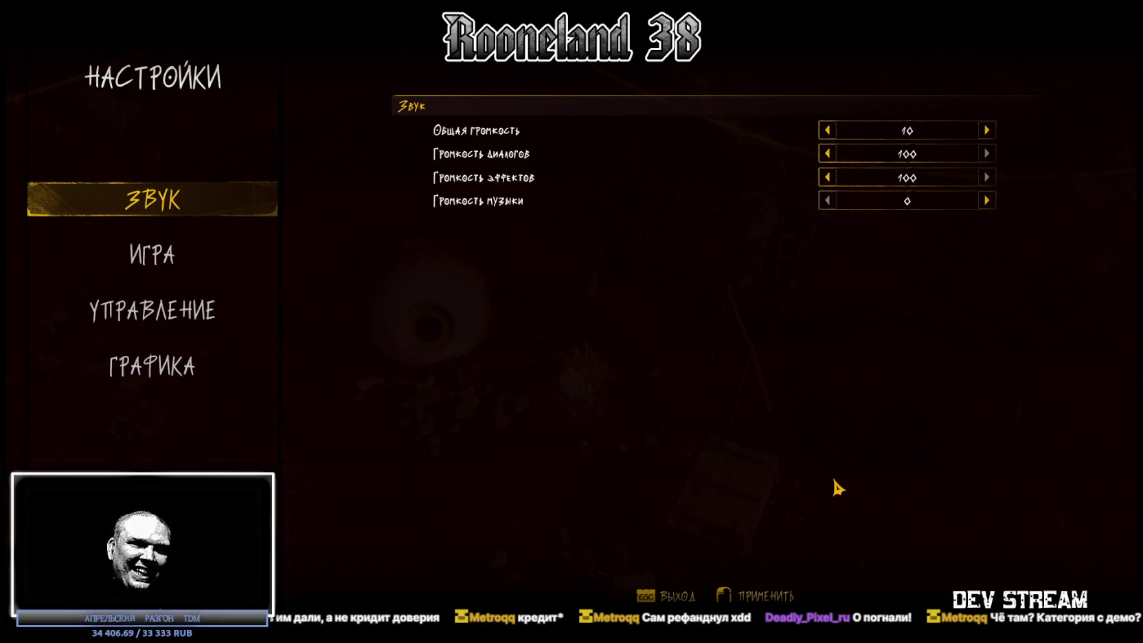
left_click(986, 201)
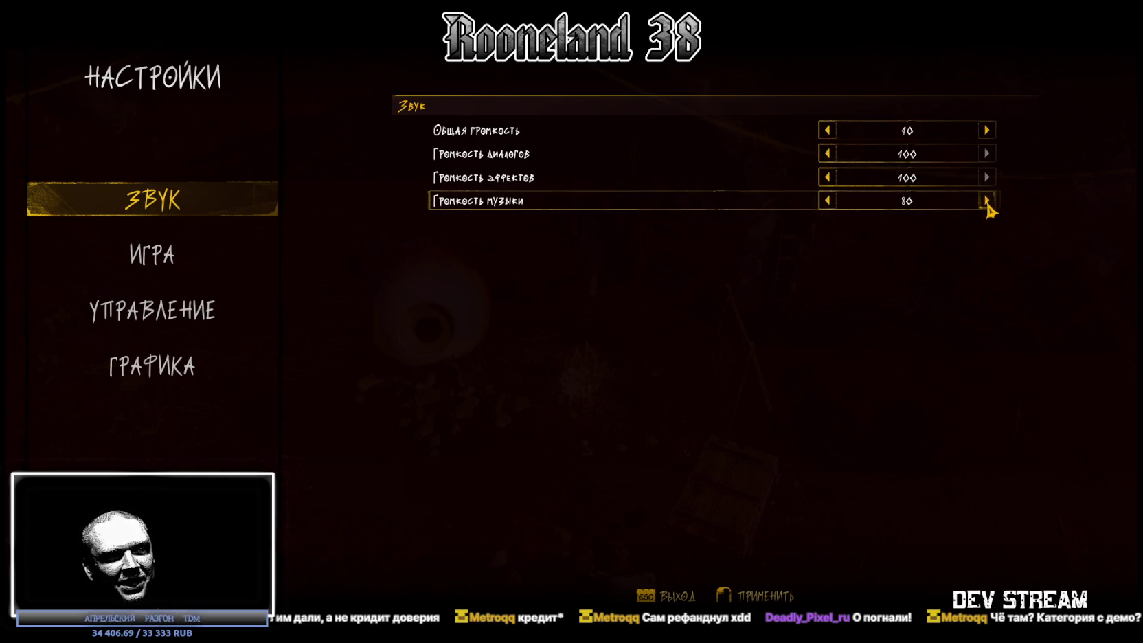
left_click(987, 200)
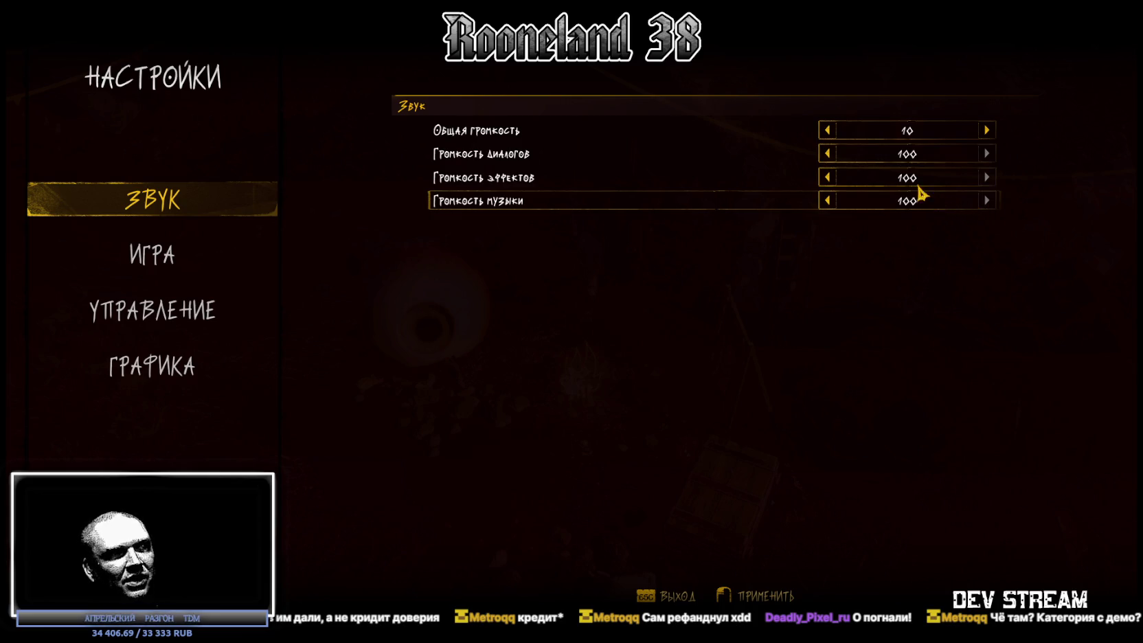
left_click(827, 155)
left_click(827, 155)
left_click(827, 155)
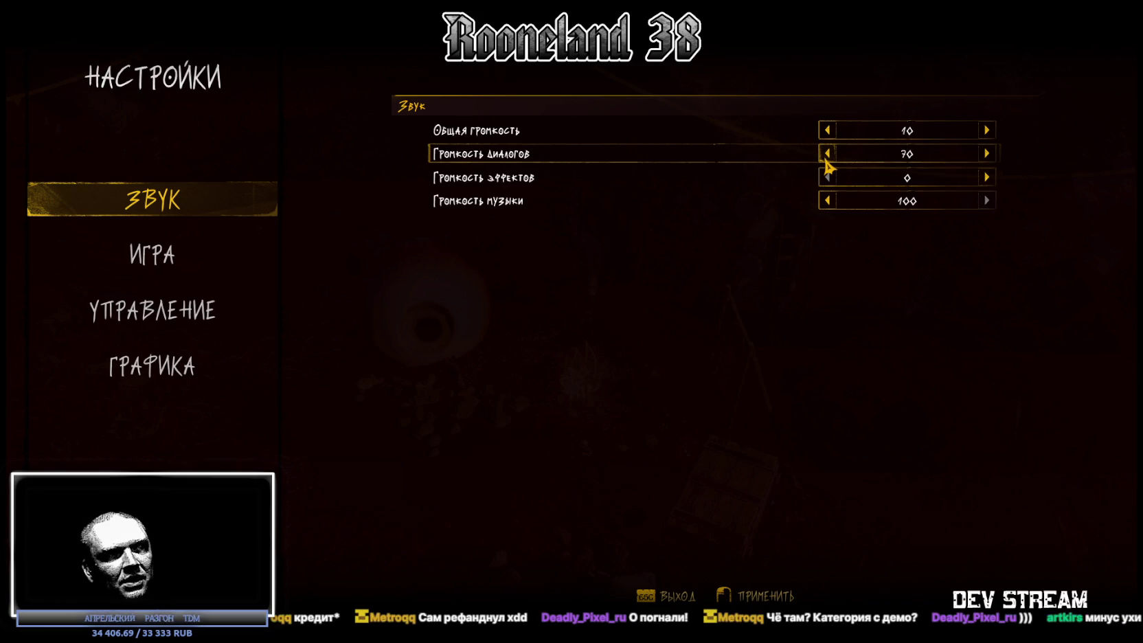
left_click(826, 130)
left_click(826, 201)
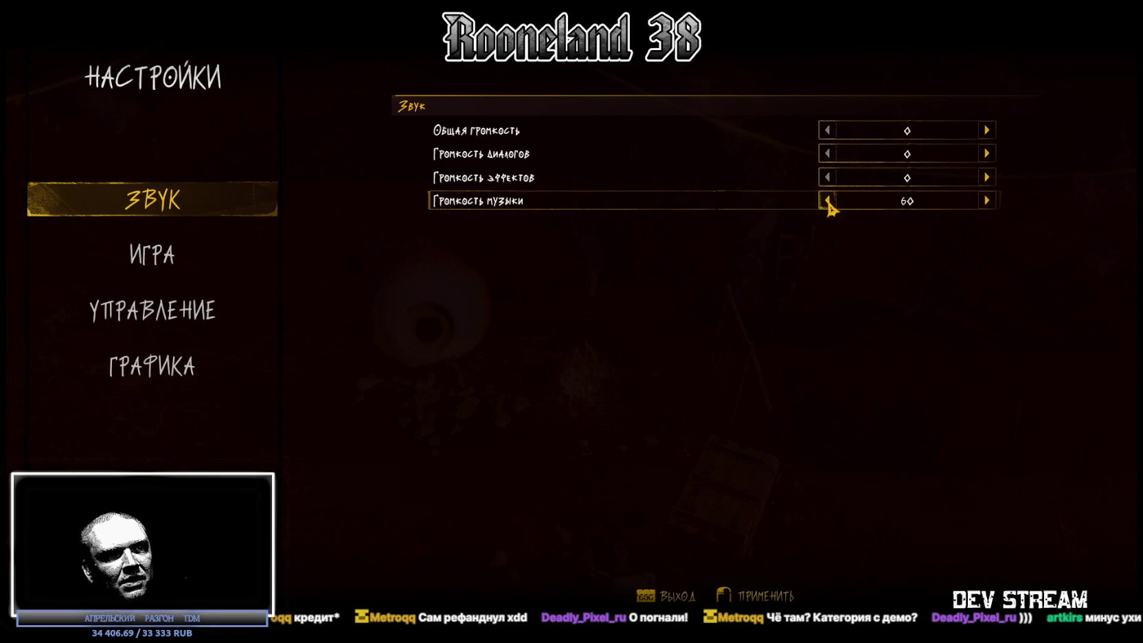
left_click(828, 200)
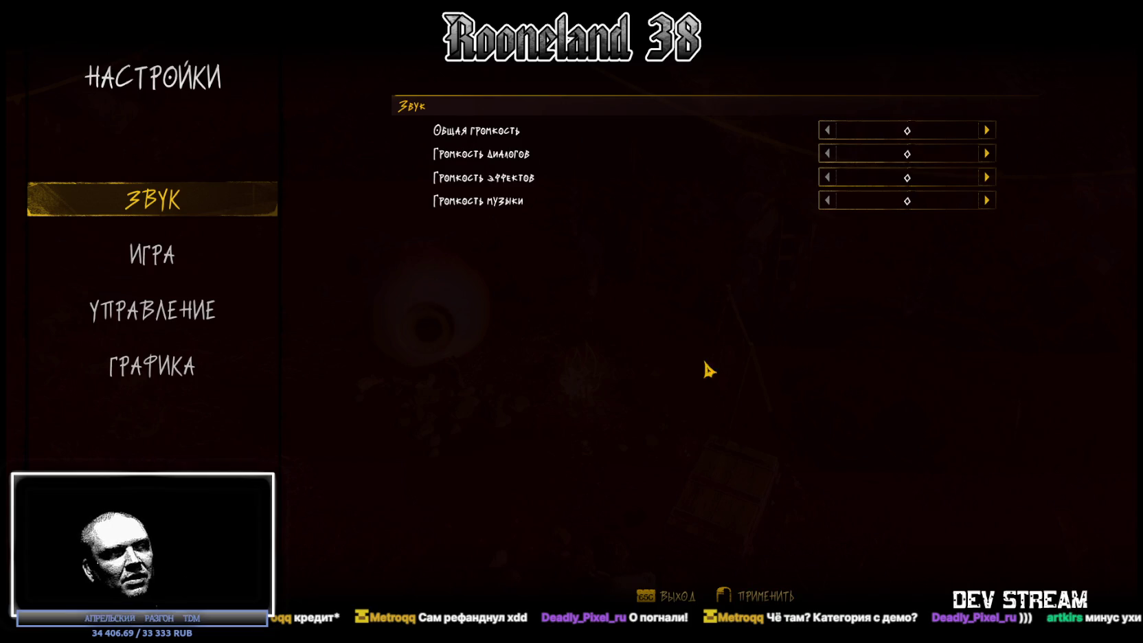
Step: Raise the dialogue and effects volumes to 80
left_click(987, 154)
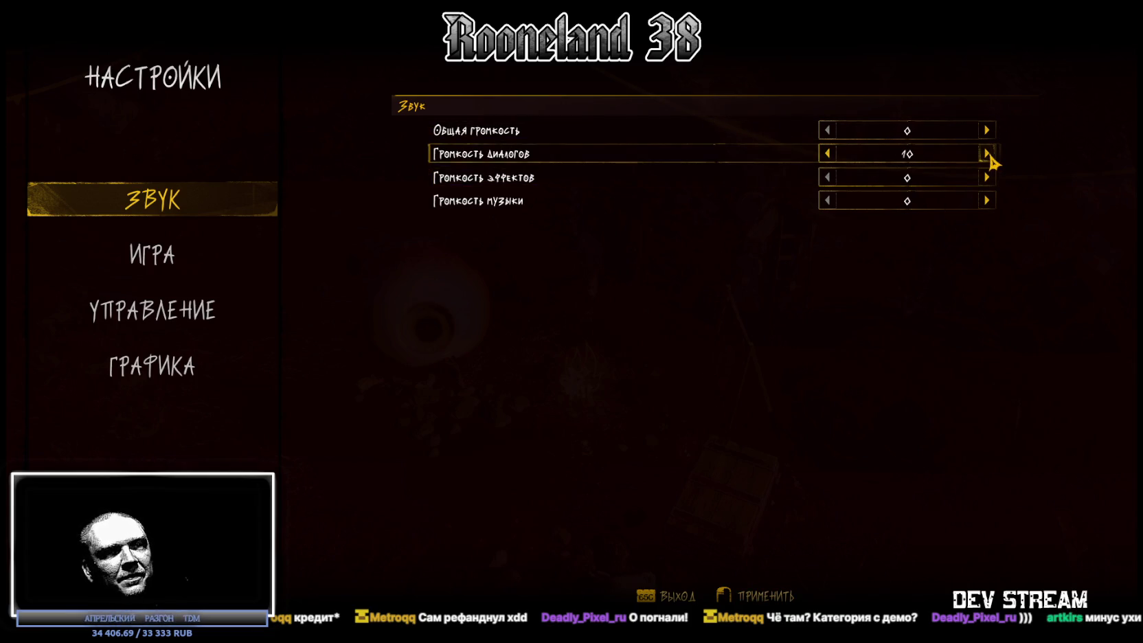
double_click(987, 153)
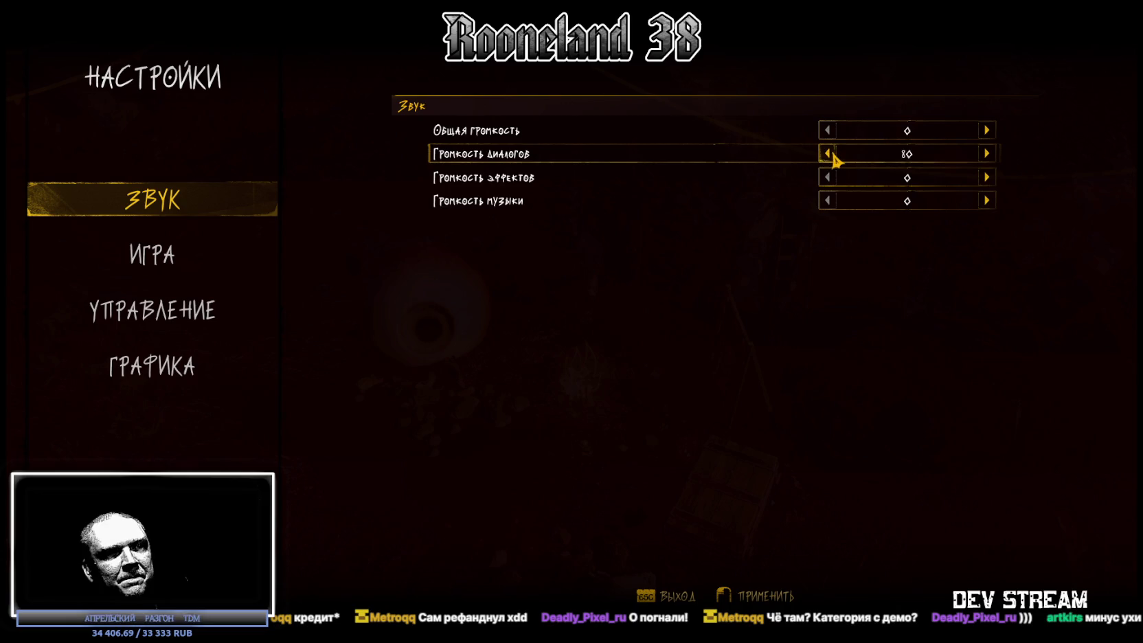
double_click(986, 153)
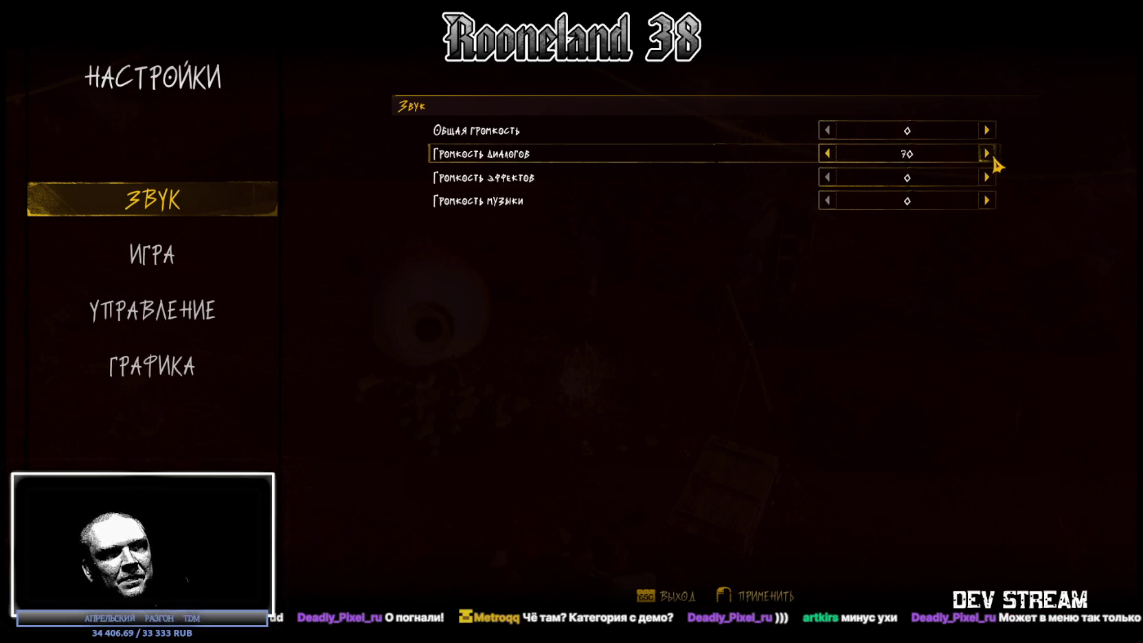
double_click(992, 175)
double_click(992, 176)
double_click(992, 176)
left_click(992, 176)
left_click(991, 176)
Step: Set the music volume to 80 and the master volume to 50, then go to Игра
left_click(993, 200)
double_click(994, 201)
triple_click(993, 201)
double_click(987, 131)
left_click(987, 132)
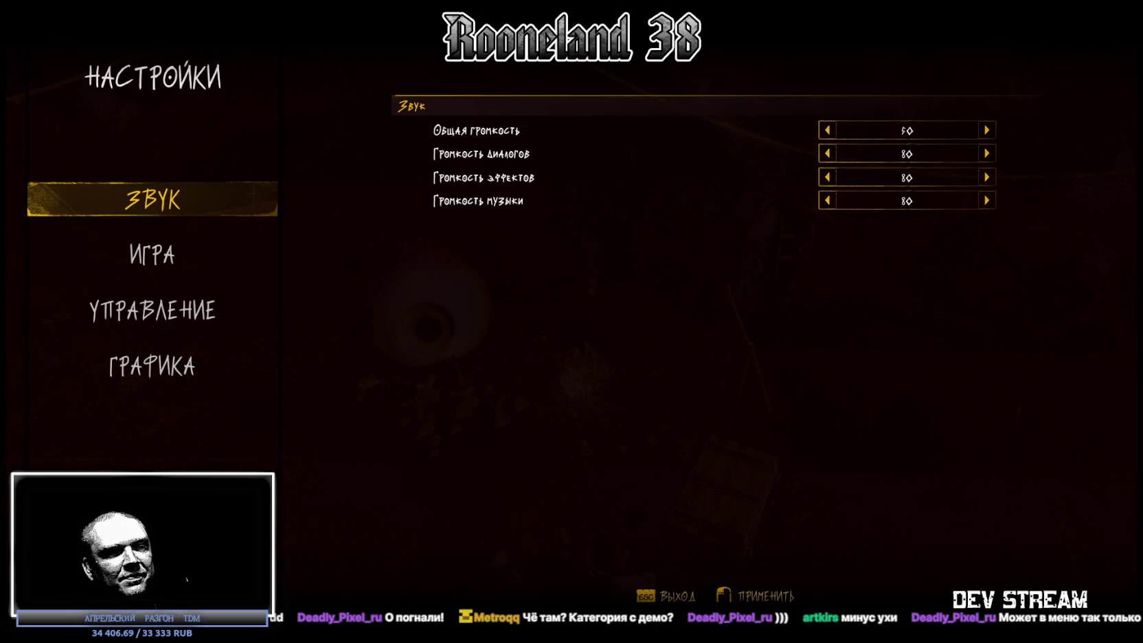
left_click(166, 275)
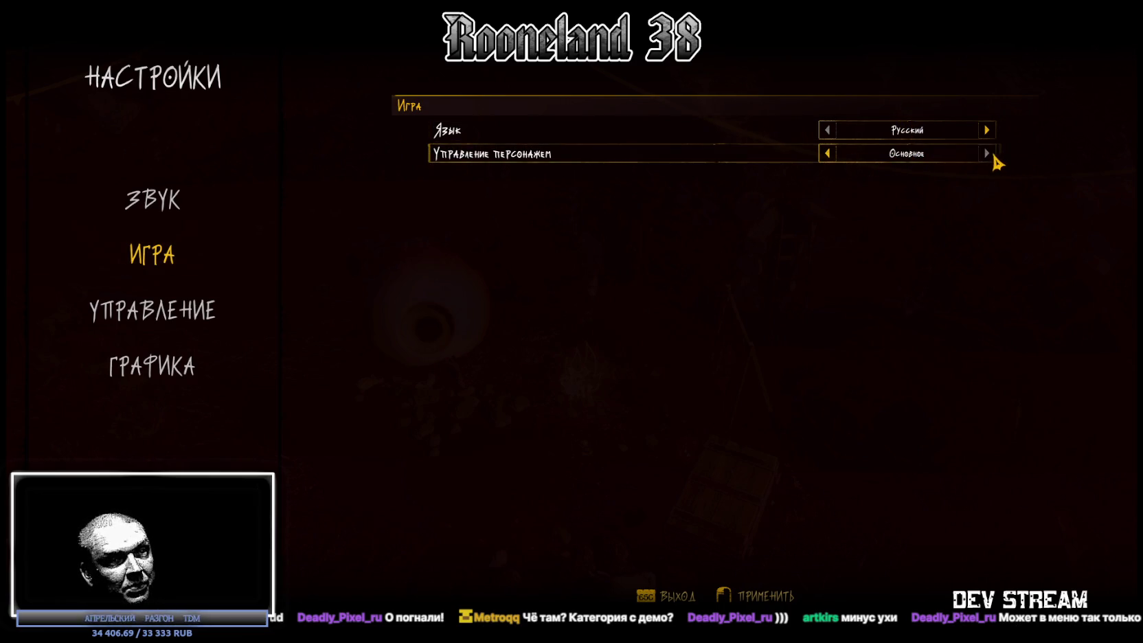
Step: Switch character control to the alternative scheme, review the key bindings, and go to Графика
left_click(833, 156)
left_click(986, 155)
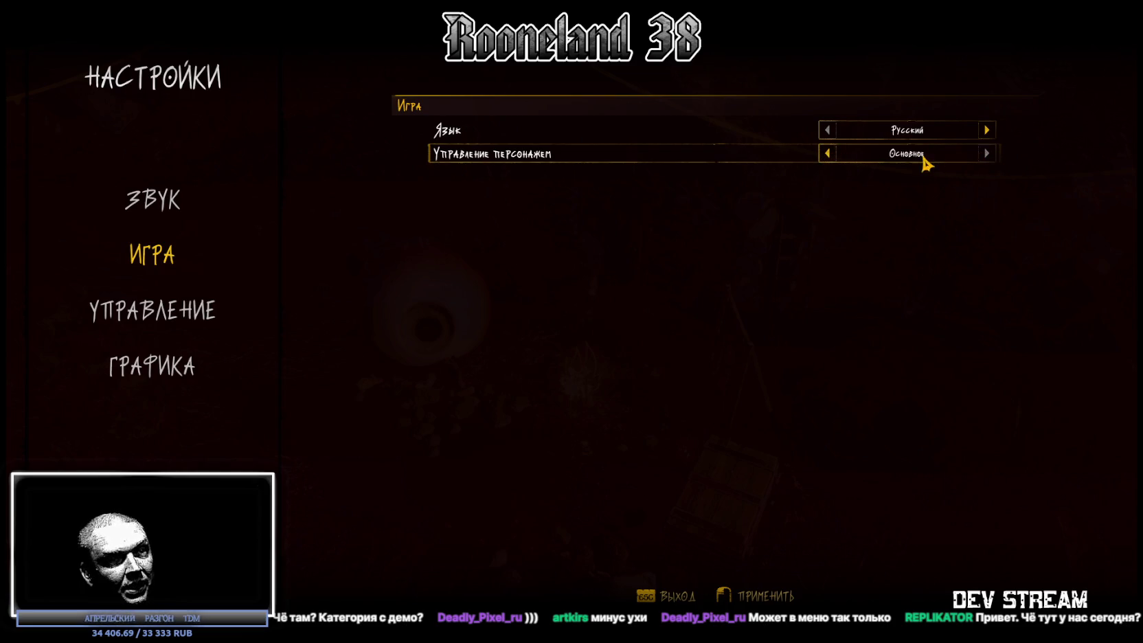
left_click(828, 154)
left_click(249, 320)
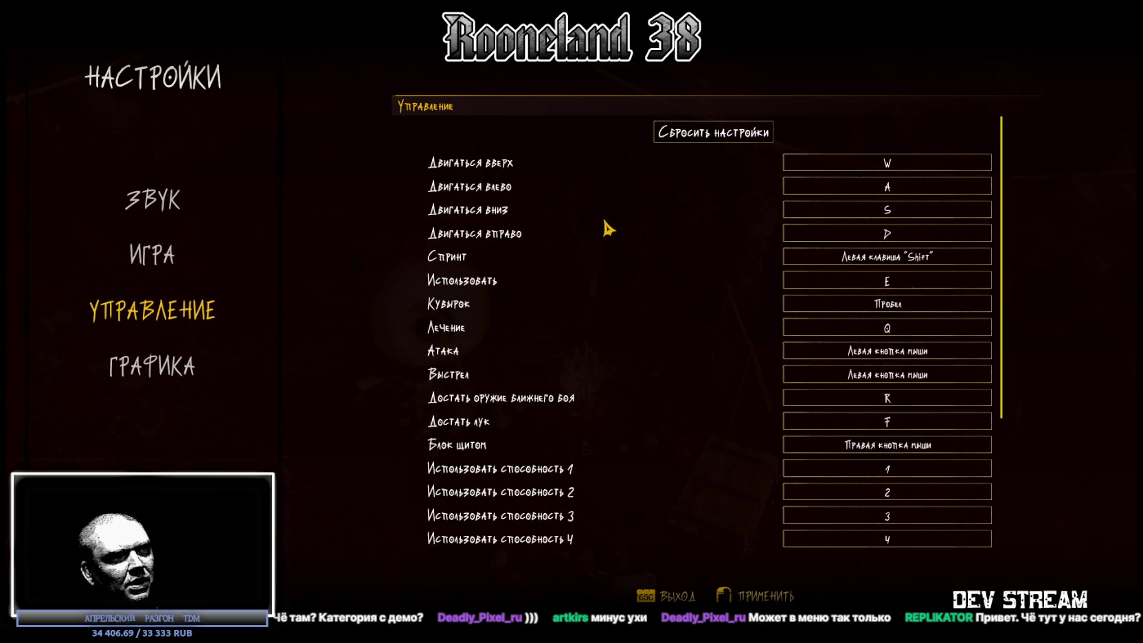
scroll(694, 232, "down", 3)
scroll(693, 232, "down", 3)
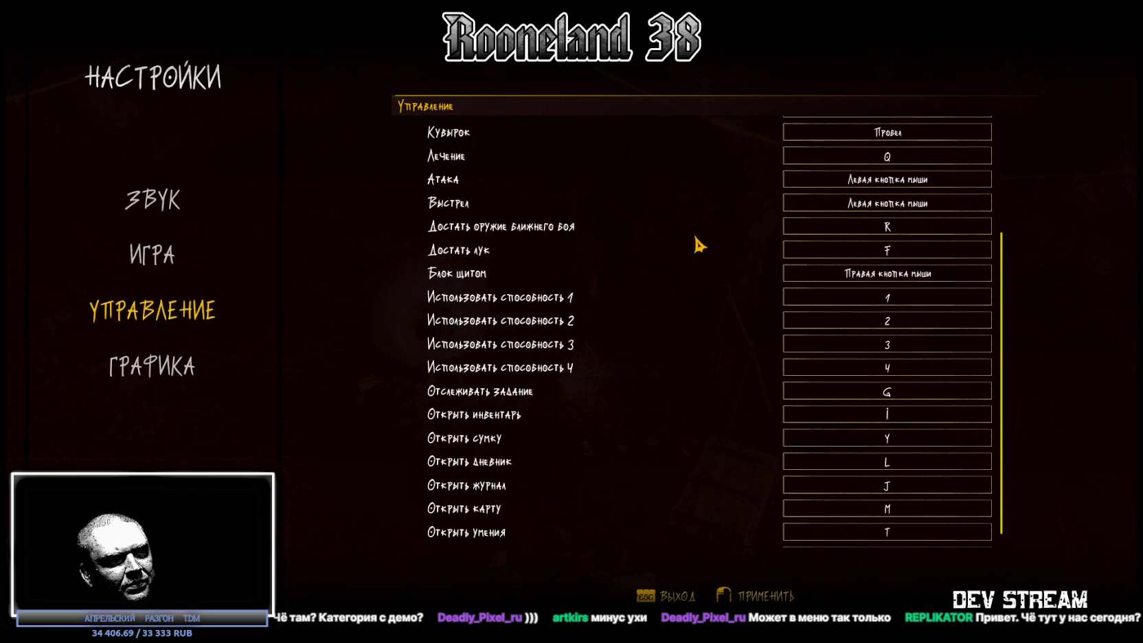
left_click(158, 378)
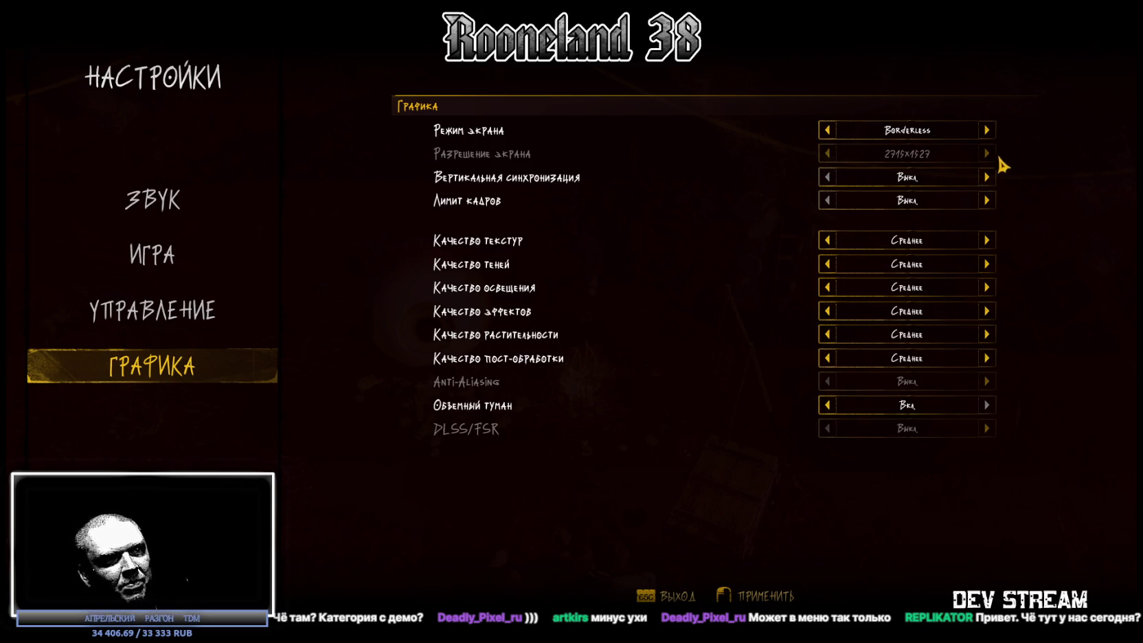
Step: Keep Borderless screen mode, turn V-sync on and cap the frame rate at 60
left_click(828, 131)
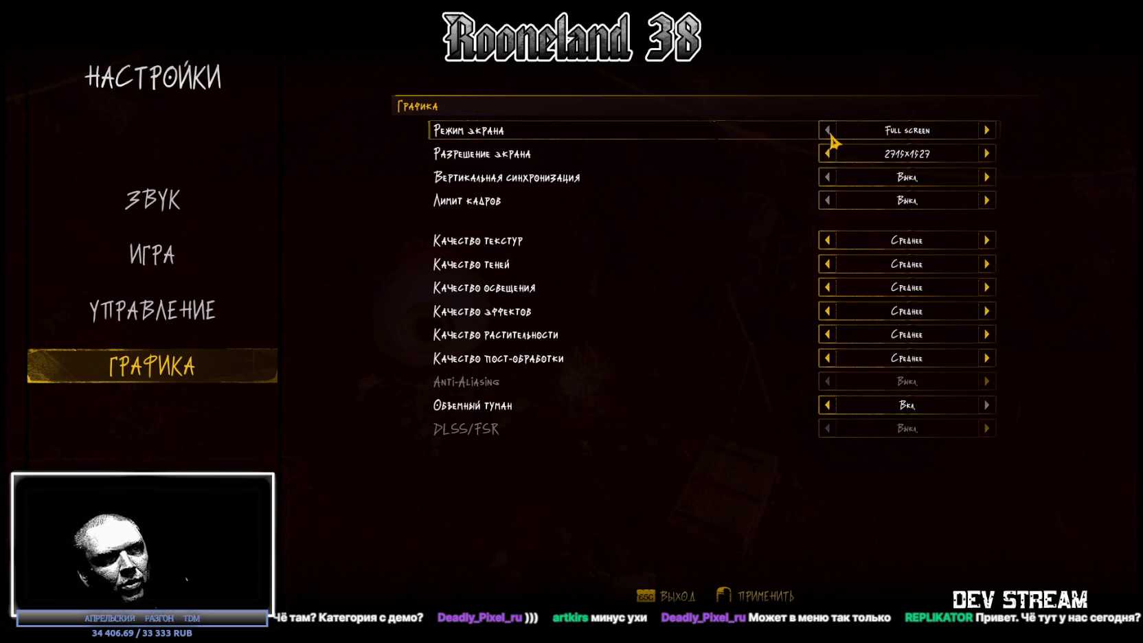
left_click(828, 154)
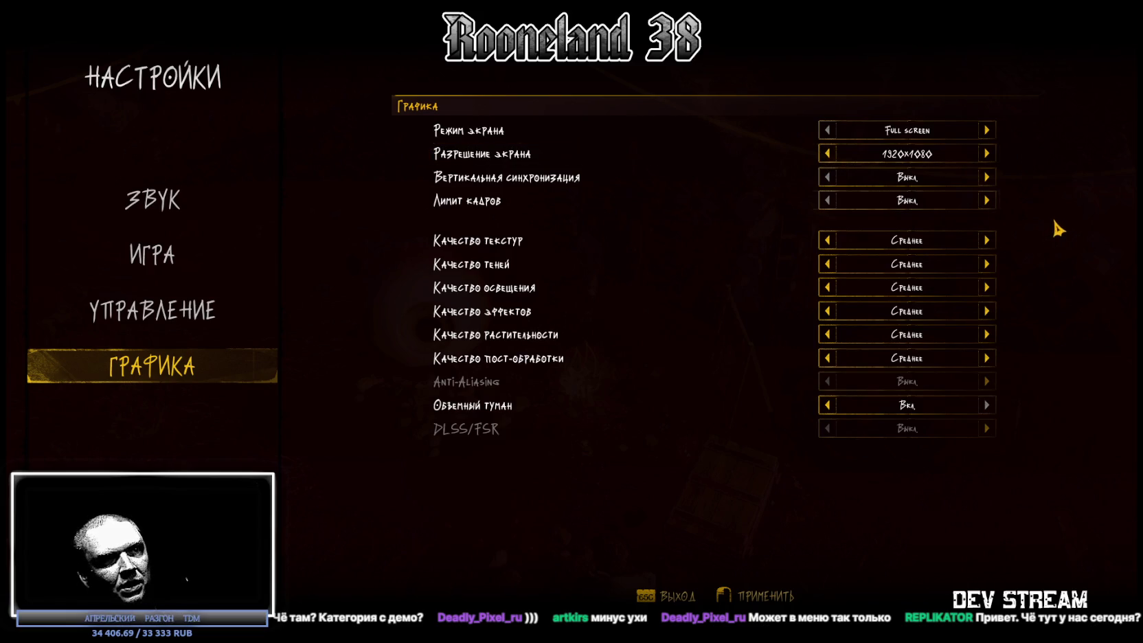
left_click(987, 129)
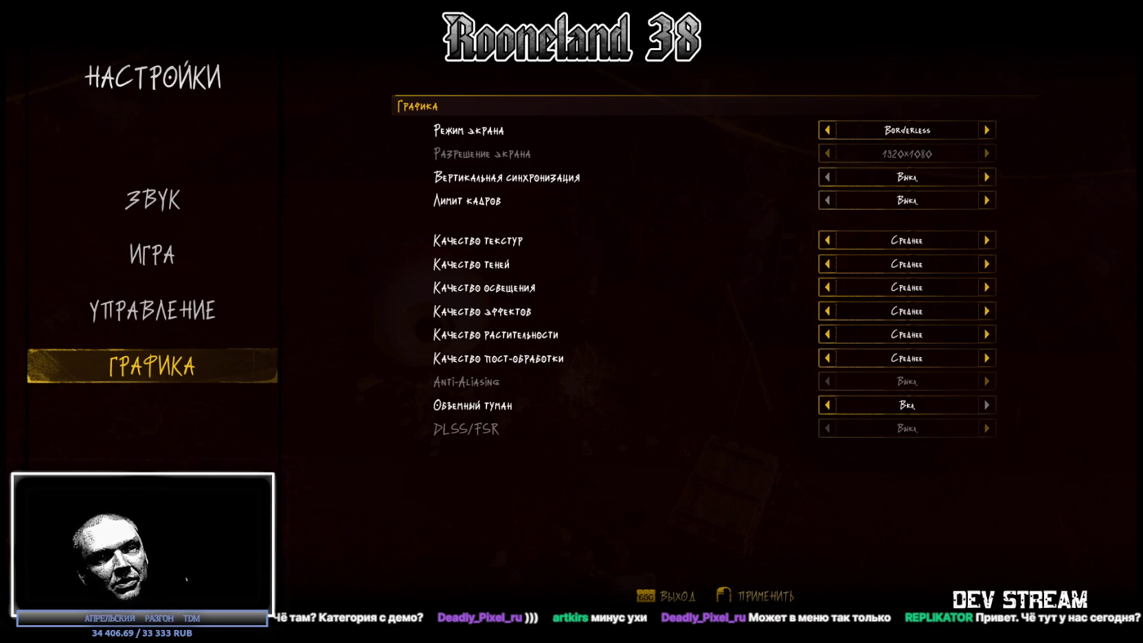
left_click(828, 131)
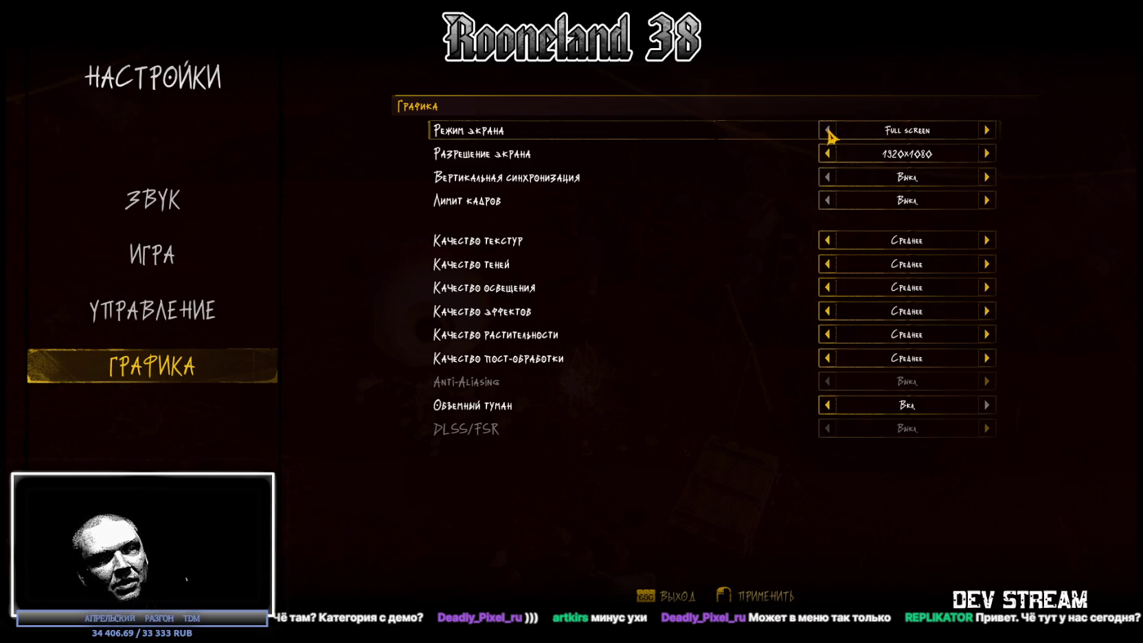
left_click(987, 130)
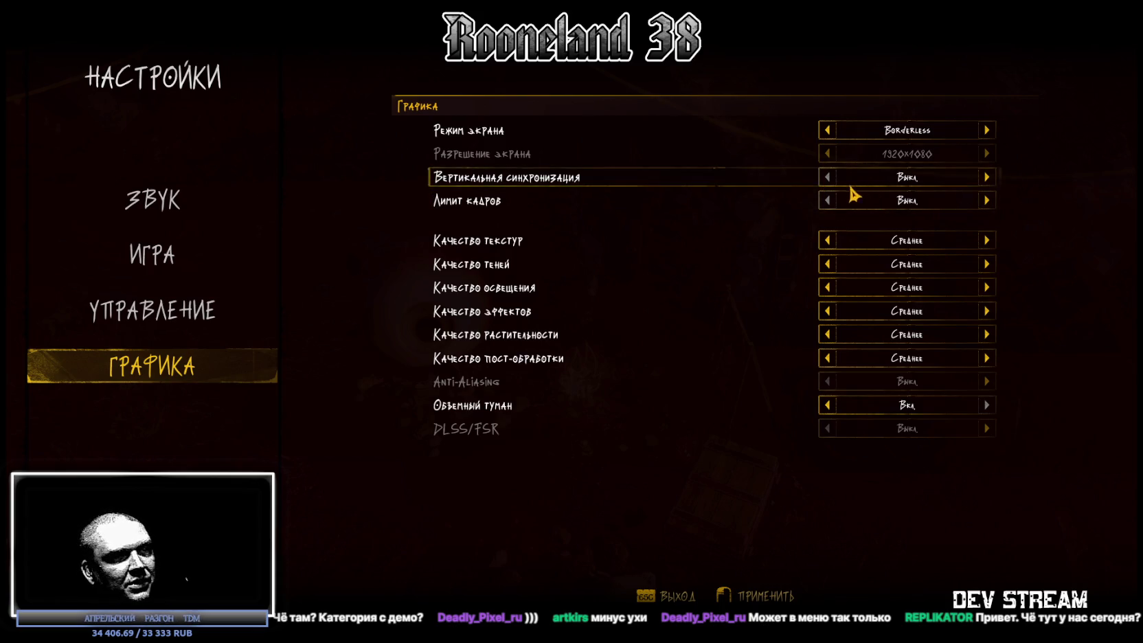
left_click(987, 177)
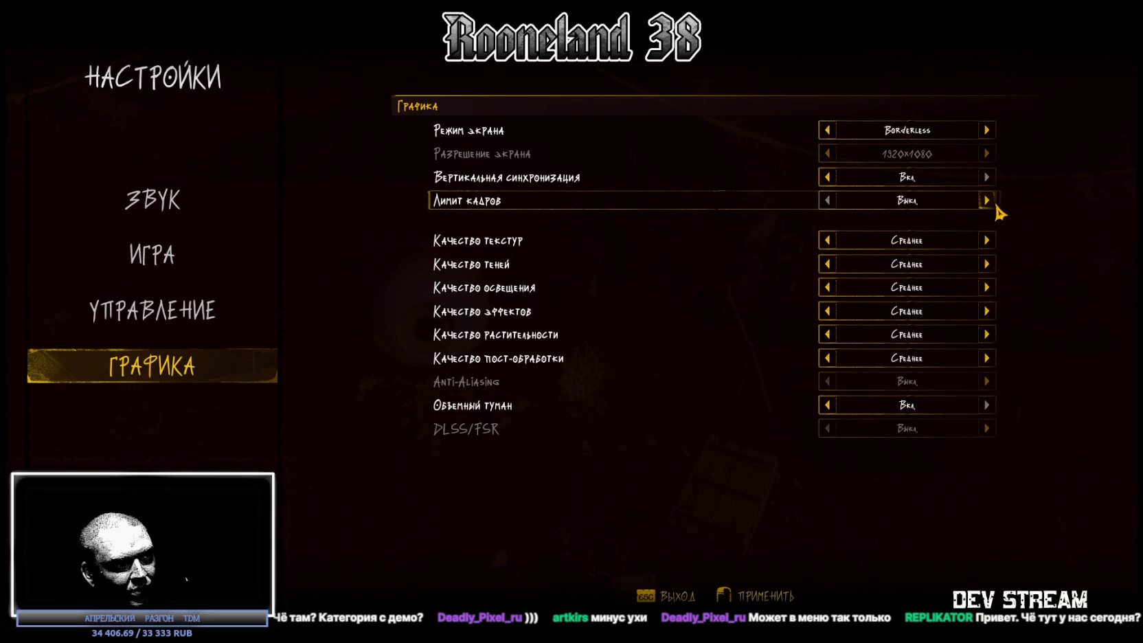
left_click(987, 200)
left_click(987, 200)
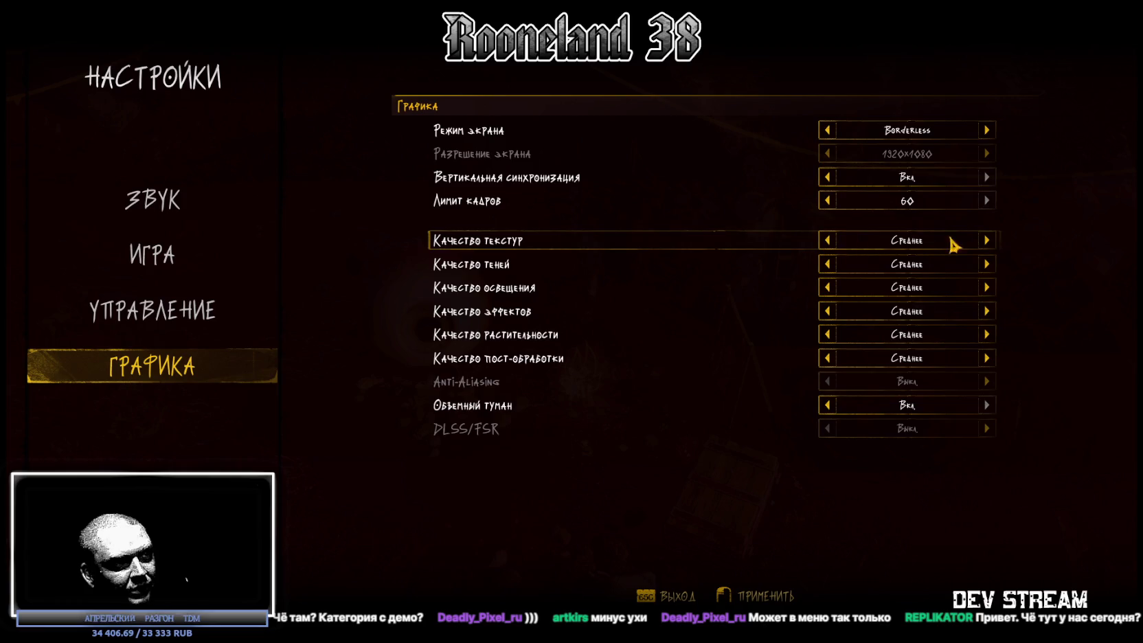
Step: Set textures and vegetation to Эпичное, effects and post-processing to Очень высокое, raise shadows and lighting, then exit
left_click(989, 242)
left_click(989, 241)
left_click(996, 266)
left_click(996, 266)
left_click(995, 288)
left_click(996, 288)
left_click(995, 312)
left_click(995, 312)
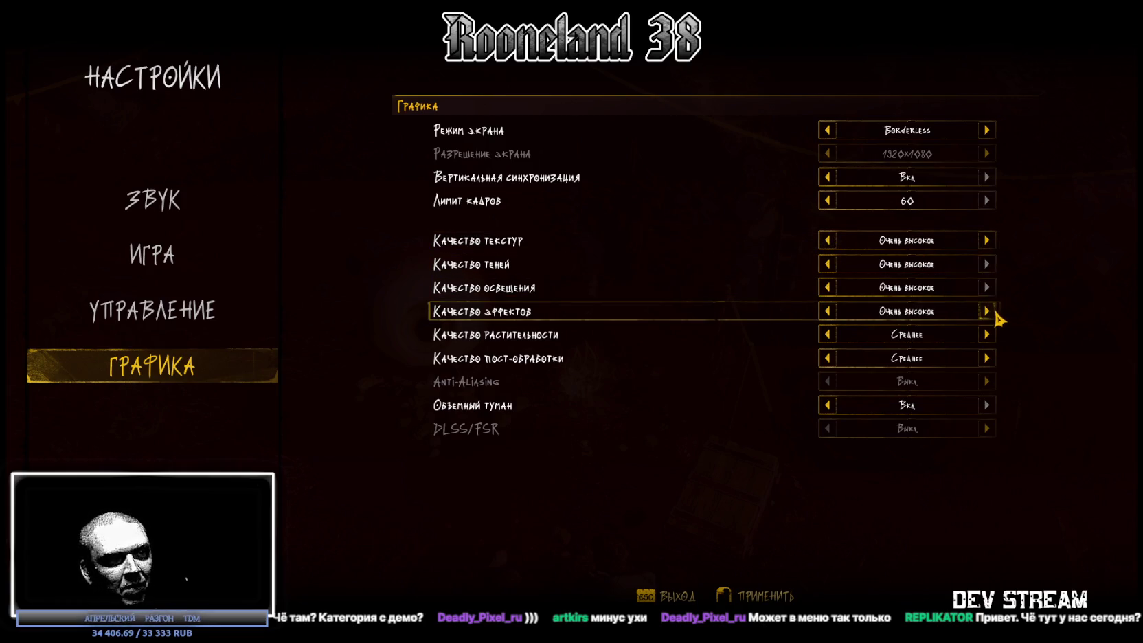
left_click(995, 313)
left_click(988, 240)
left_click(992, 339)
left_click(992, 339)
left_click(988, 358)
left_click(987, 359)
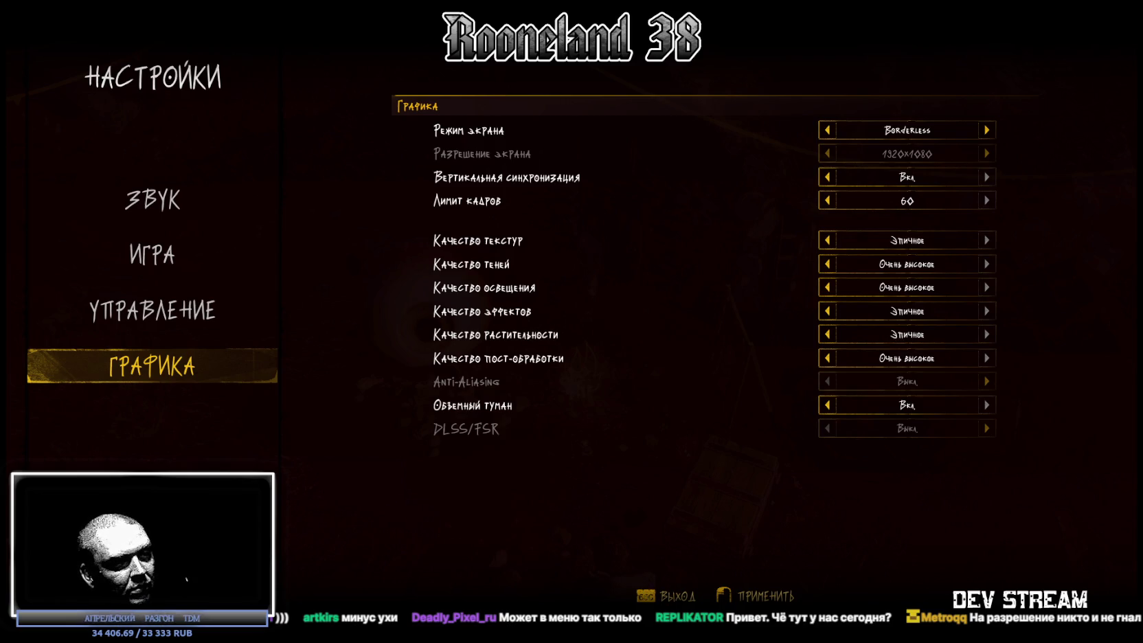
key("Escape")
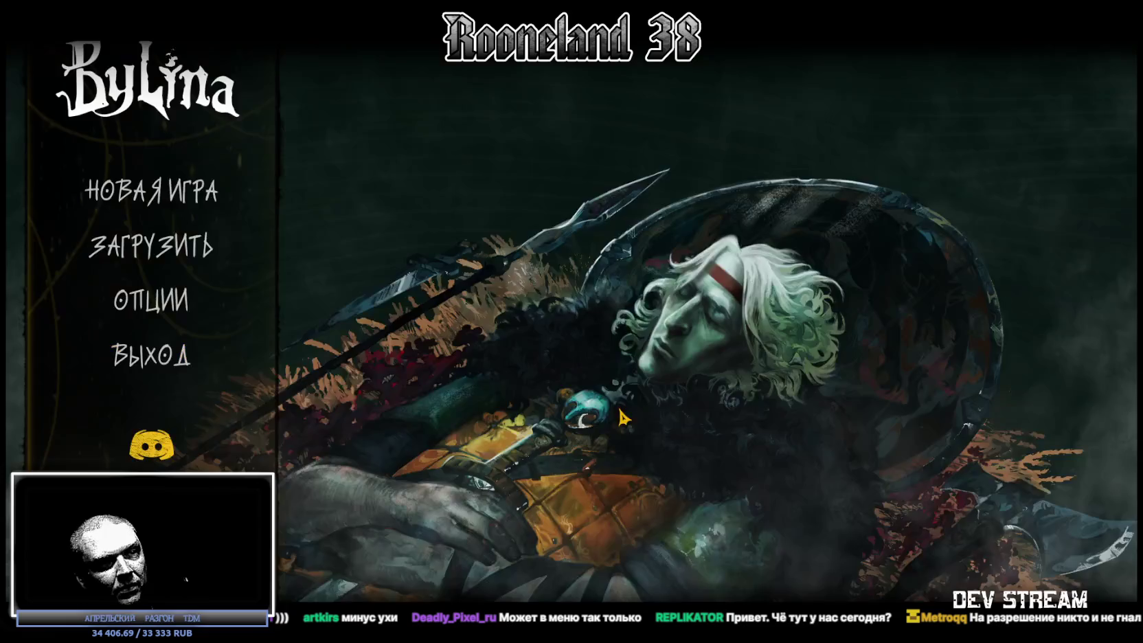
Step: Begin a new game and pick the Дружинник class
left_click(158, 194)
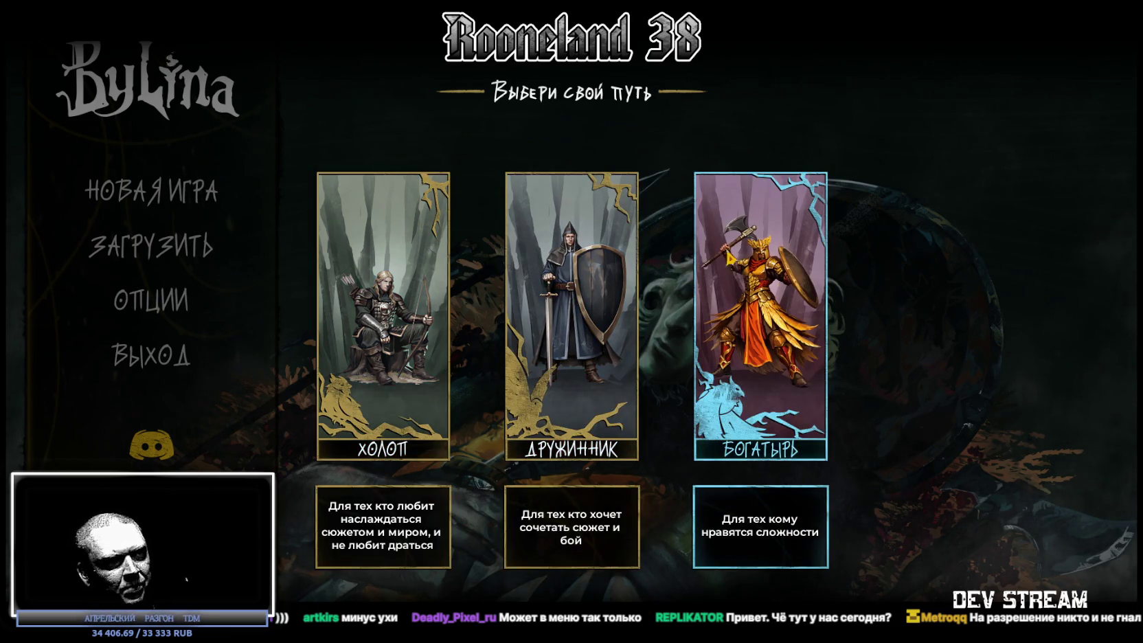
left_click(572, 316)
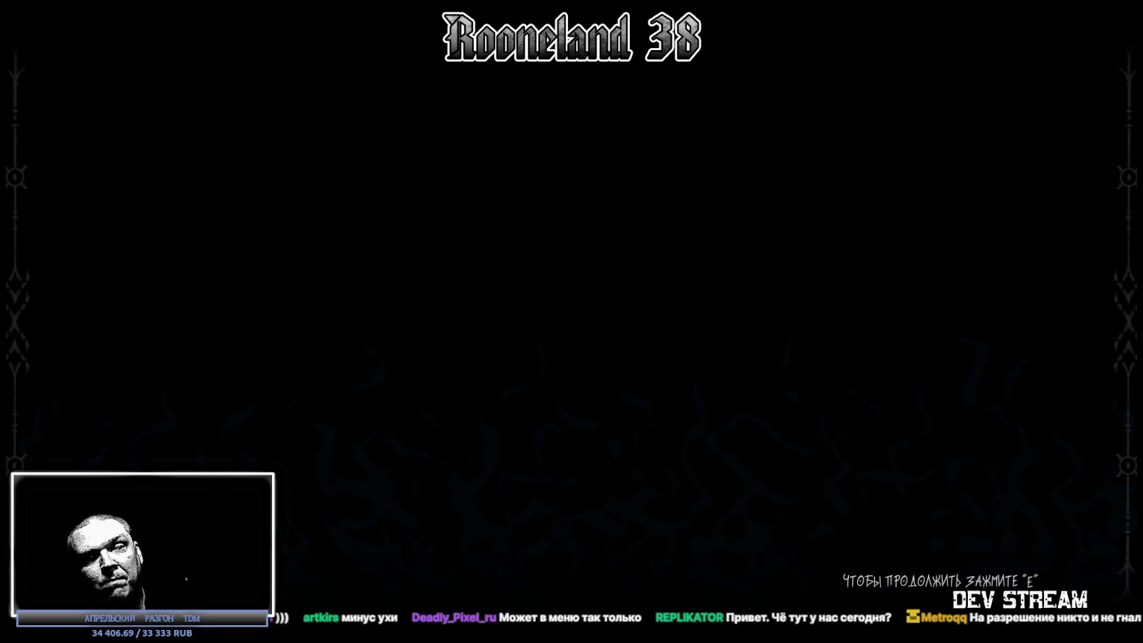
Step: Continue past the intro prompt and start play from the title screen
key("e")
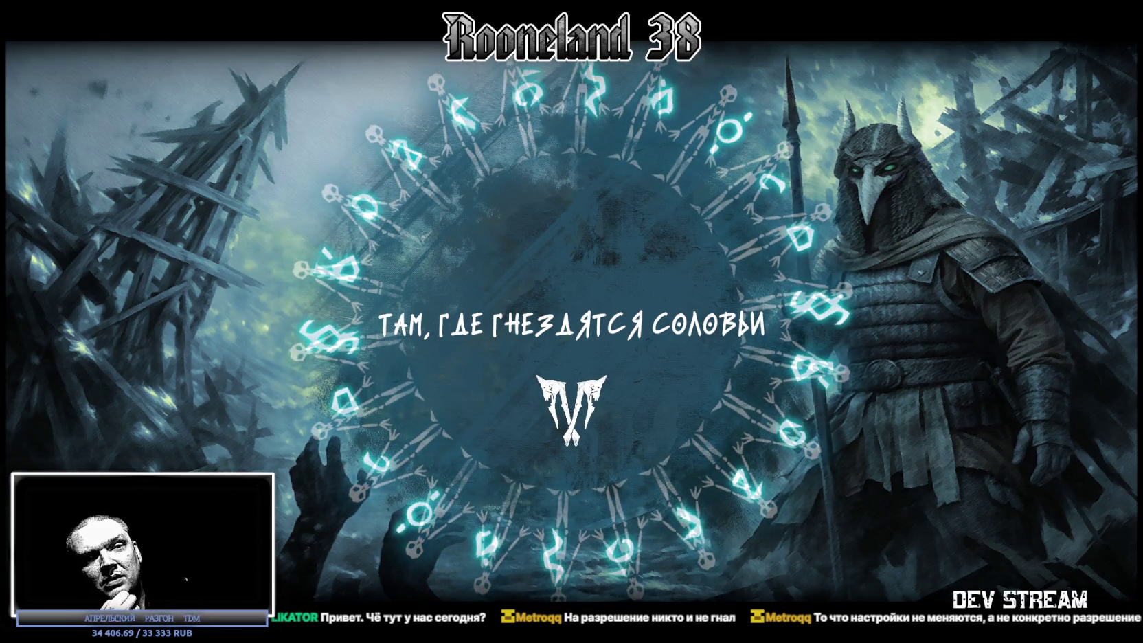
left_click(572, 479)
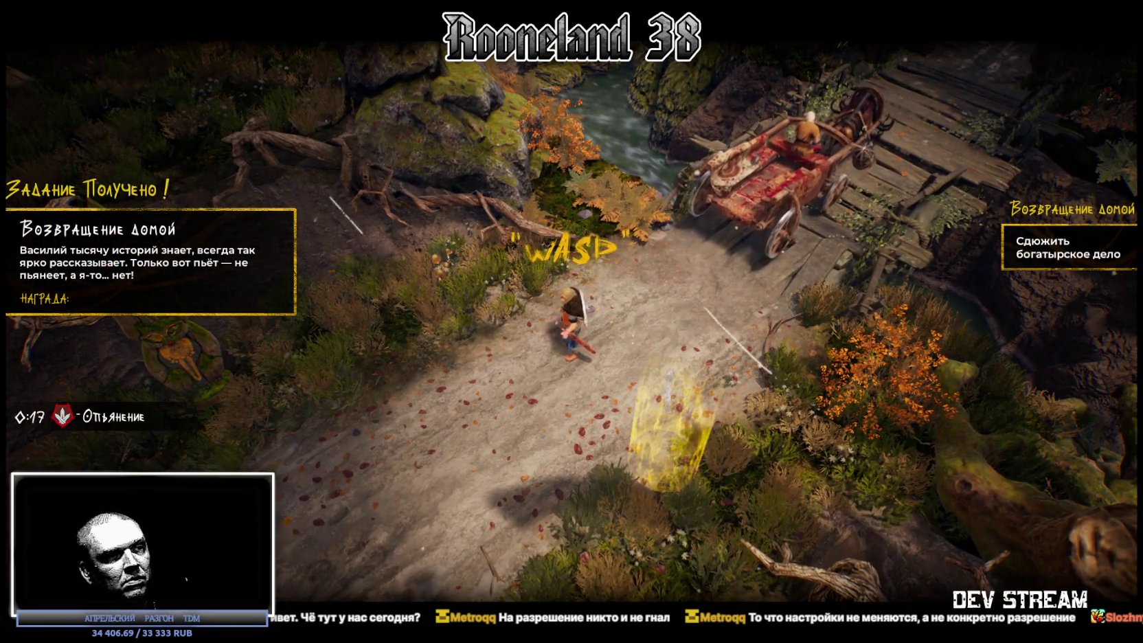
Step: Walk the hero down the road and finish the roadside conversation
key("a")
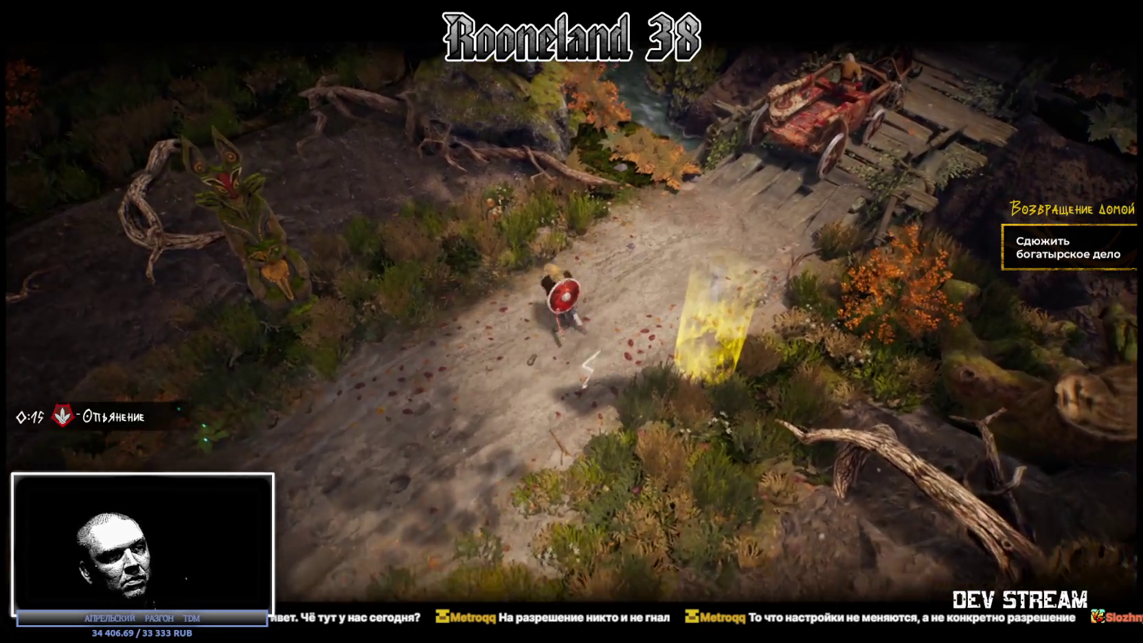
key("s")
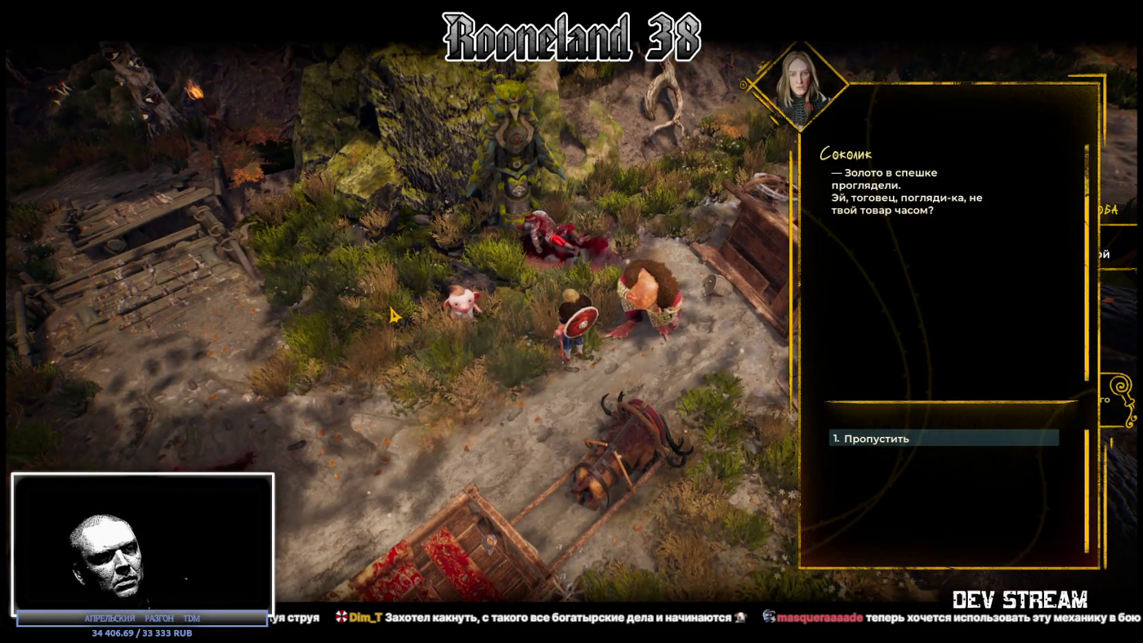
key("1")
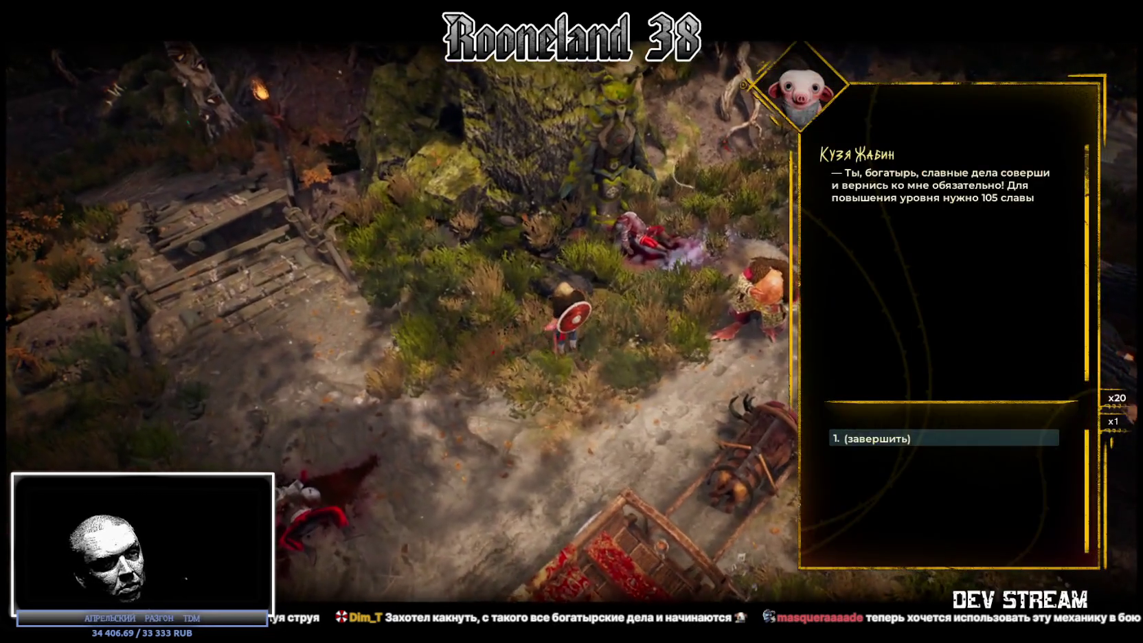
key("1")
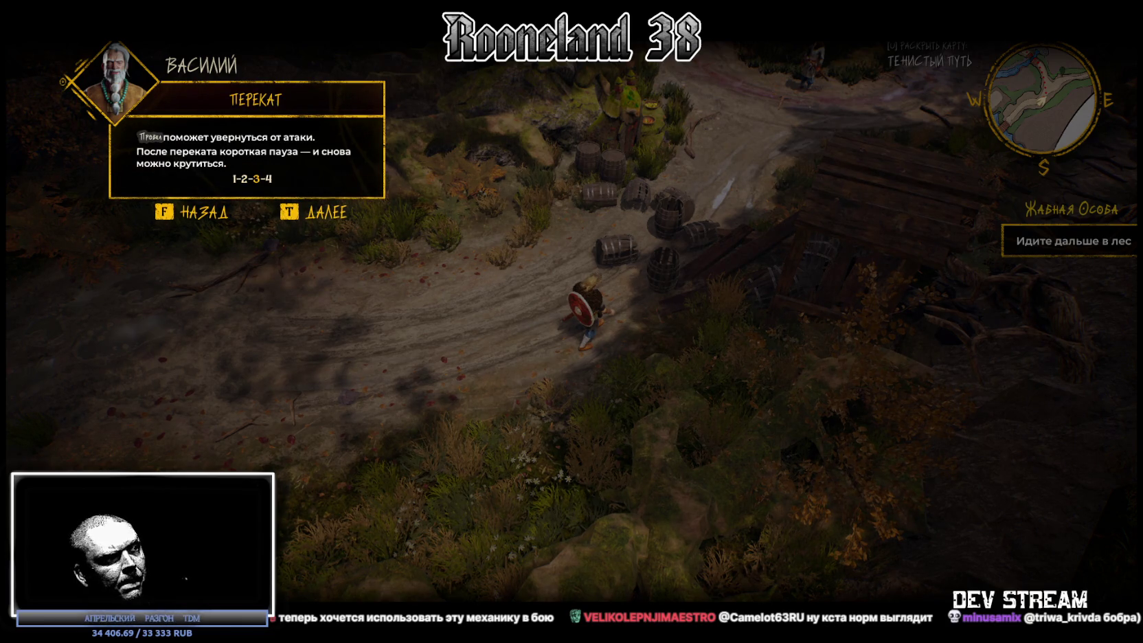
Step: Dismiss the roll tip, smash the roadside barrels for loot and walk up the path with shield raised
key("t")
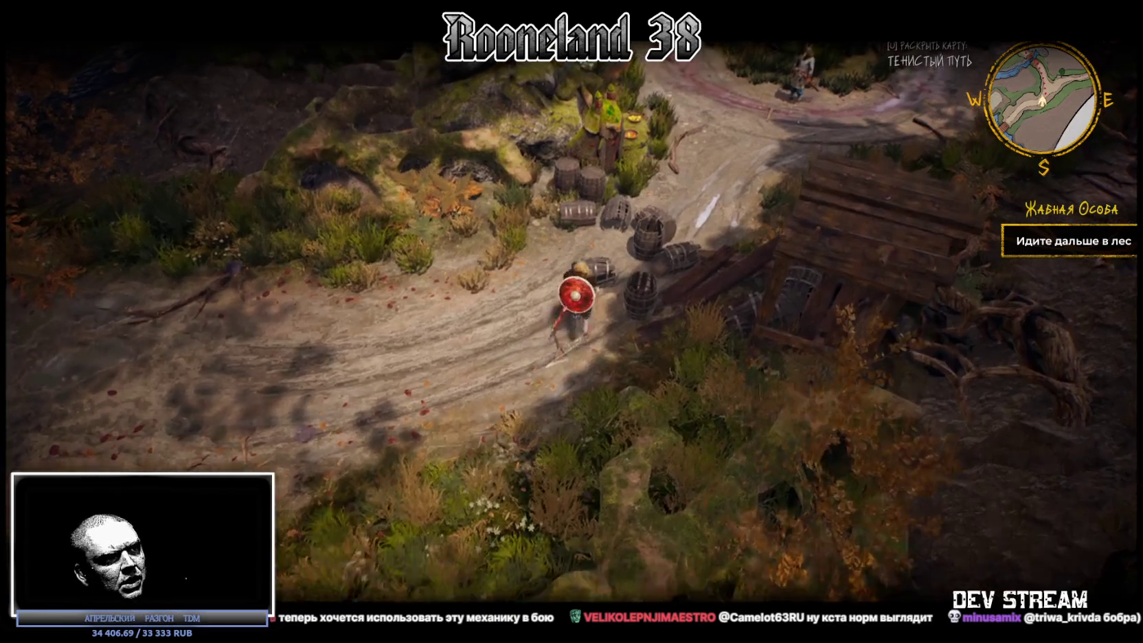
key("w")
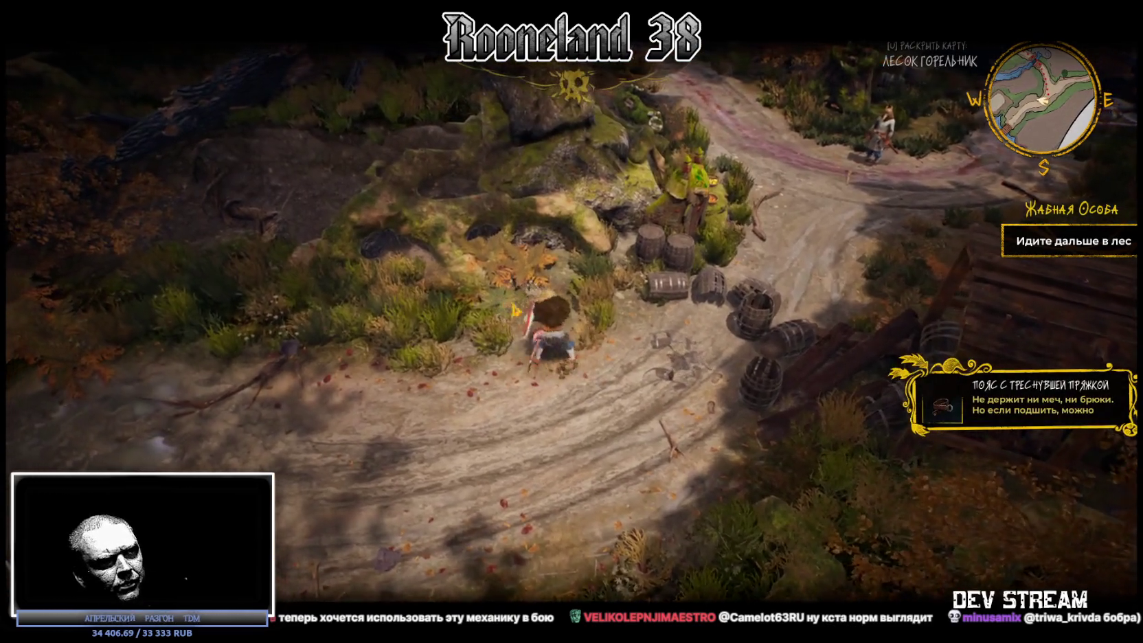
key("d")
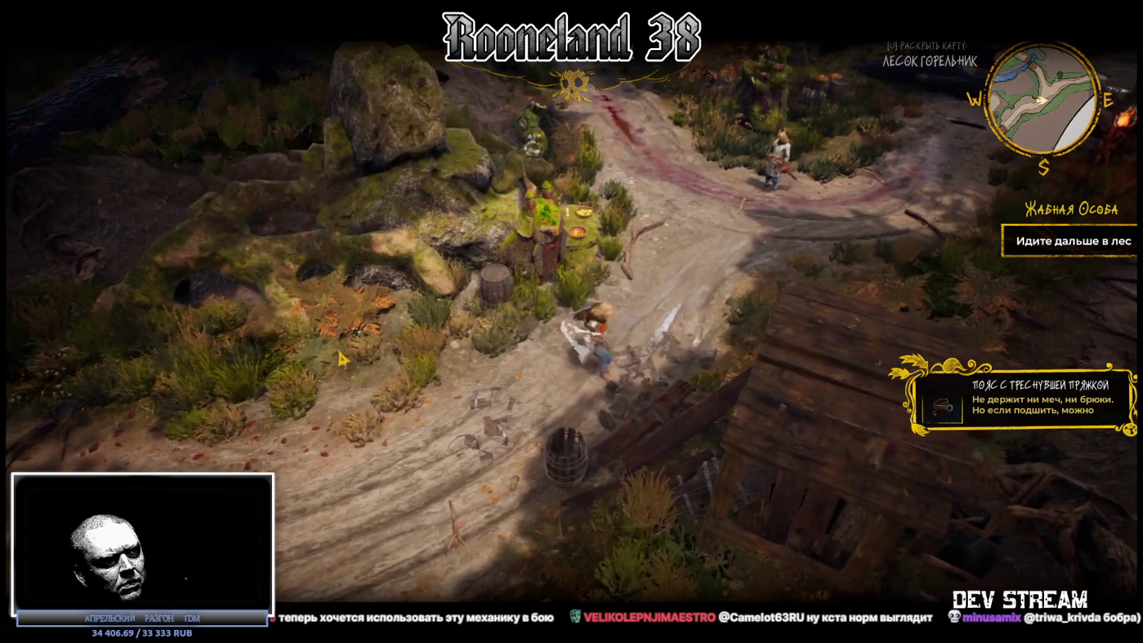
key("a")
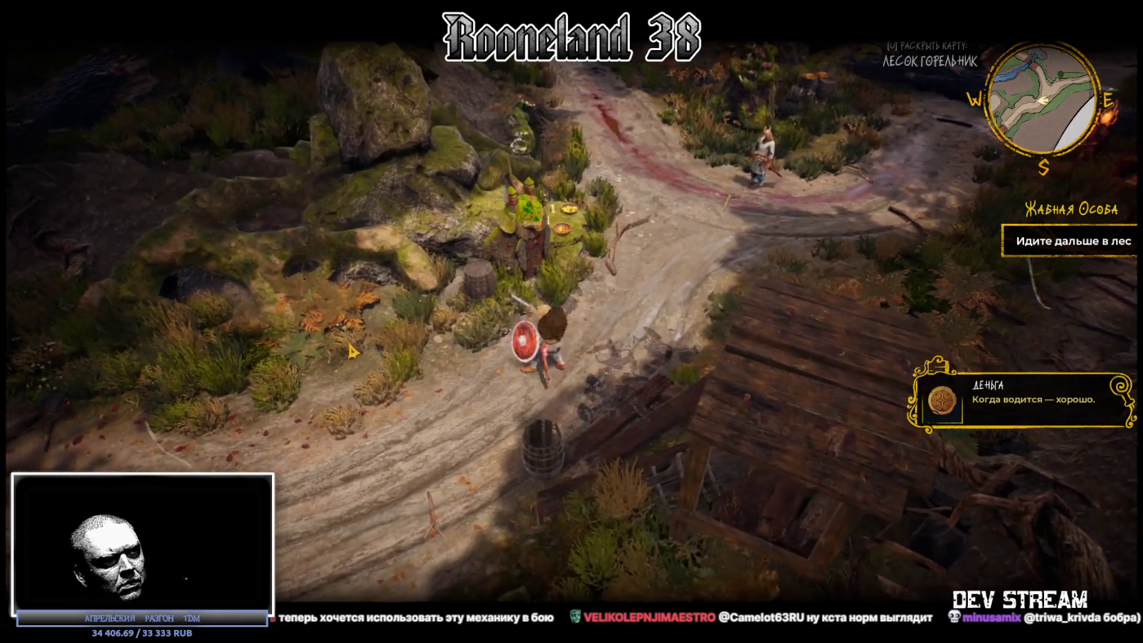
key("w")
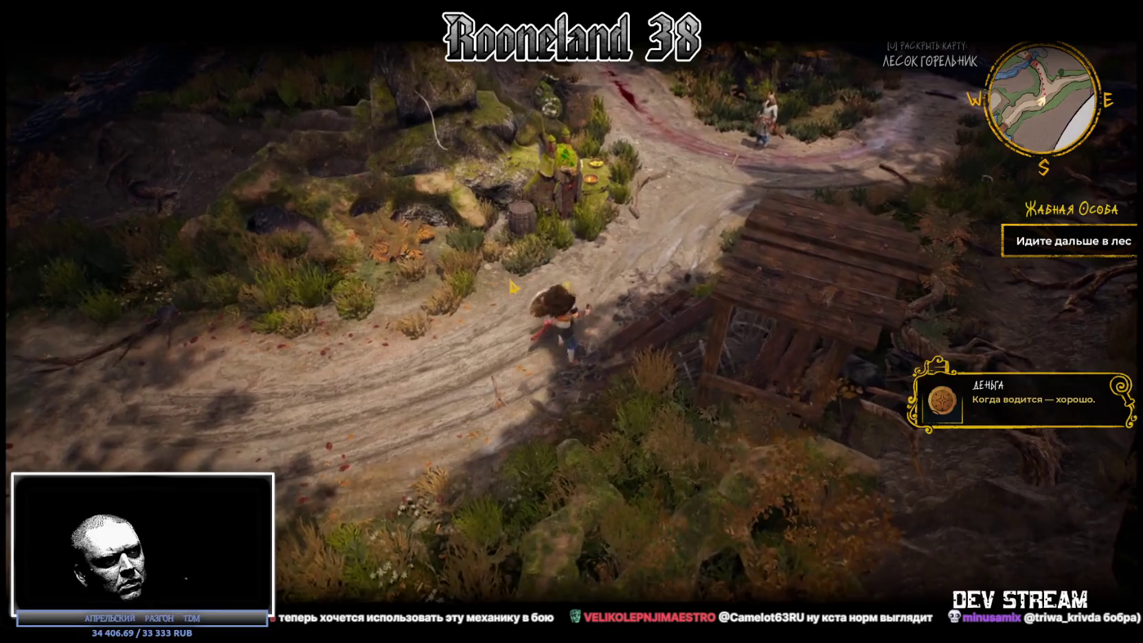
key("shift")
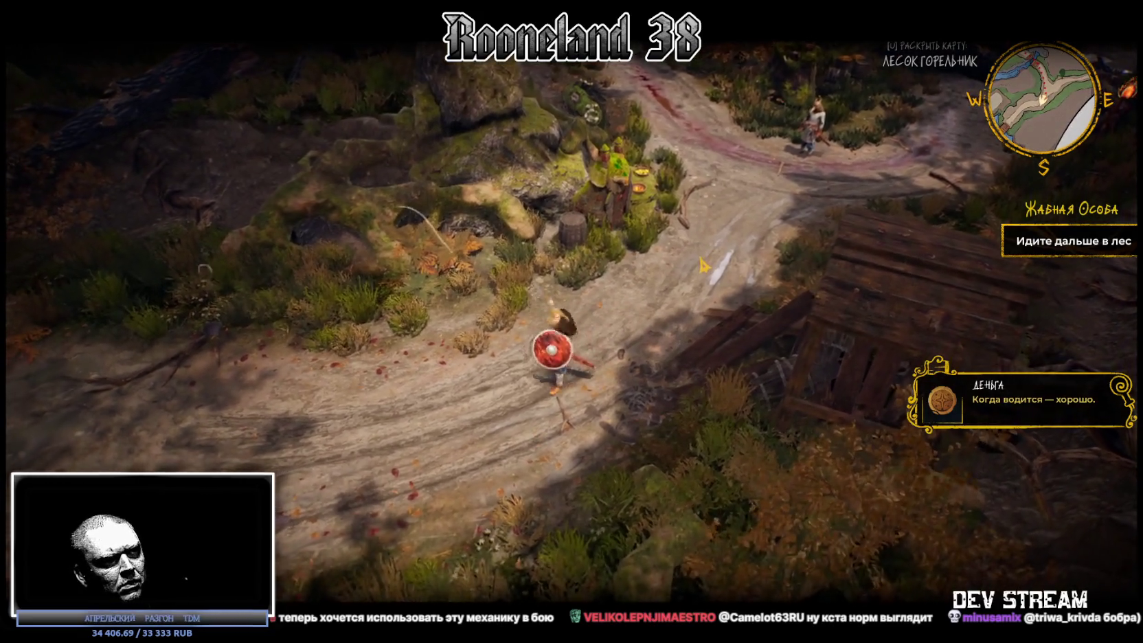
Step: Slash along the path toward the bridge and strike the sparring partner
left_click(409, 507)
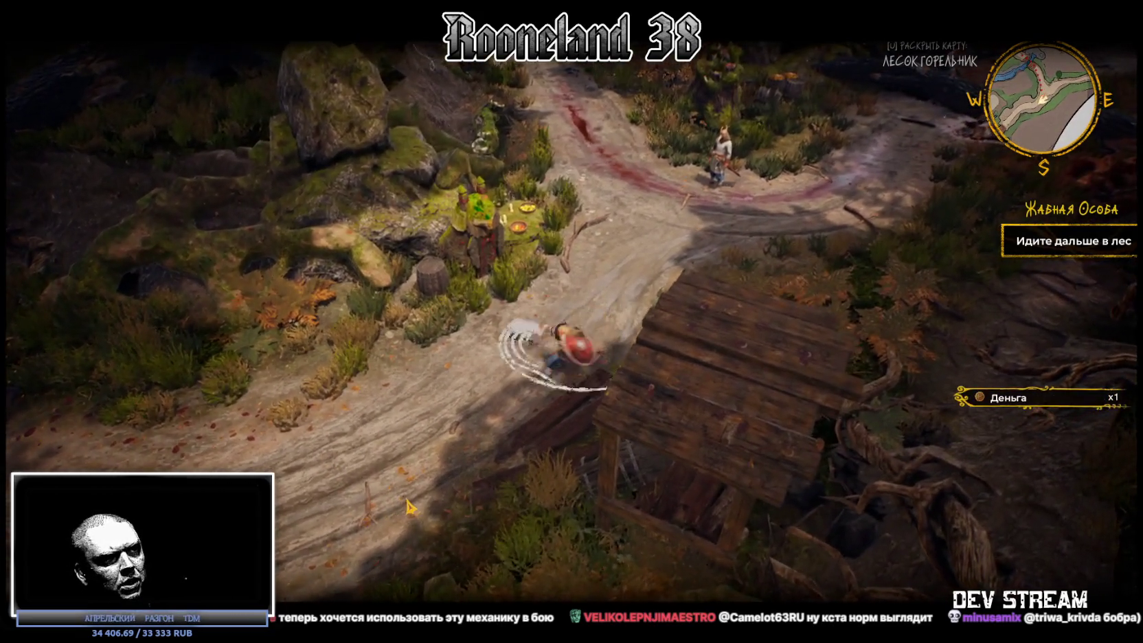
left_click(585, 475)
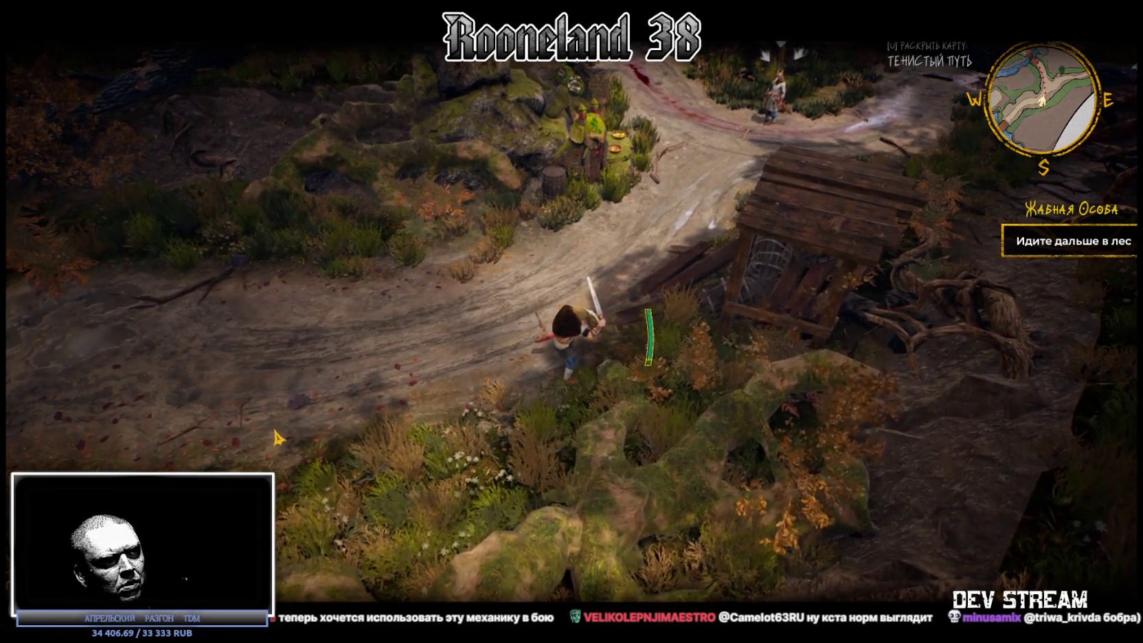
key("w")
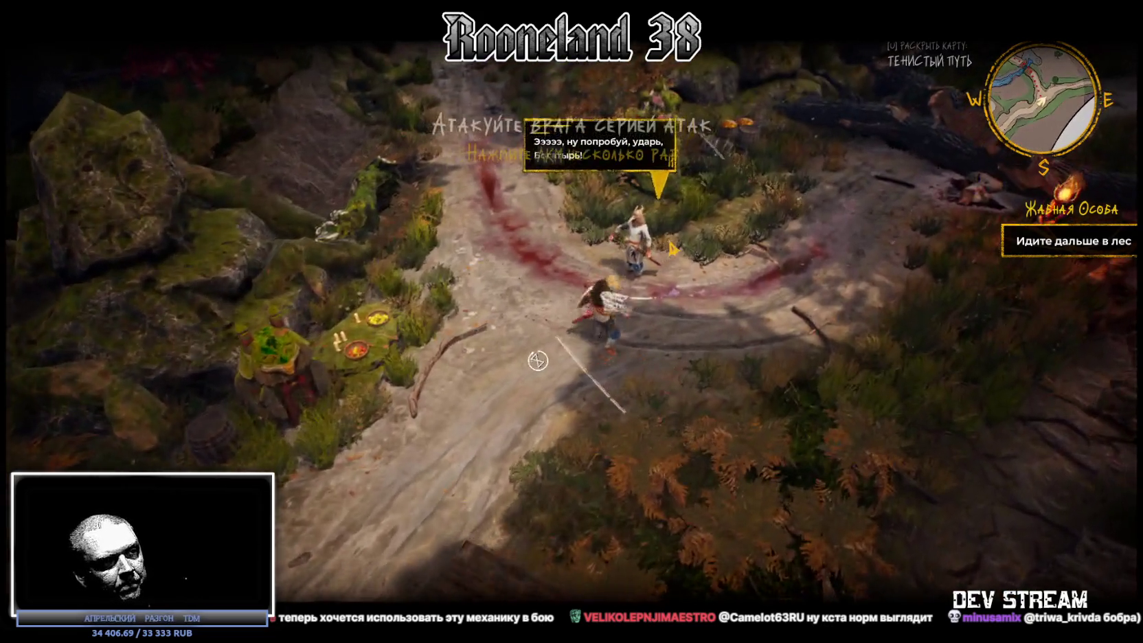
left_click(672, 247)
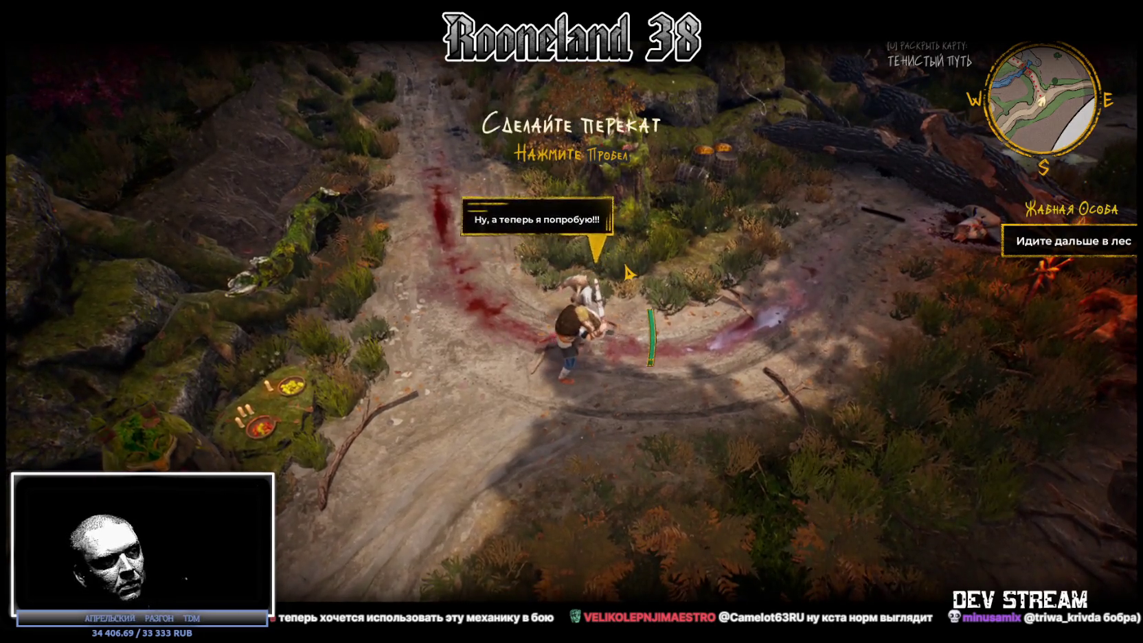
Step: Roll away from attacks and circle the enemy until 'Победите врагов' appears, then attack
key("w")
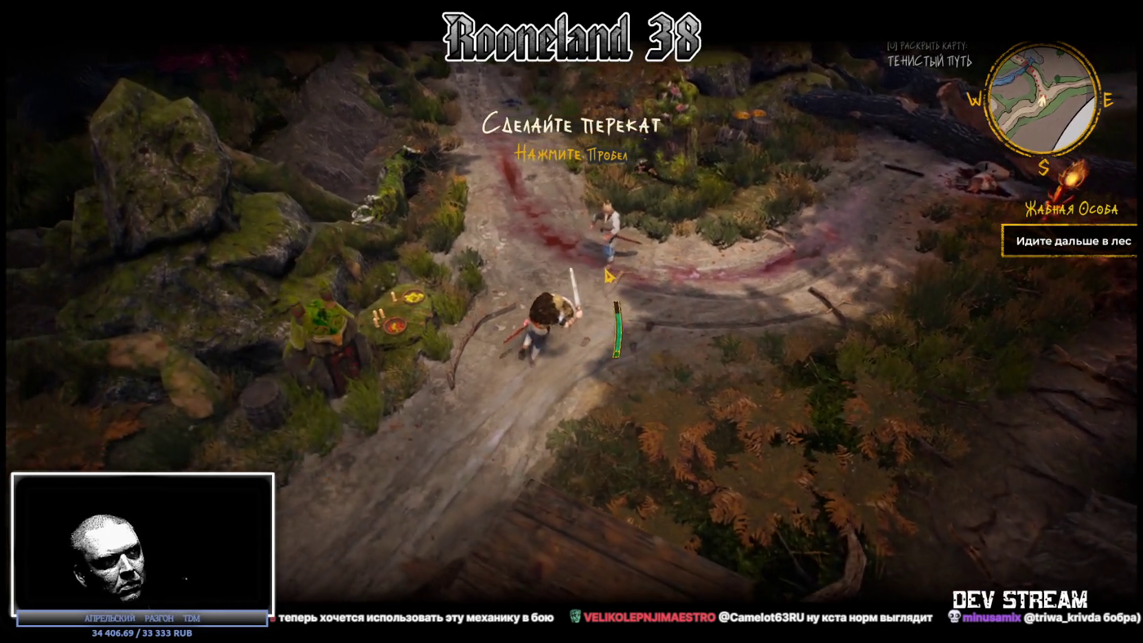
key("space")
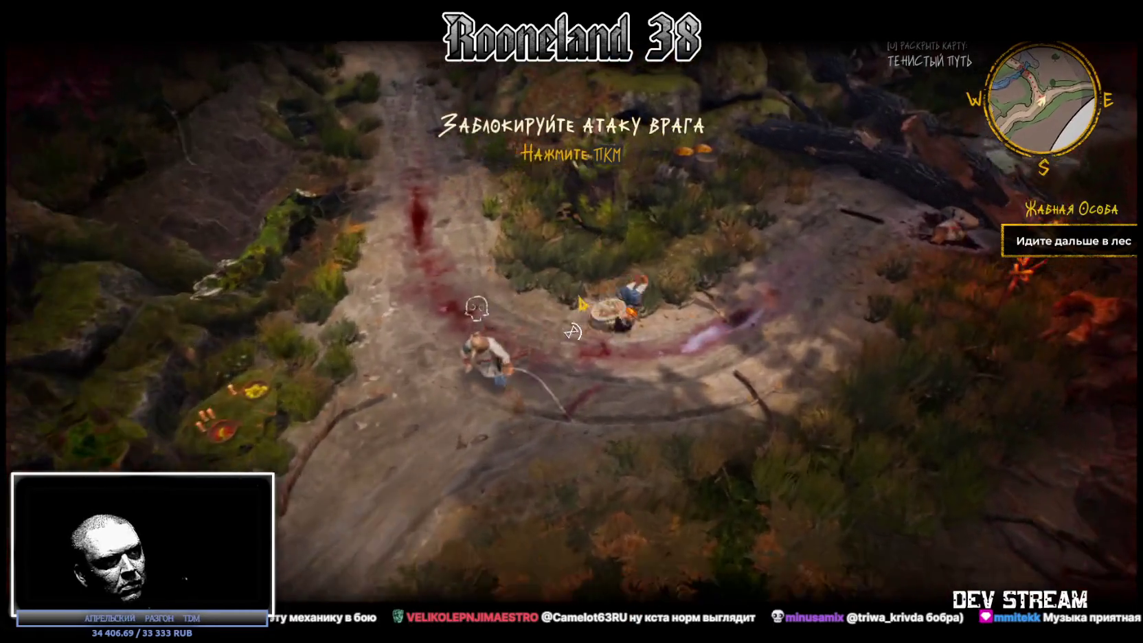
key("s")
key("s")
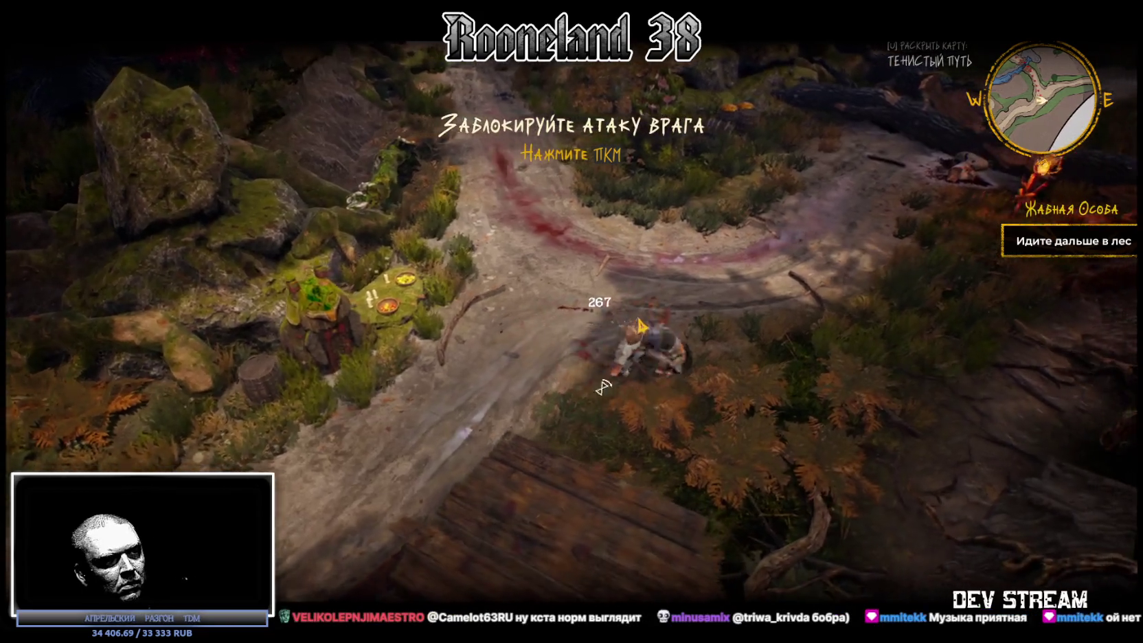
key("d")
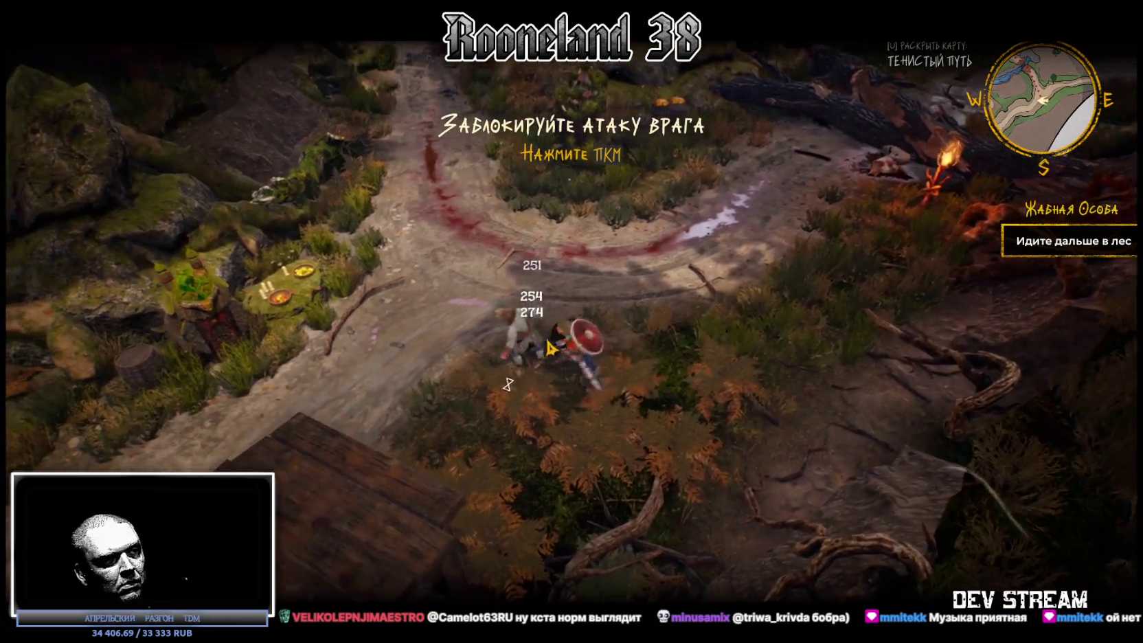
key("a")
key("d")
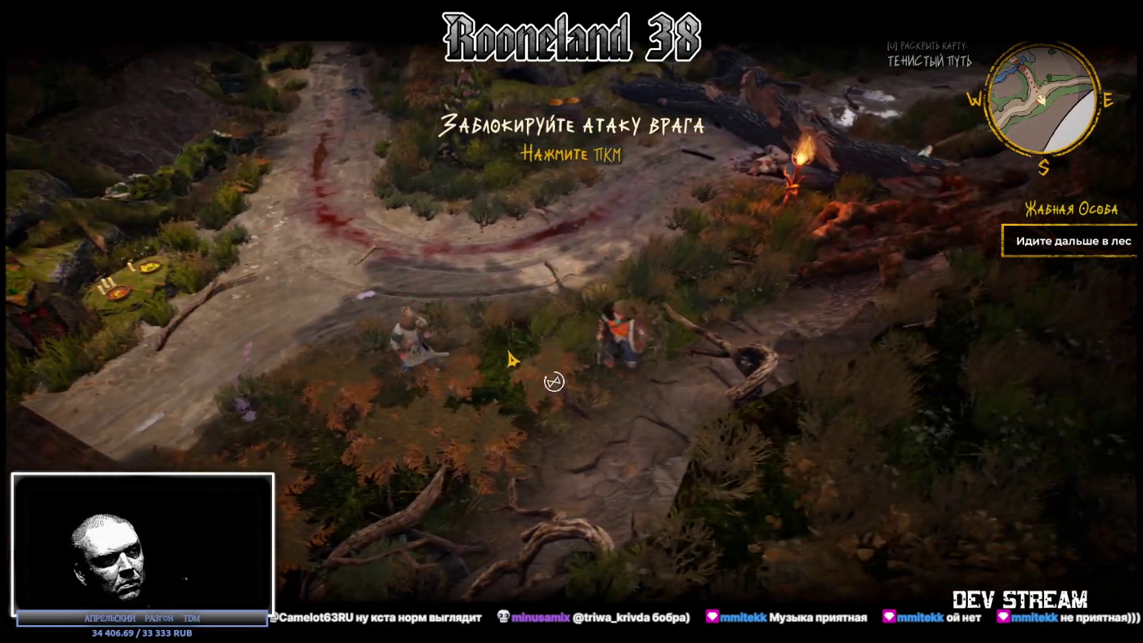
key("a")
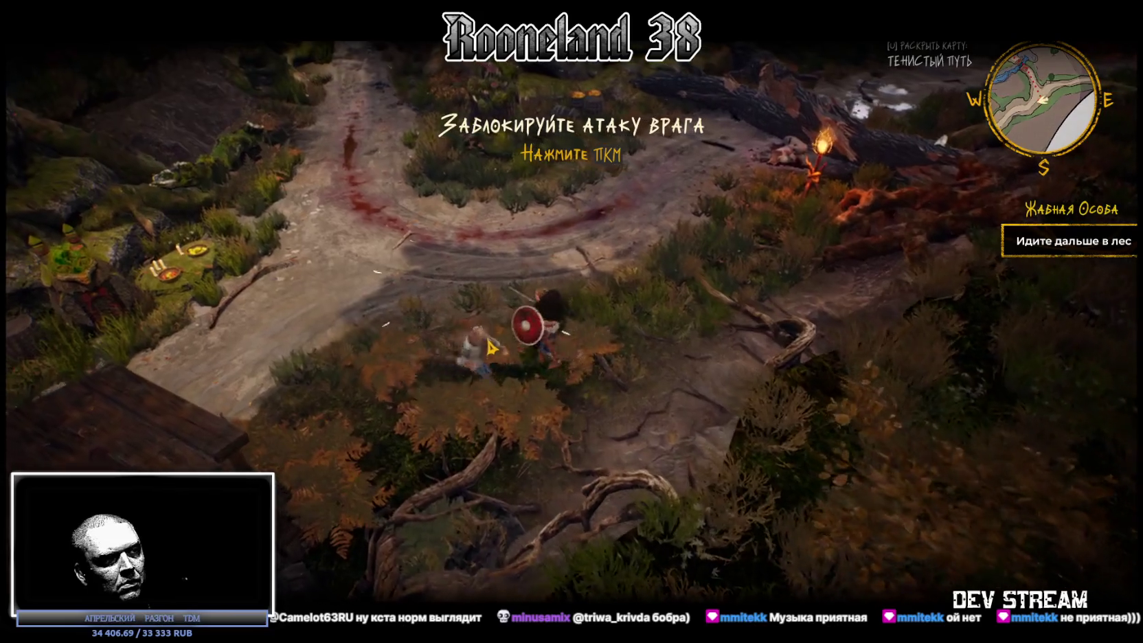
key("a")
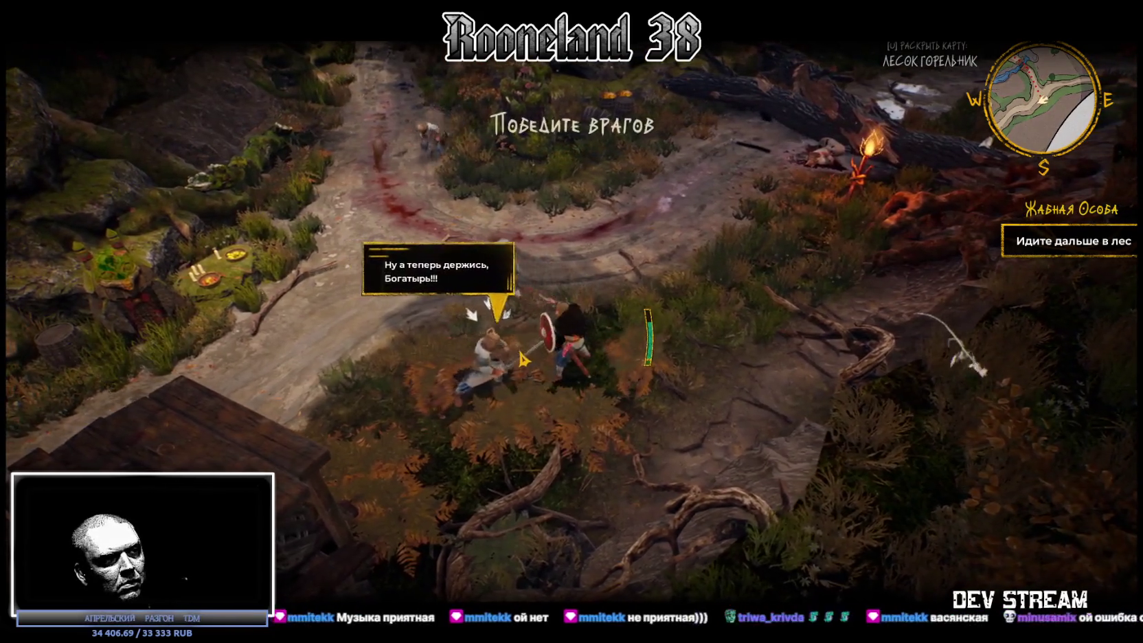
left_click(530, 352)
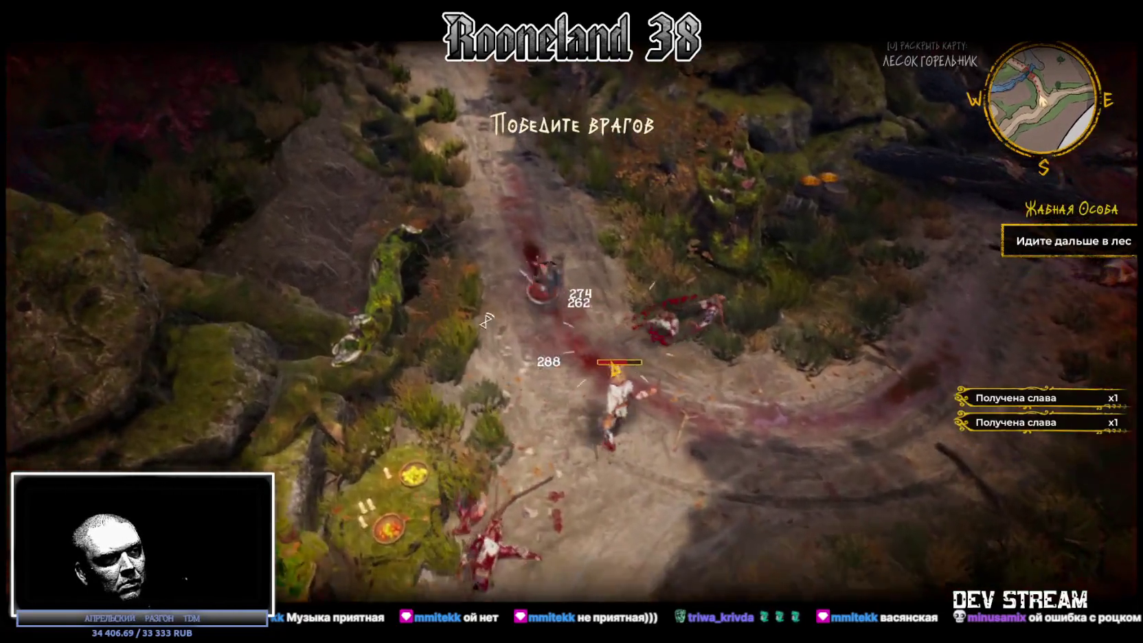
Step: Defeat the remaining enemies with sword attacks
key("s")
left_click(617, 467)
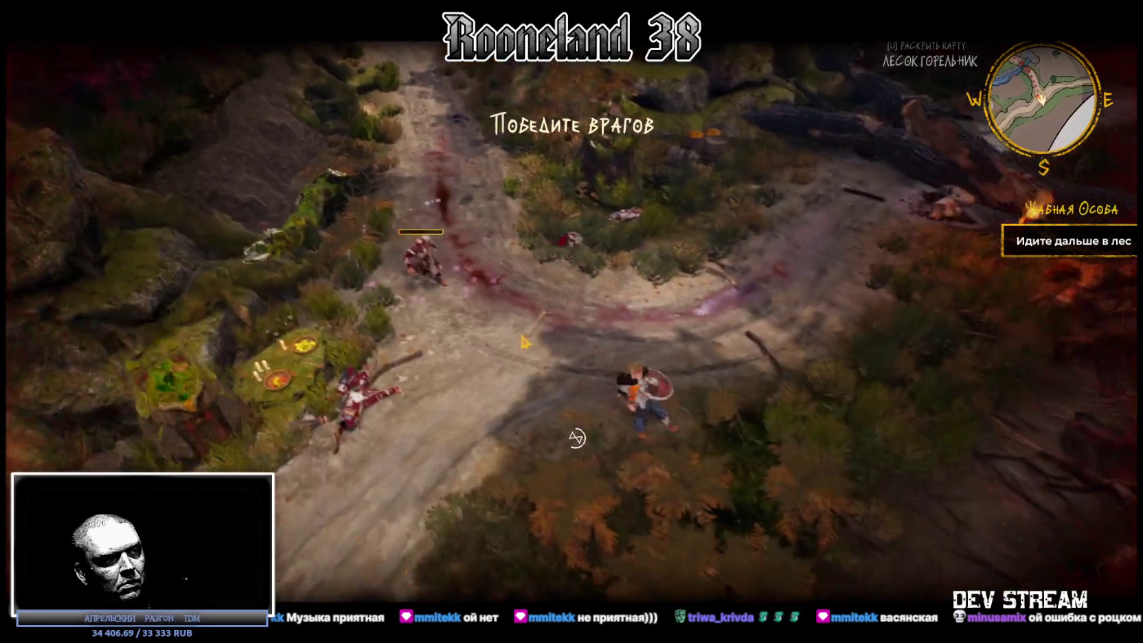
left_click(525, 341)
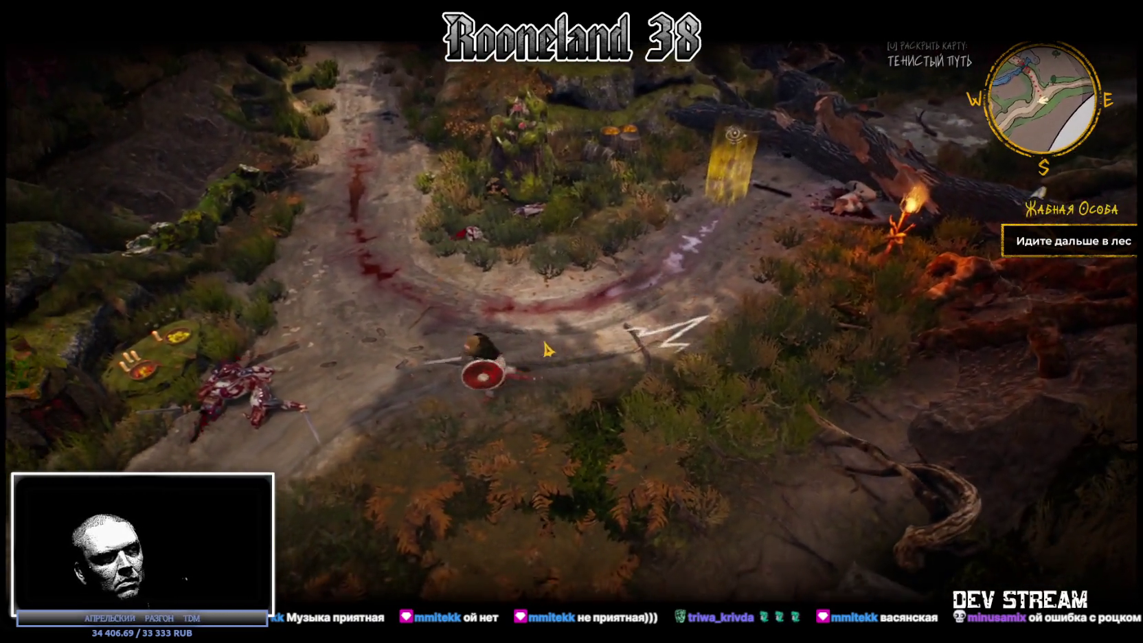
Step: Walk up the path to the fallen tree, then pause and open the Звук settings
left_click(498, 335)
left_click(474, 312)
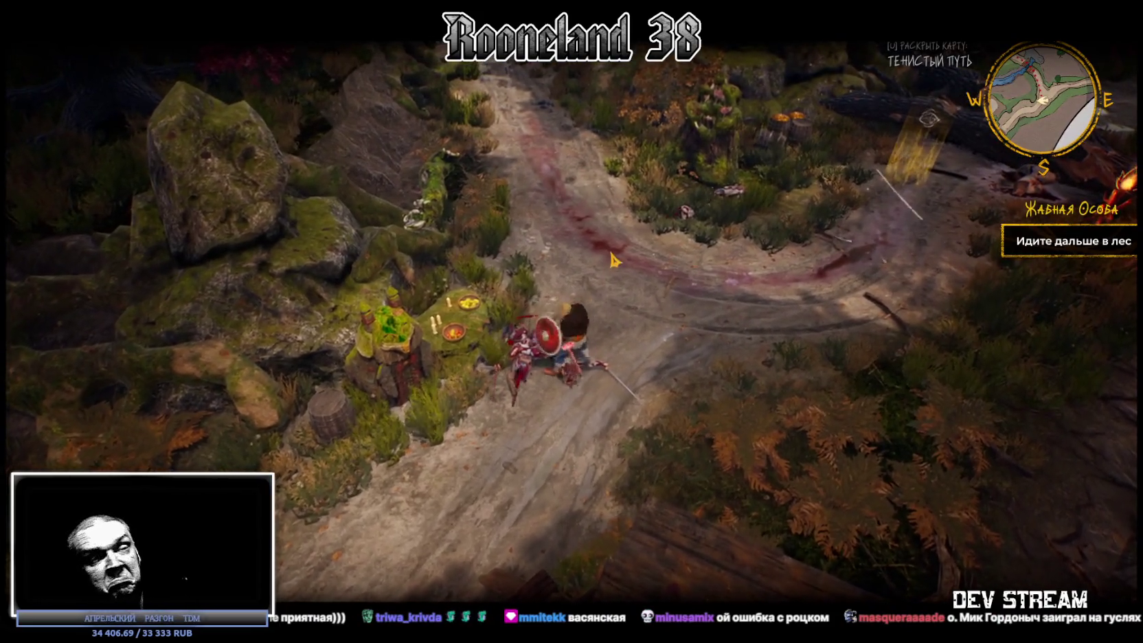
left_click(612, 259)
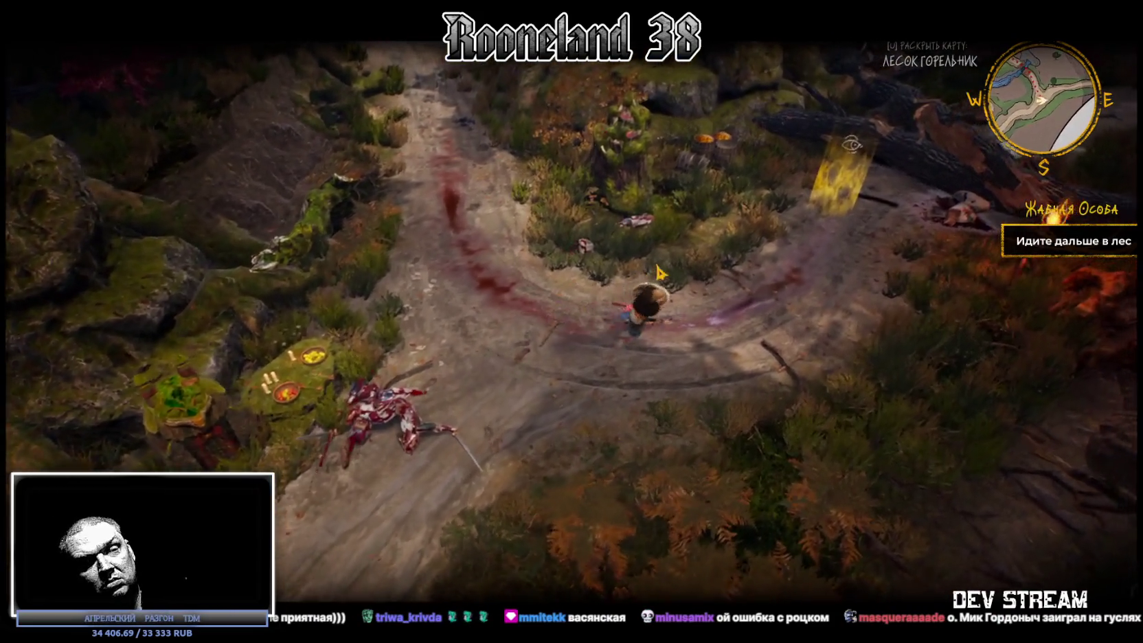
left_click(658, 273)
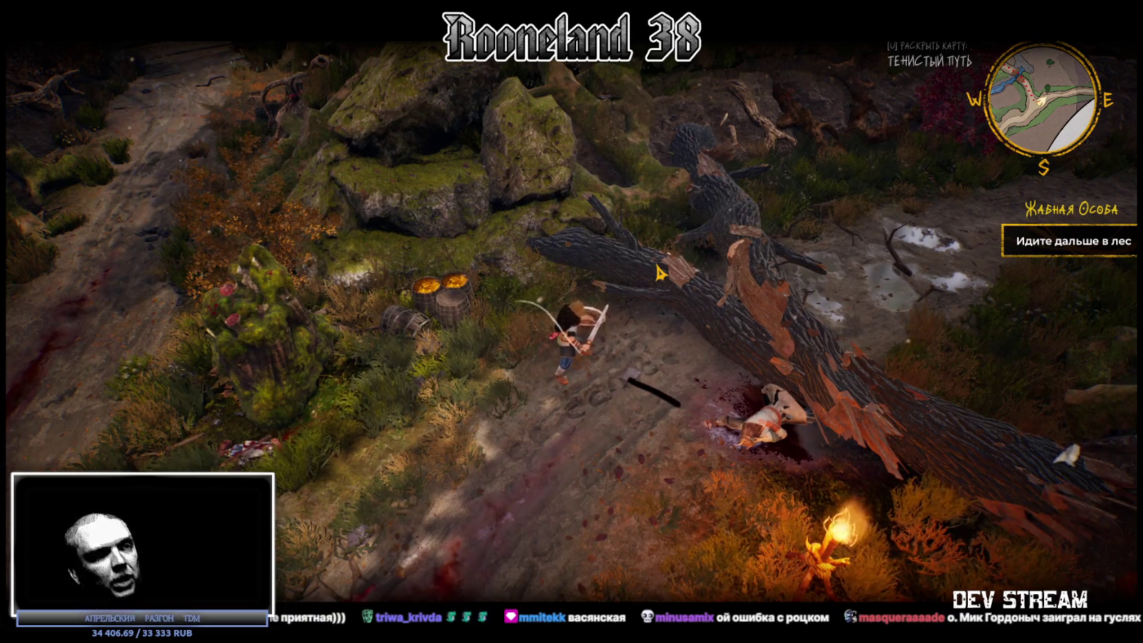
key("Escape")
left_click(167, 377)
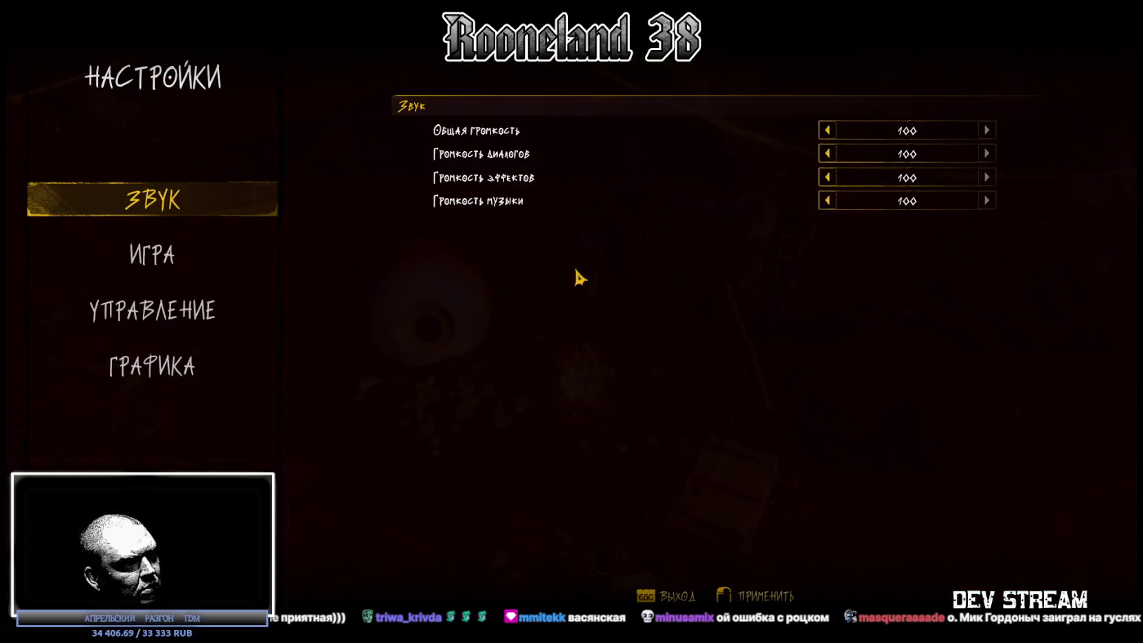
Step: Set master volume to 40 and music volume to 50, then show the ГРАФИКА settings
left_click(827, 130)
left_click(828, 130)
left_click(828, 130)
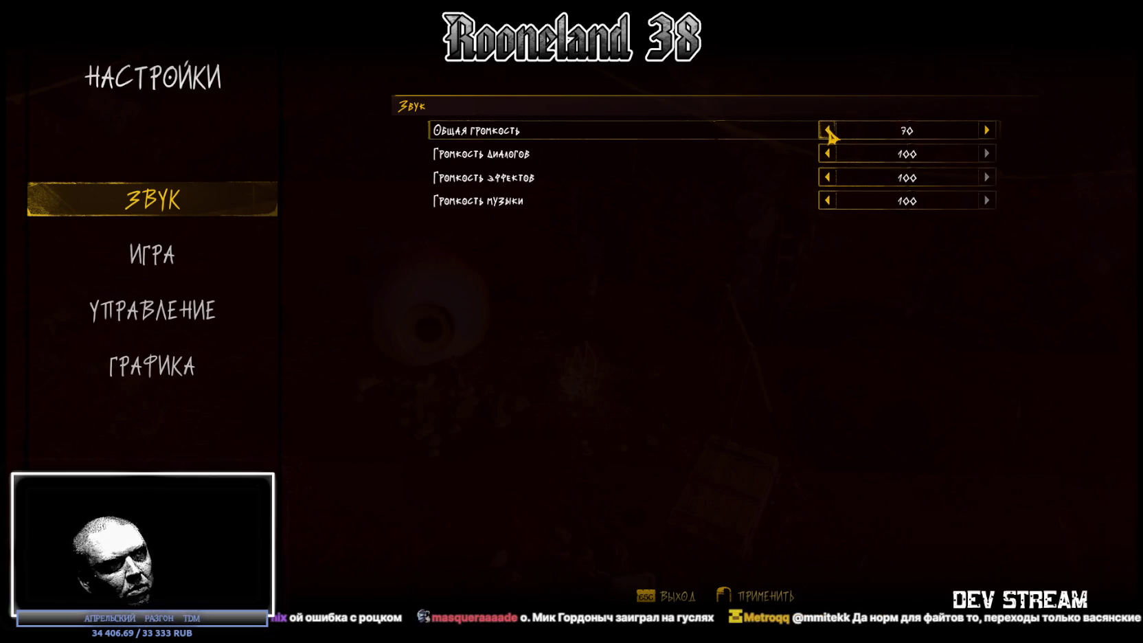
left_click(987, 131)
left_click(988, 131)
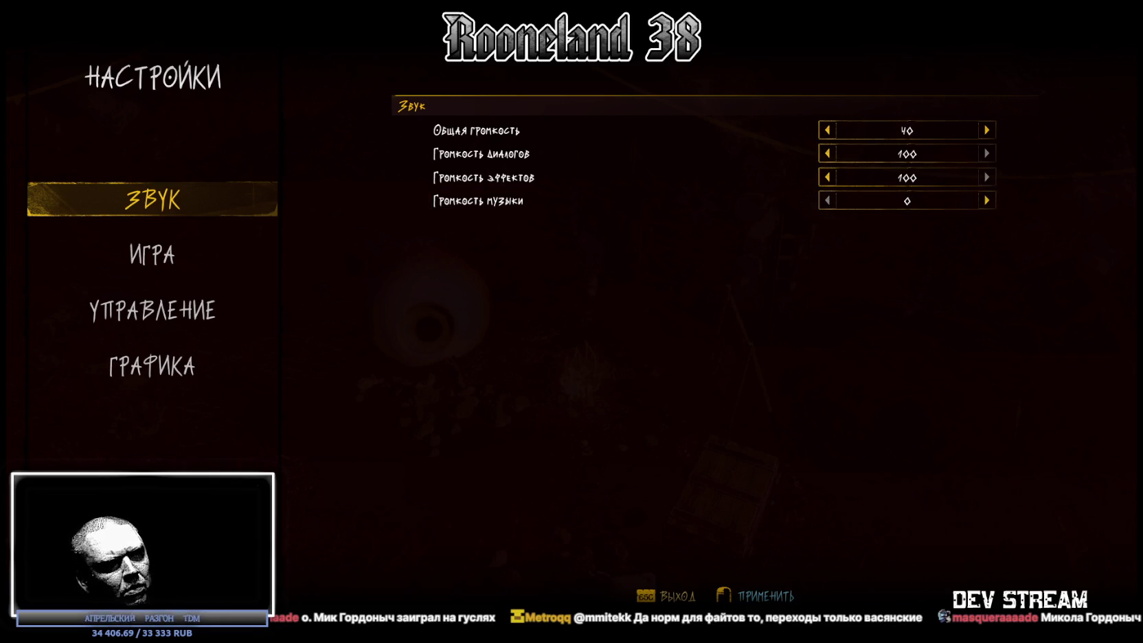
left_click(987, 201)
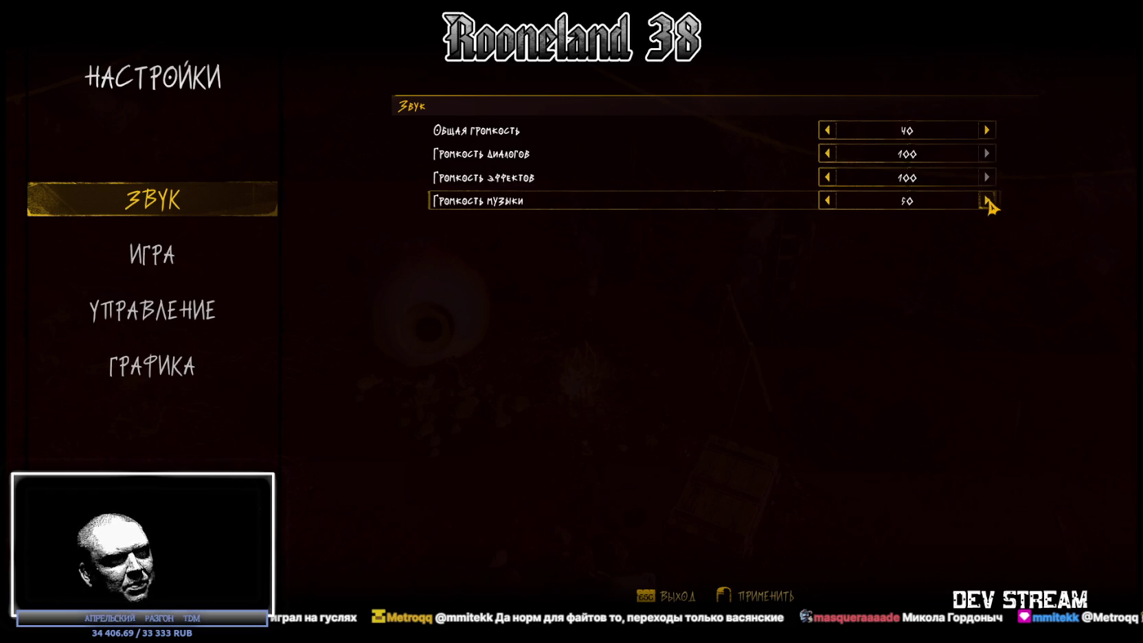
left_click(172, 253)
left_click(206, 364)
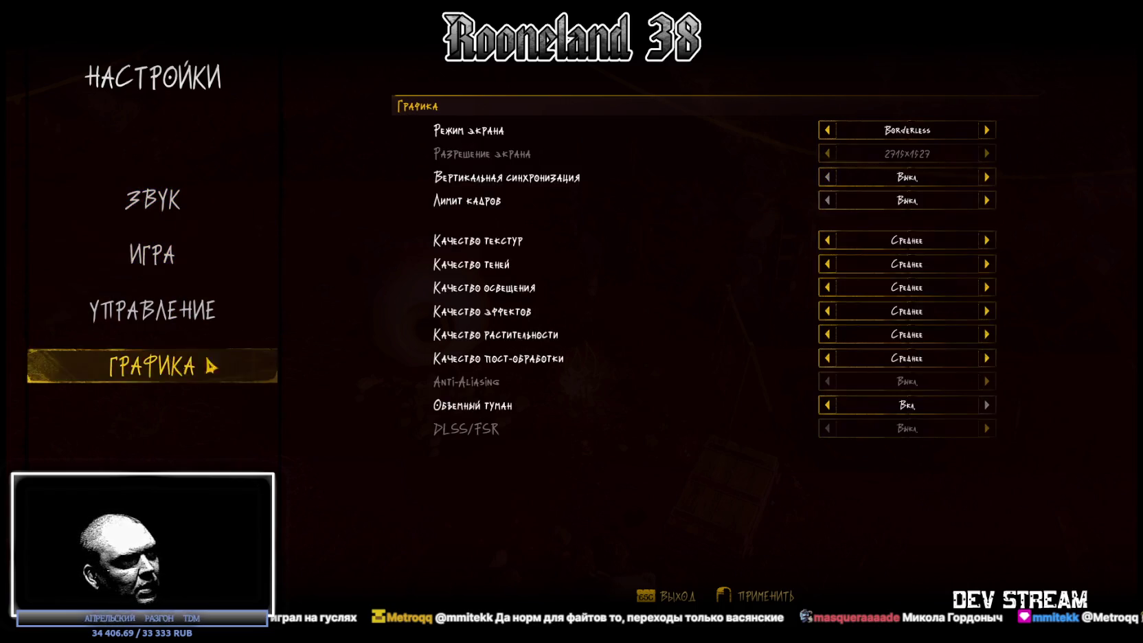
left_click(987, 240)
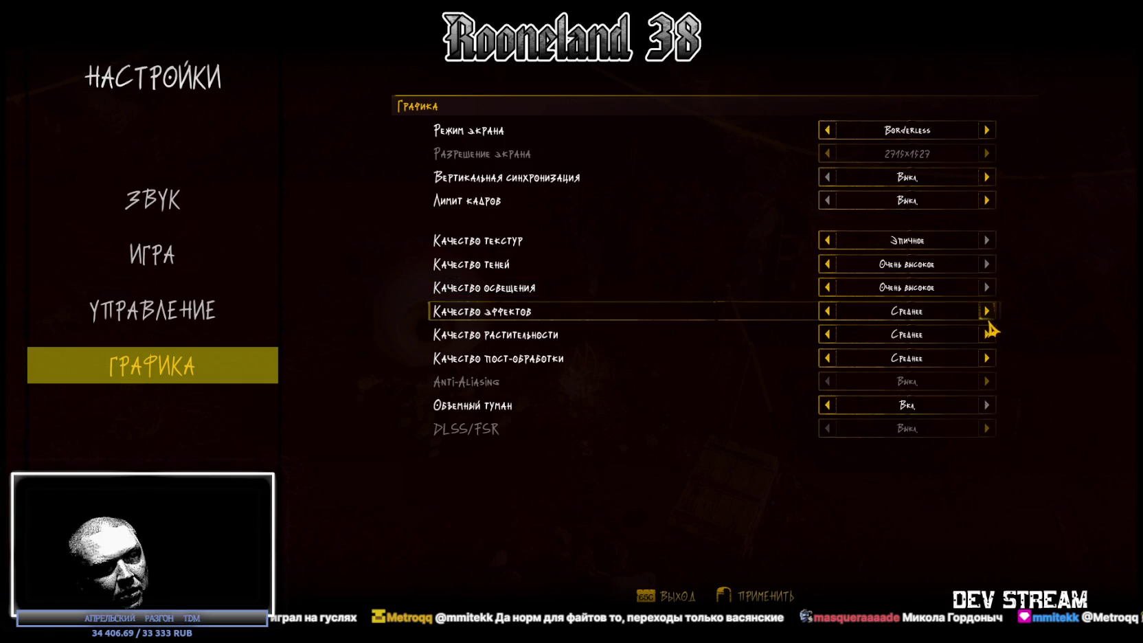
left_click(988, 312)
left_click(987, 358)
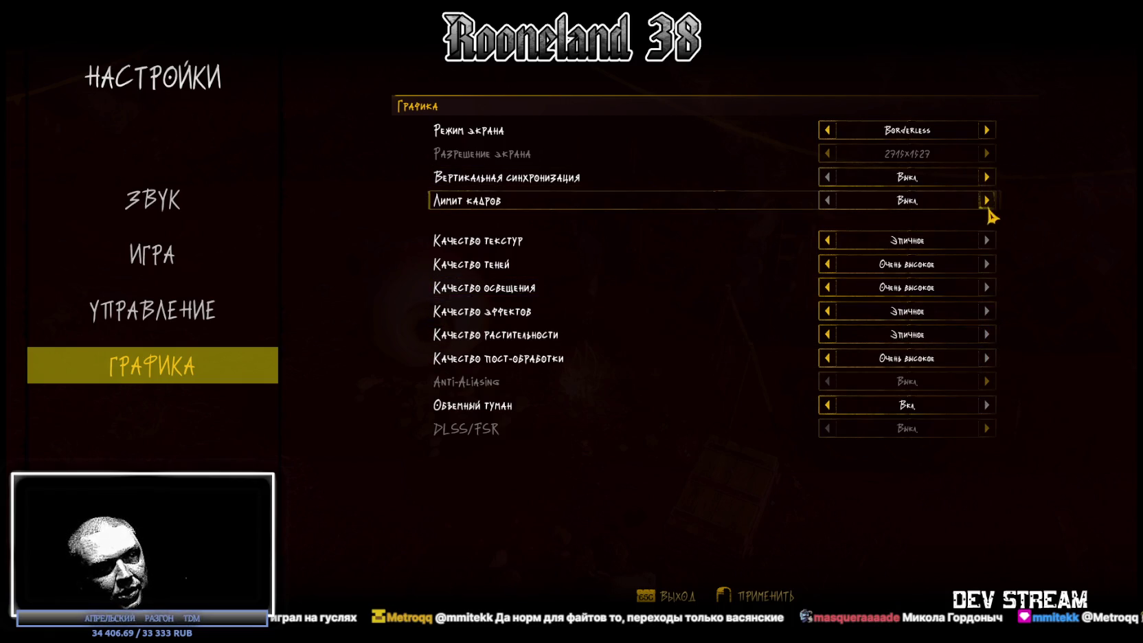
left_click(987, 130)
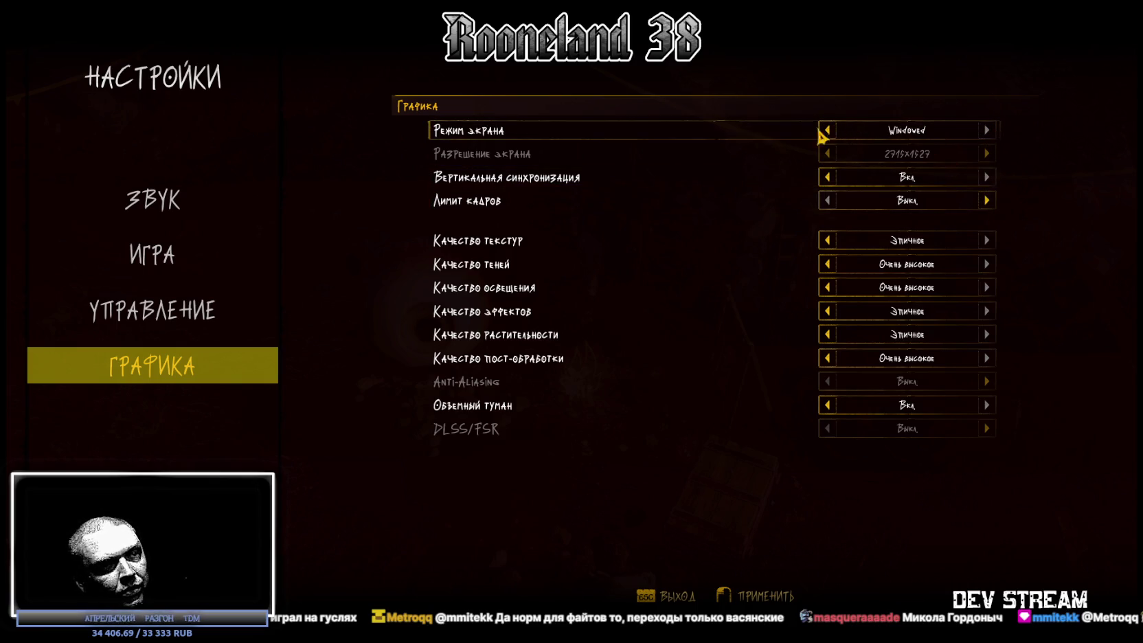
left_click(828, 131)
left_click(987, 154)
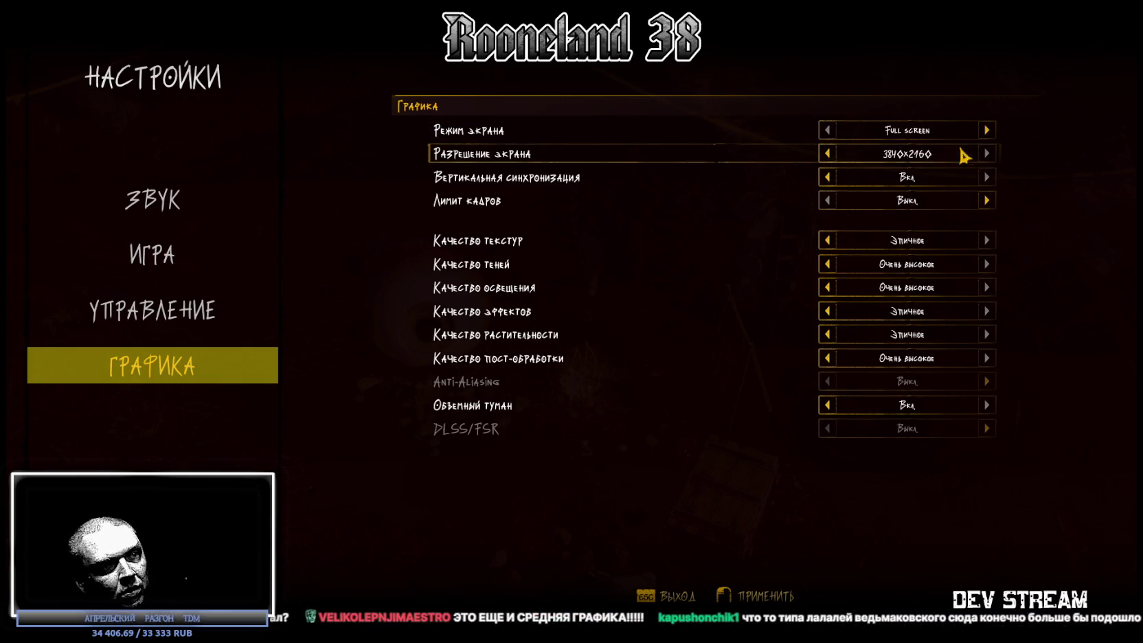
left_click(828, 155)
left_click(987, 131)
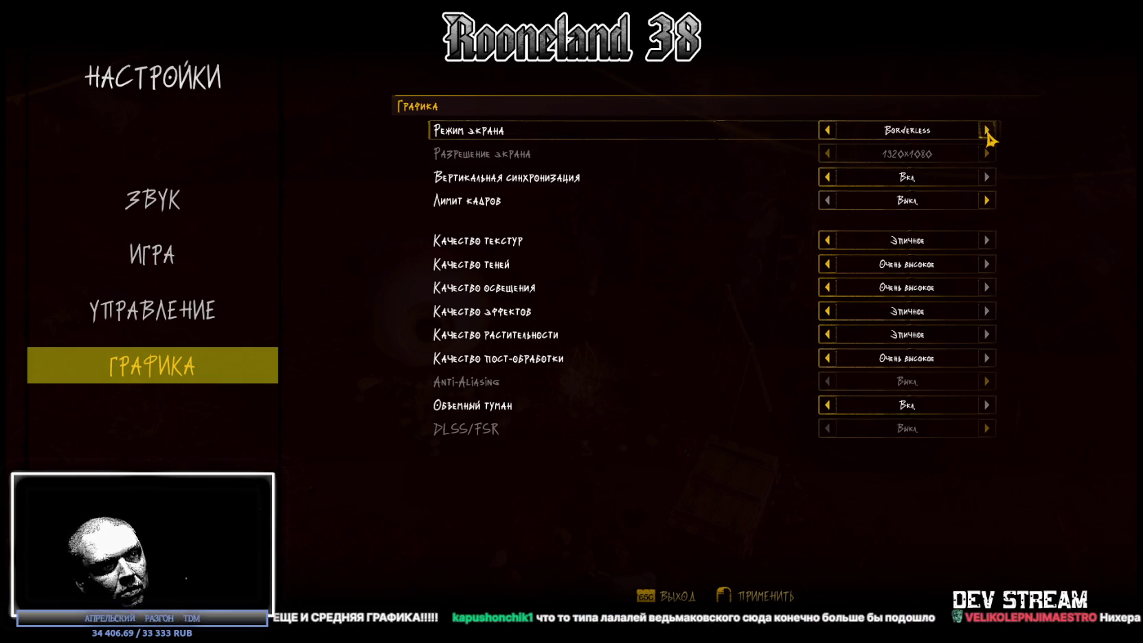
left_click(827, 130)
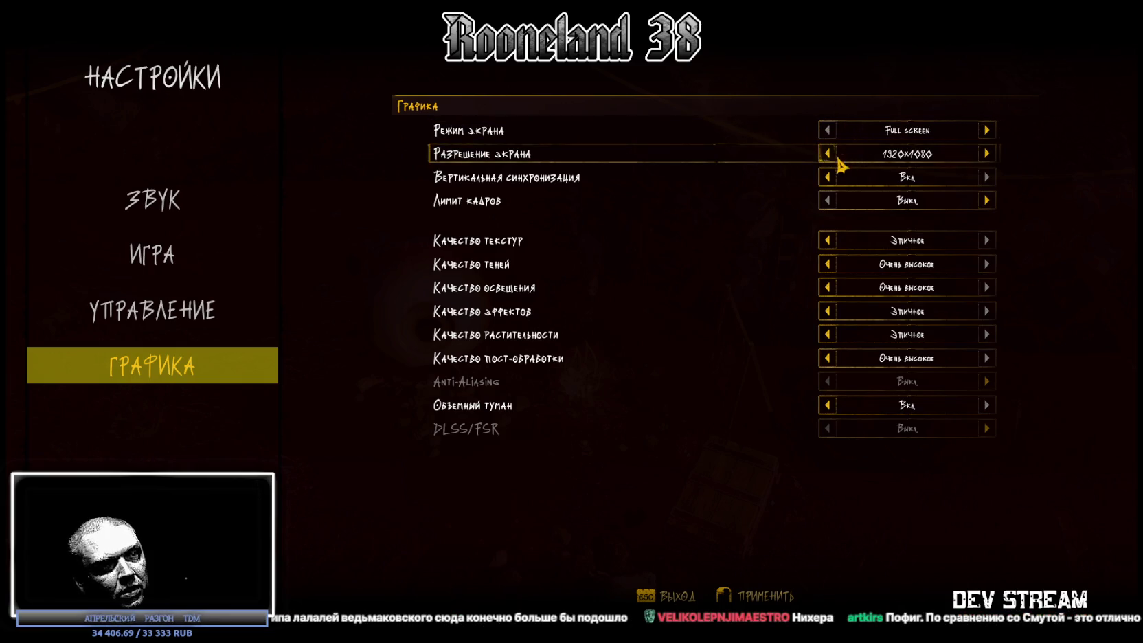
left_click(987, 201)
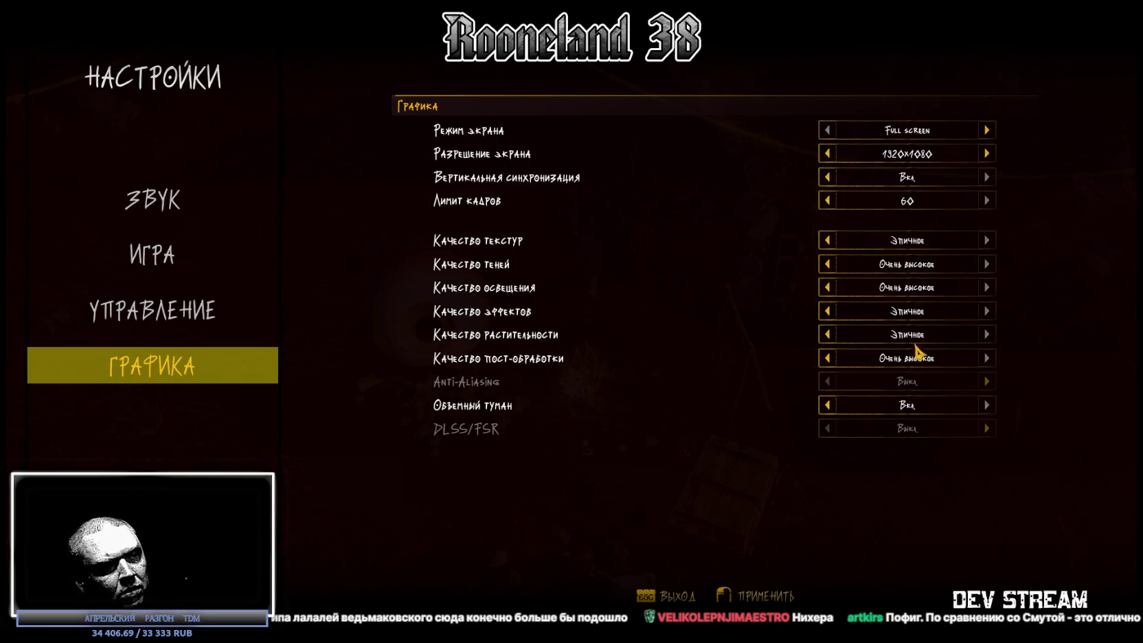
left_click(741, 596)
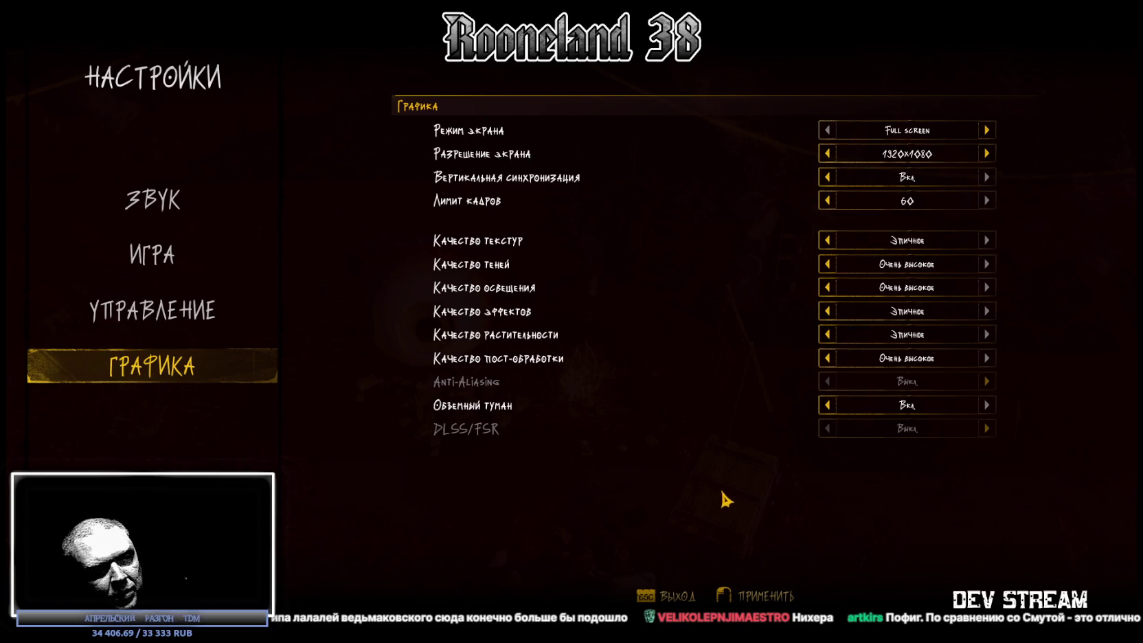
key("Escape")
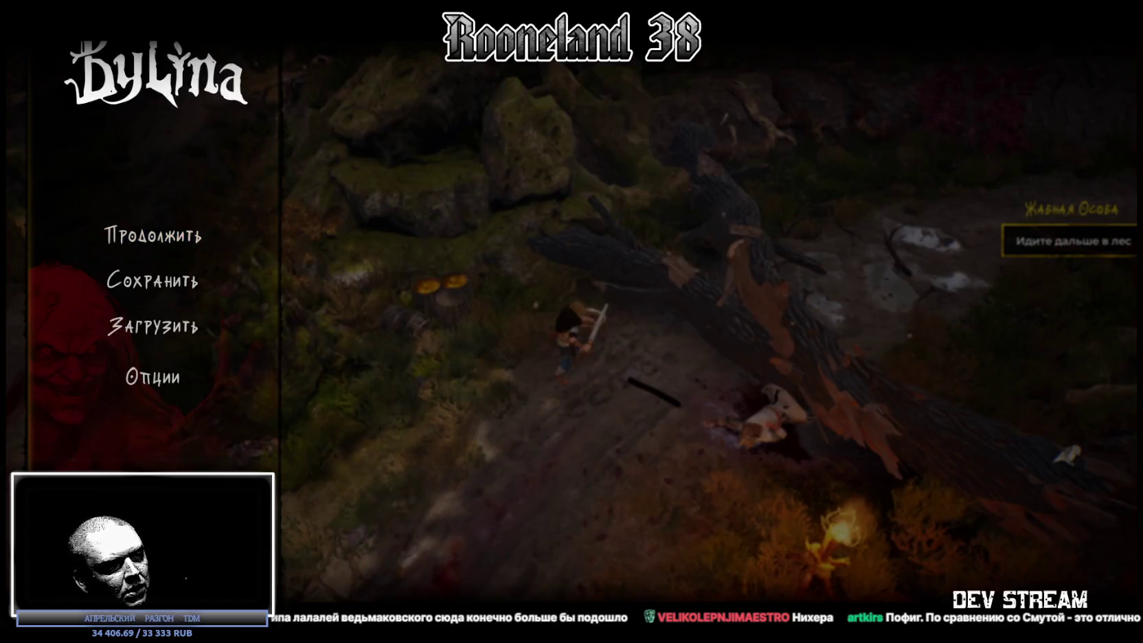
left_click(153, 376)
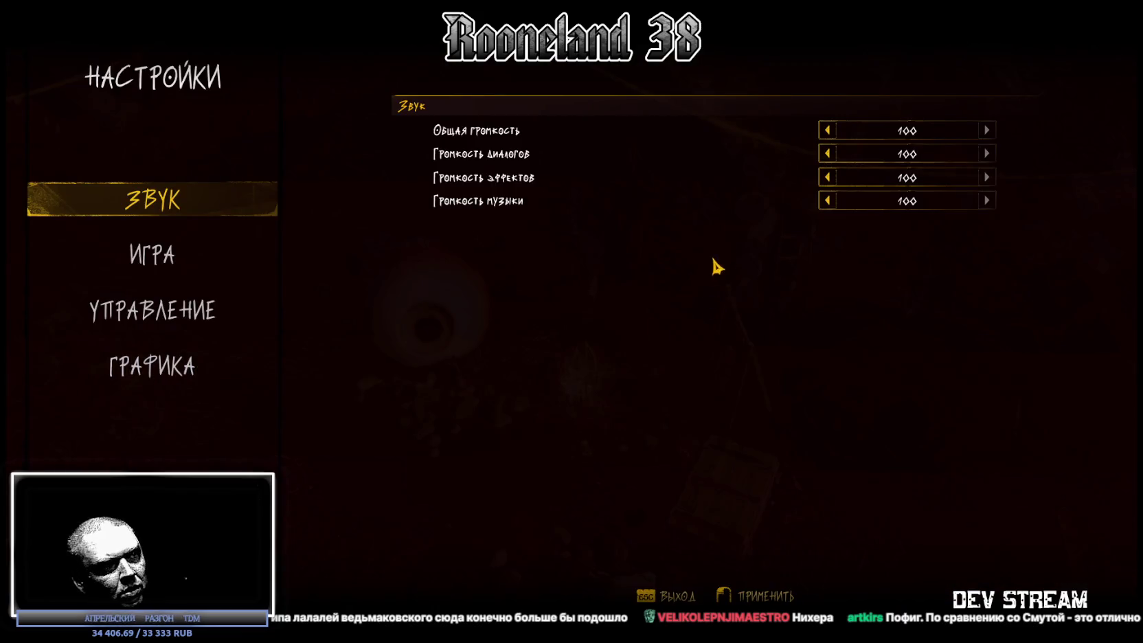
left_click(170, 363)
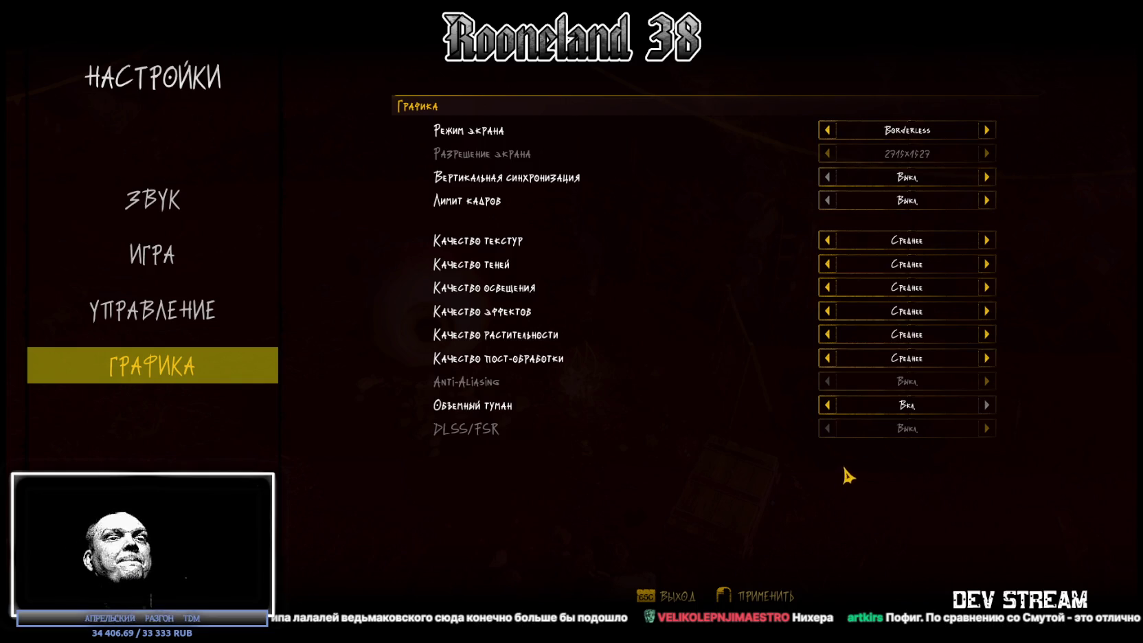
key("Escape")
key("Escape")
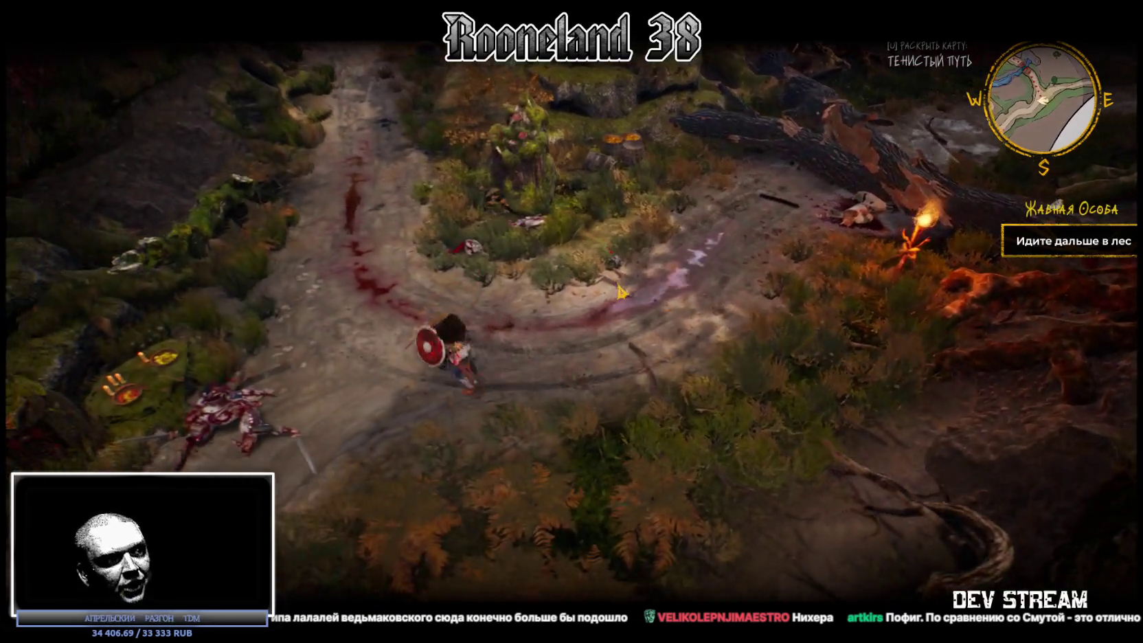
Step: Attack the nearby enemy and run up the forest path onto the wooden stairs
left_click(622, 307)
key("s")
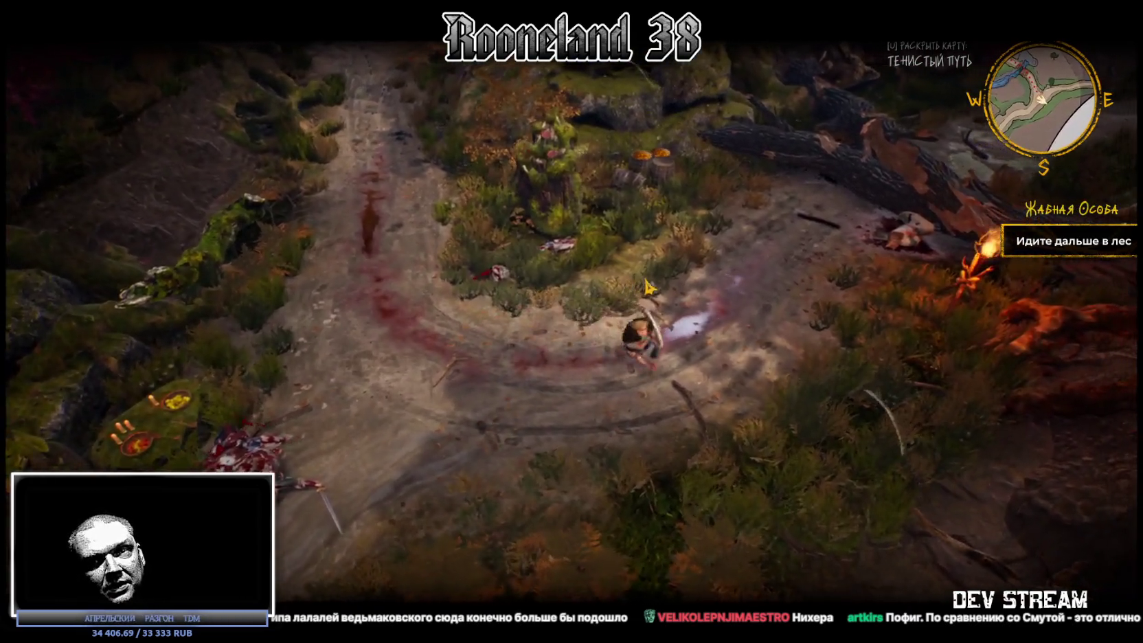
key("w")
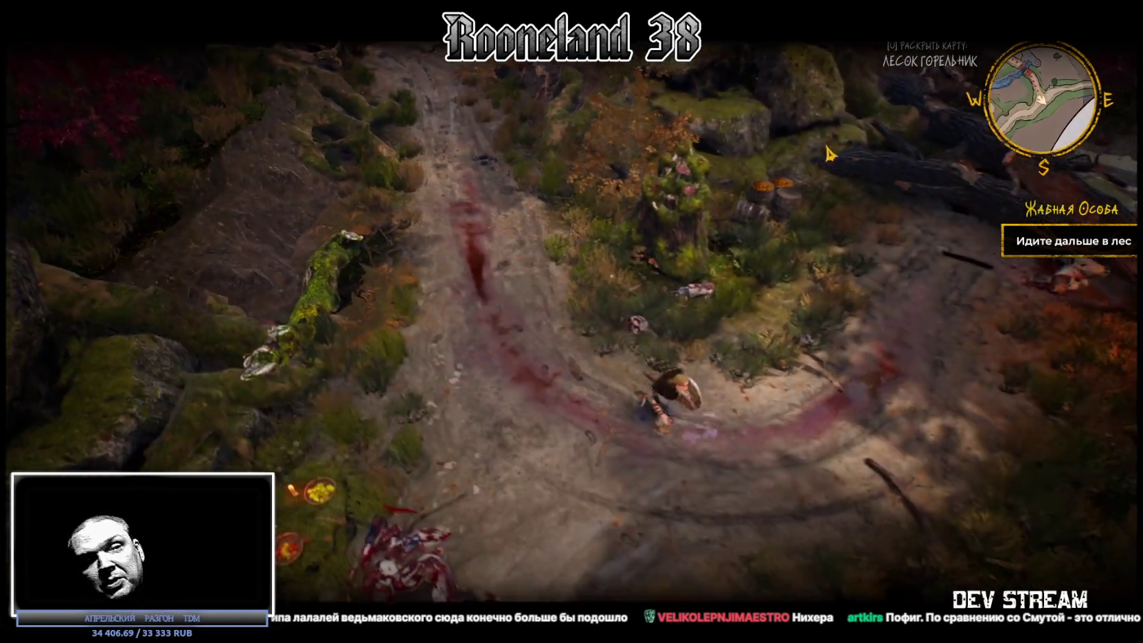
key("a")
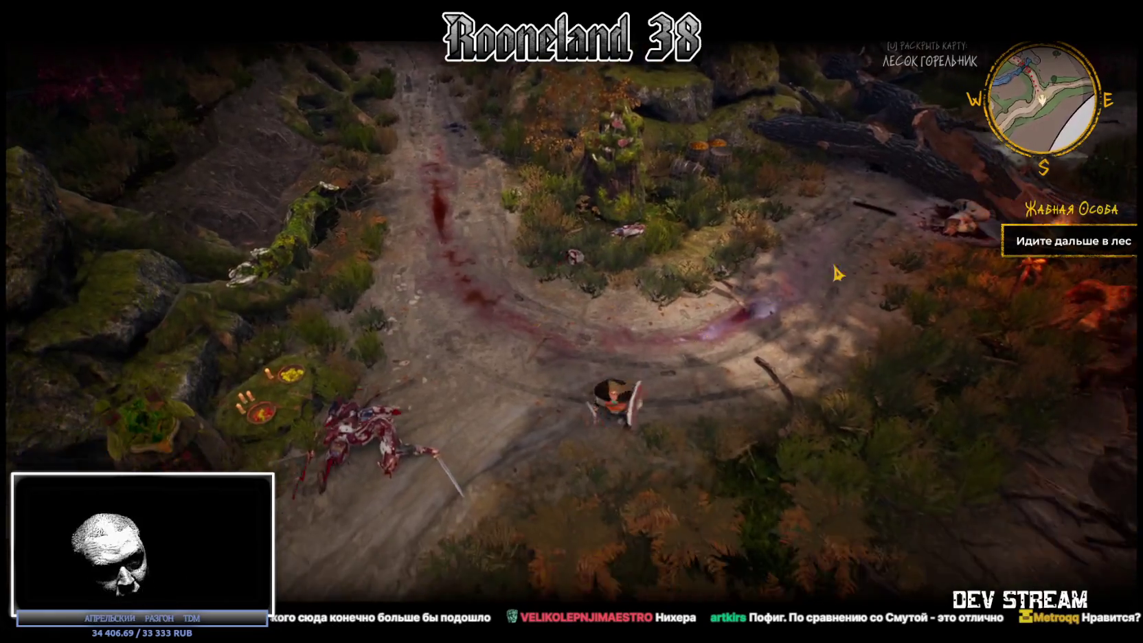
key("d")
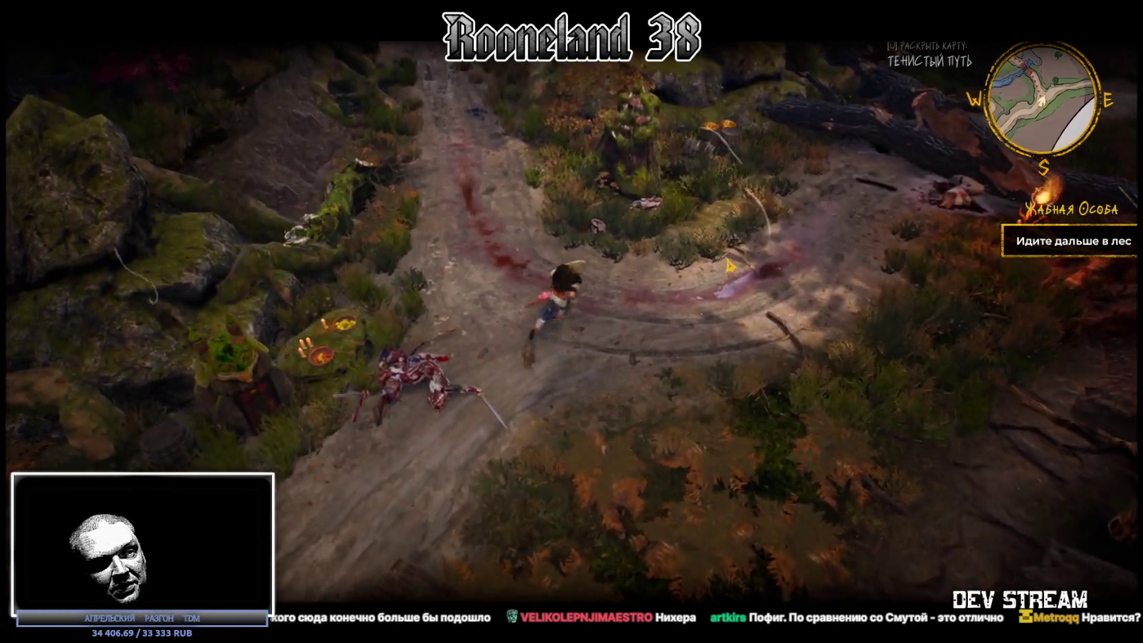
key("w")
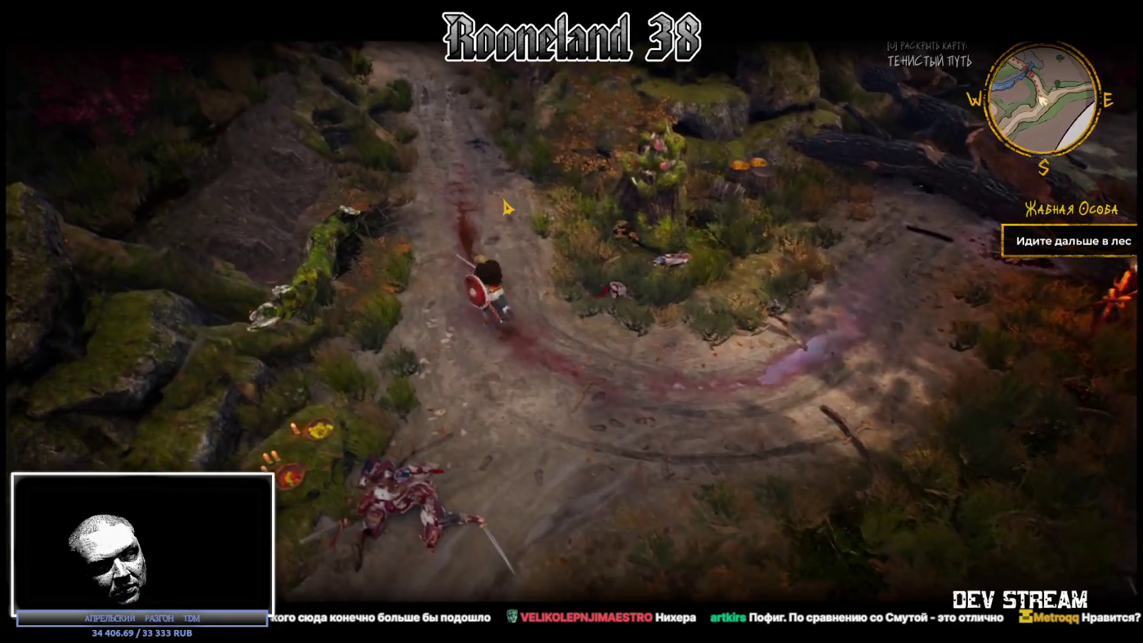
key("w")
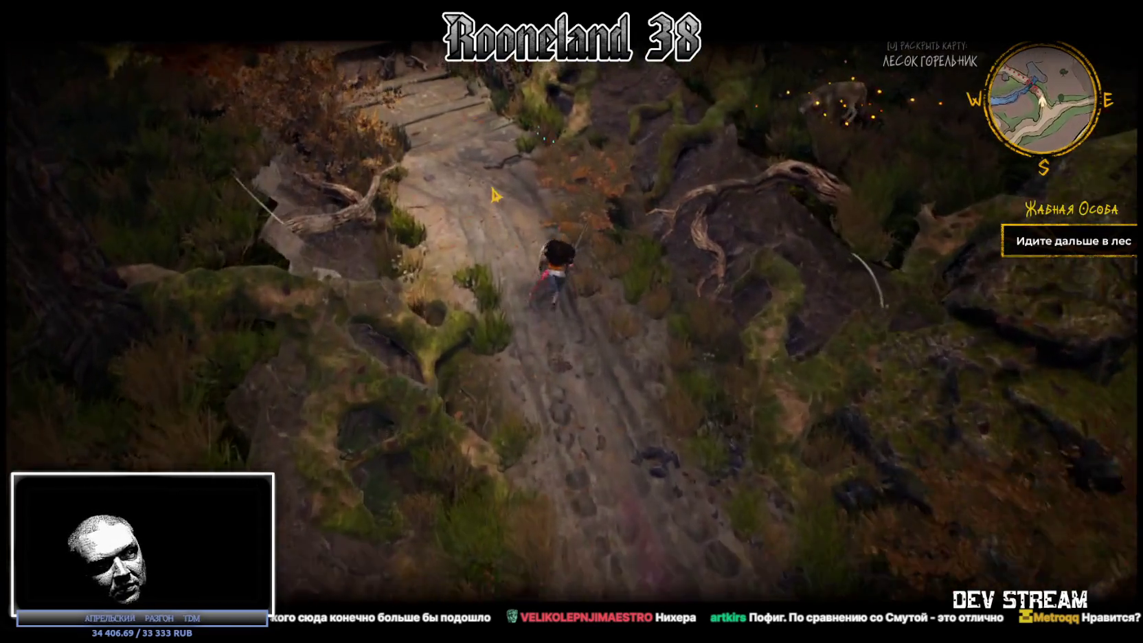
key("w")
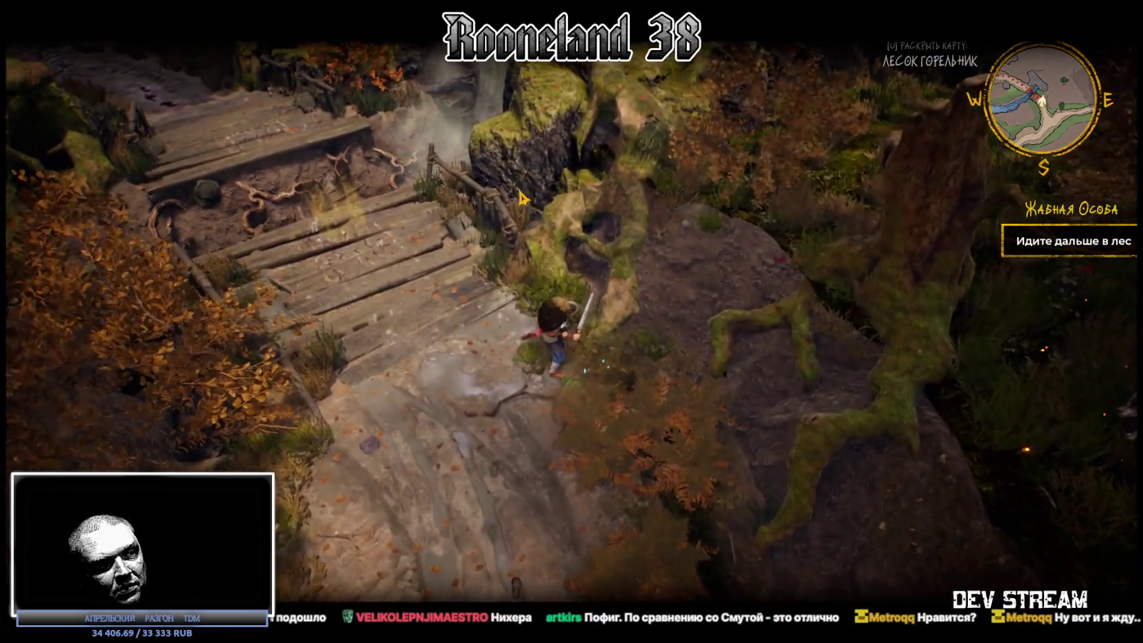
key("w")
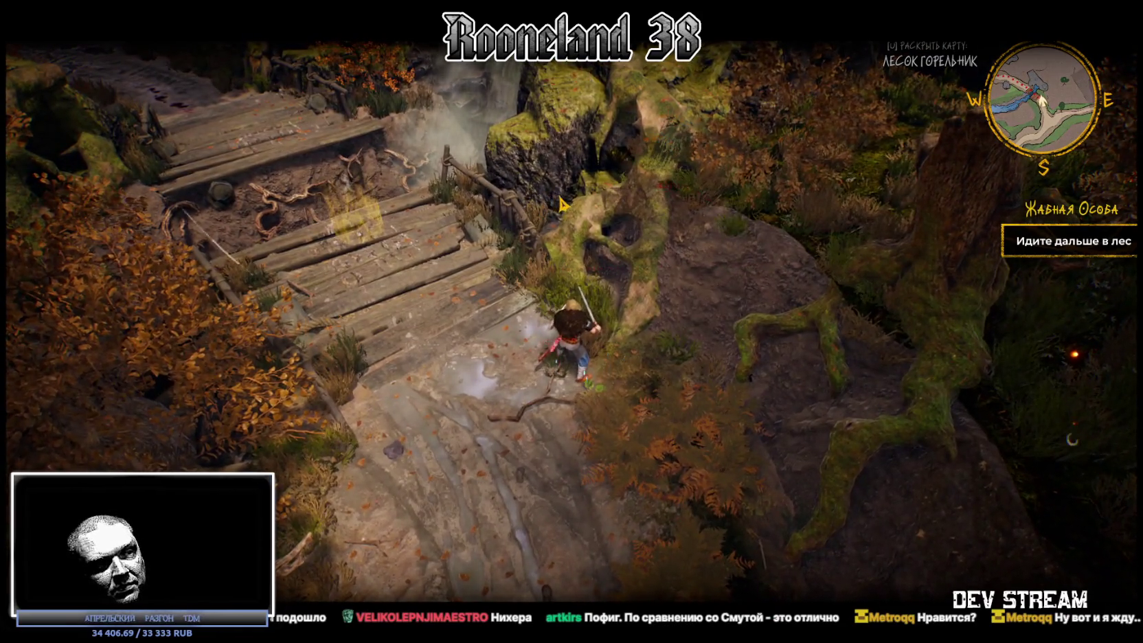
Step: Head back down the path and break the barrels for loot
key("s")
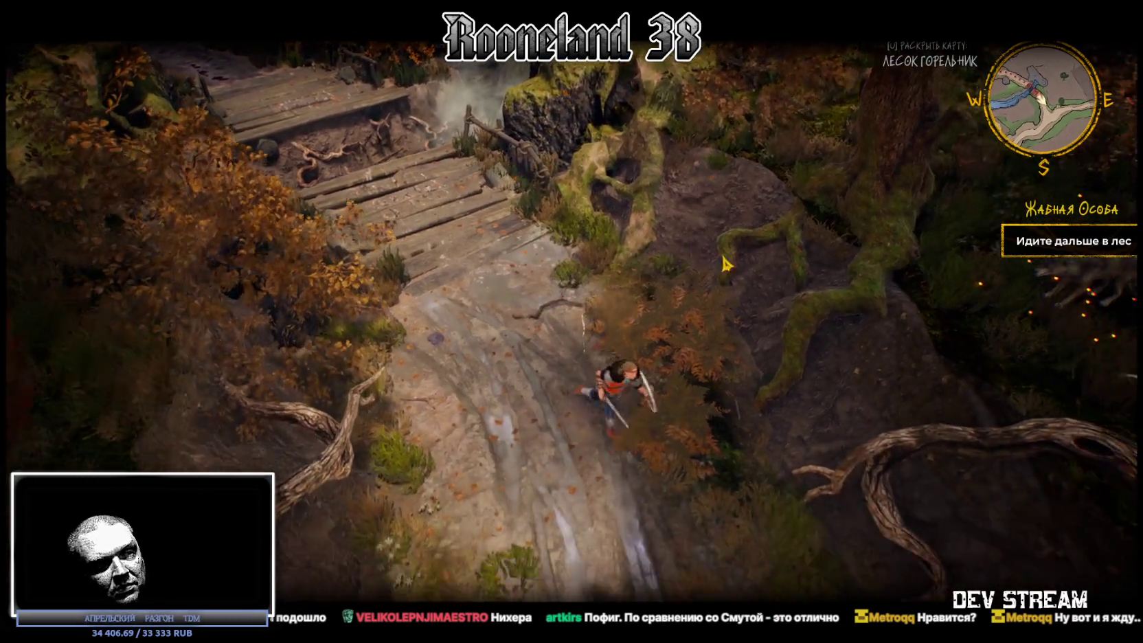
key("w")
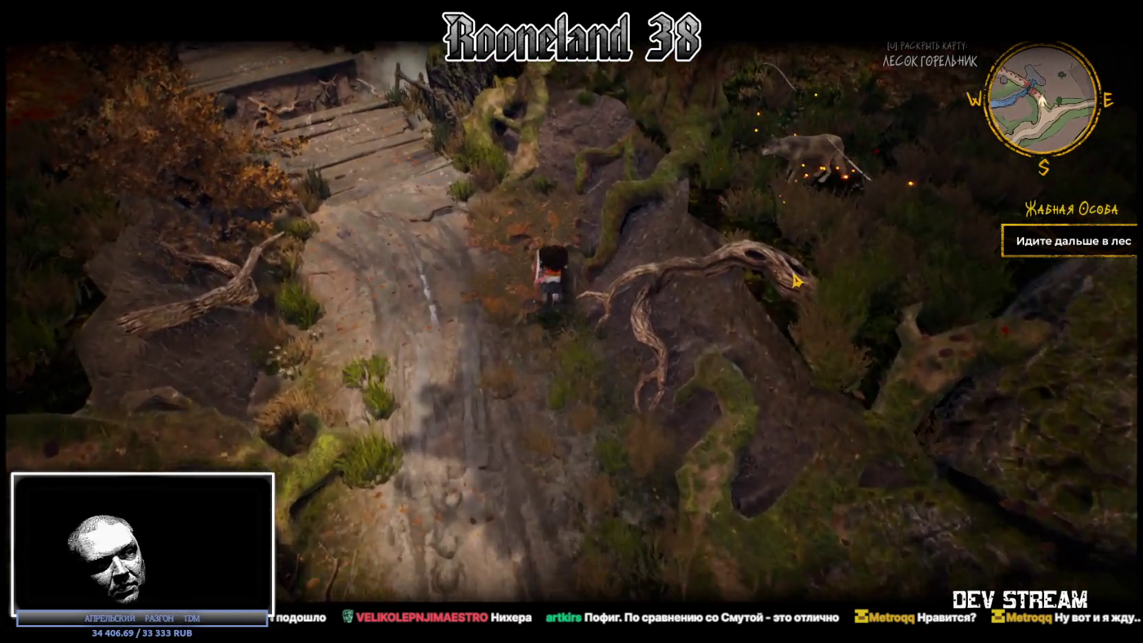
key("s")
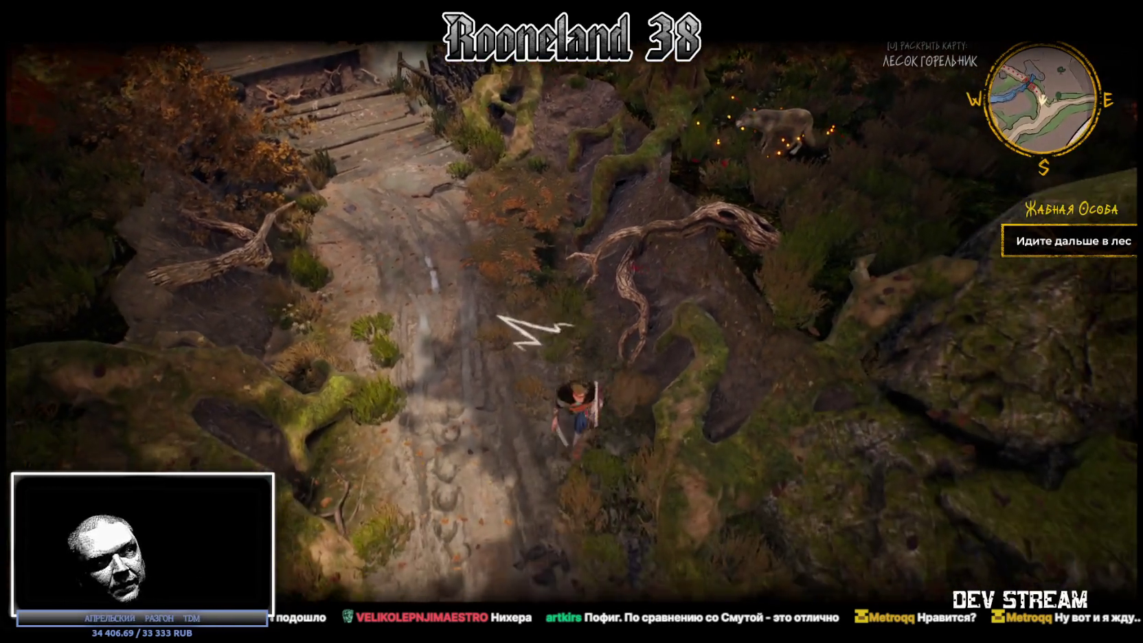
key("s")
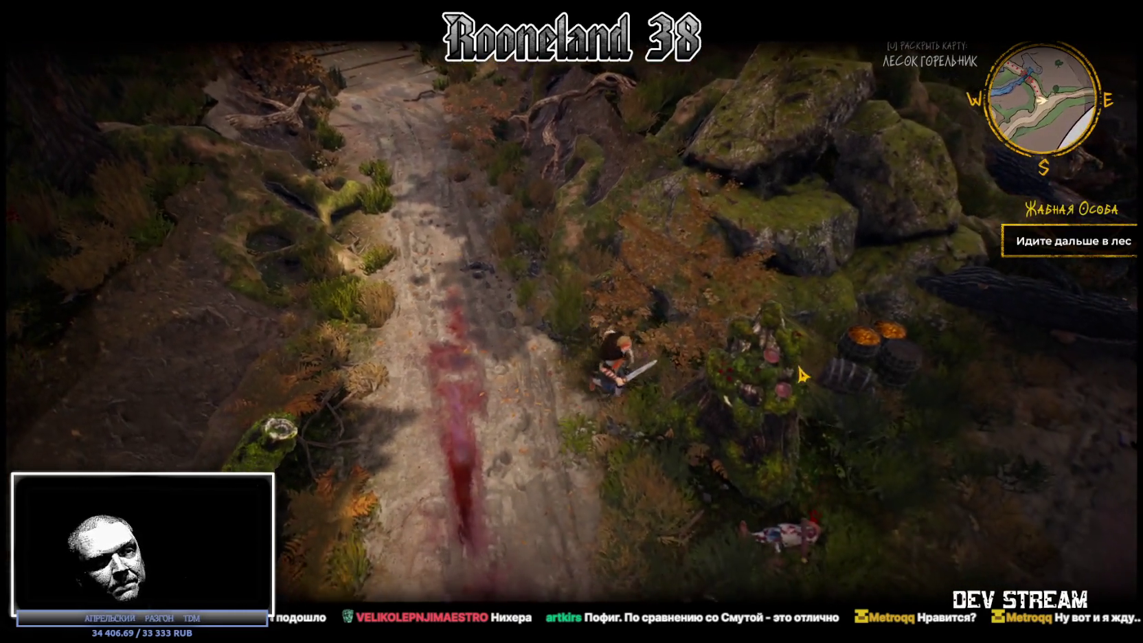
key("d")
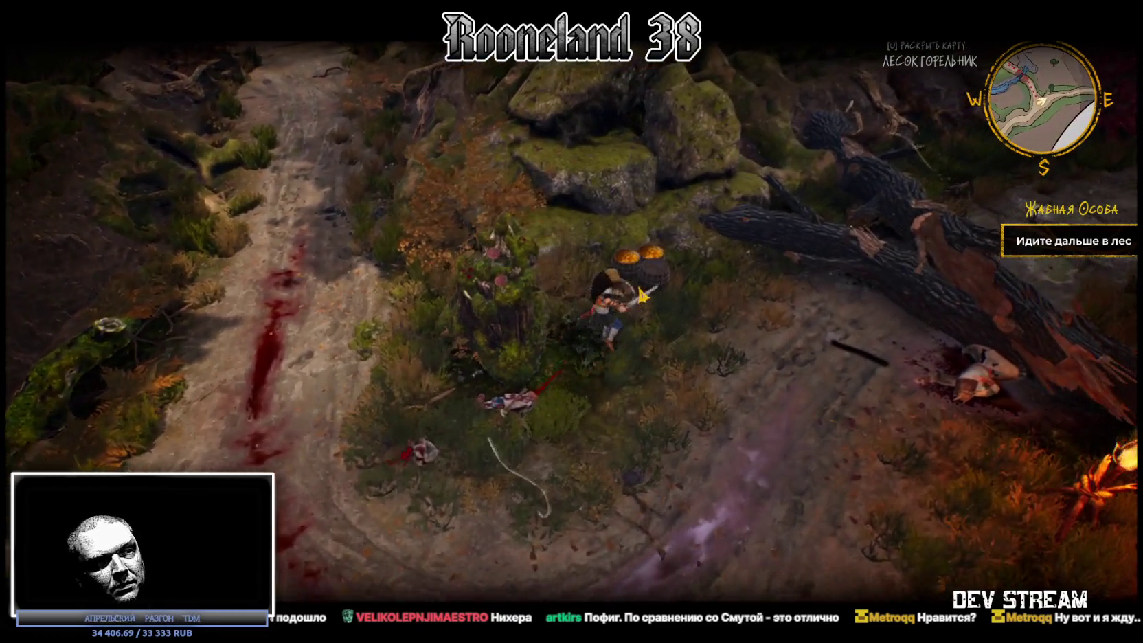
key("w")
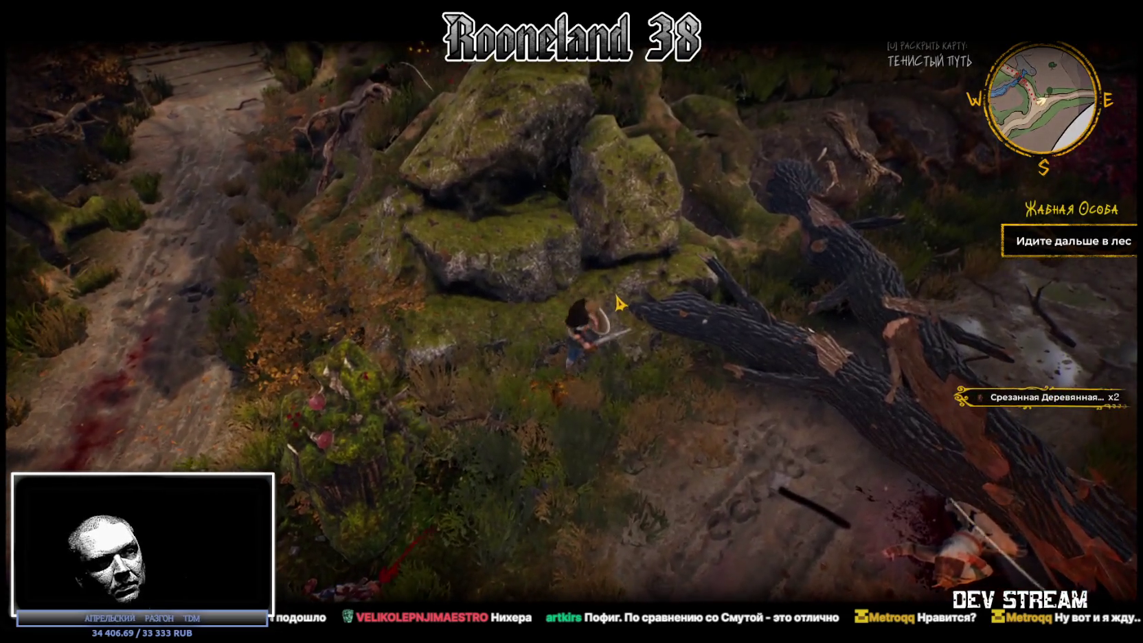
key("s")
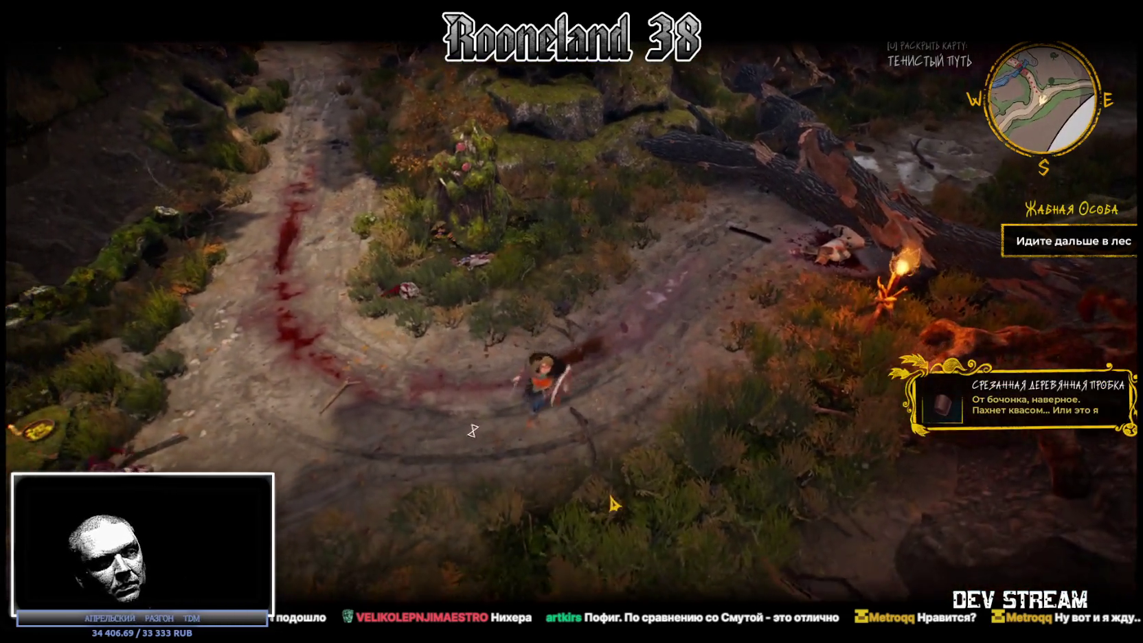
Step: Walk past the slain creature toward the altar, then pause and open the game options
key("w")
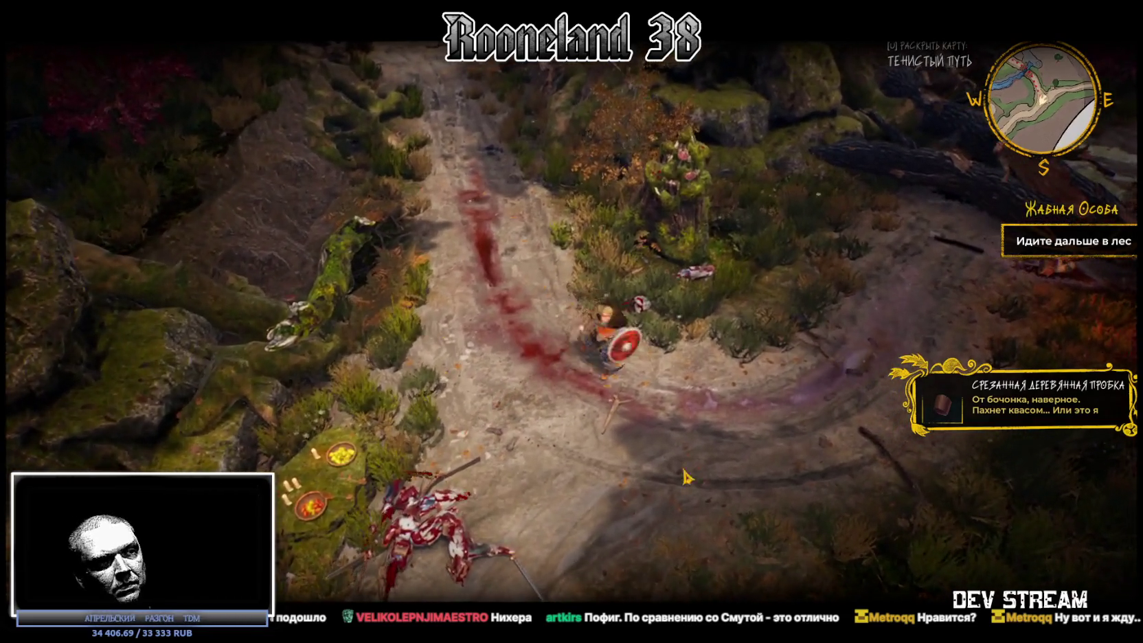
key("s")
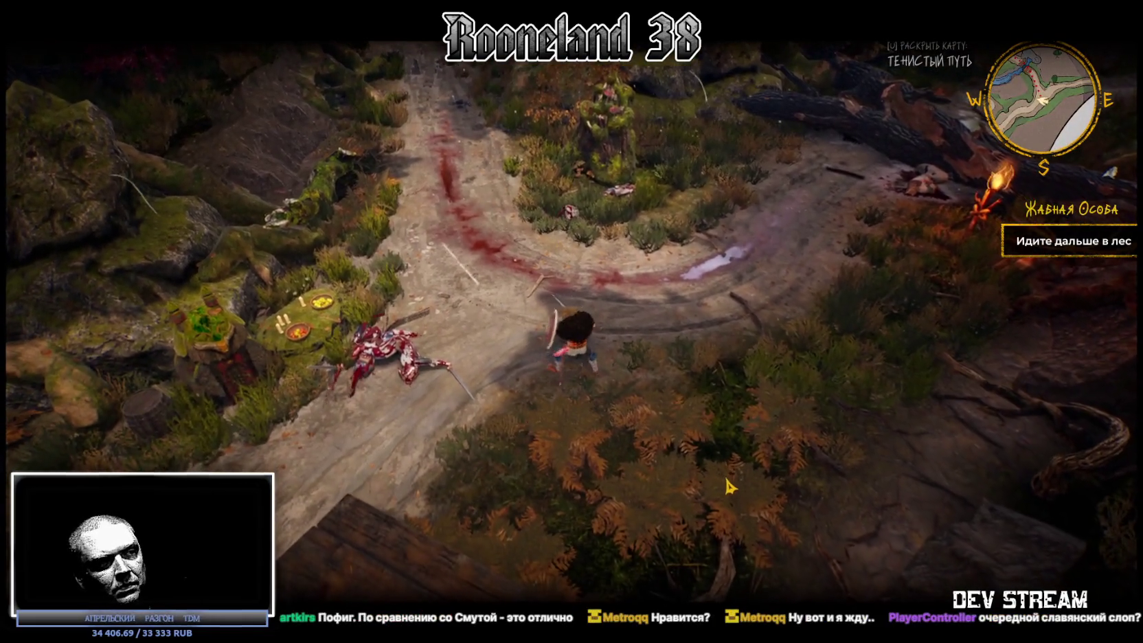
key("s")
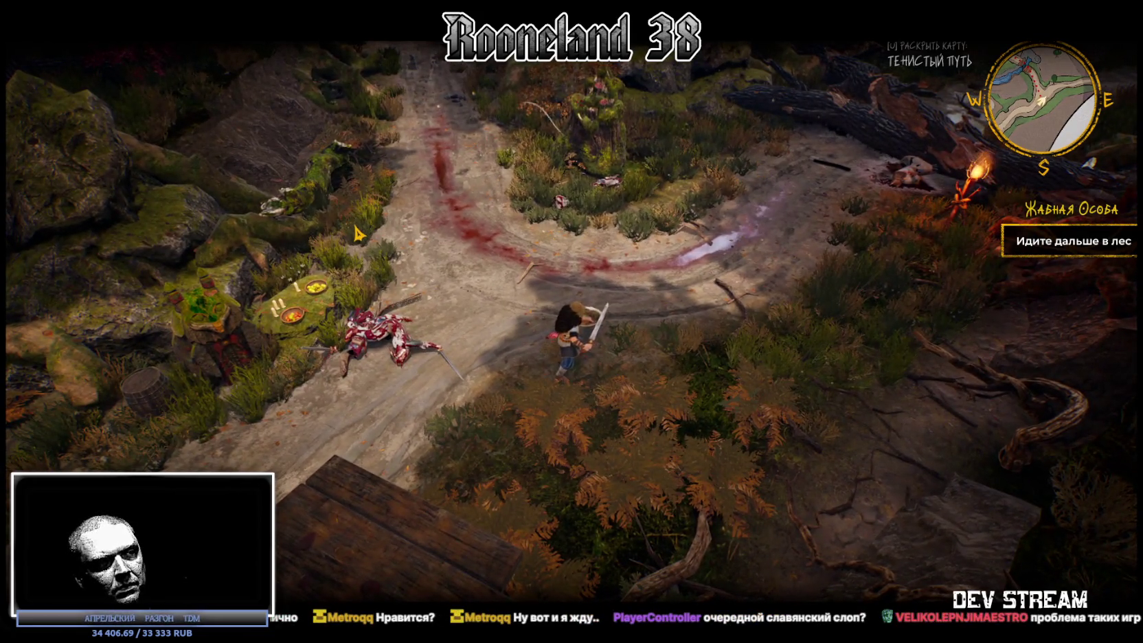
key("w")
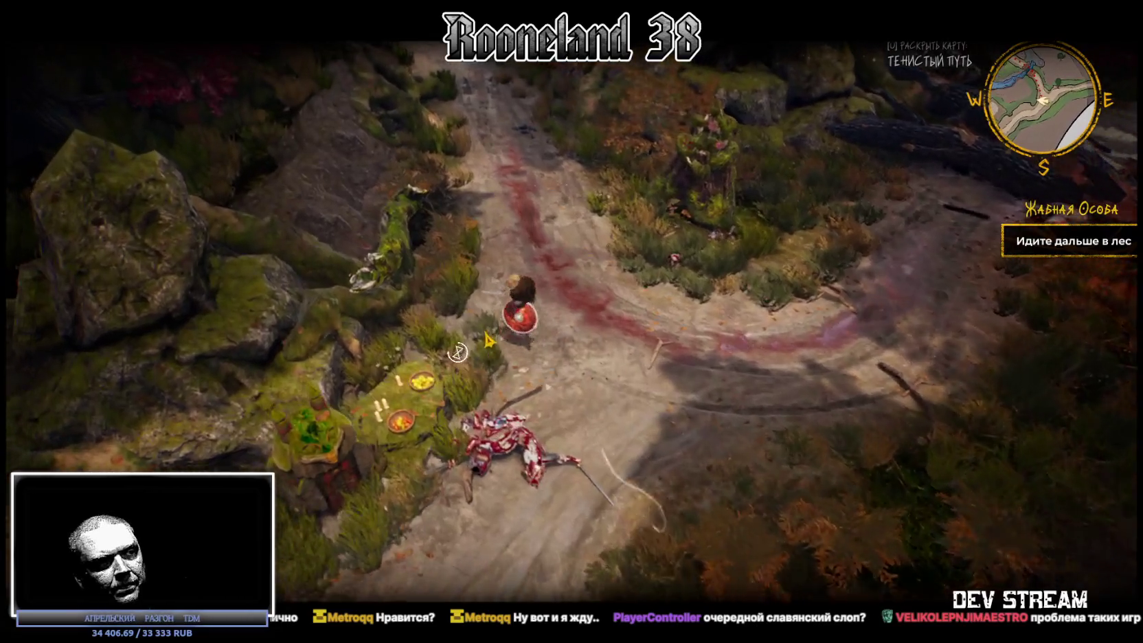
key("Escape")
left_click(155, 376)
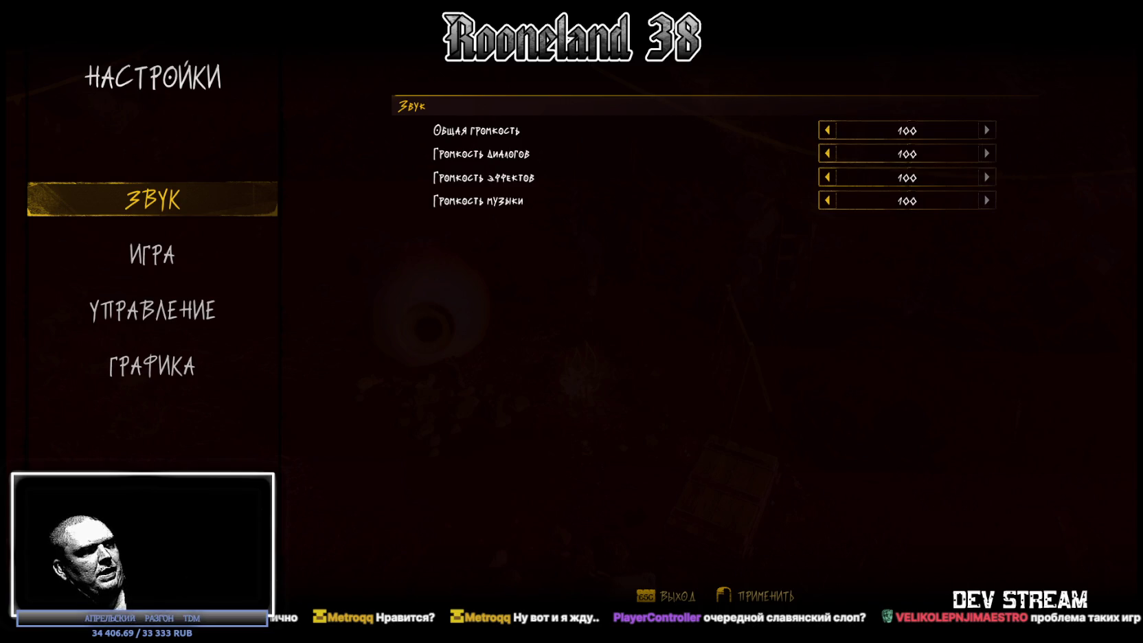
Step: Back out of the sound settings to the pause menu and switch over to Steam
key("Escape")
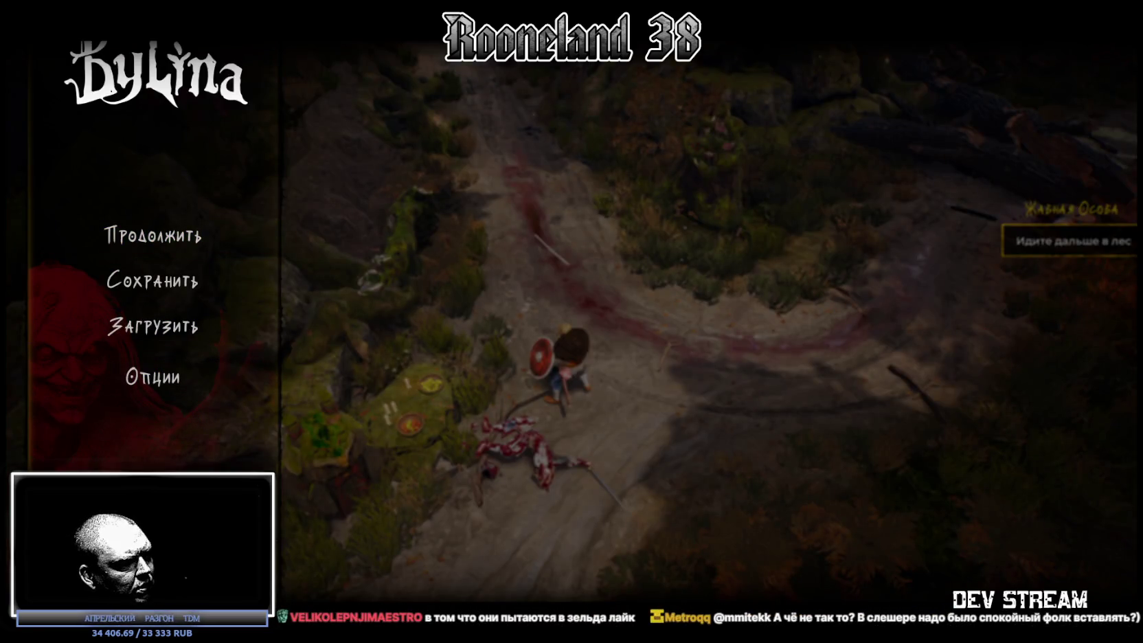
key("alt+Tab")
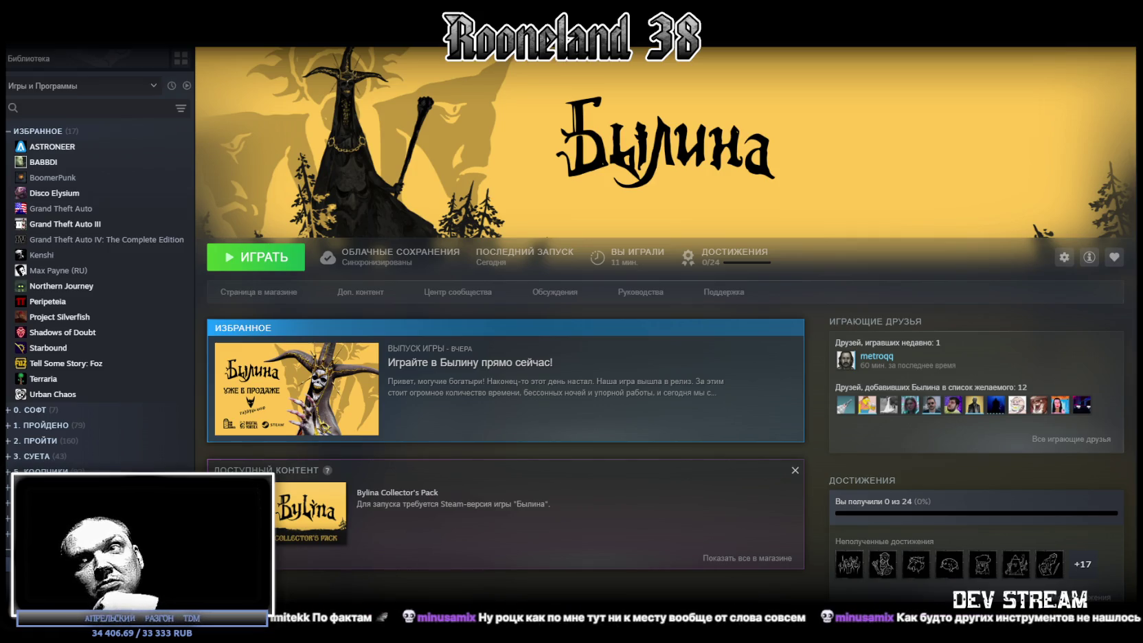
key("alt+Tab")
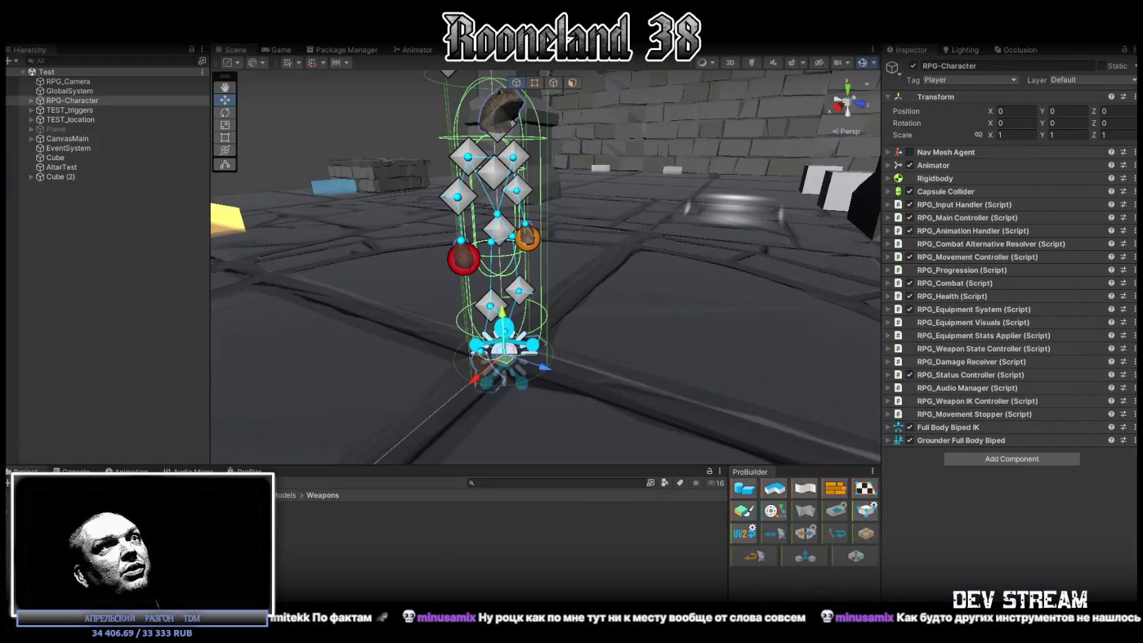
key("alt+Tab")
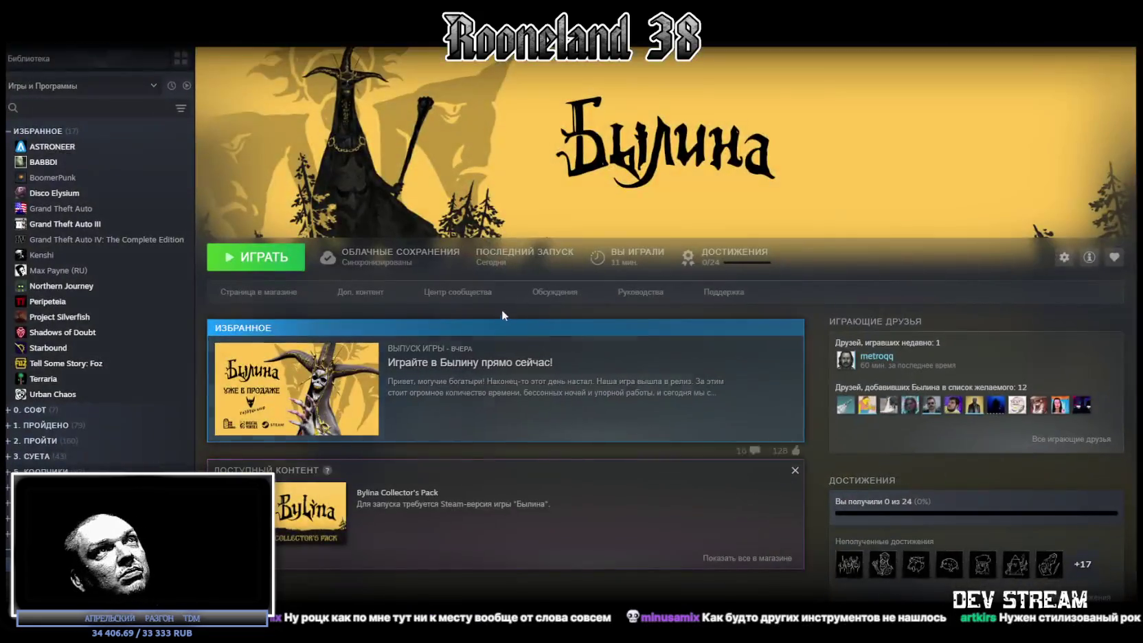
scroll(578, 319, "down", 5)
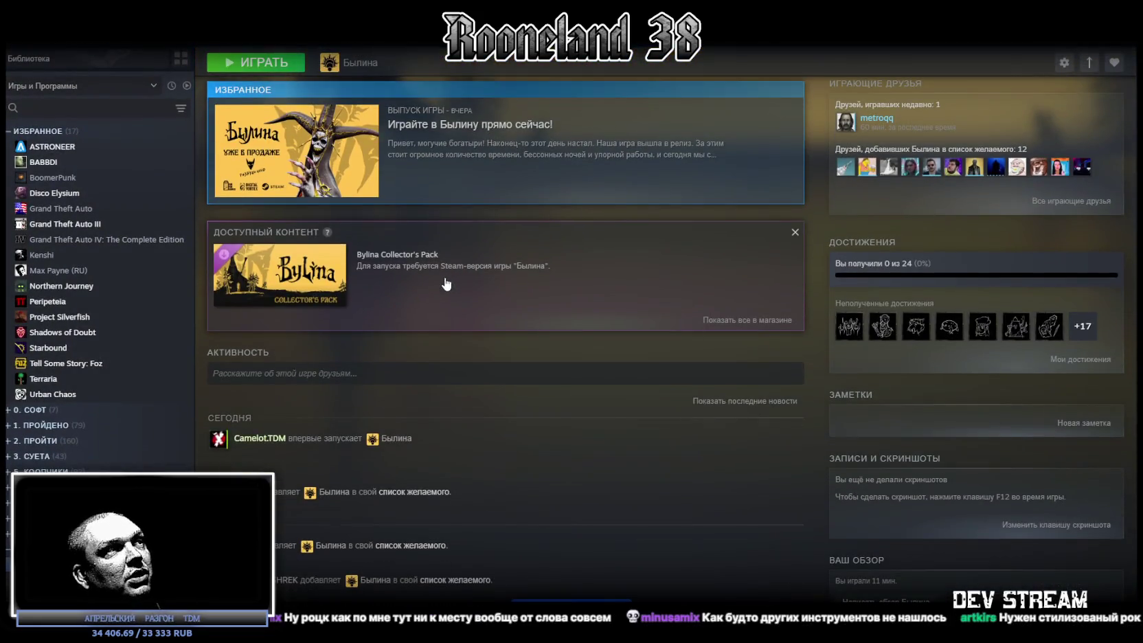
scroll(447, 271, "down", 2)
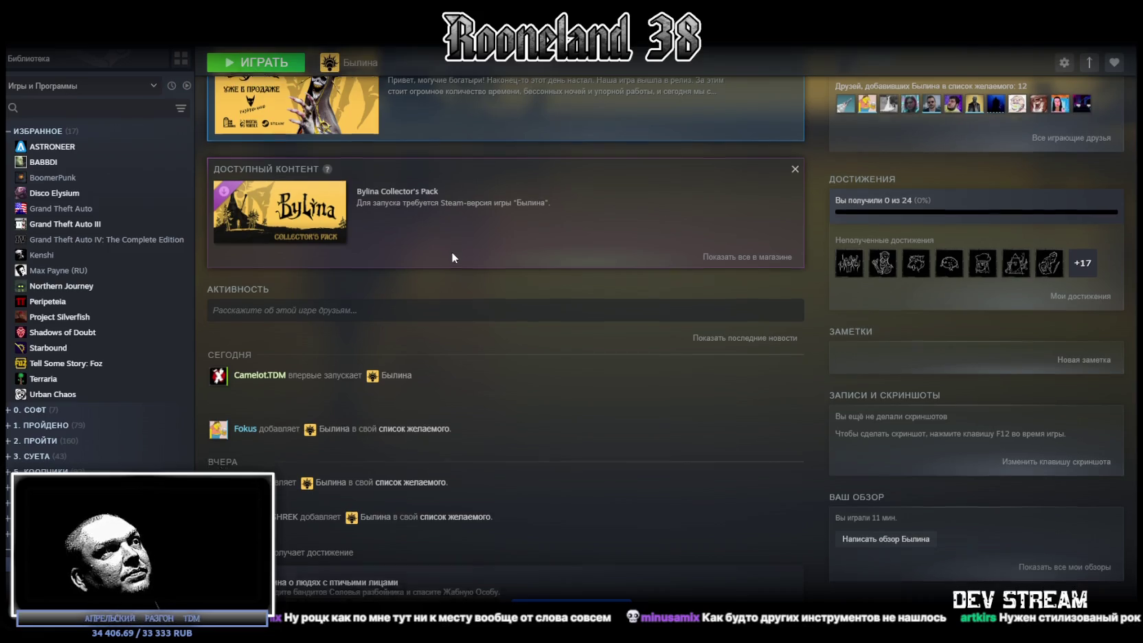
scroll(452, 258, "down", 4)
scroll(452, 257, "down", 2)
scroll(452, 257, "down", 2)
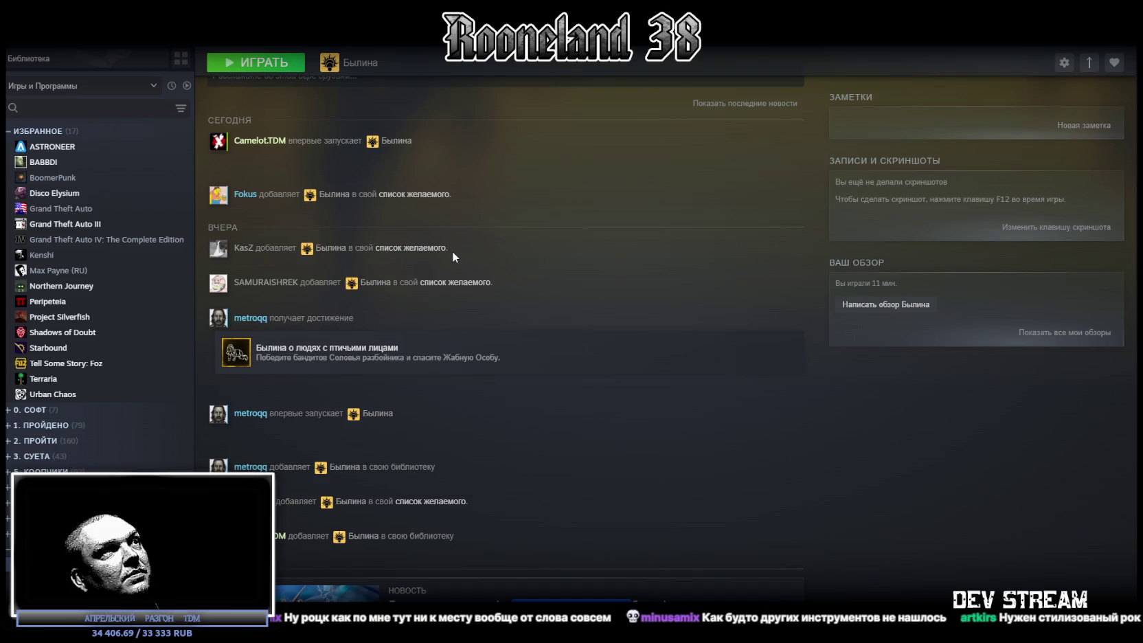
scroll(452, 252, "up", 5)
scroll(452, 252, "up", 5)
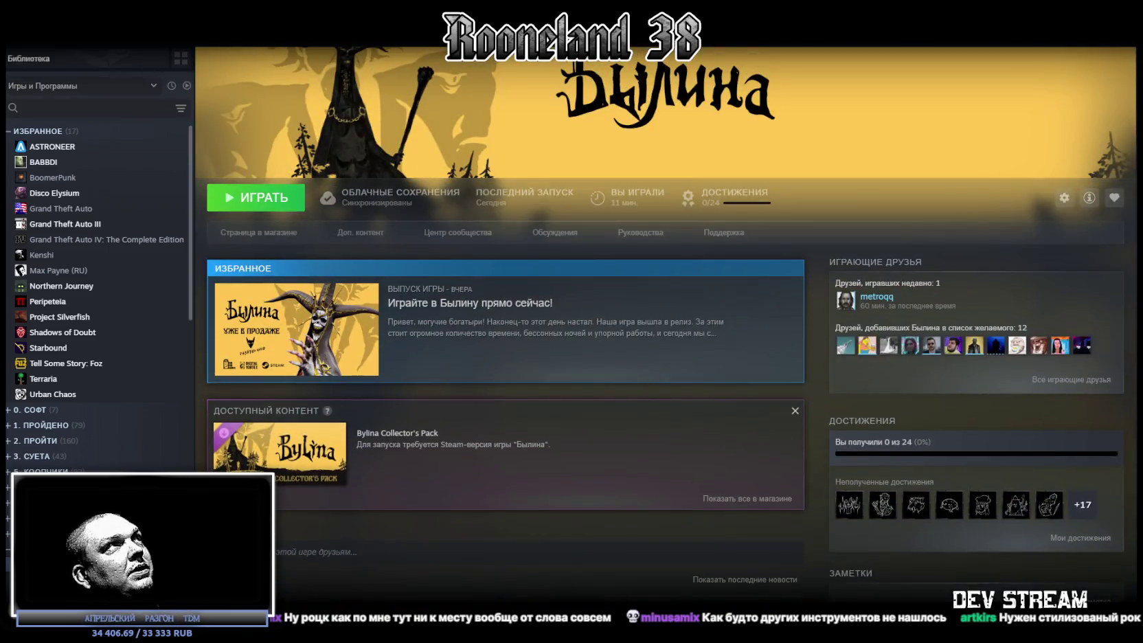
Step: Browse the Steam library home and return the Recent Games shelf to its start
left_click(144, 27)
mouse_move(29, 58)
scroll(611, 290, "down", 2)
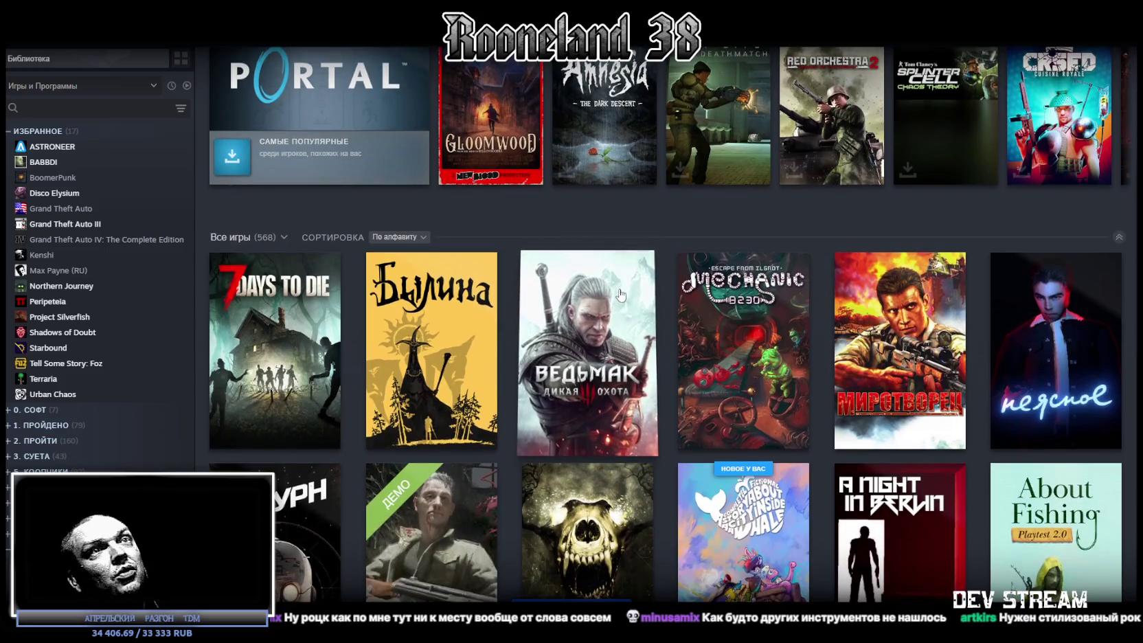
scroll(611, 290, "down", 4)
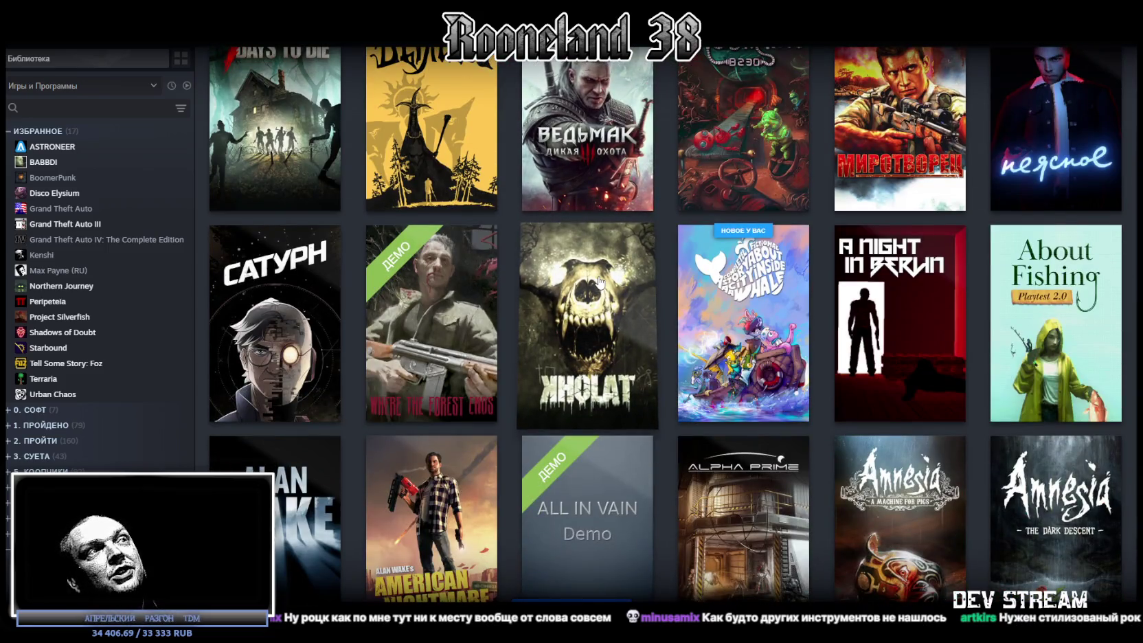
scroll(599, 281, "up", 5)
scroll(596, 281, "up", 5)
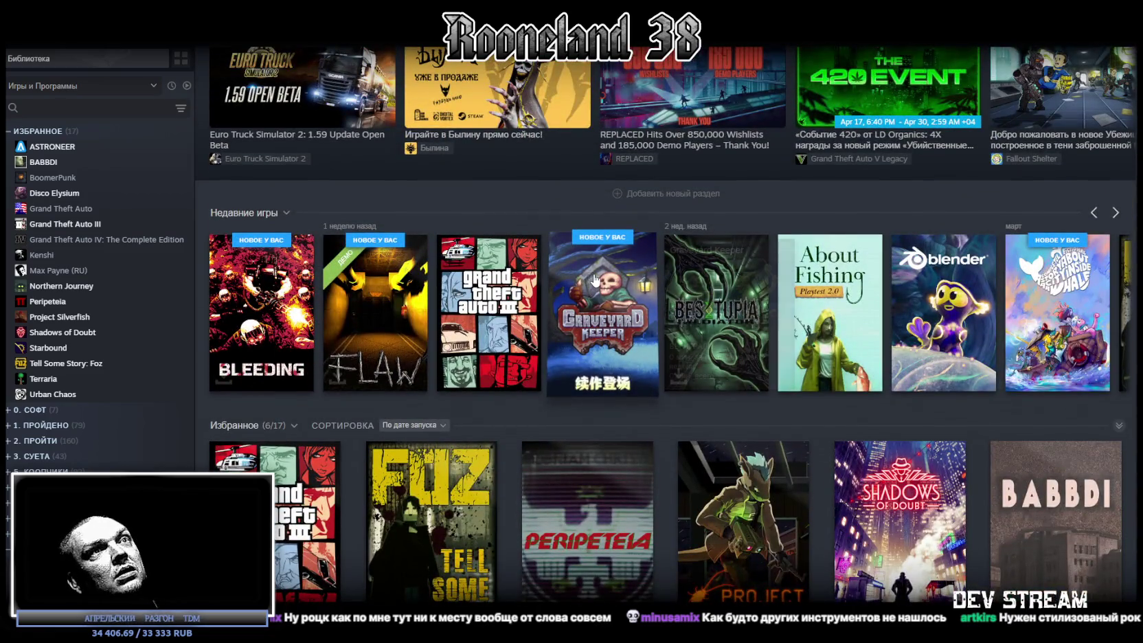
scroll(595, 280, "up", 1)
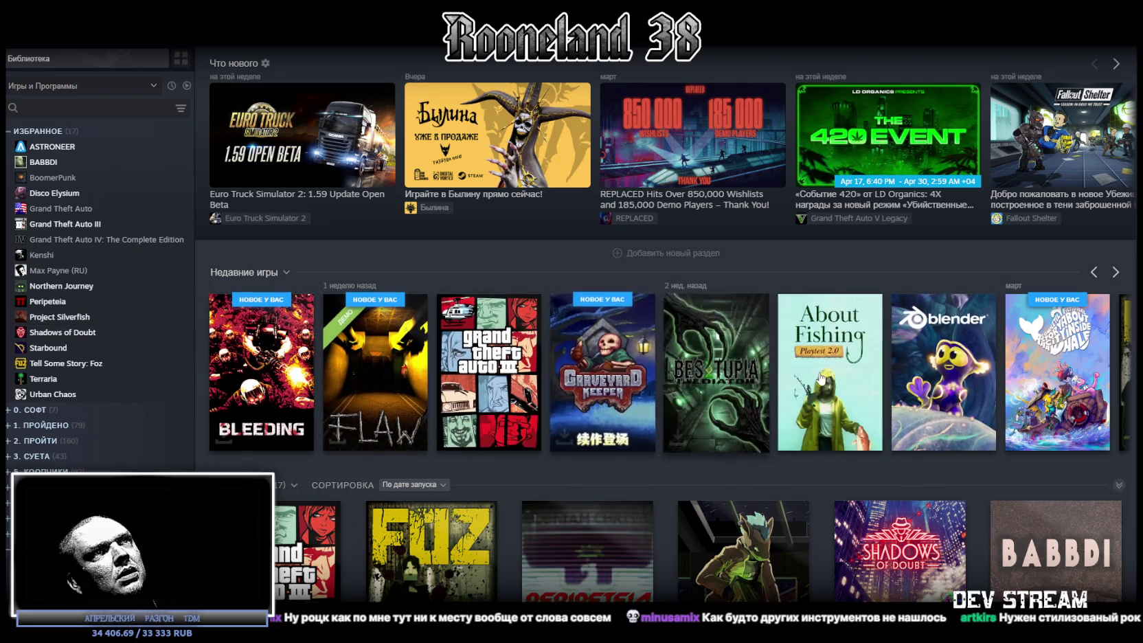
scroll(412, 378, "down", 3)
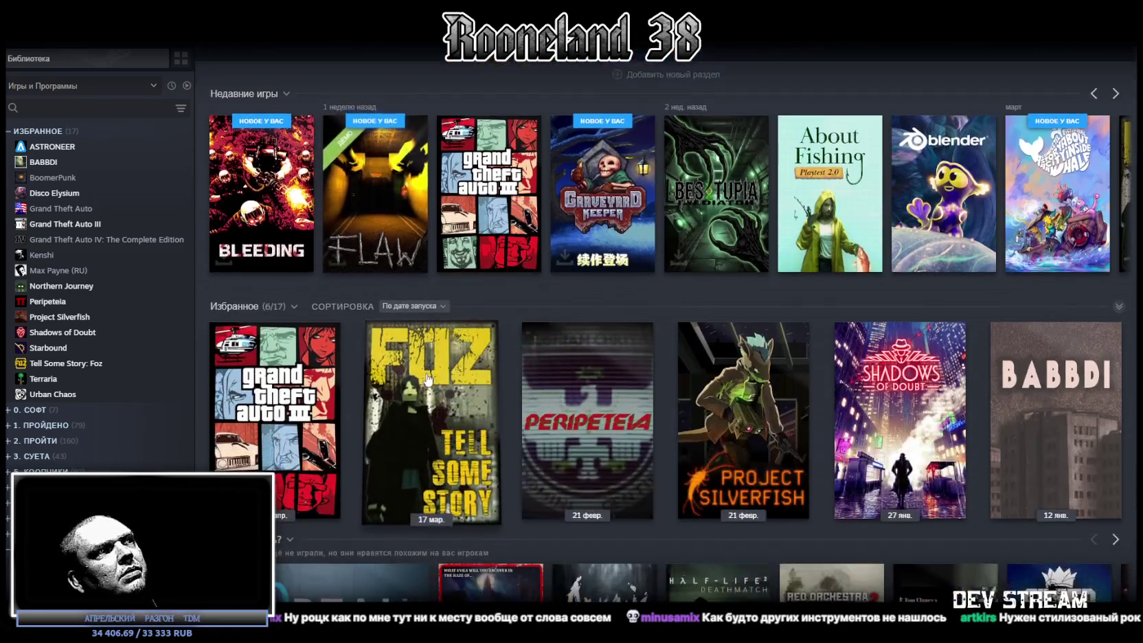
scroll(426, 374, "down", 3)
scroll(432, 372, "up", 5)
scroll(440, 379, "down", 5)
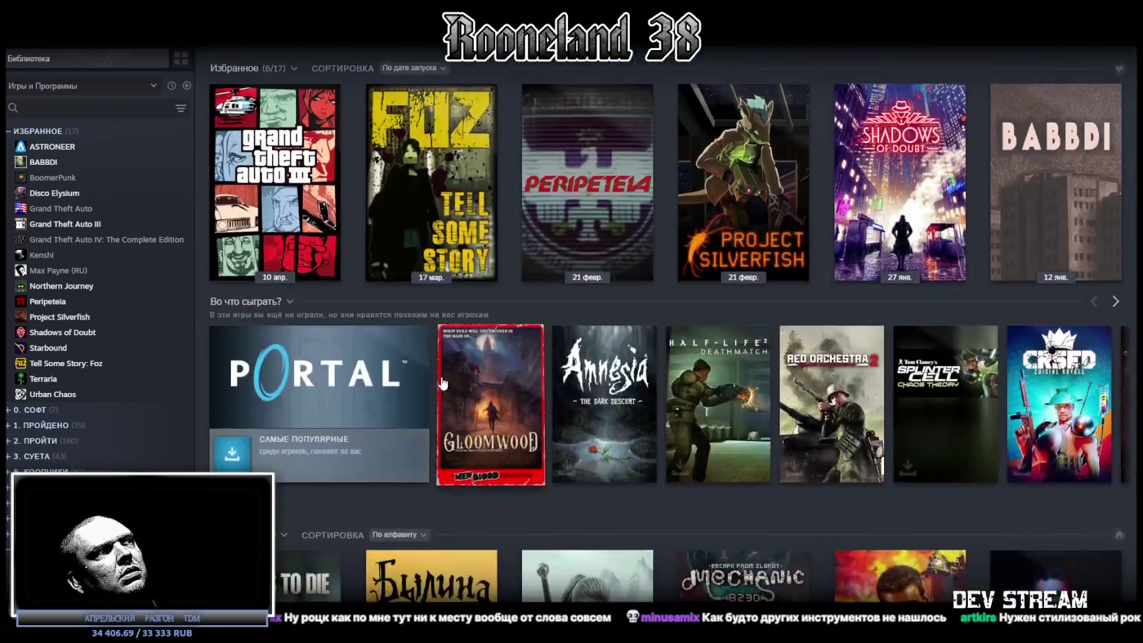
scroll(441, 376, "down", 2)
scroll(441, 373, "down", 2)
scroll(450, 379, "up", 6)
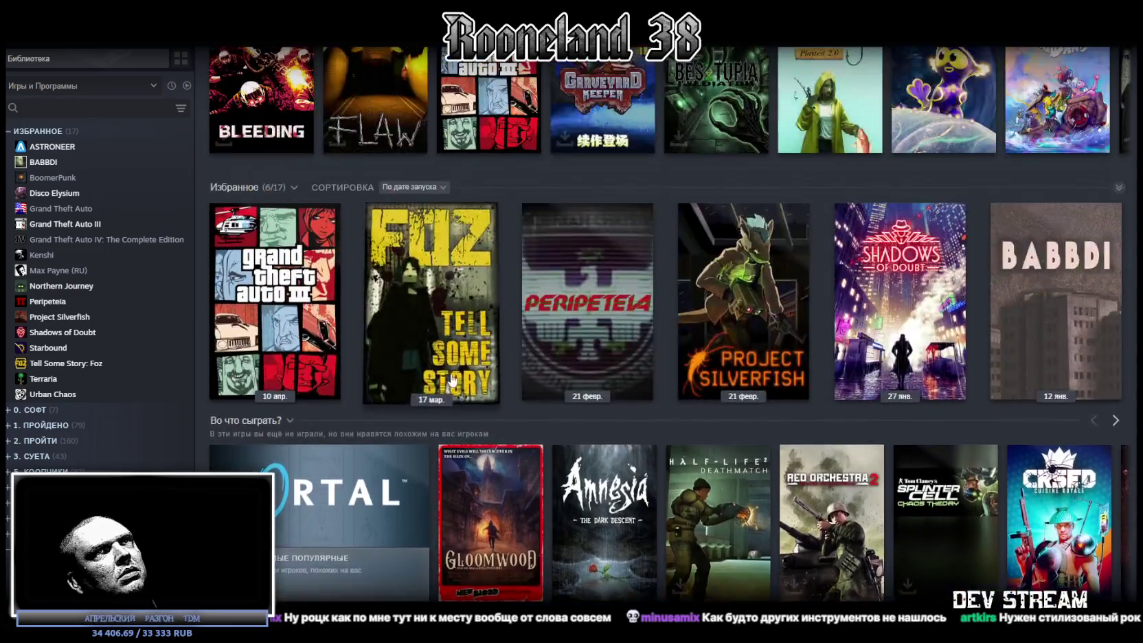
scroll(451, 381, "up", 5)
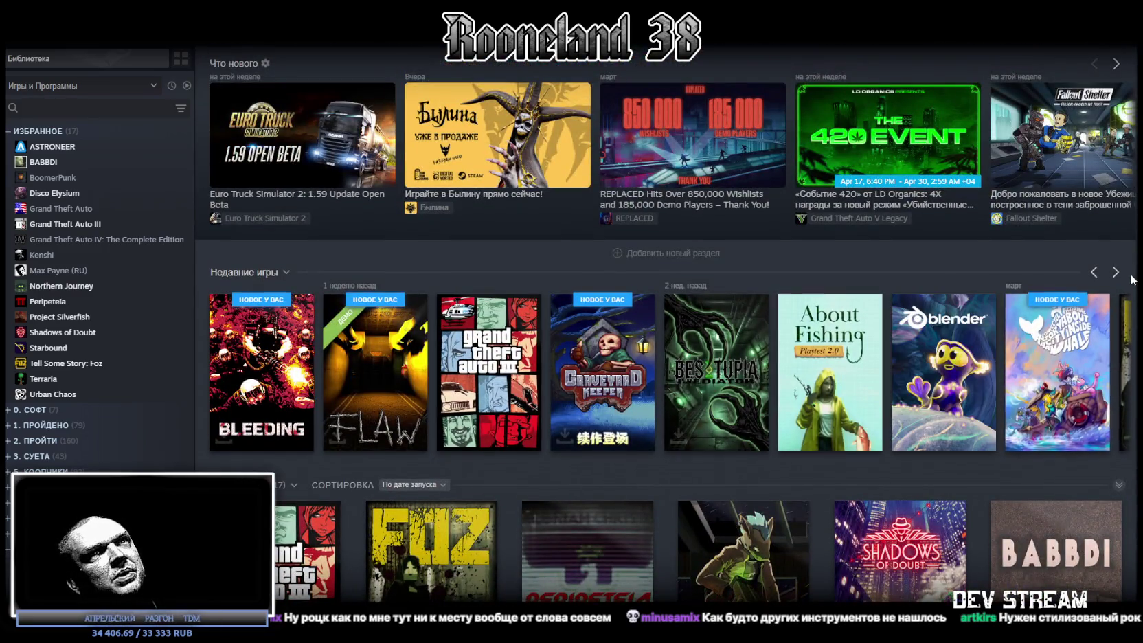
left_click(1094, 272)
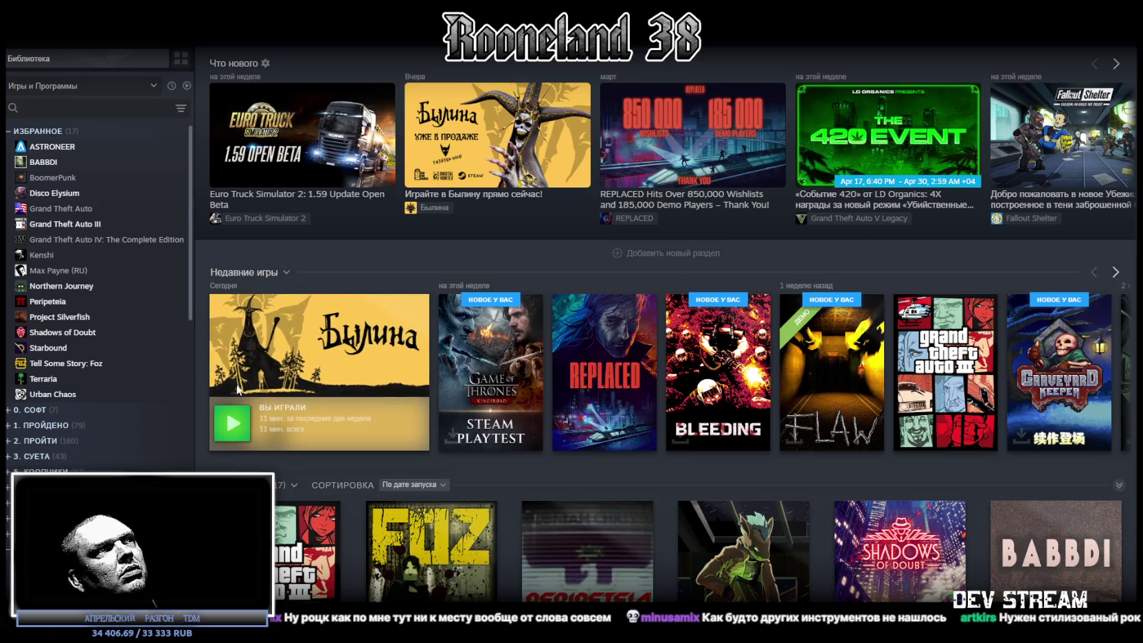
Step: Start REPLACED's queued update downloading now from its Downloads entry
left_click(604, 391)
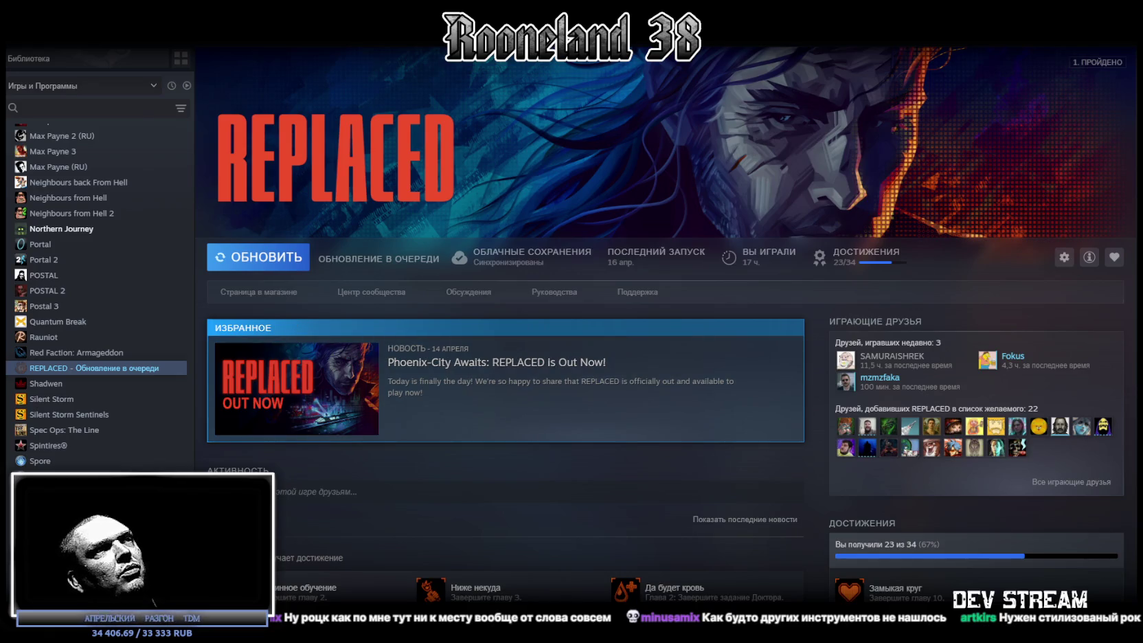
left_click(378, 258)
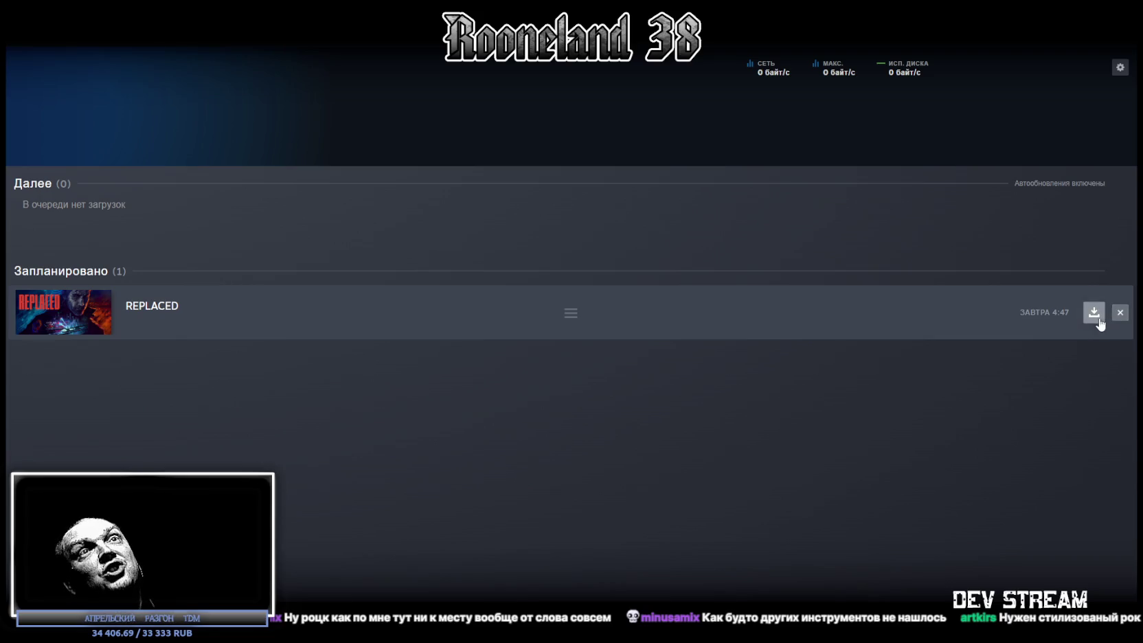
left_click(1094, 313)
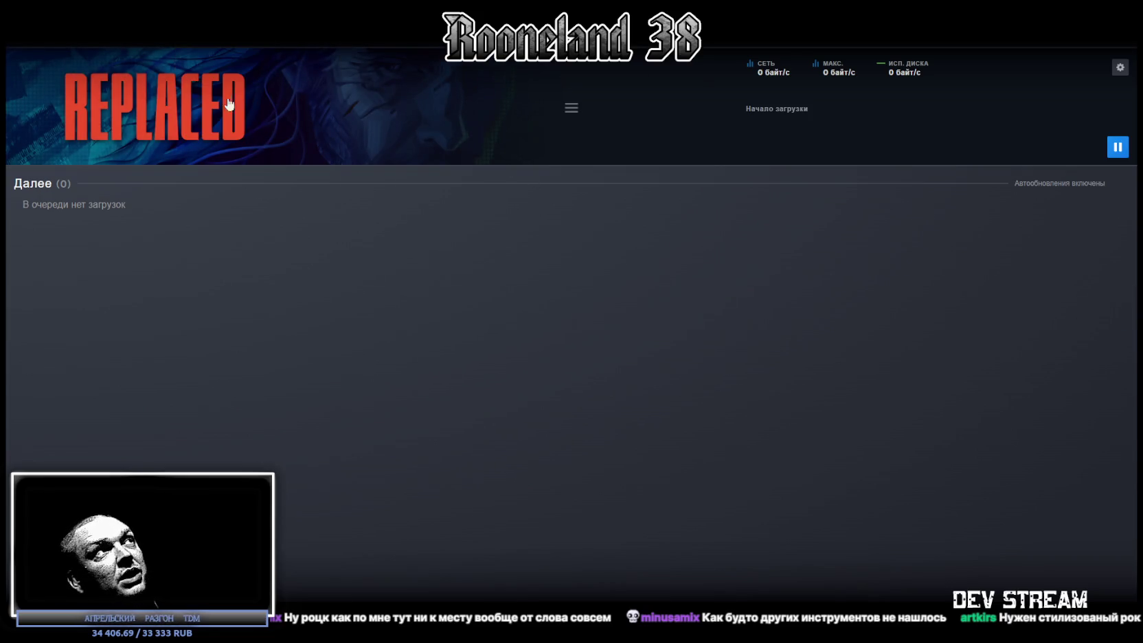